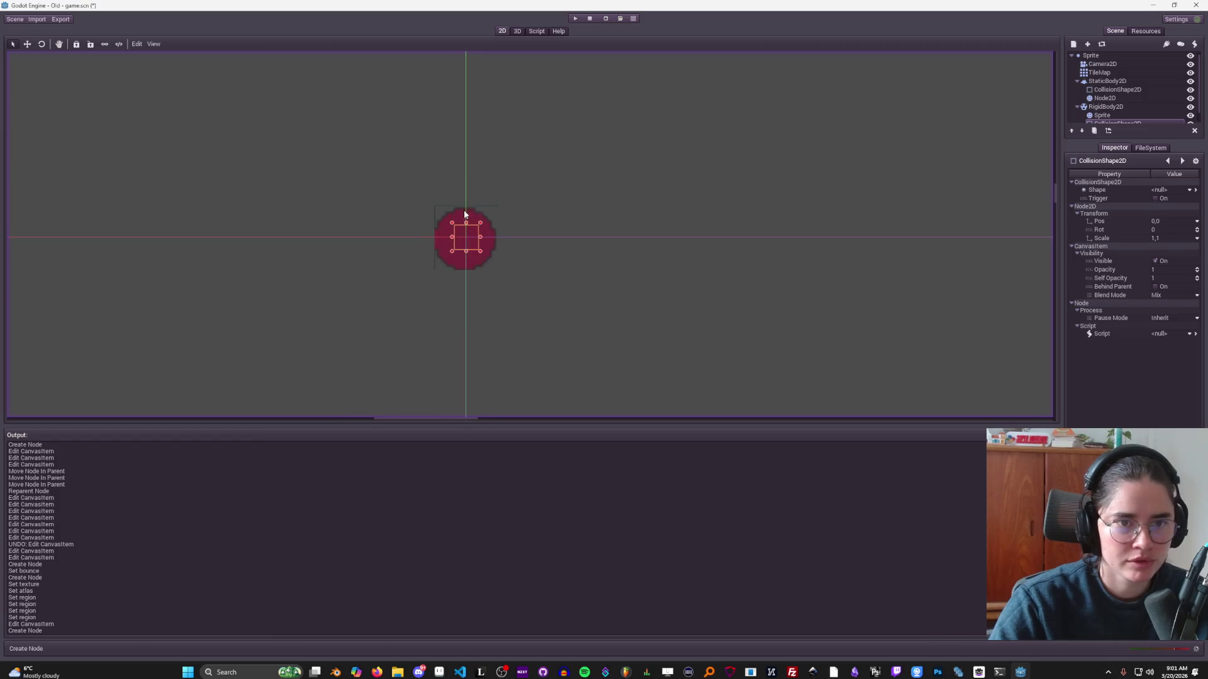
# Assign a new CircleShape2D to the ball's collision shape and nudge it into place
pyautogui.click(1191, 190)
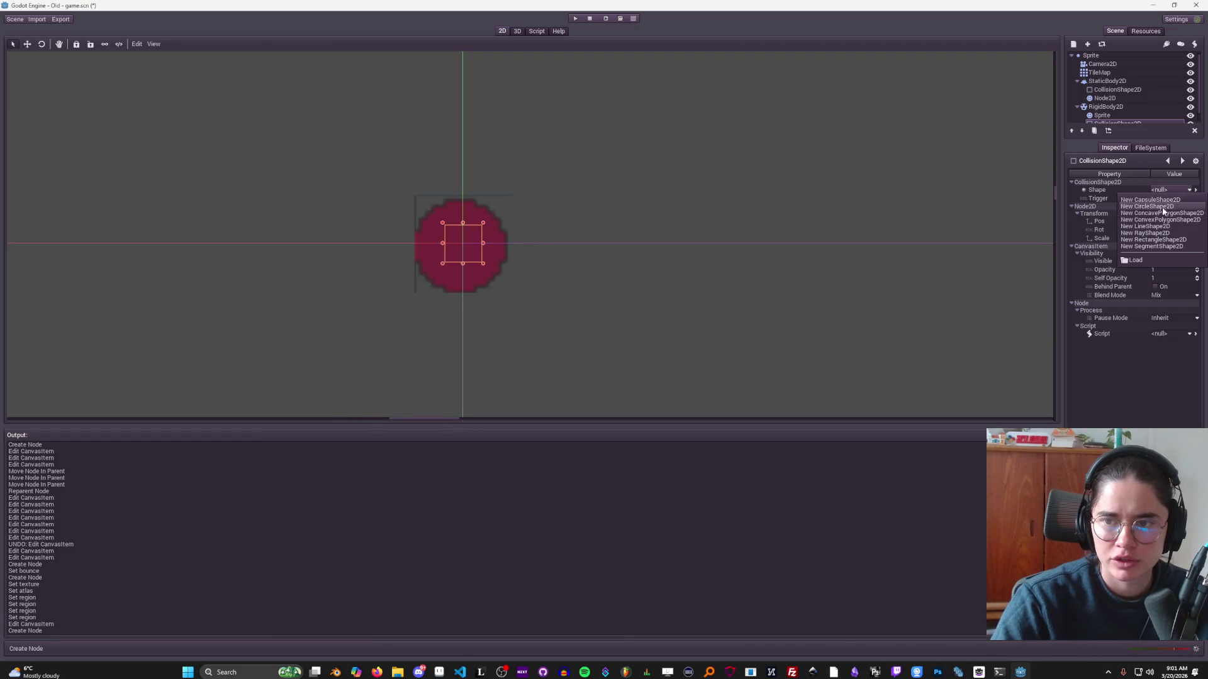
pyautogui.click(1147, 207)
pyautogui.scroll(1, 529, 230)
pyautogui.scroll(-1, 529, 231)
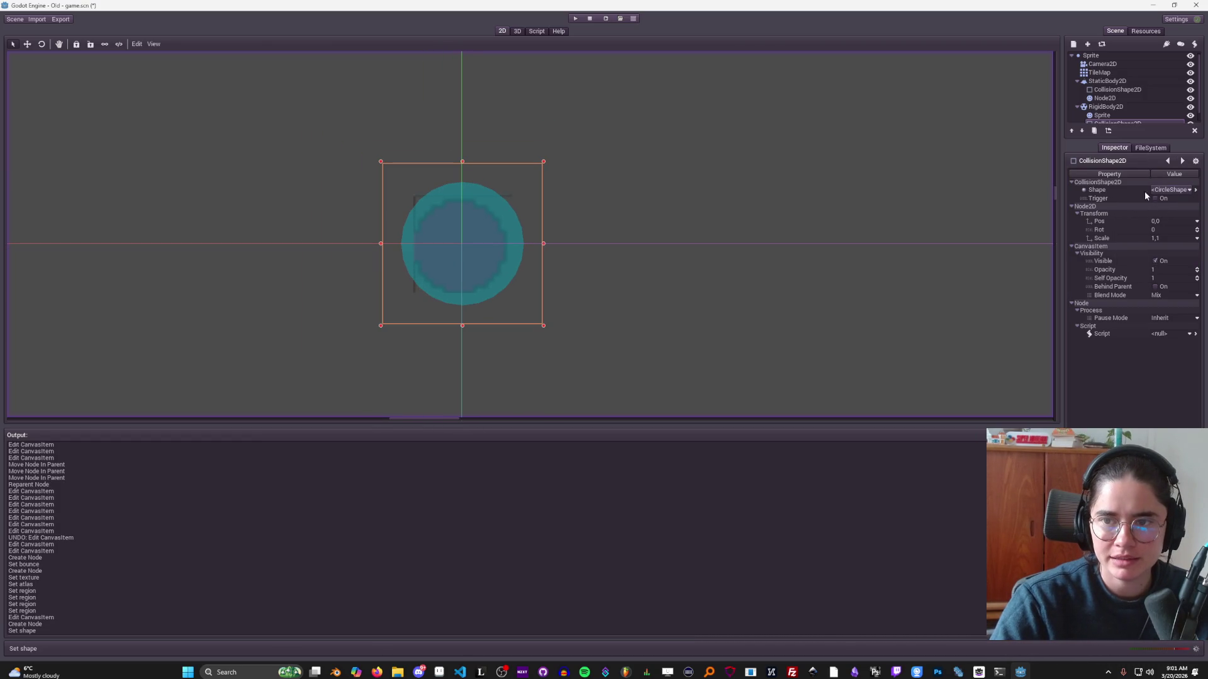
pyautogui.moveTo(486, 244); pyautogui.dragTo(514, 236)
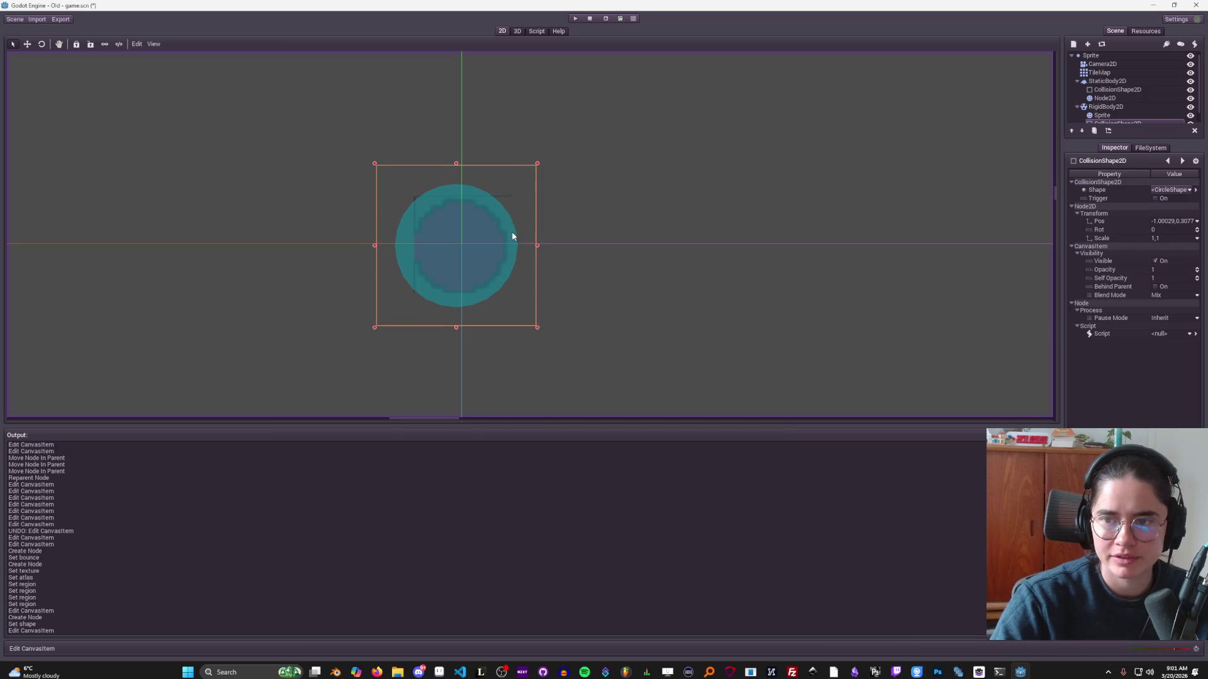
# Reduce the circle's radius to 8, re-centre it on the ball, and save game.scn
pyautogui.click(1195, 190)
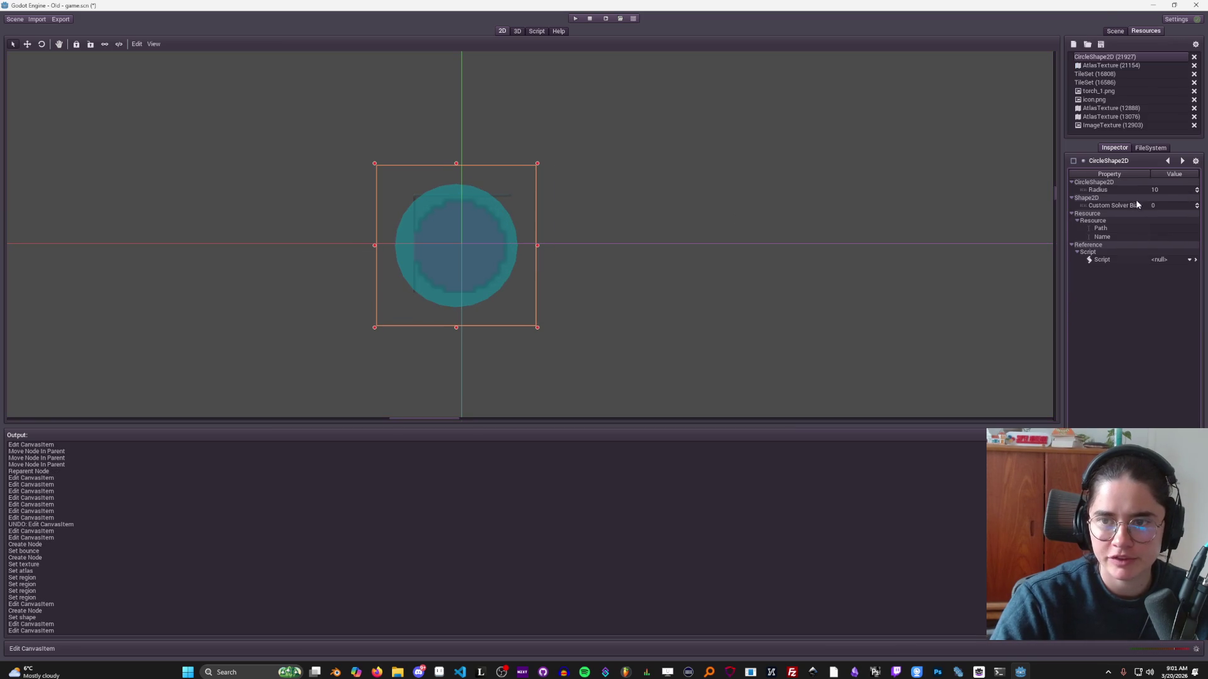
pyautogui.click(1197, 193)
pyautogui.click(1197, 193)
pyautogui.click(1197, 192)
pyautogui.click(1197, 192)
pyautogui.moveTo(501, 253); pyautogui.dragTo(505, 252)
pyautogui.hotkey('ctrl', 's')
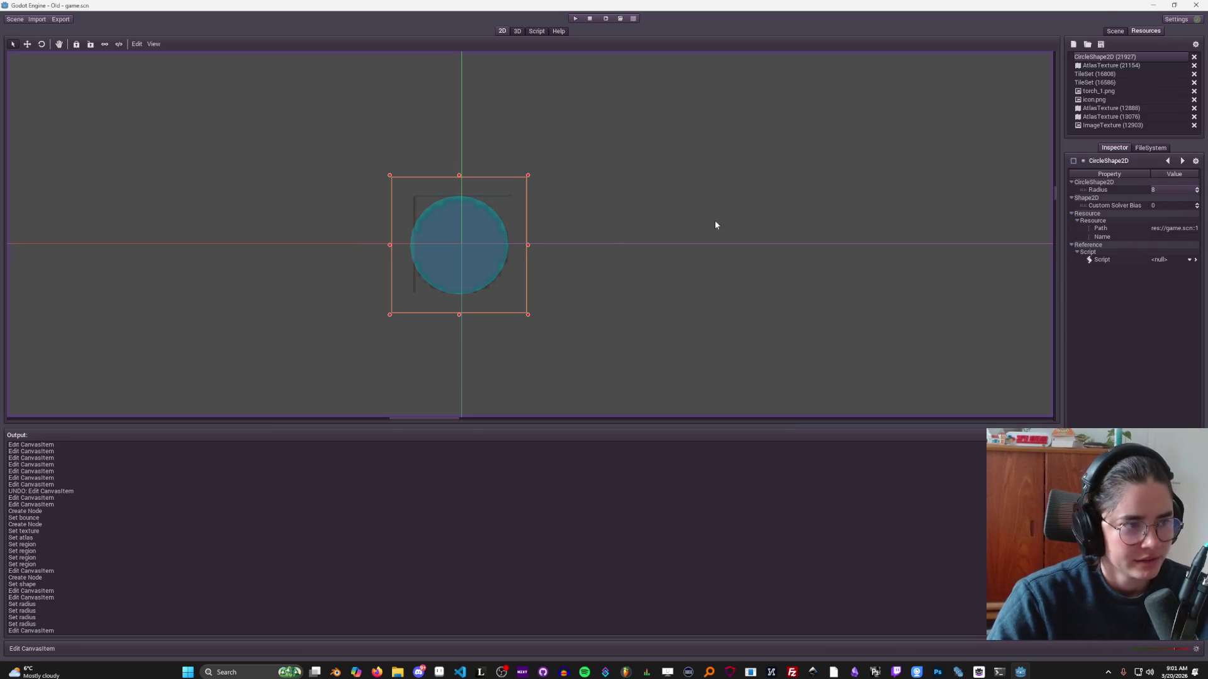
pyautogui.scroll(-6, 616, 236)
pyautogui.scroll(-2, 632, 180)
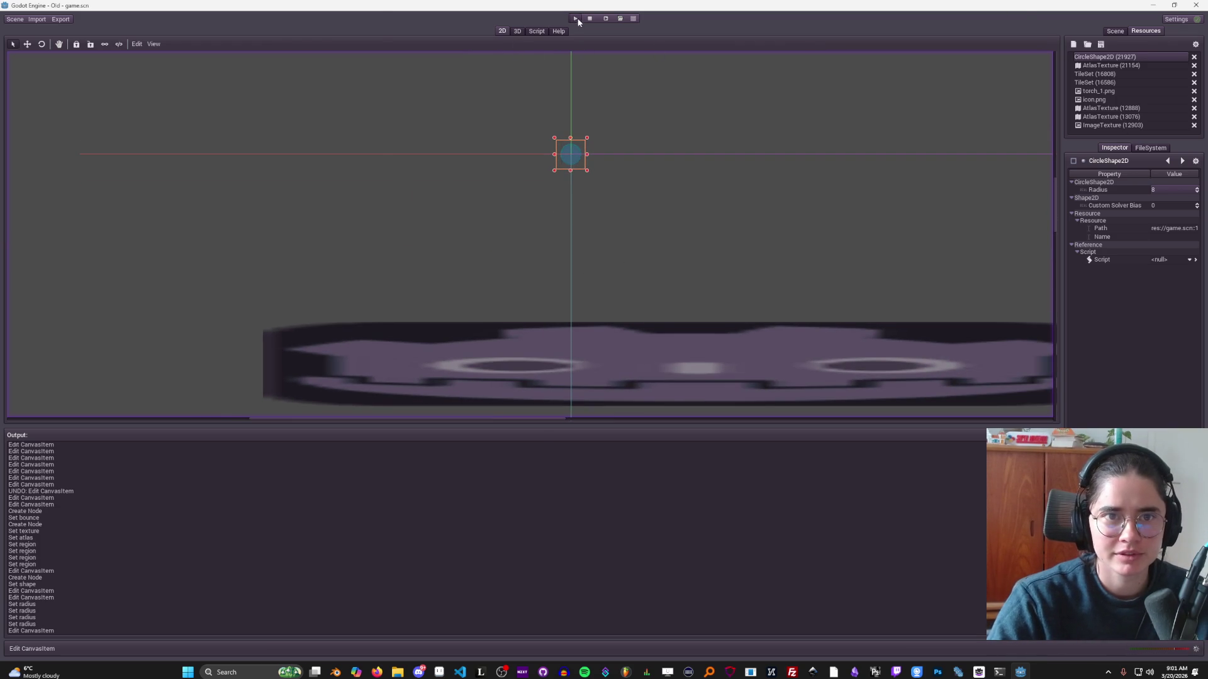
# Play-test the scene, then close the game window and the process-exited alert
pyautogui.click(577, 19)
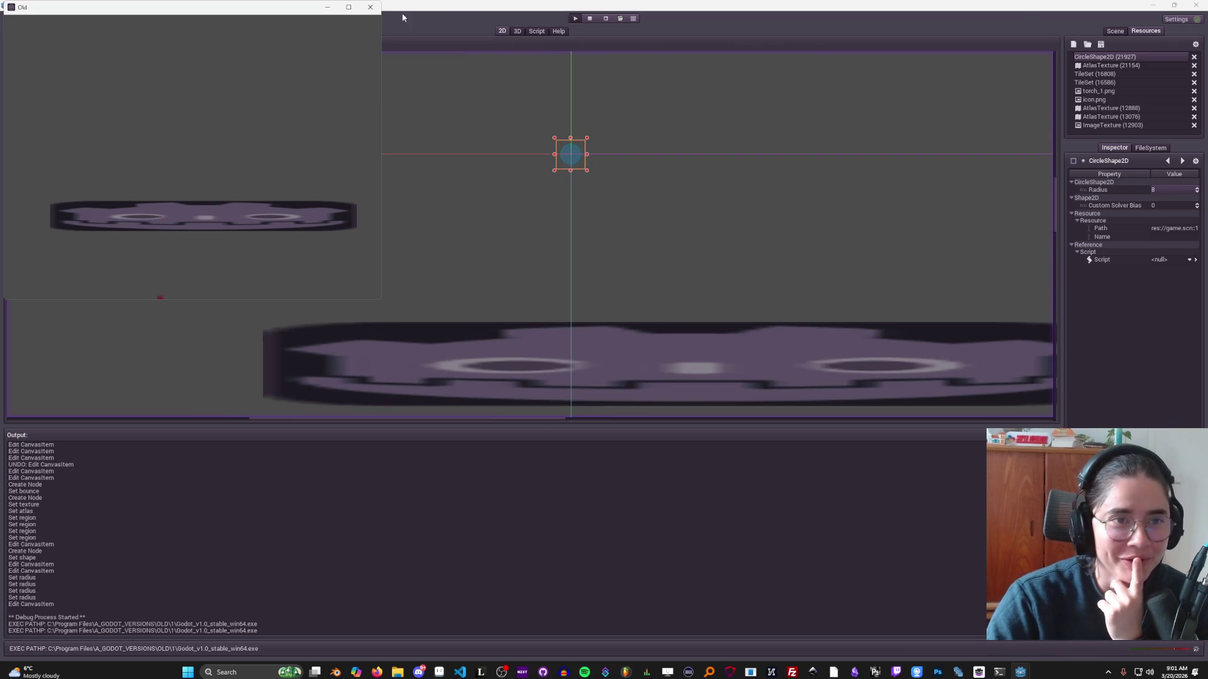
pyautogui.click(370, 7)
pyautogui.click(1112, 30)
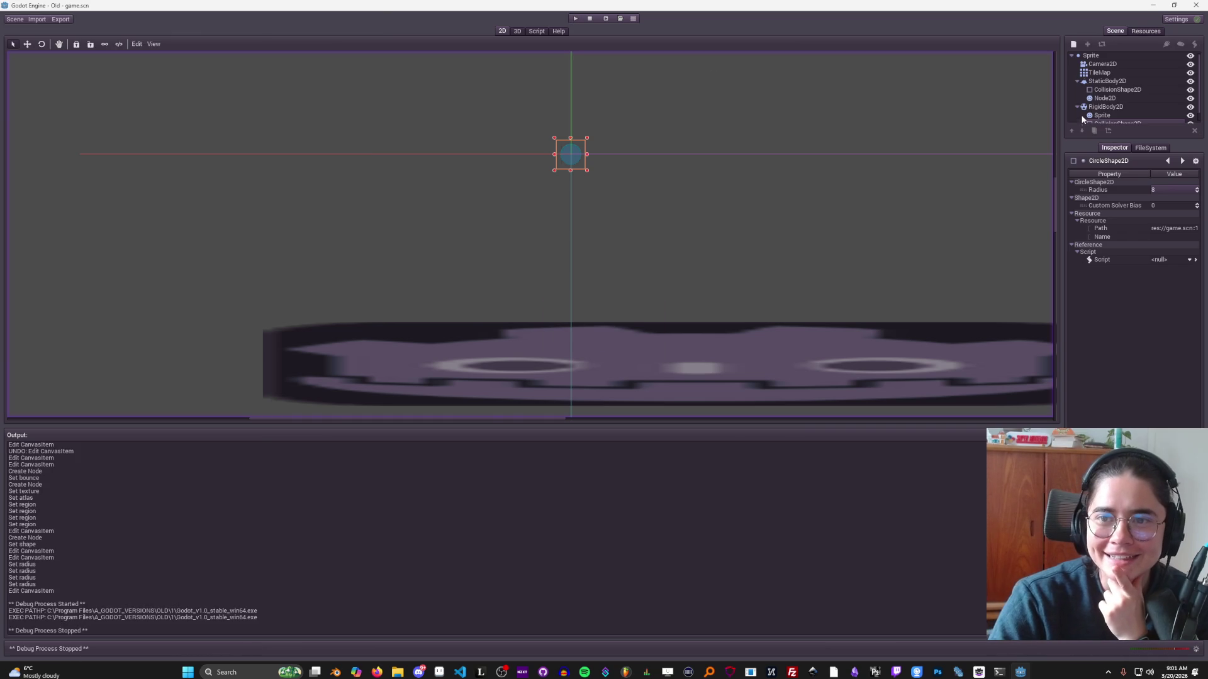
# Widen the side dock while inspecting the platform sprite, StaticBody2D and its collision layers
pyautogui.click(1103, 98)
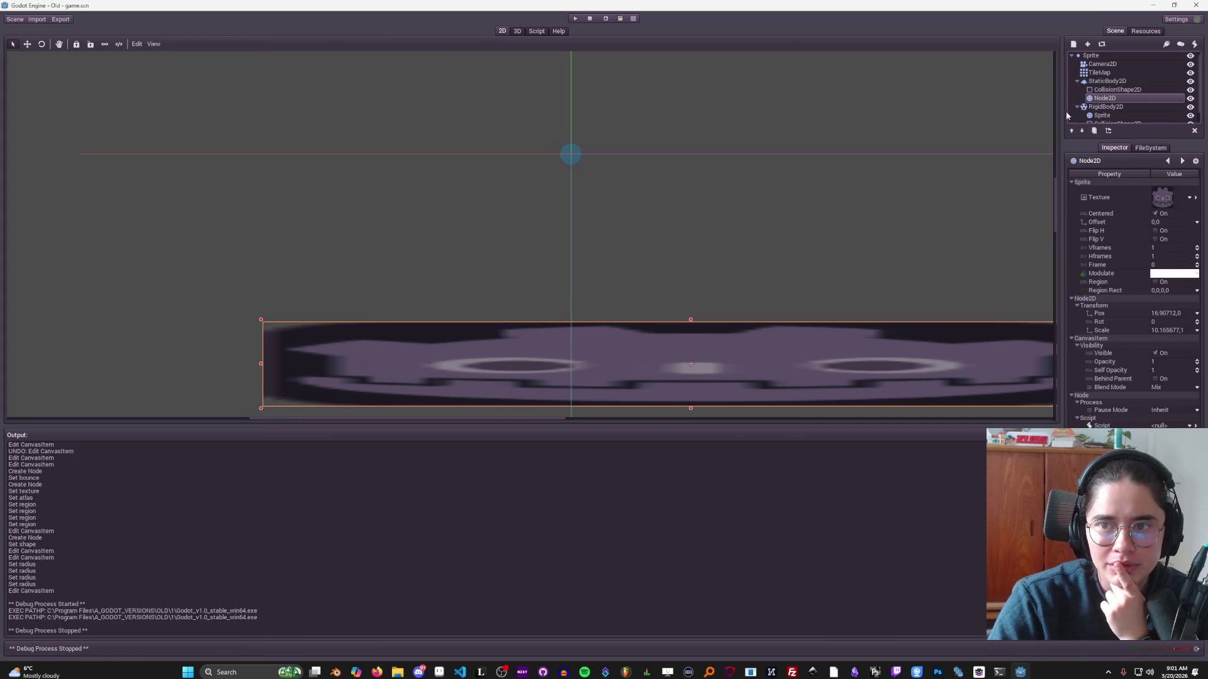
pyautogui.moveTo(1058, 113); pyautogui.dragTo(964, 110)
pyautogui.click(1019, 81)
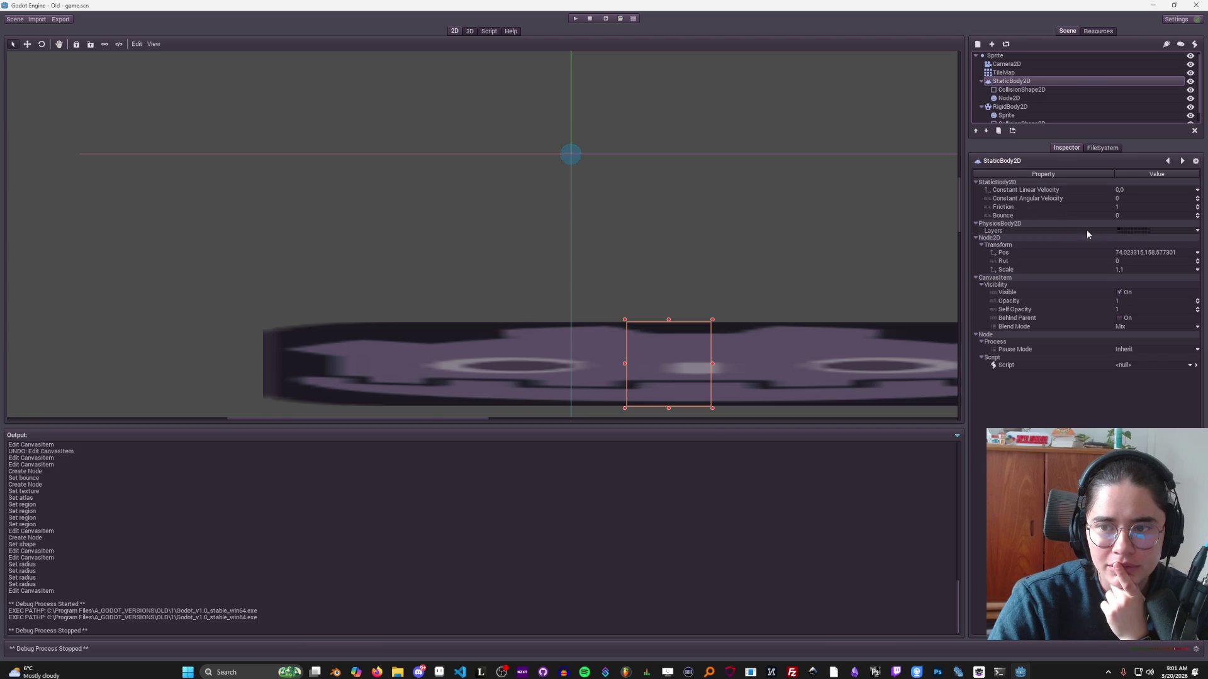
pyautogui.click(1197, 231)
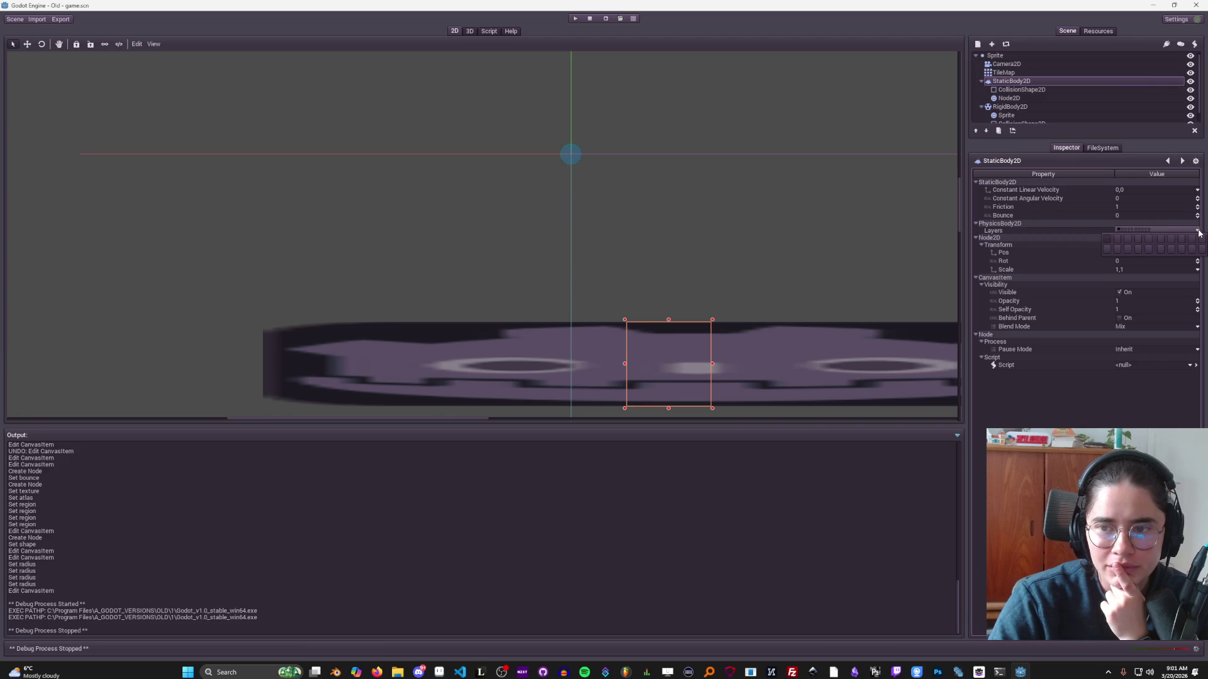
pyautogui.click(1014, 86)
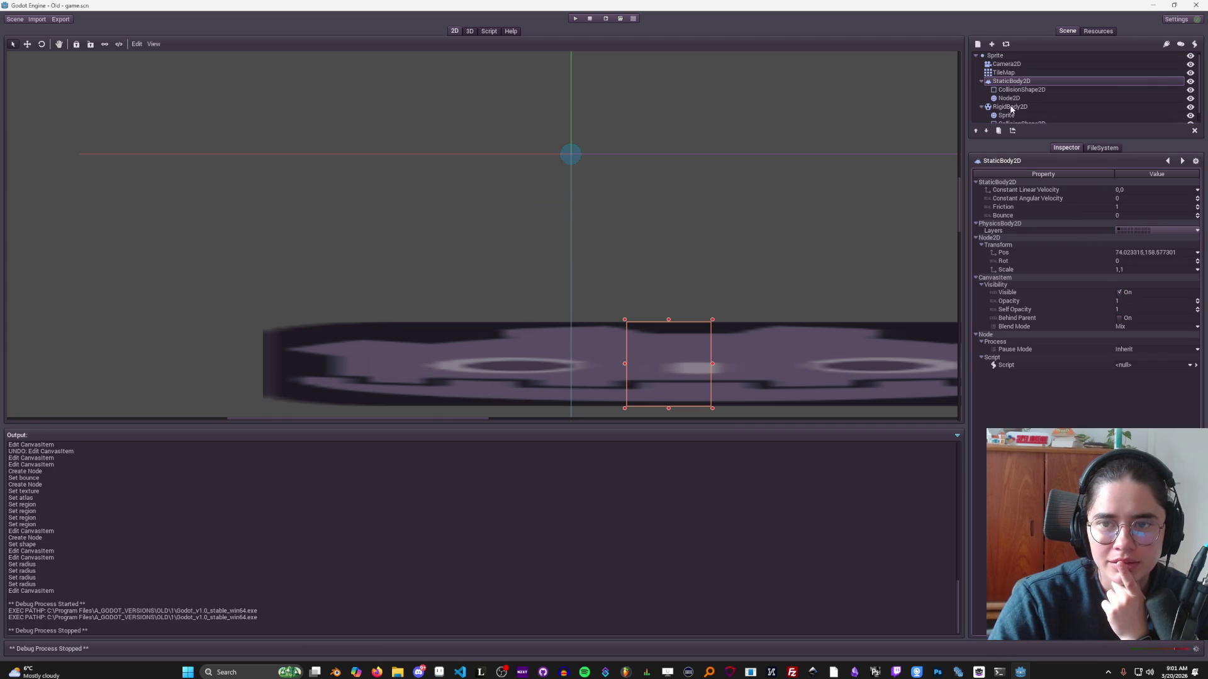
# Enlarge the scene tree area while inspecting the RigidBody2D ball and its Sprite
pyautogui.click(1010, 108)
pyautogui.click(1012, 115)
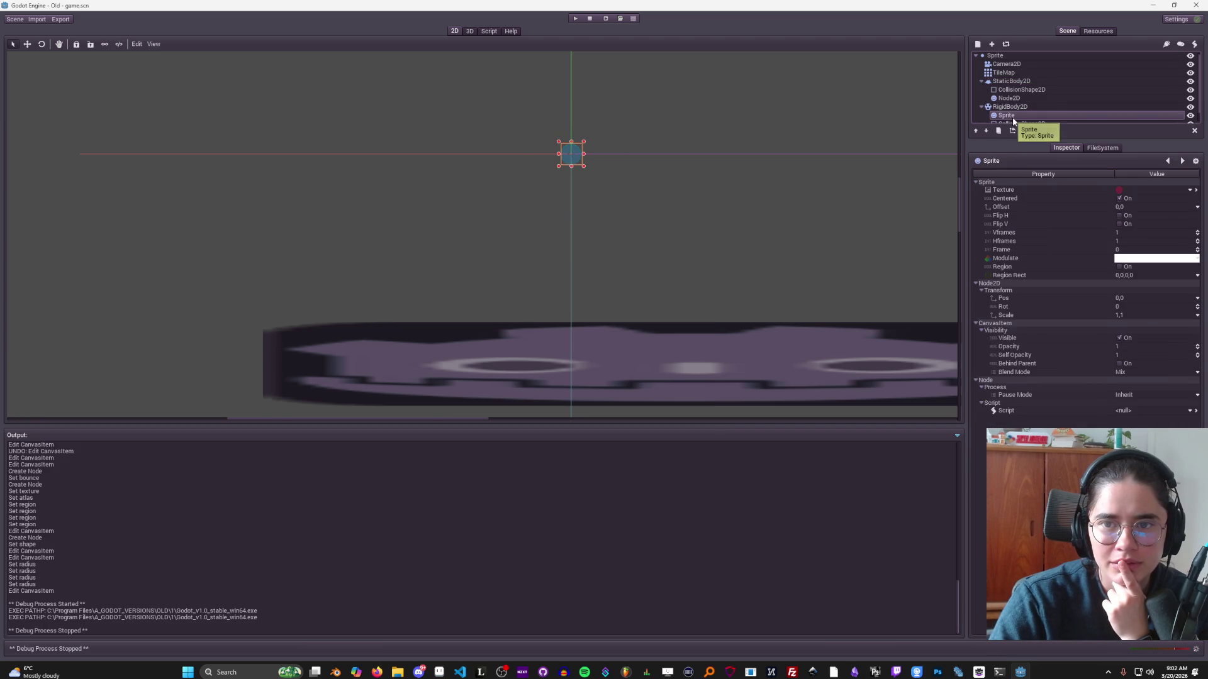
pyautogui.moveTo(985, 141); pyautogui.dragTo(985, 219)
pyautogui.click(1019, 108)
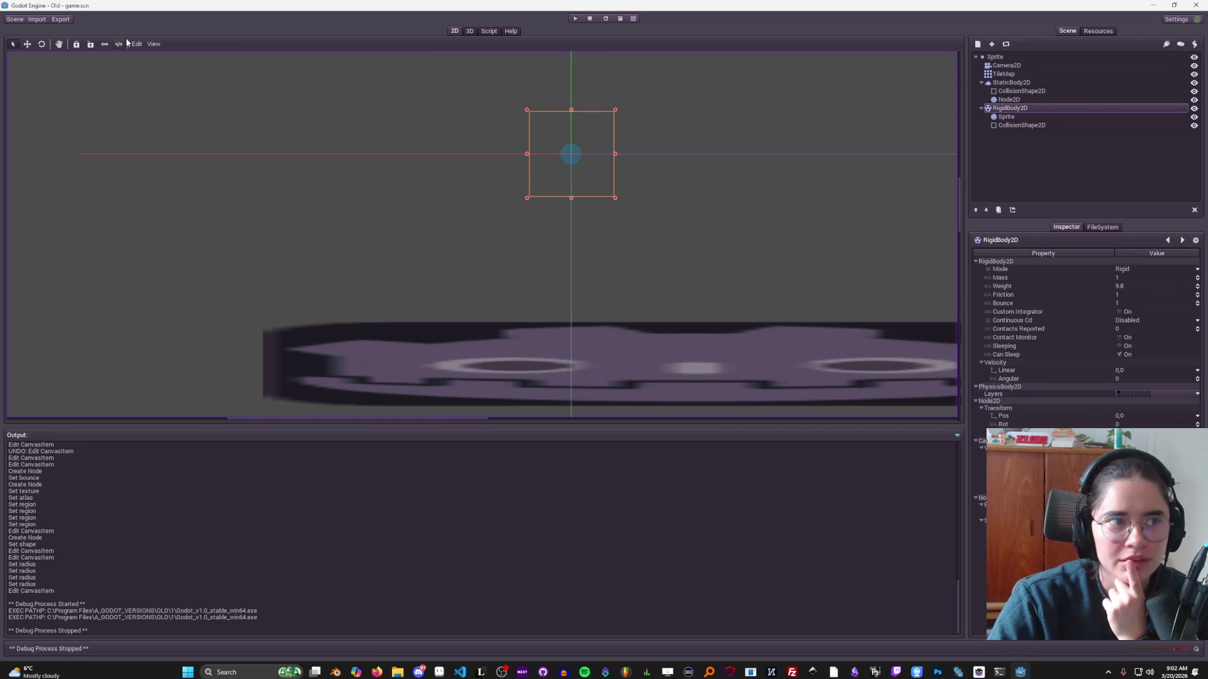
pyautogui.click(151, 47)
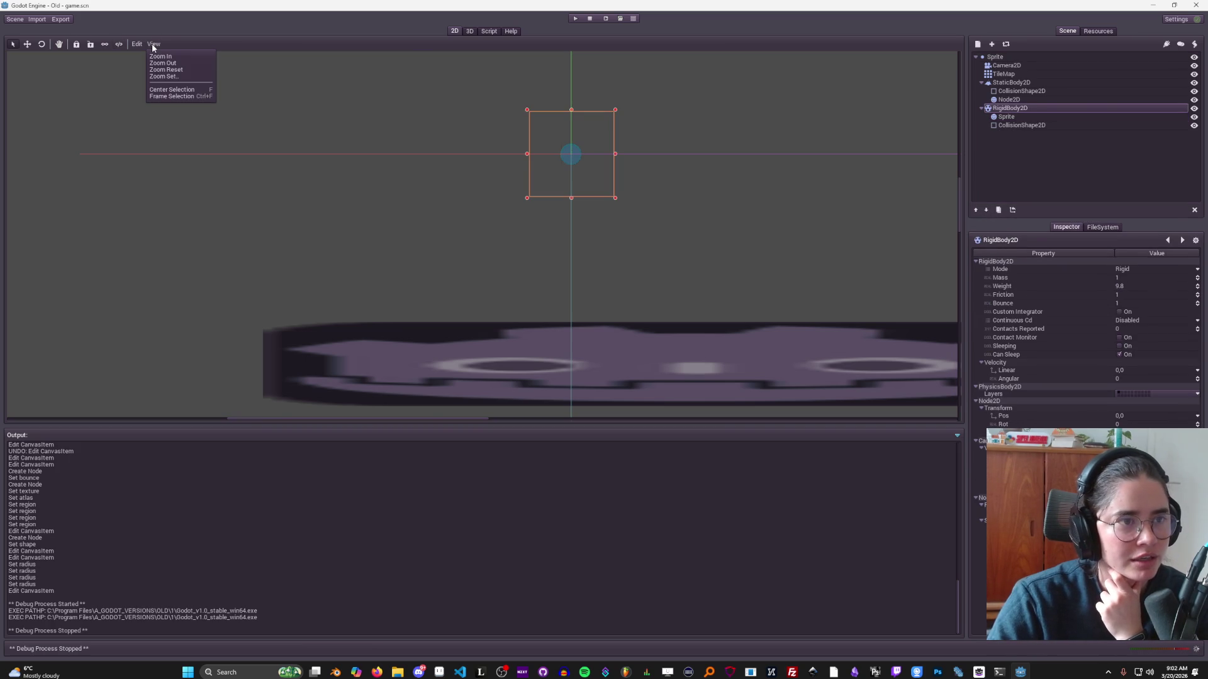
pyautogui.click(281, 139)
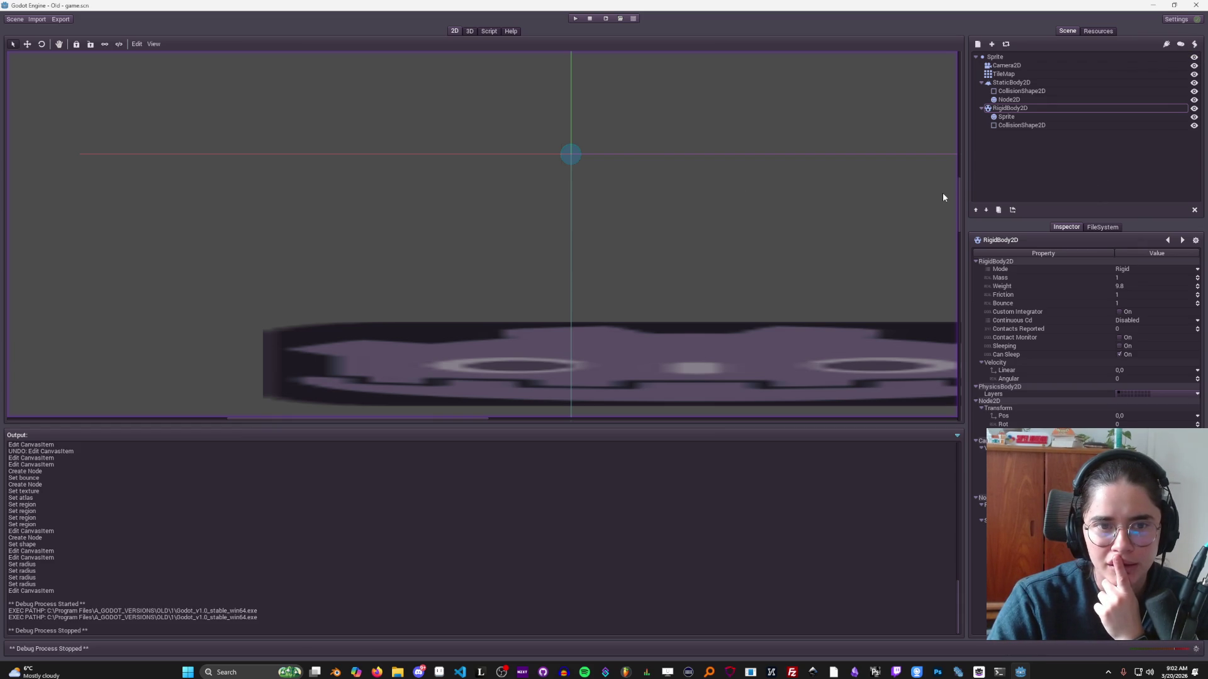
pyautogui.click(137, 44)
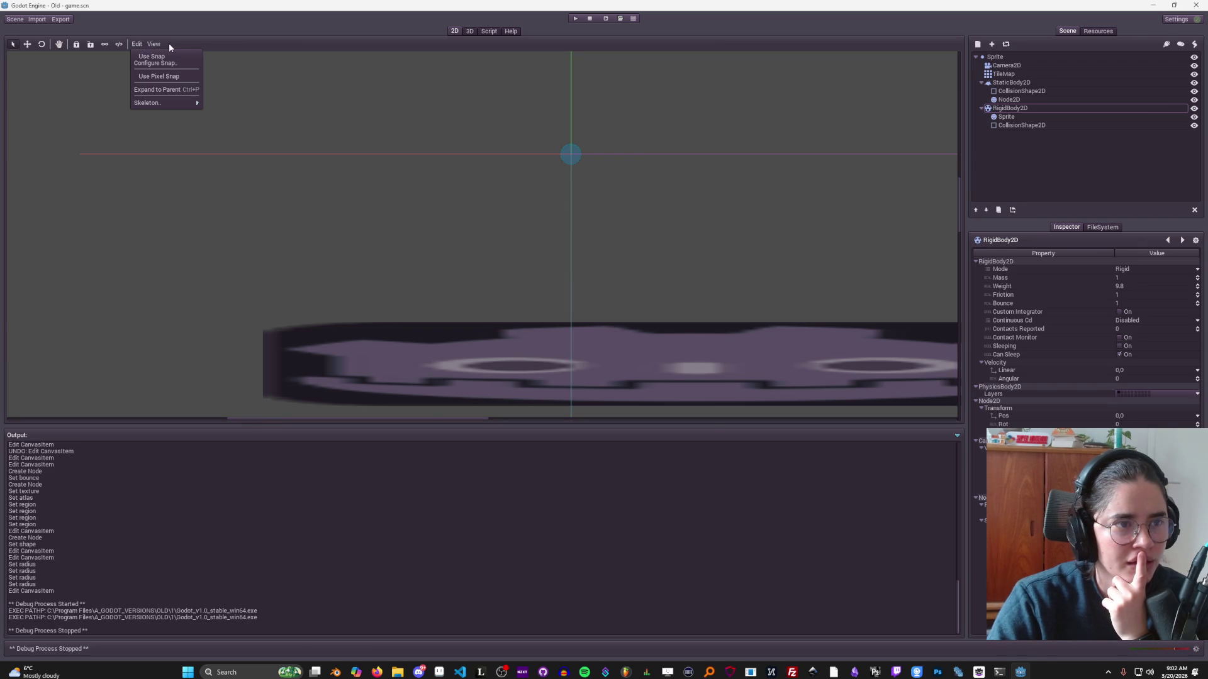
pyautogui.click(168, 43)
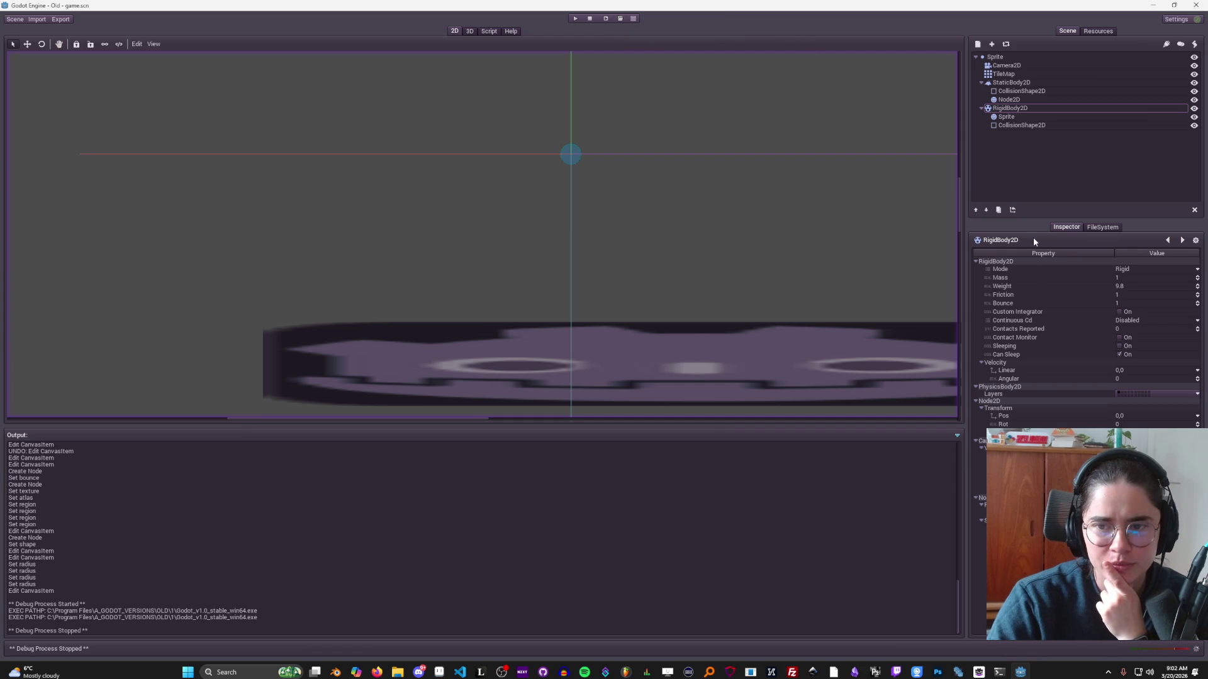
pyautogui.scroll(-3, 692, 252)
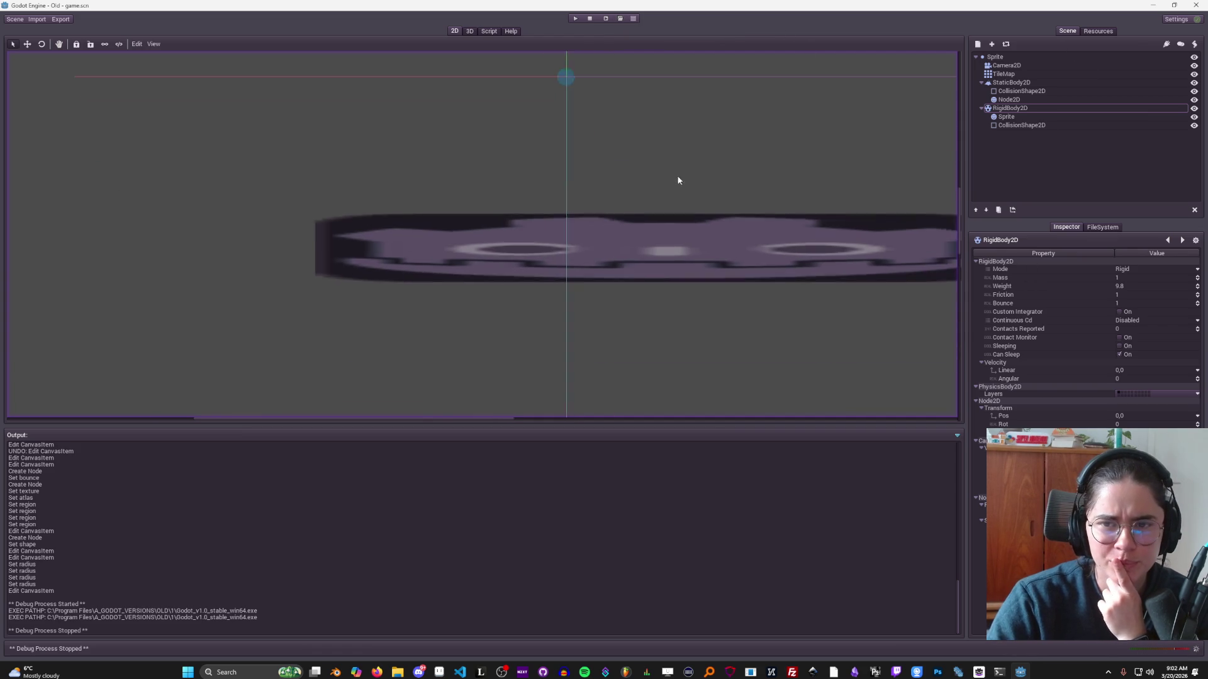
# Review the platform sprite, StaticBody2D, and the ball's RigidBody2D, Sprite and CollisionShape2D
pyautogui.click(659, 221)
pyautogui.click(1018, 83)
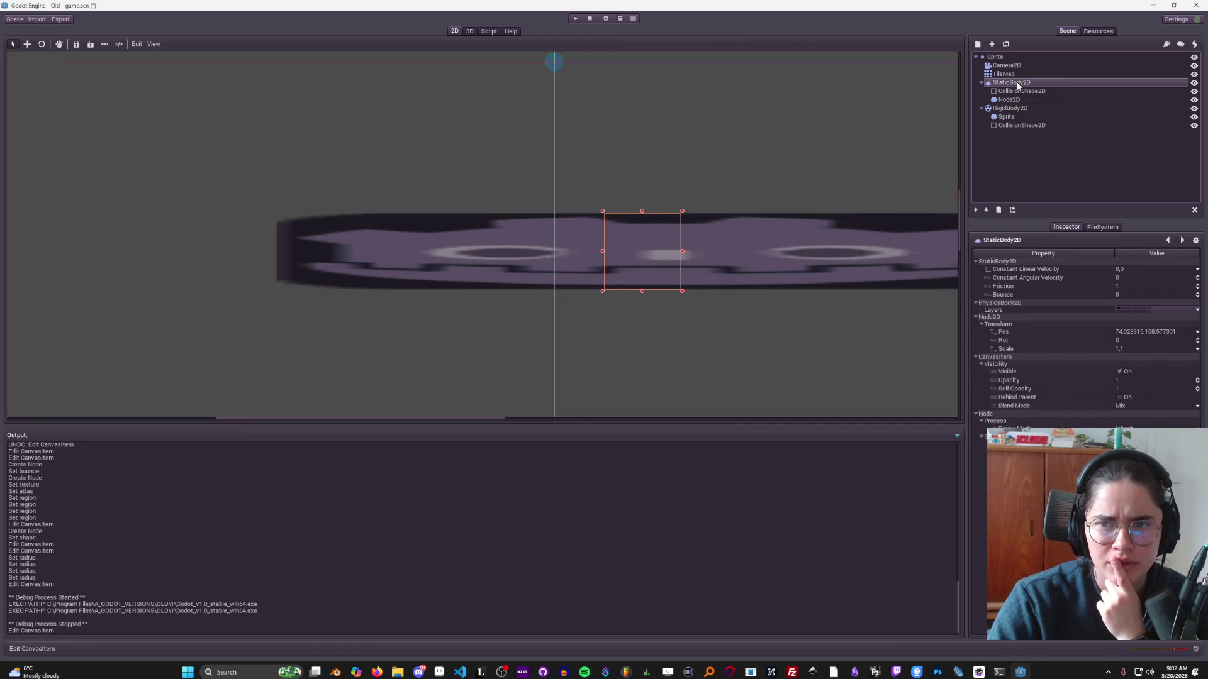
pyautogui.click(997, 109)
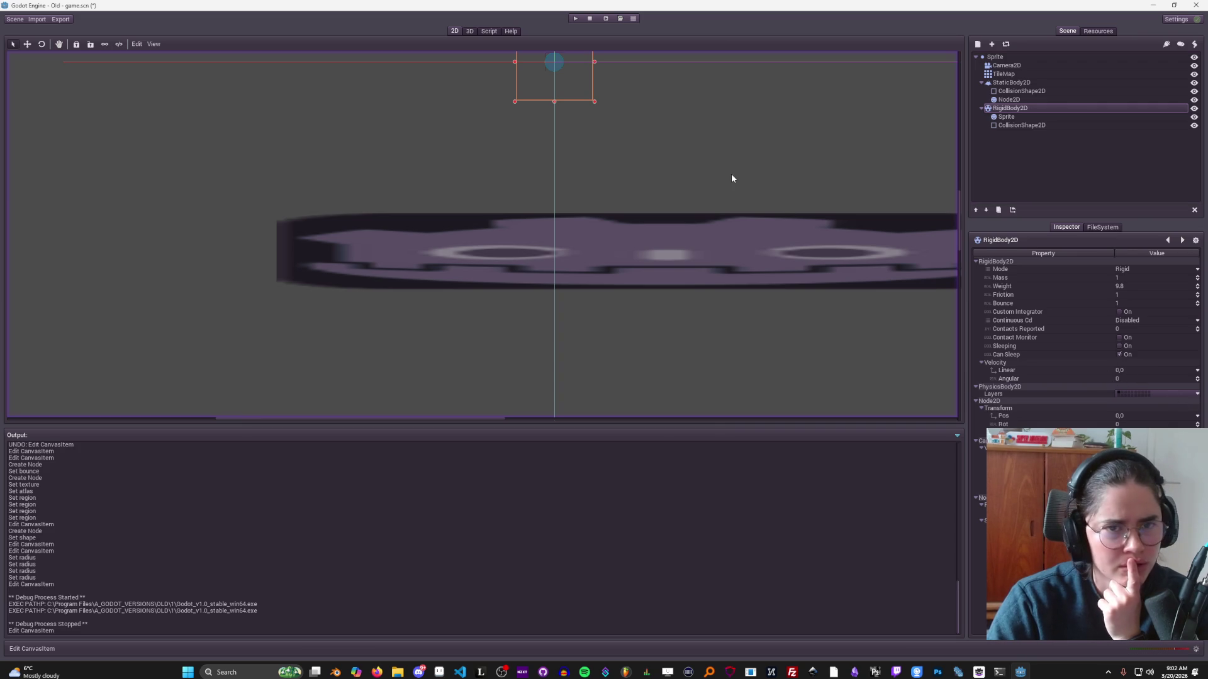
pyautogui.click(1010, 117)
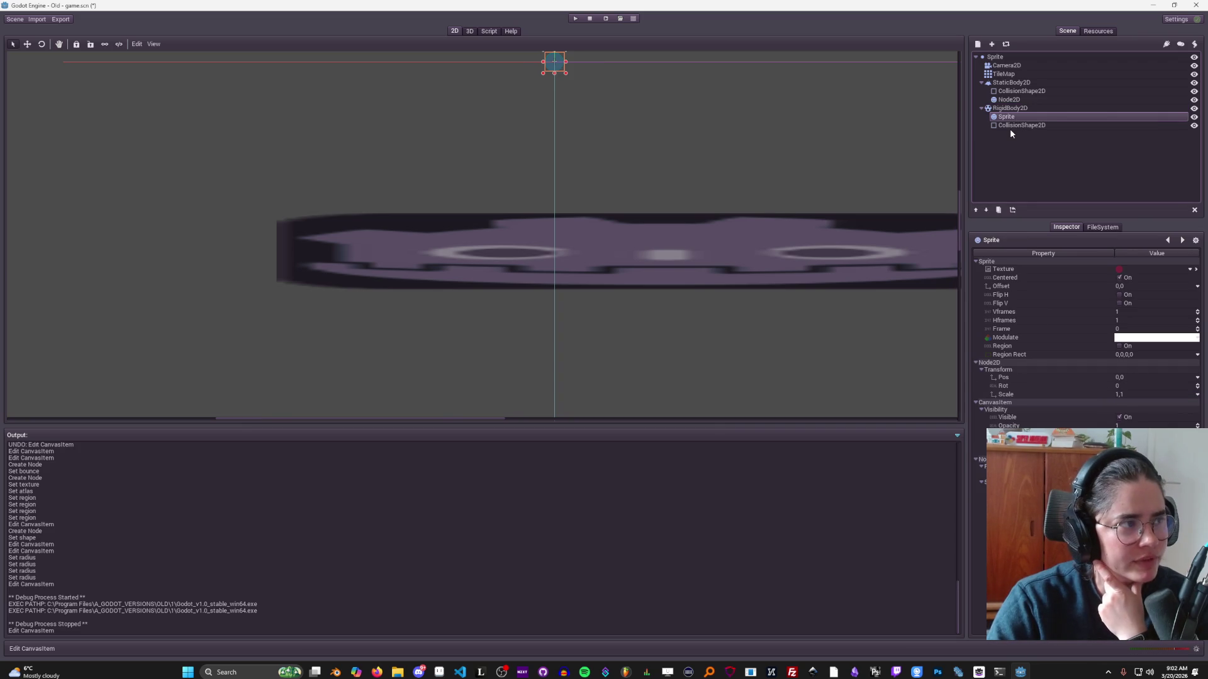
pyautogui.click(1010, 126)
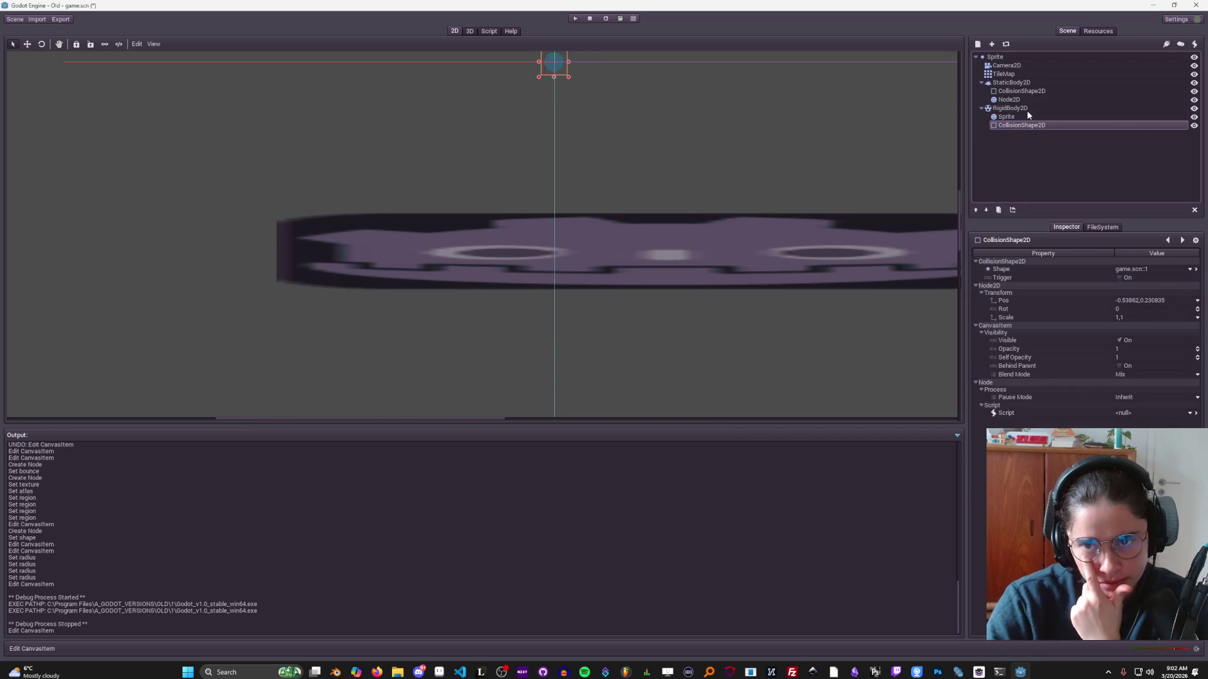
pyautogui.click(1027, 110)
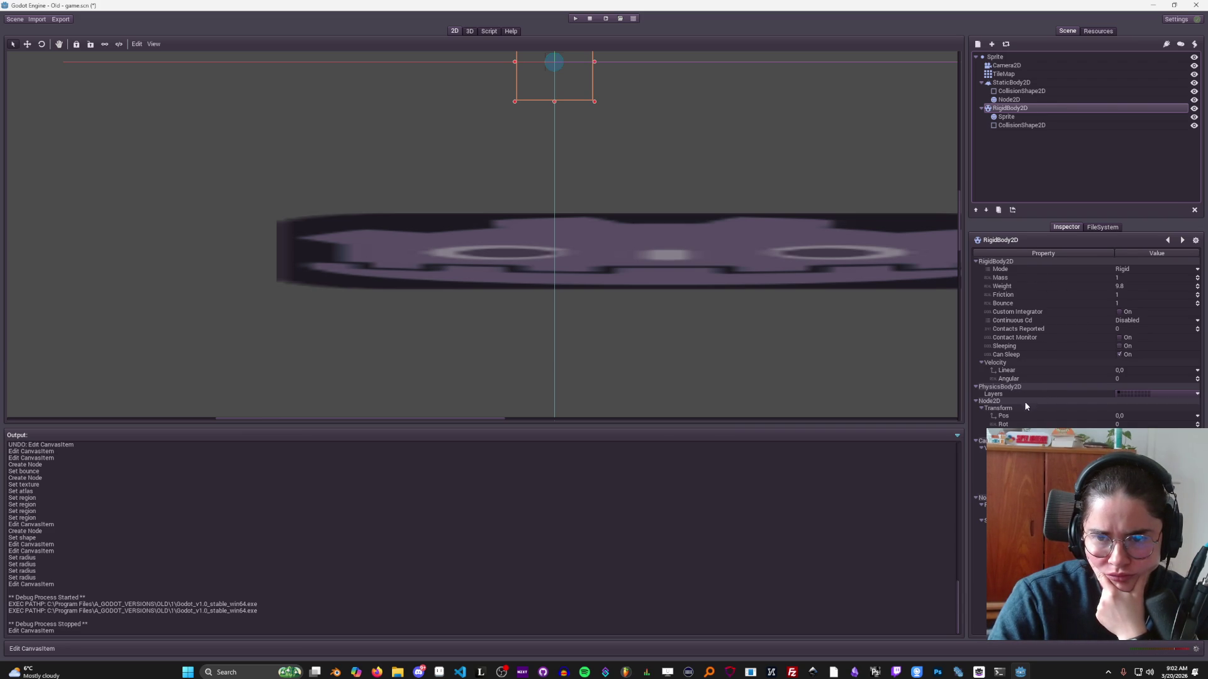
# Enable Trigger on the ball's and the platform's collision shapes, then run the game
pyautogui.click(1014, 126)
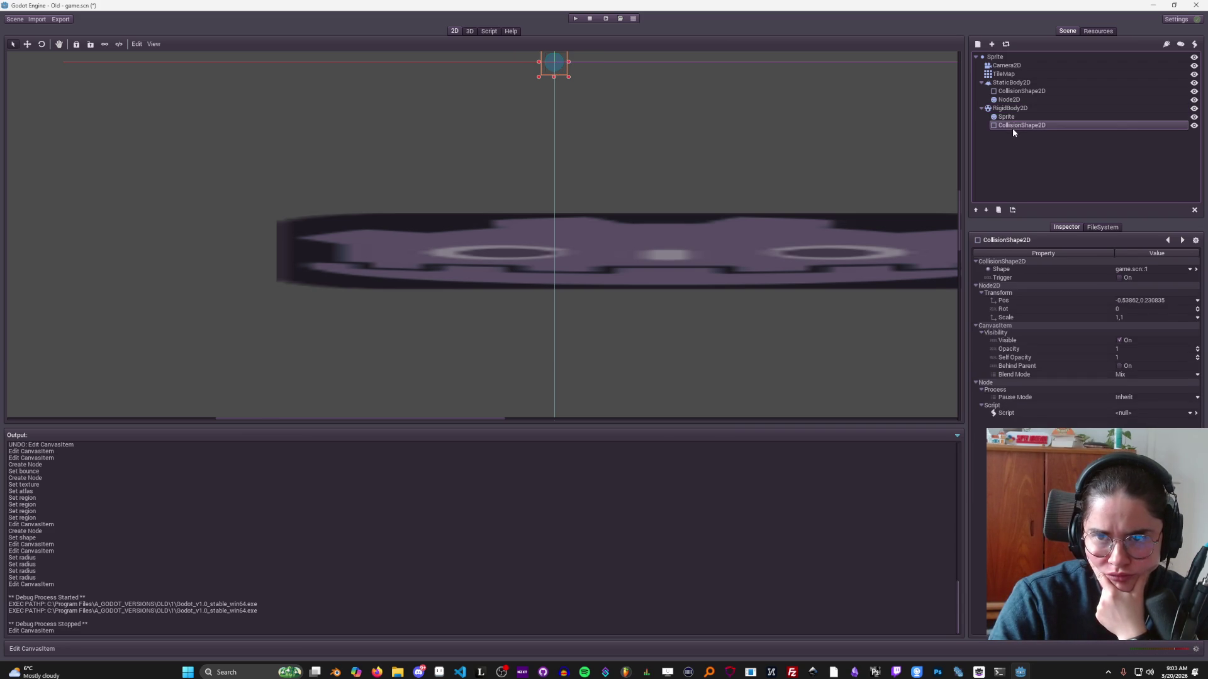
pyautogui.click(1119, 278)
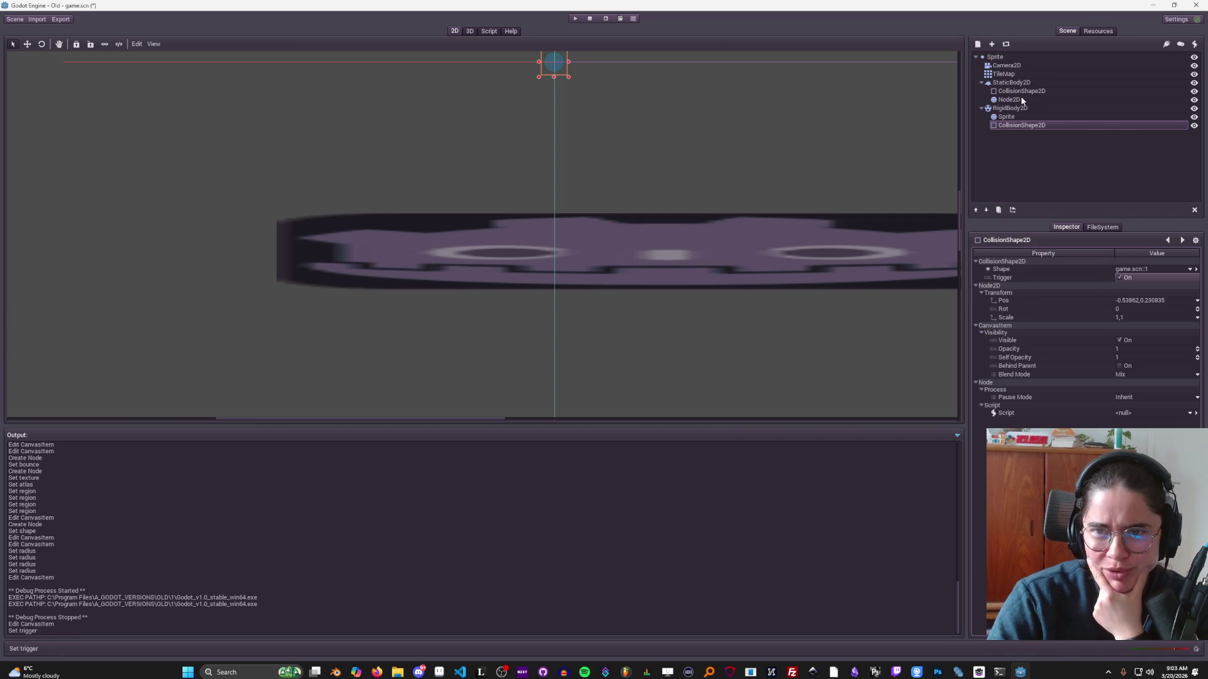
pyautogui.click(1022, 91)
pyautogui.click(1114, 278)
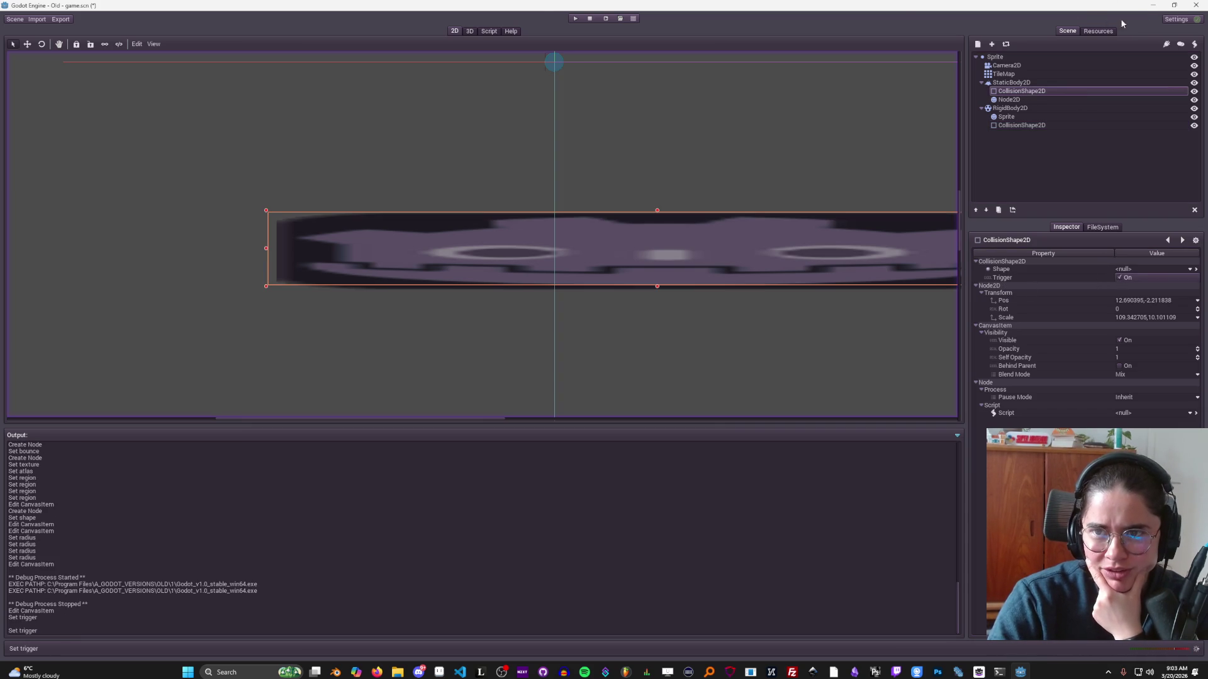
pyautogui.click(574, 18)
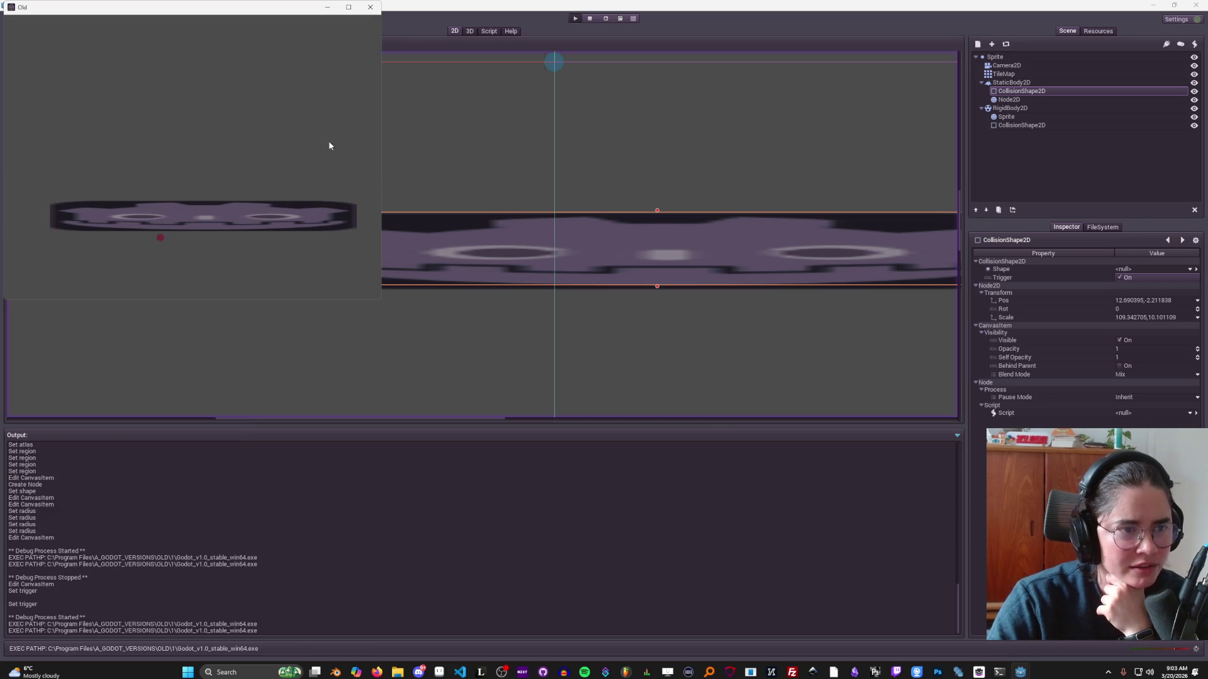
# Close the test game and debug-exit alert, then check the StaticBody2D's physics layers
pyautogui.click(370, 7)
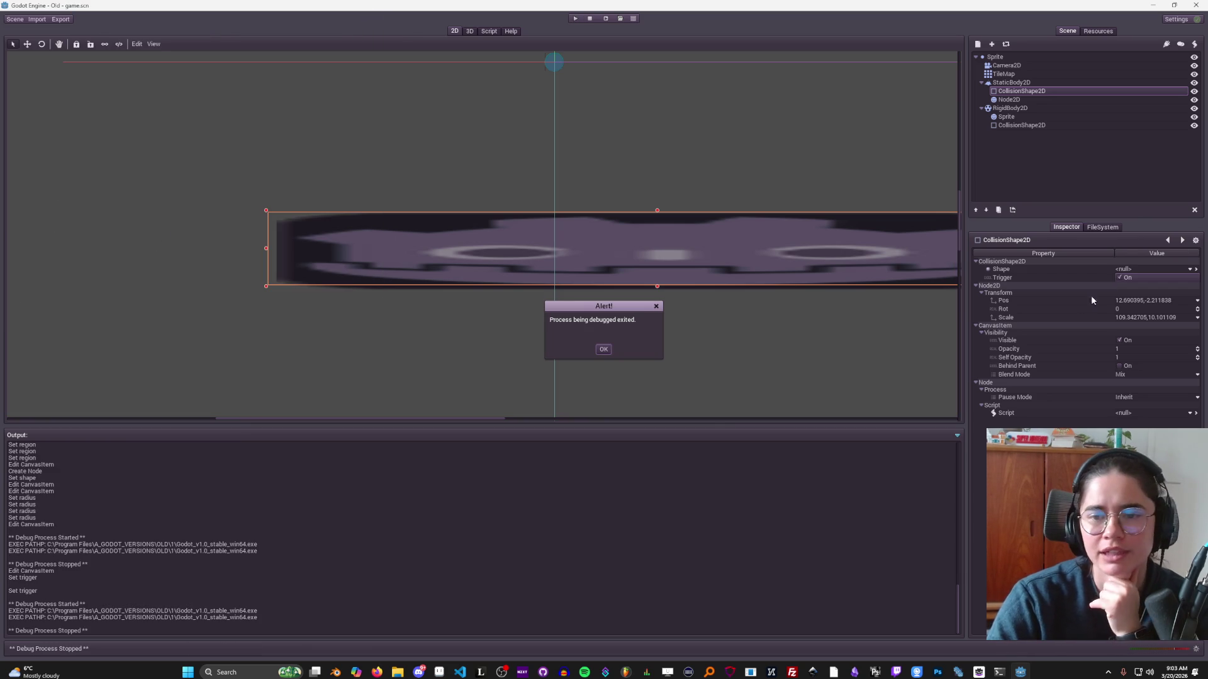
pyautogui.click(655, 306)
pyautogui.click(1020, 85)
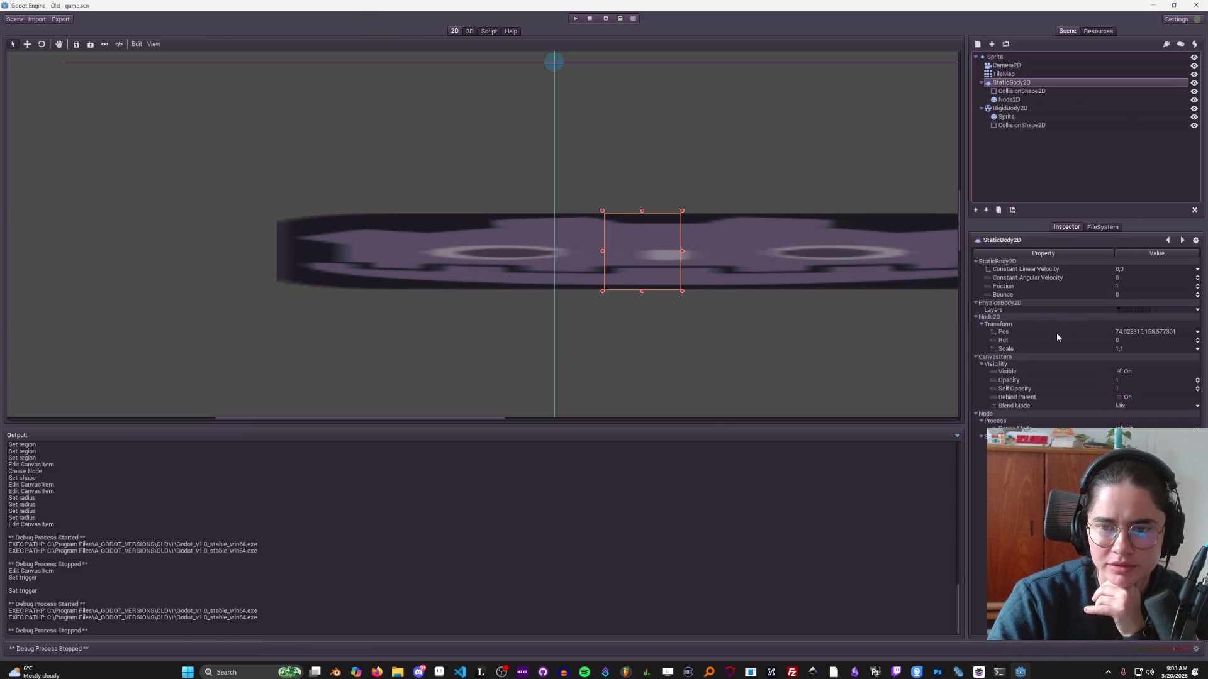
pyautogui.click(1197, 311)
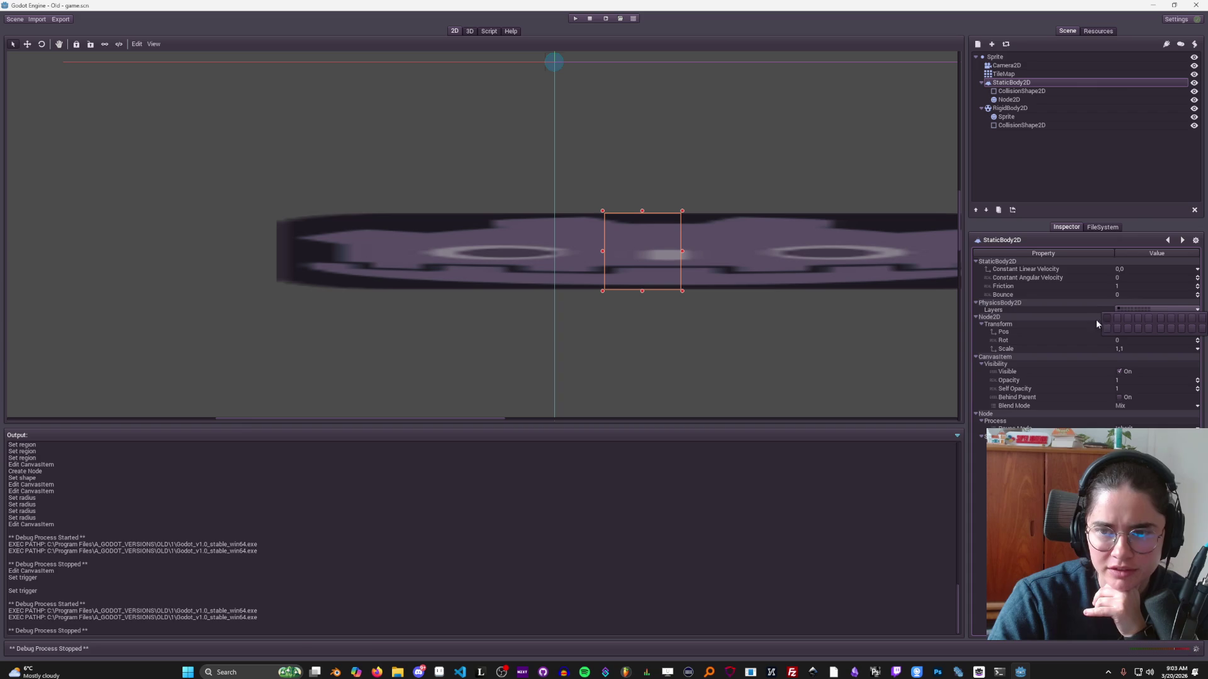
# Widen the scene and property panels and select the ball's CollisionShape2D
pyautogui.click(1024, 110)
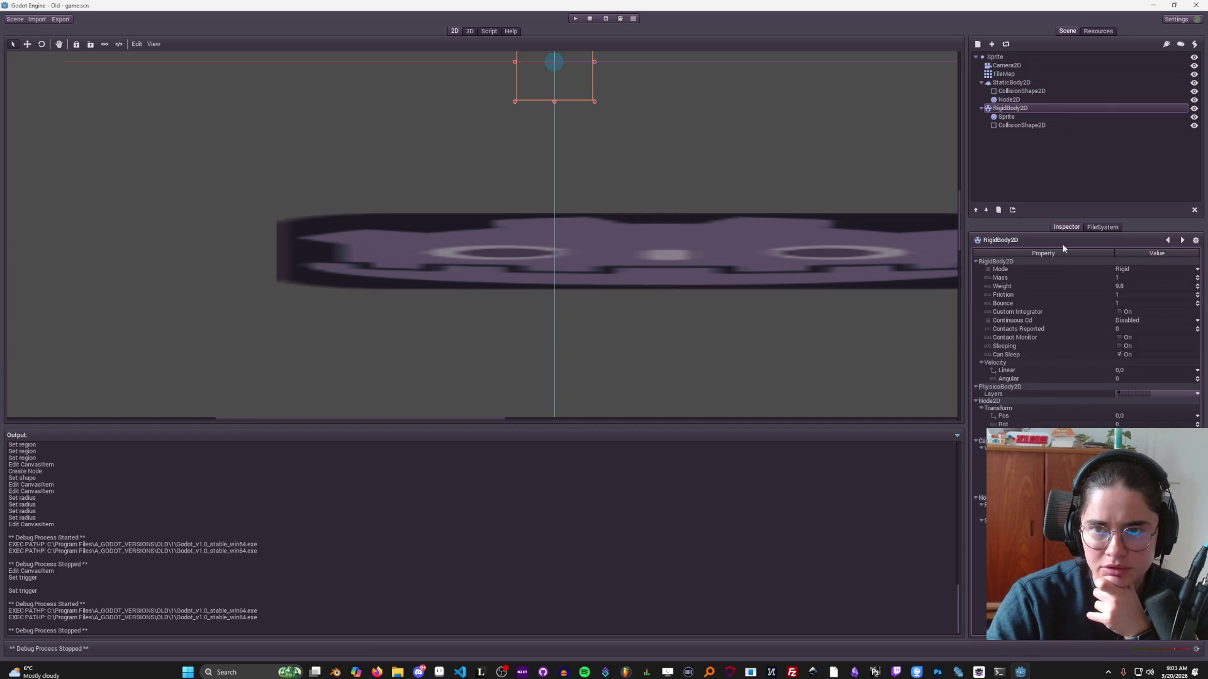
pyautogui.click(1007, 85)
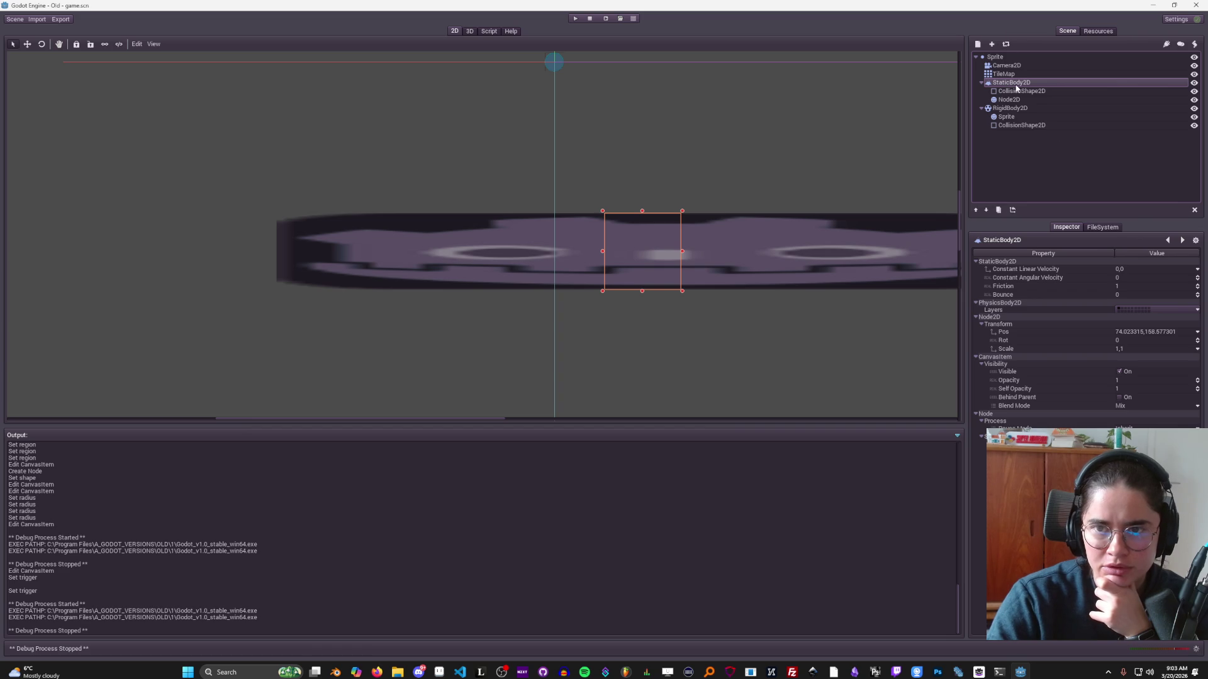
pyautogui.moveTo(969, 297); pyautogui.dragTo(843, 277)
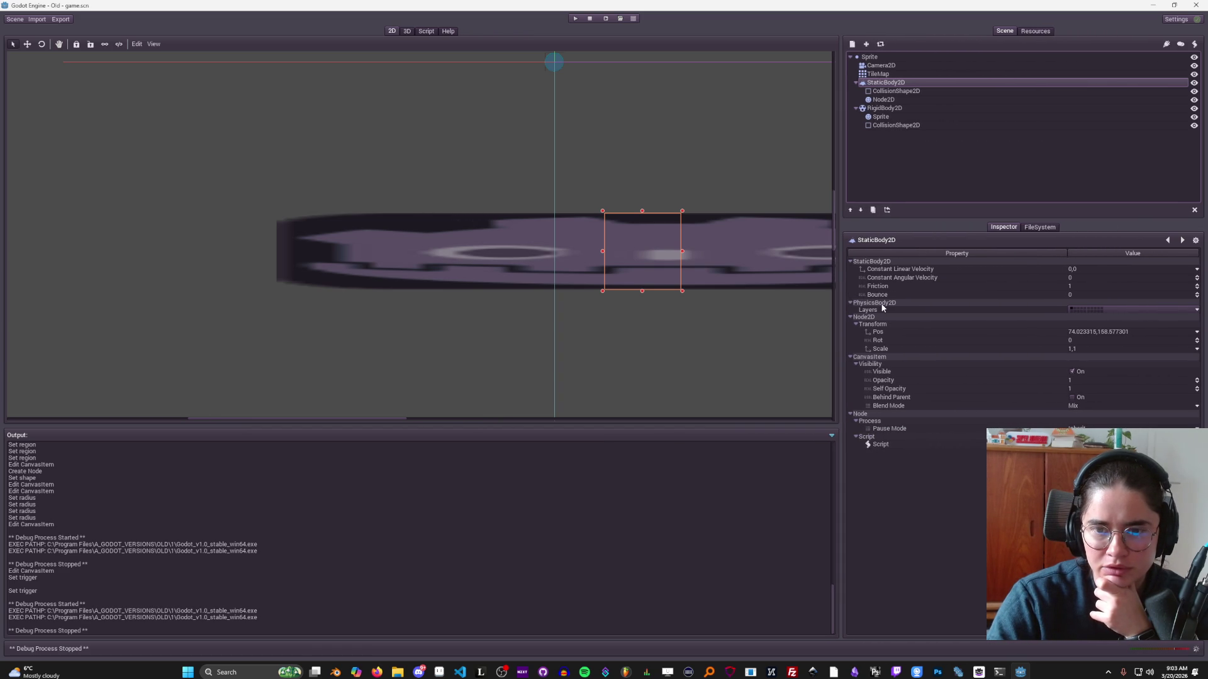
pyautogui.click(884, 126)
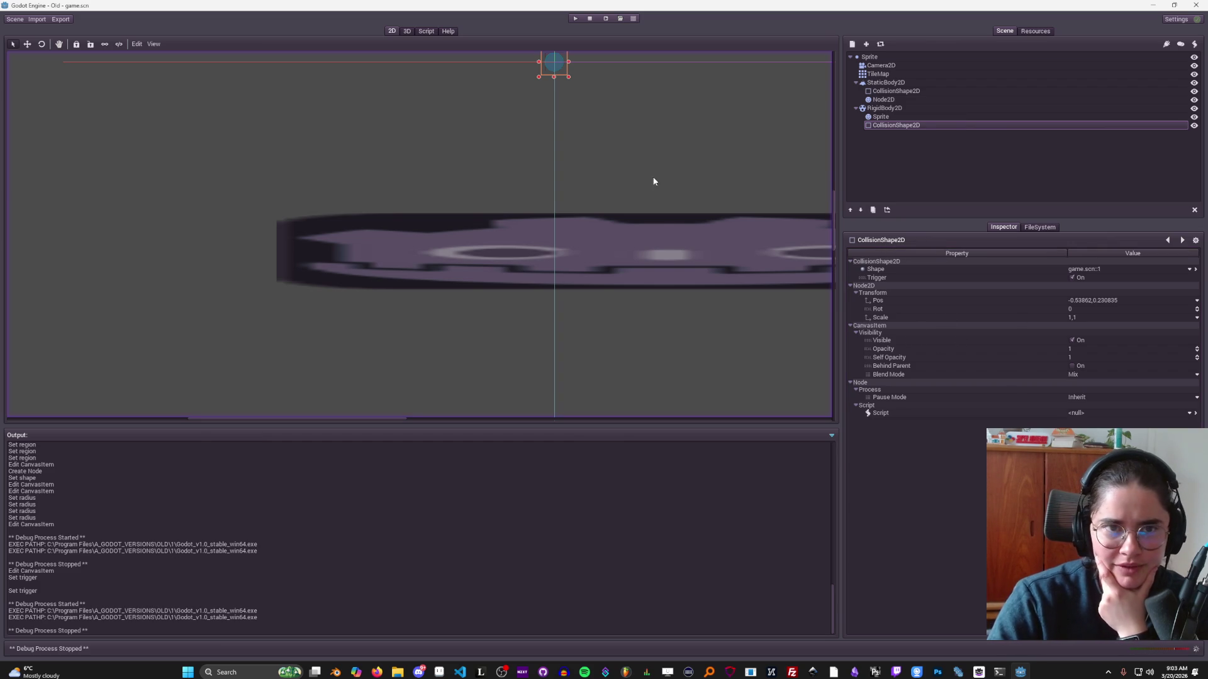
# Zoom the 2D view and select the StaticBody2D platform
pyautogui.scroll(4, 635, 264)
pyautogui.scroll(2, 537, 176)
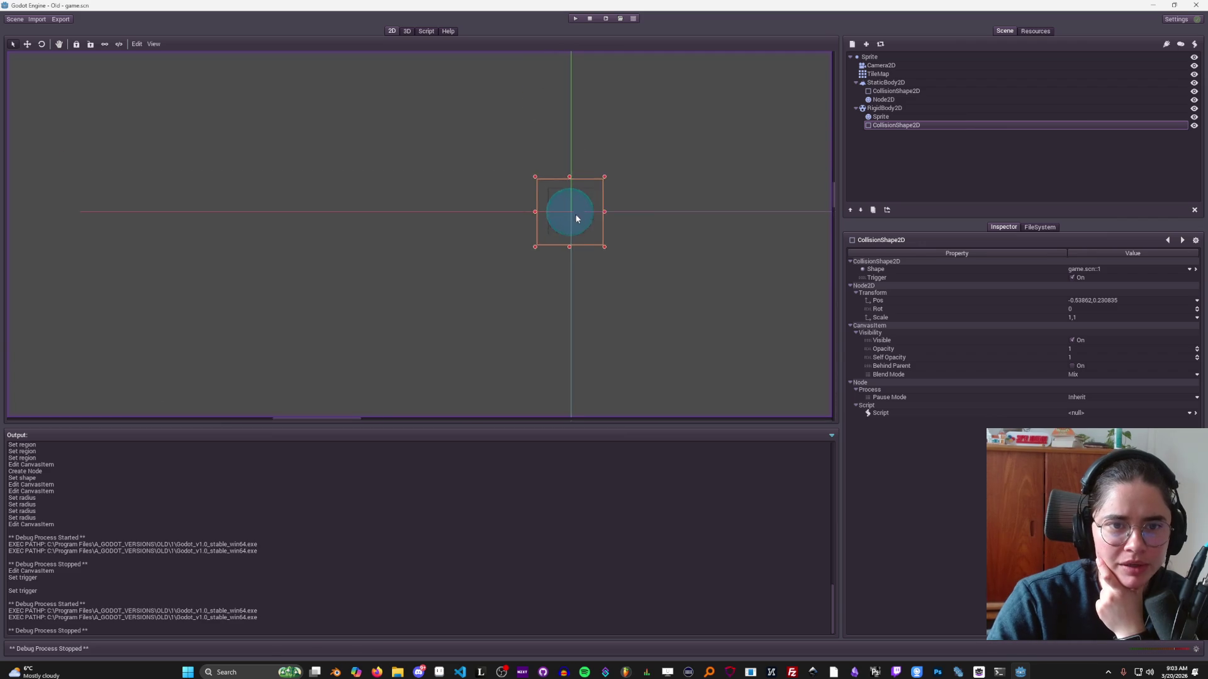
pyautogui.scroll(2, 584, 220)
pyautogui.scroll(-2, 584, 220)
pyautogui.scroll(2, 602, 240)
pyautogui.scroll(-3, 657, 170)
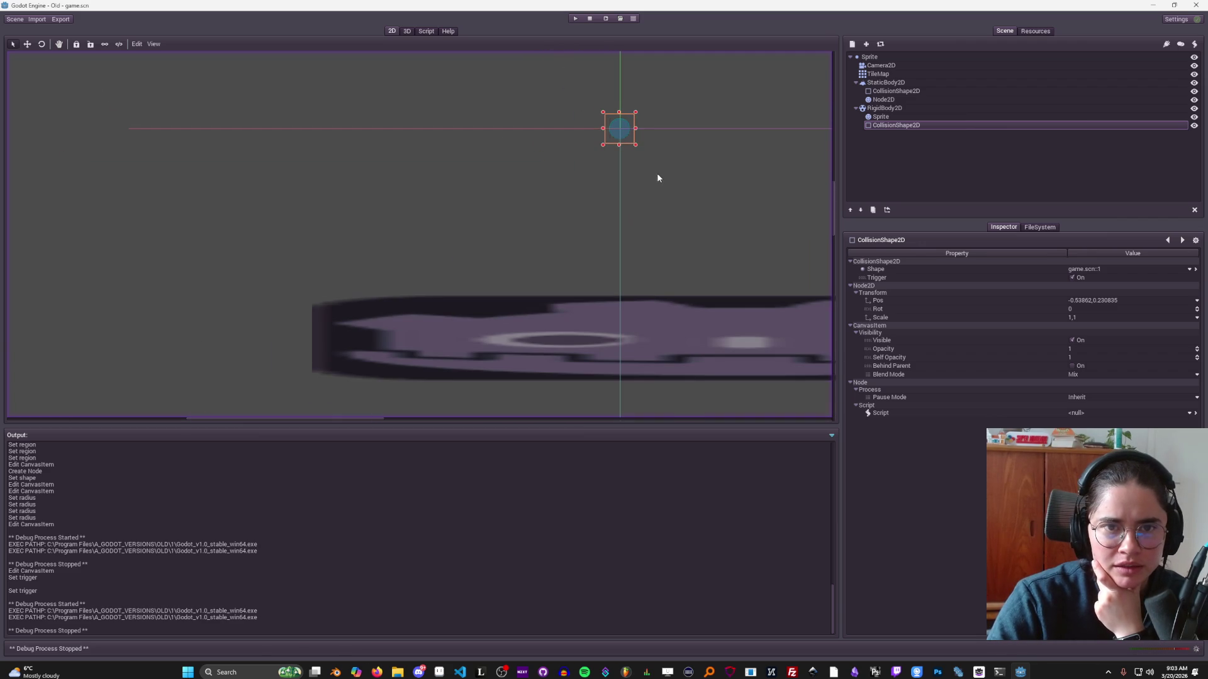
pyautogui.scroll(2, 814, 120)
pyautogui.scroll(-2, 690, 207)
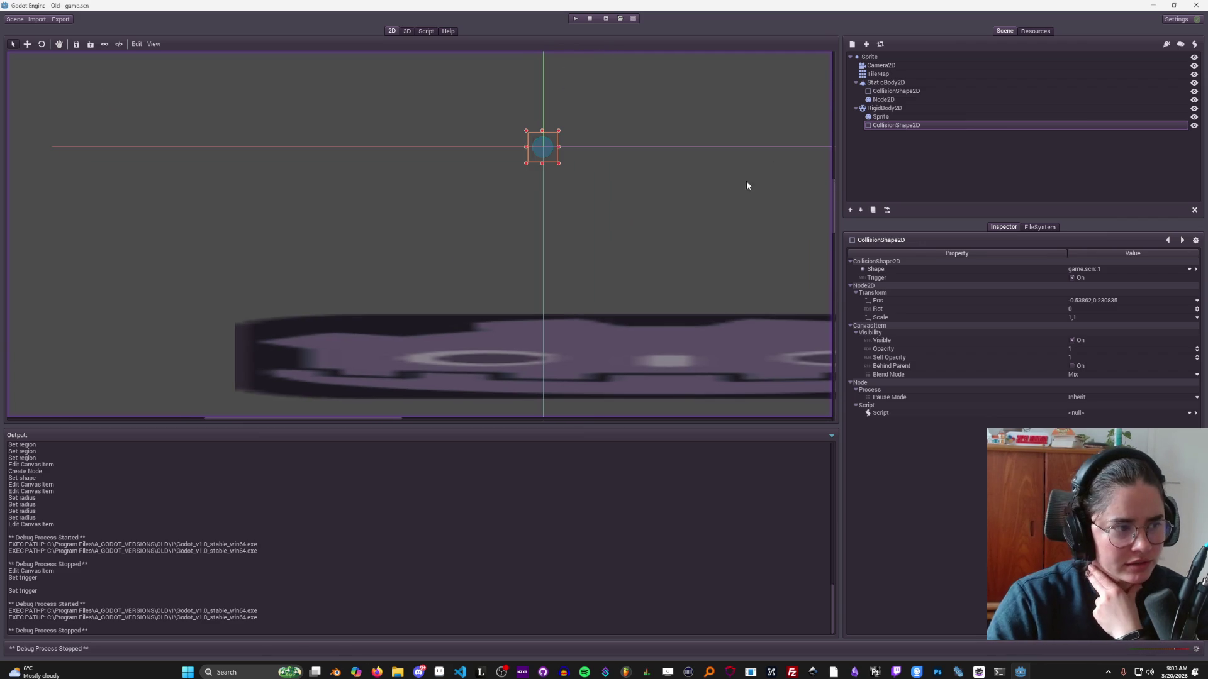
pyautogui.click(899, 85)
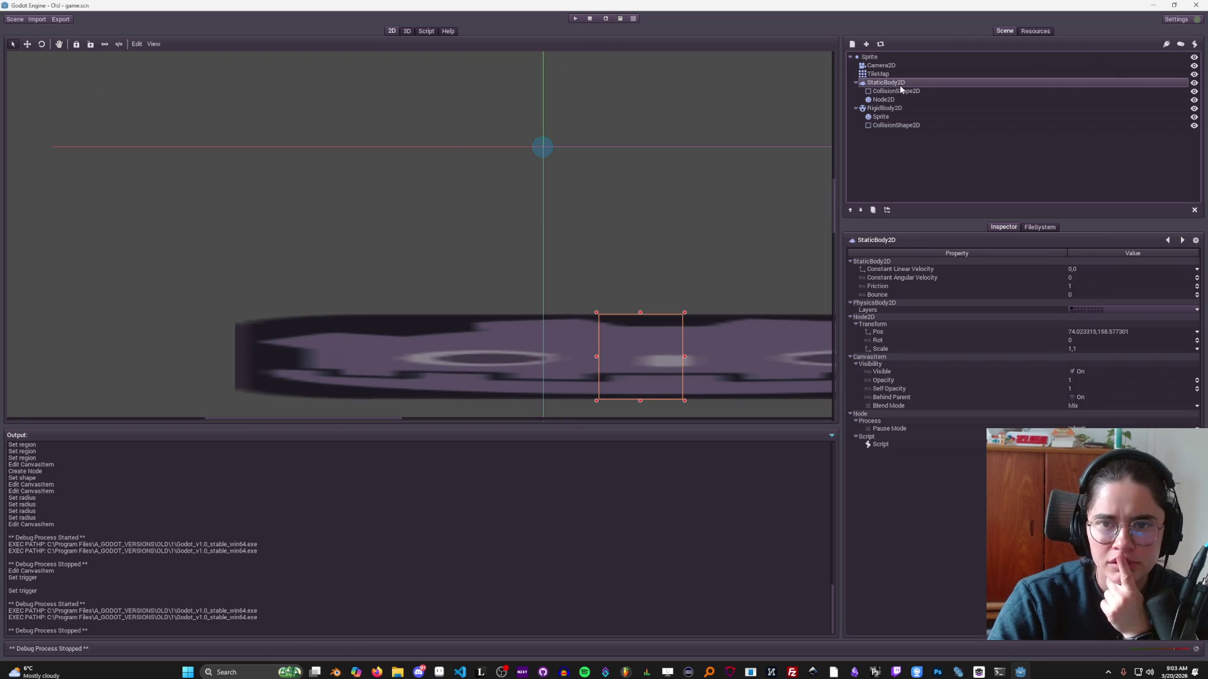
# Stretch the platform left to a 4.26 horizontal scale, then test-run and close the game
pyautogui.moveTo(598, 356); pyautogui.dragTo(323, 331)
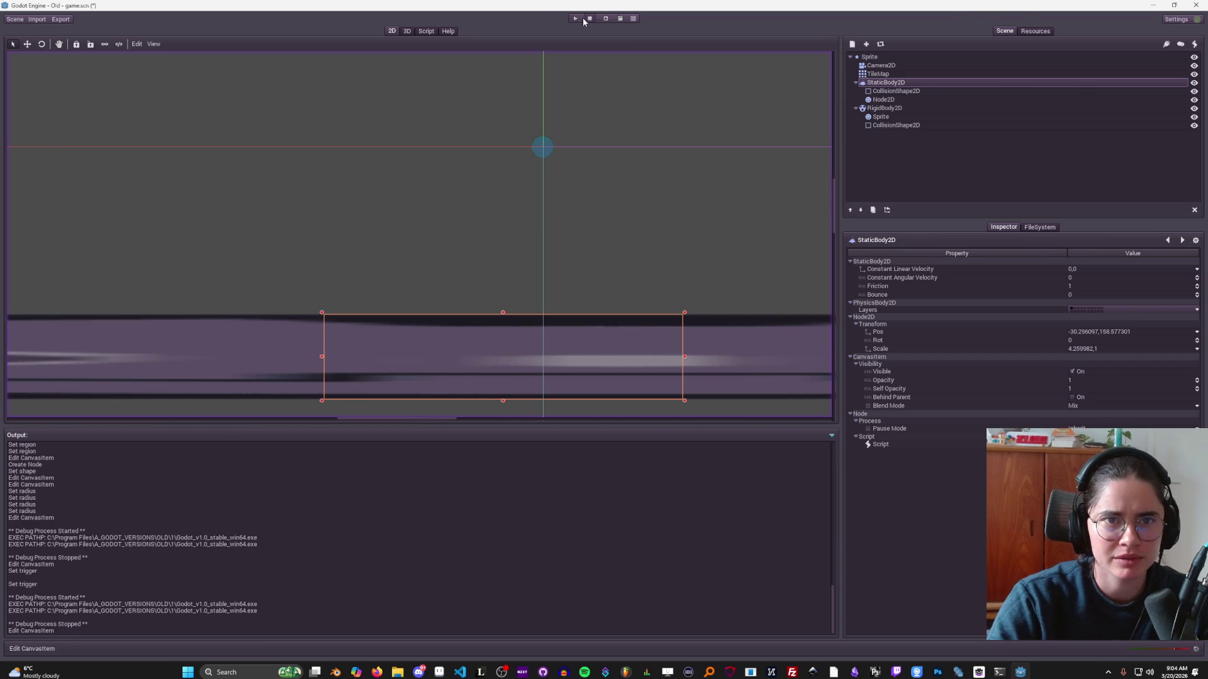
pyautogui.click(576, 19)
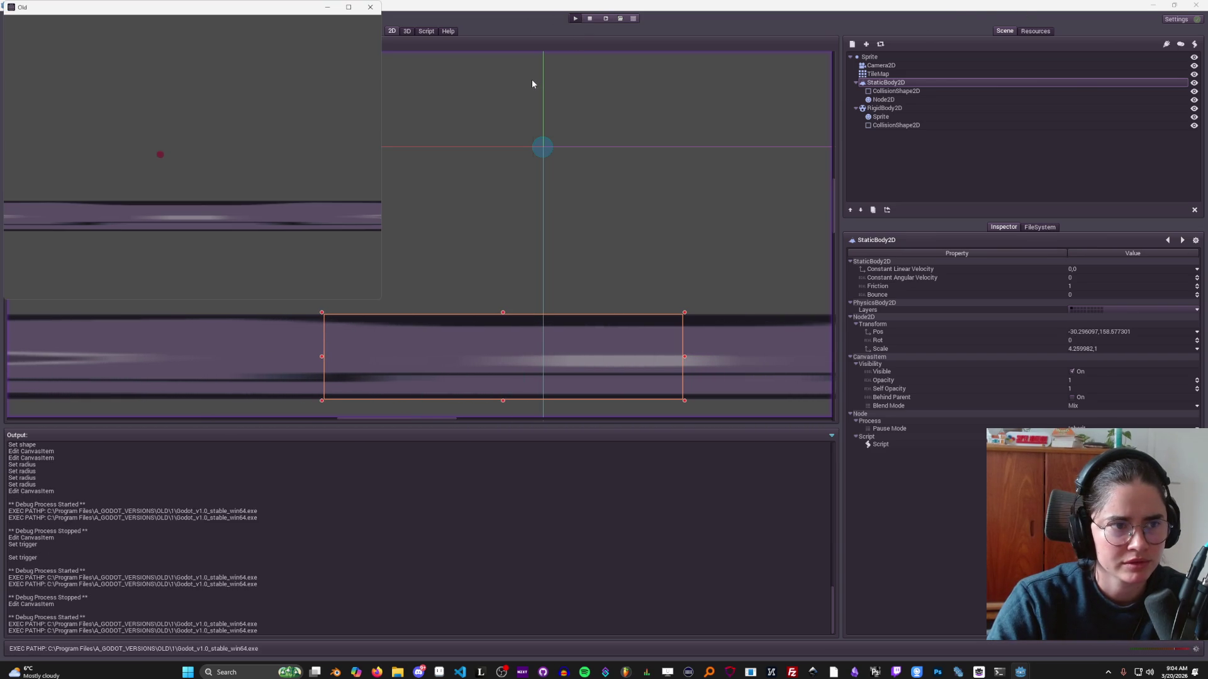
pyautogui.click(377, 12)
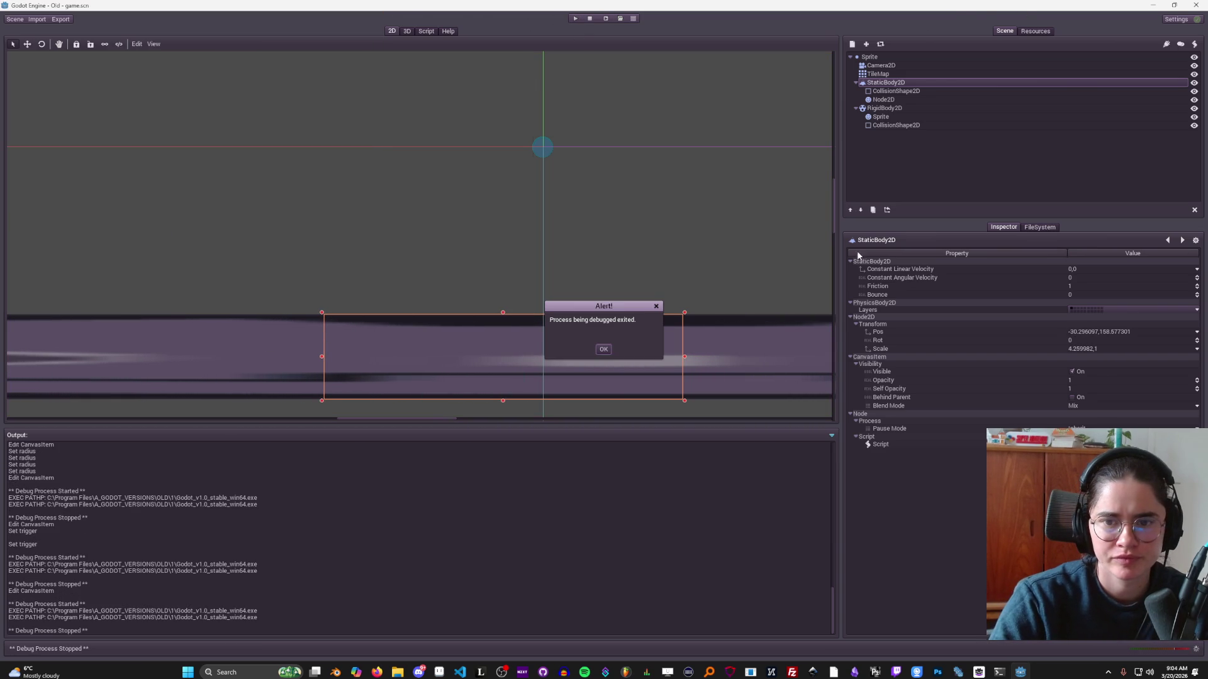
# Turn off Trigger on the platform's CollisionShape2D
pyautogui.click(883, 92)
pyautogui.click(1072, 278)
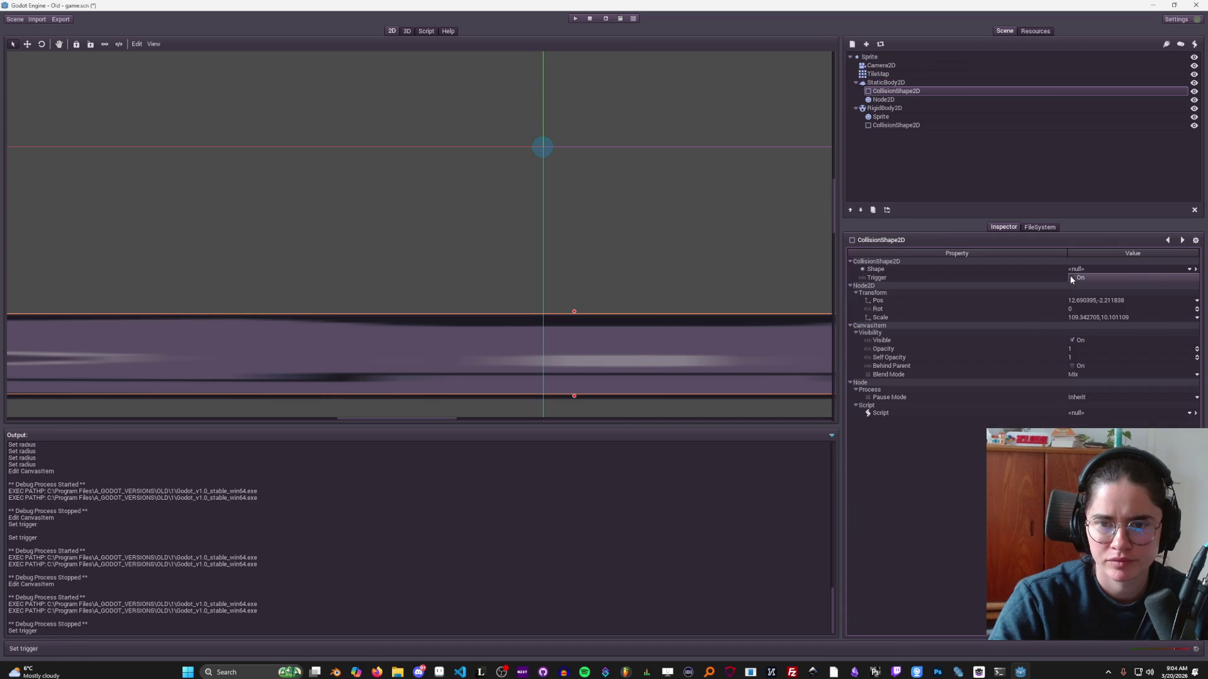
pyautogui.click(1150, 270)
pyautogui.click(887, 125)
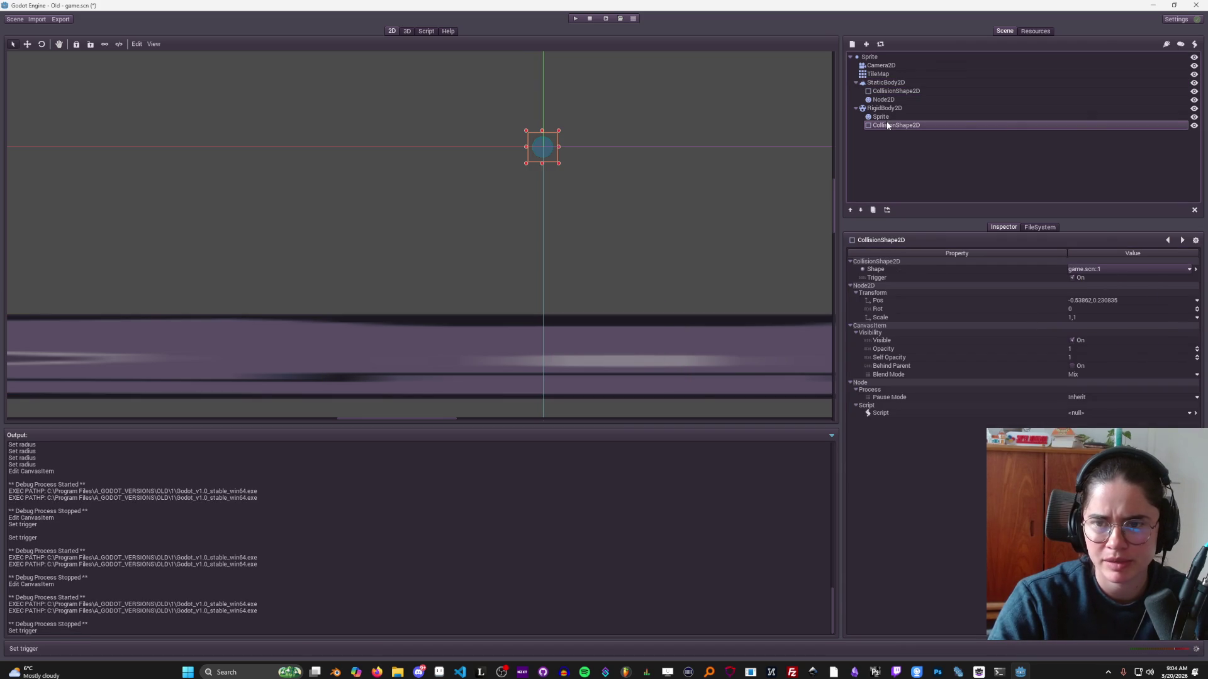
pyautogui.click(887, 92)
pyautogui.scroll(-4, 558, 347)
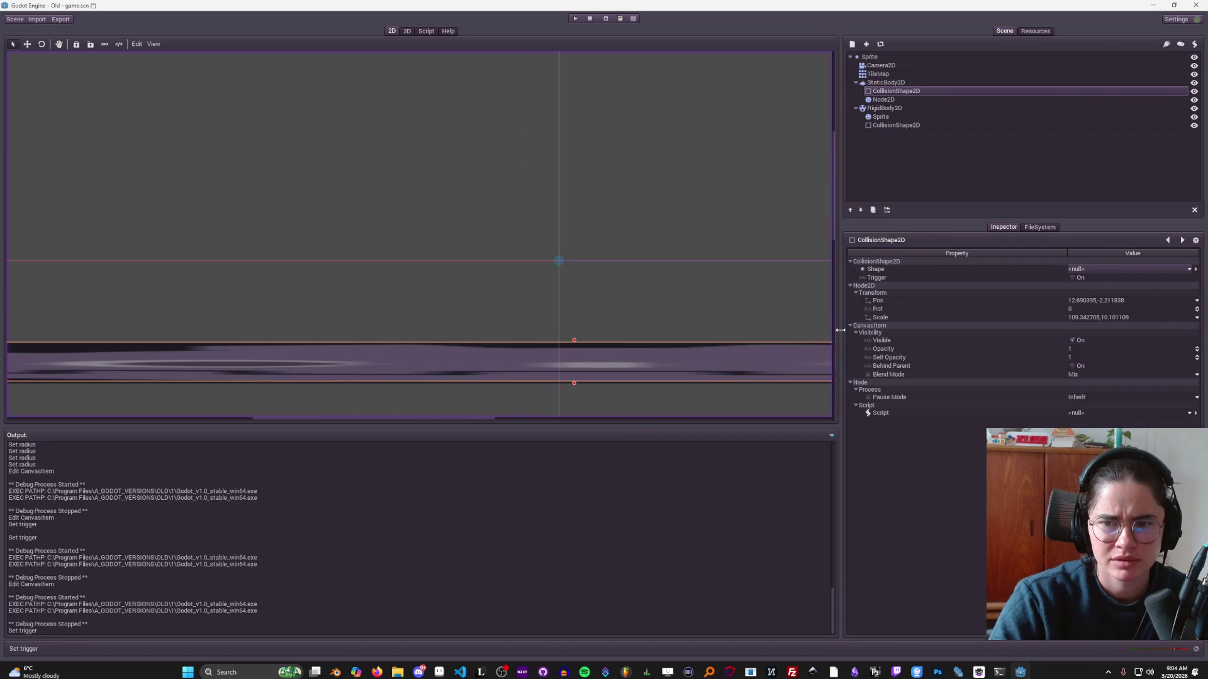
# Assign a new RectangleShape2D to the platform's collision shape
pyautogui.click(1189, 269)
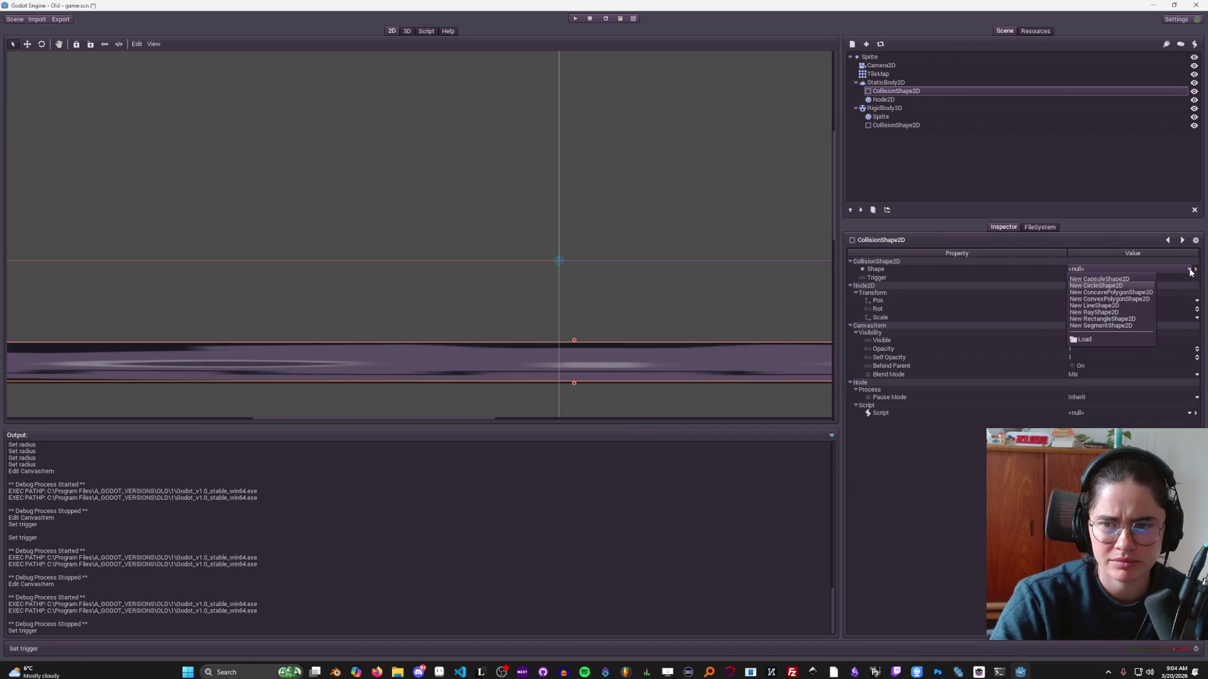
pyautogui.click(1102, 319)
pyautogui.scroll(-2, 639, 321)
pyautogui.scroll(-3, 639, 320)
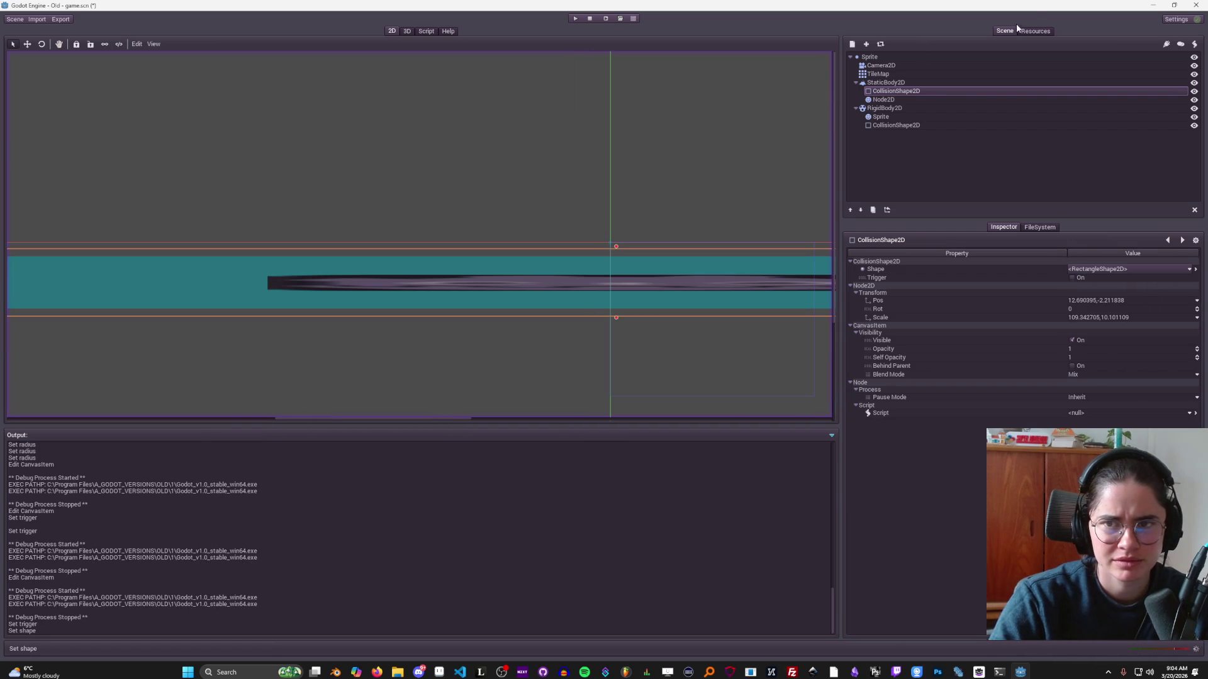
# Test-run the game, then close it and dismiss the debug-exit alert
pyautogui.click(574, 19)
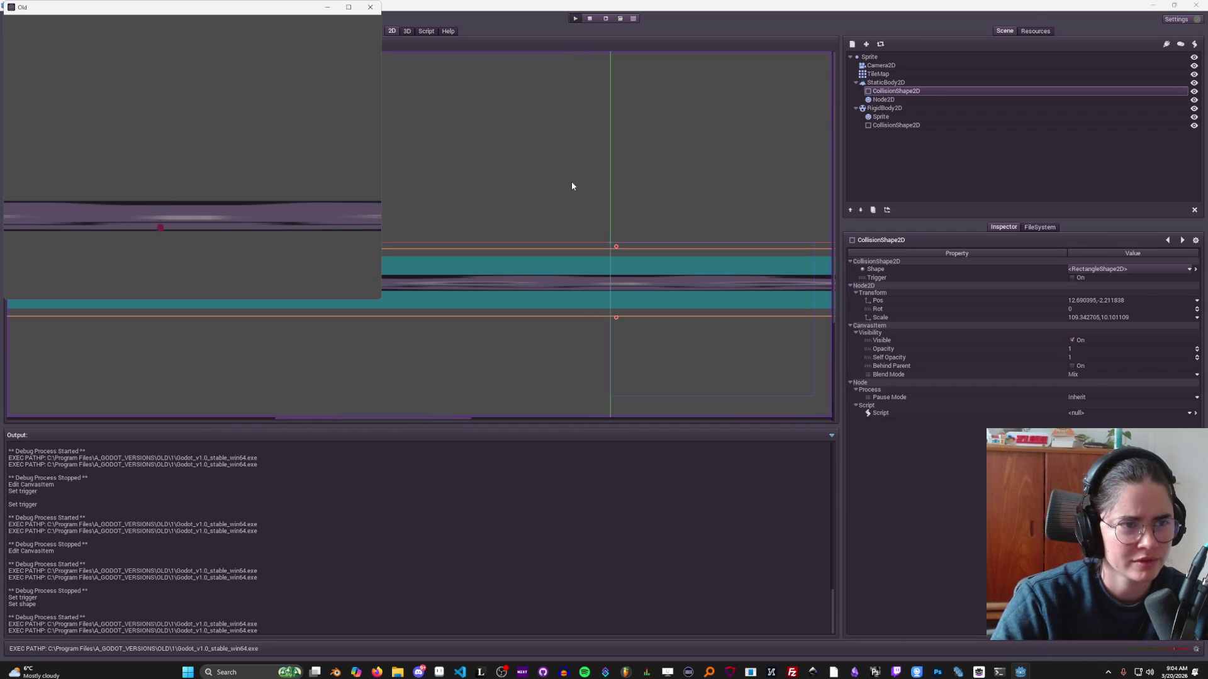
pyautogui.click(370, 6)
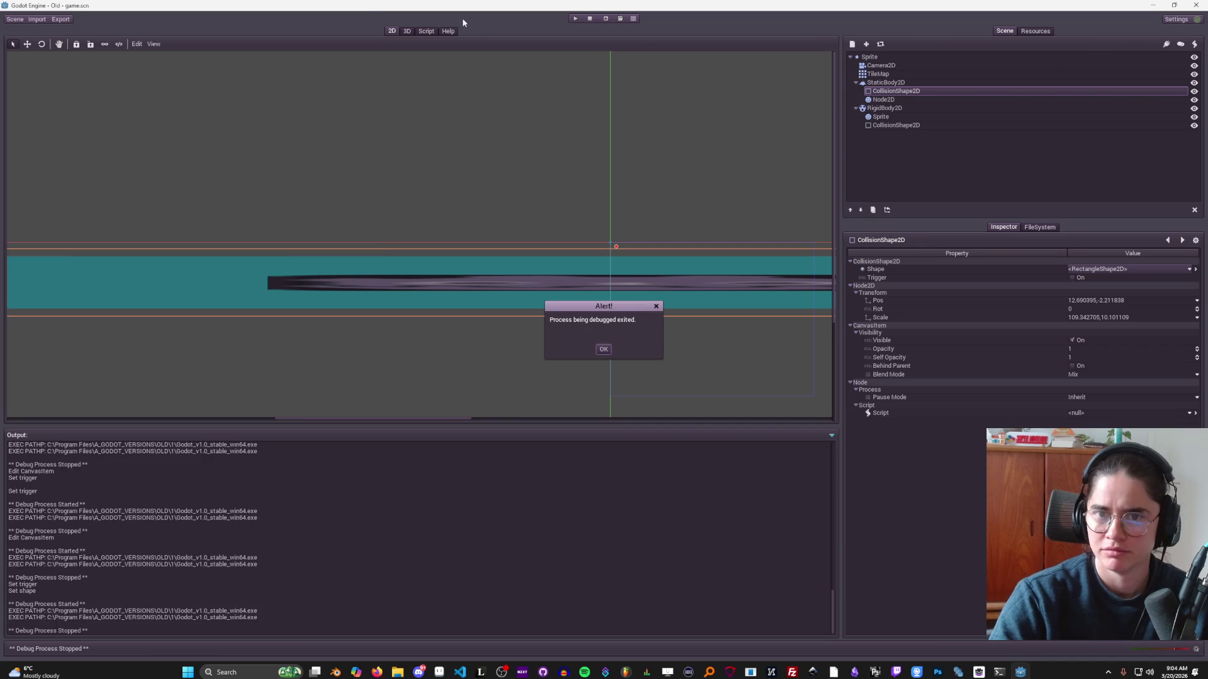
pyautogui.click(603, 349)
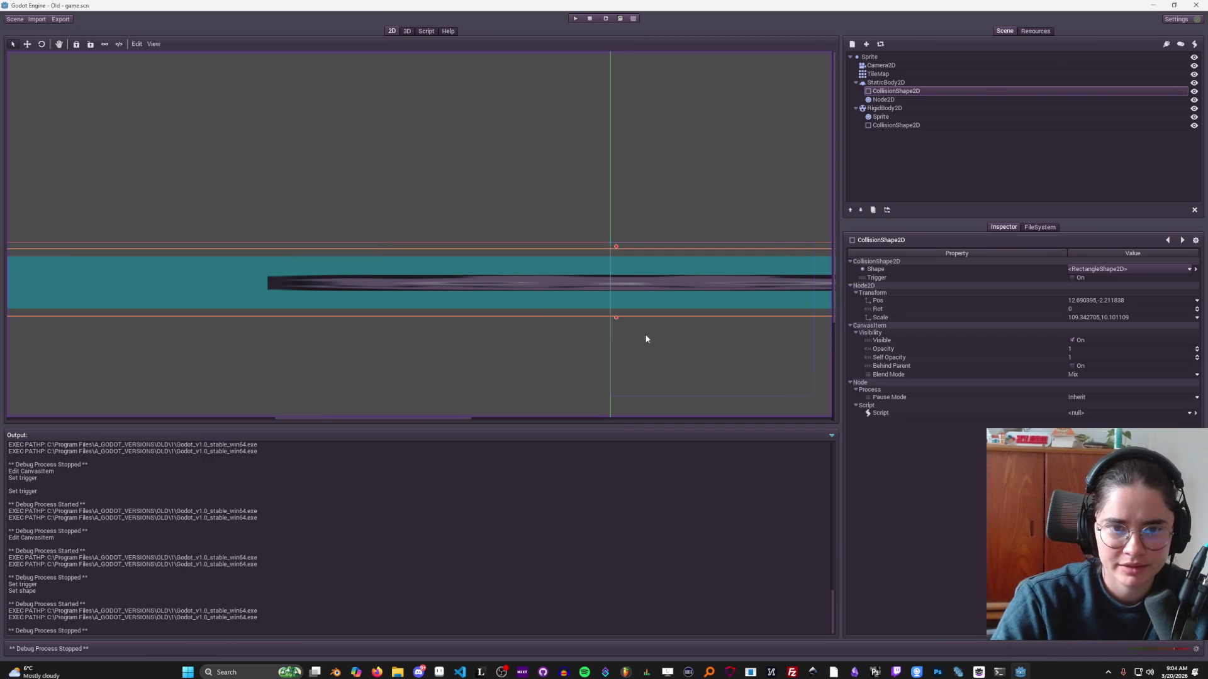
pyautogui.scroll(-5, 647, 336)
# Resize and move the collision rectangle to match the platform's width and position
pyautogui.moveTo(67, 122); pyautogui.dragTo(329, 120)
pyautogui.moveTo(419, 120)
pyautogui.mouseDown()
pyautogui.moveTo(148, 110)
pyautogui.moveTo(507, 115)
pyautogui.moveTo(176, 112)
pyautogui.mouseUp()
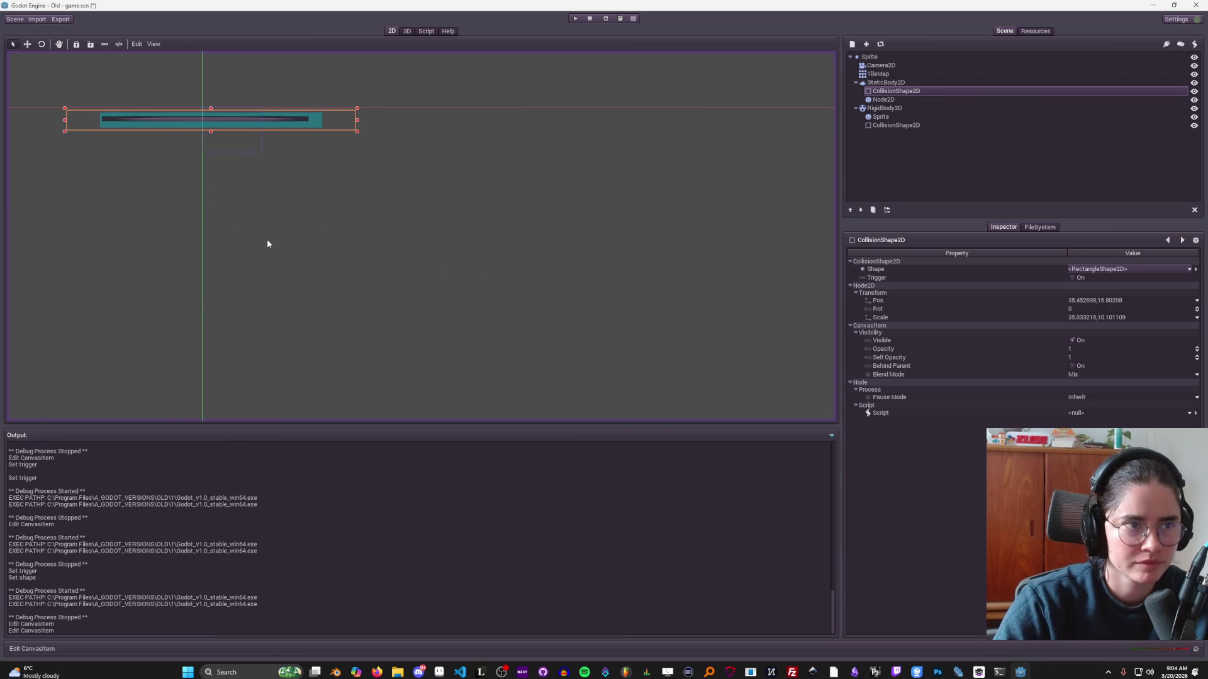
pyautogui.scroll(5, 145, 159)
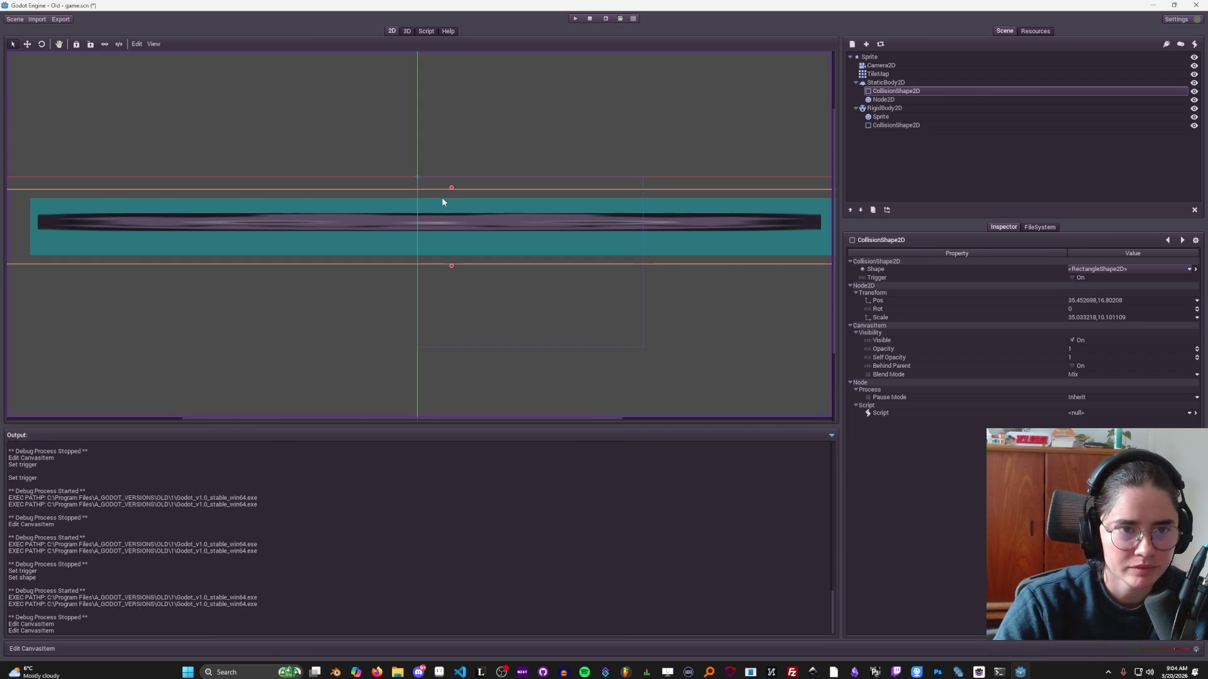
pyautogui.moveTo(450, 188); pyautogui.dragTo(447, 208)
pyautogui.moveTo(448, 238); pyautogui.dragTo(443, 221)
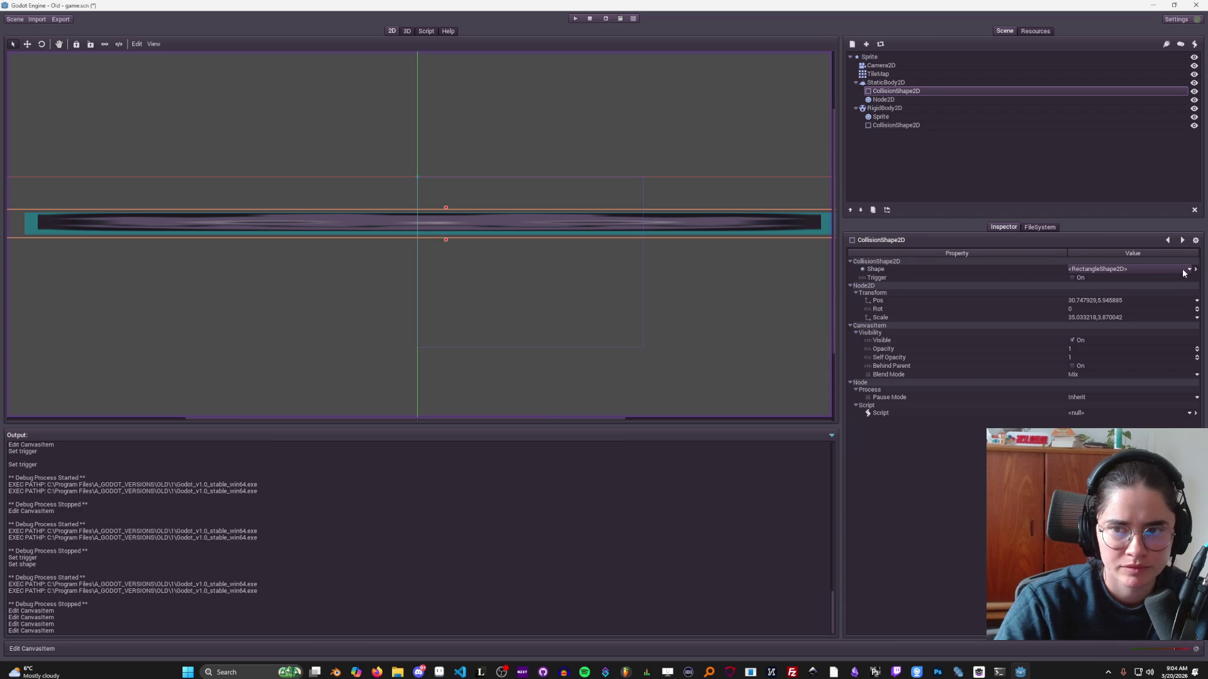
# Re-enable Trigger on the platform collision and review the ball's shape options
pyautogui.click(1071, 277)
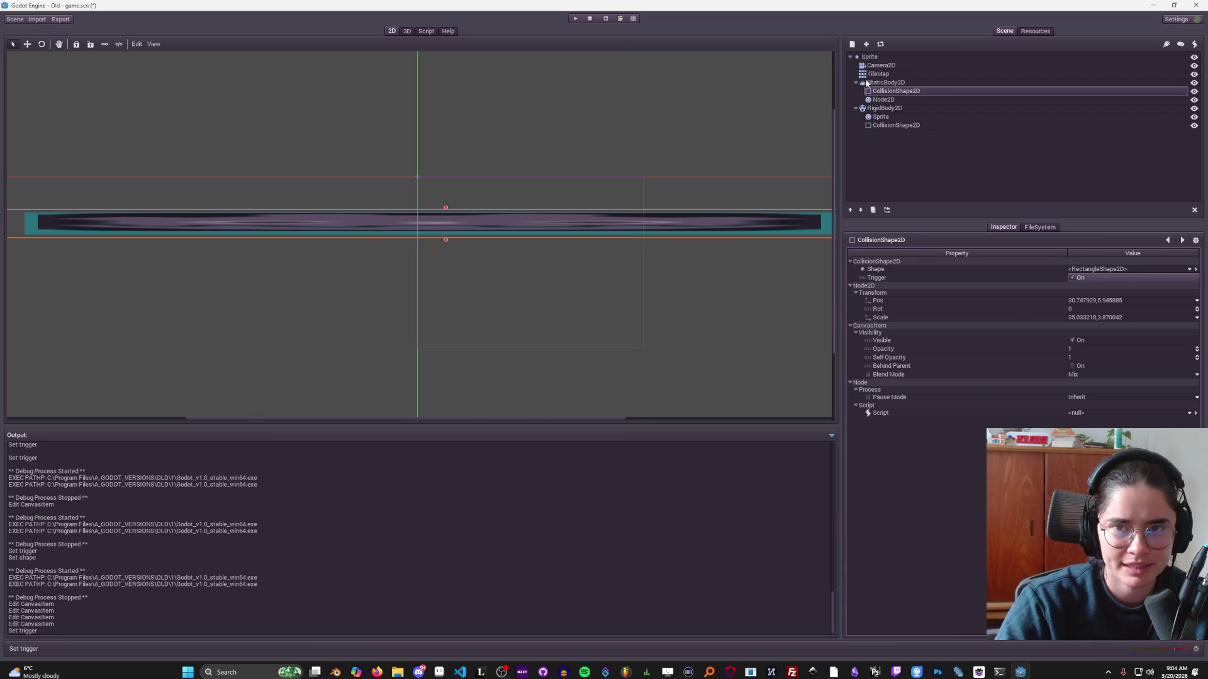
pyautogui.click(878, 125)
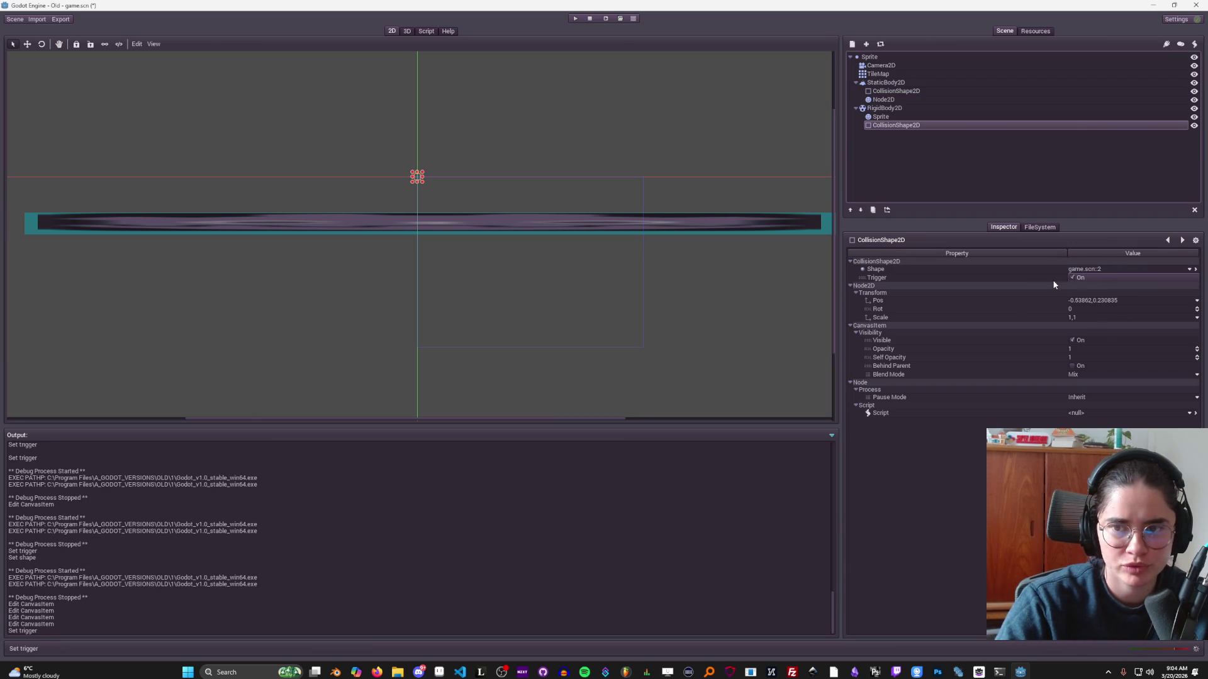
pyautogui.click(1119, 271)
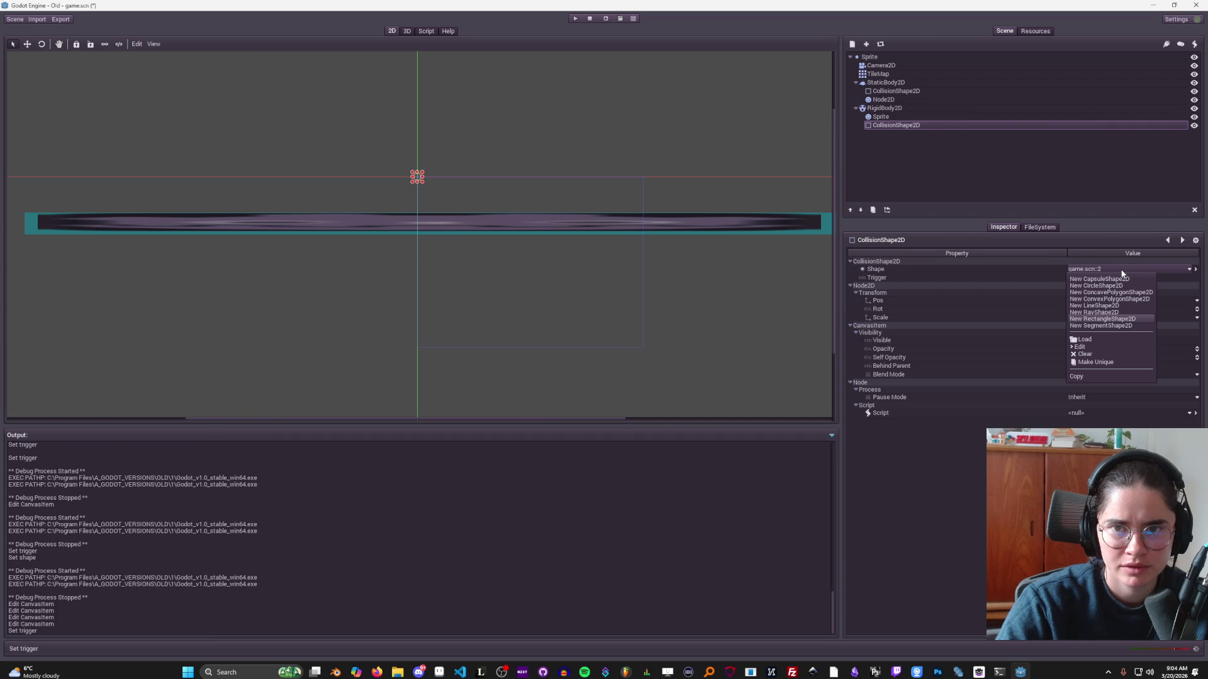
pyautogui.scroll(5, 403, 169)
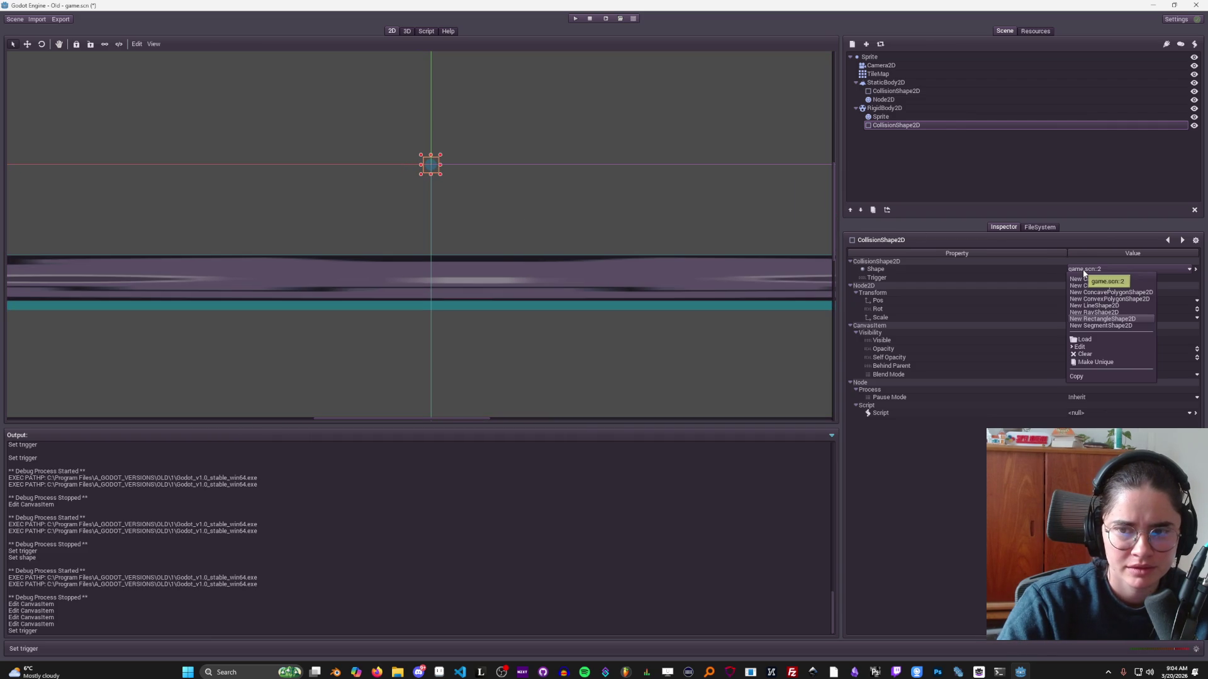
pyautogui.click(982, 266)
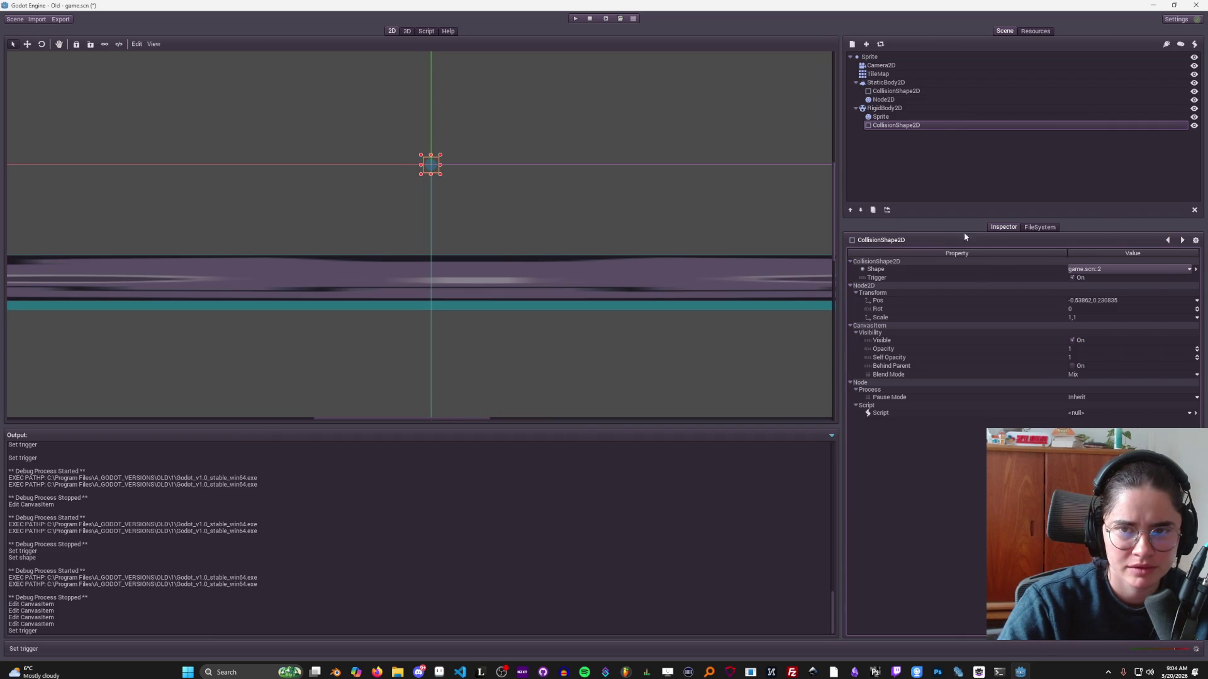
# Test-run the scene, close it and the alert, then bring up Create New Node
pyautogui.click(574, 19)
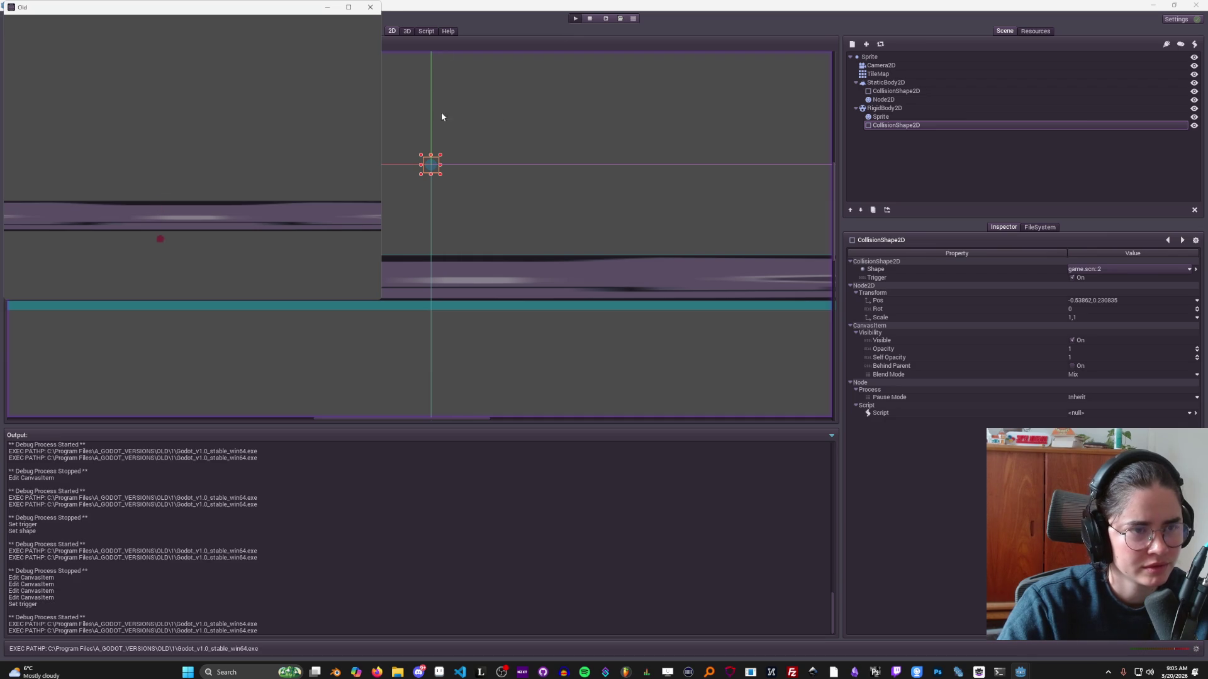
pyautogui.click(371, 7)
pyautogui.click(616, 348)
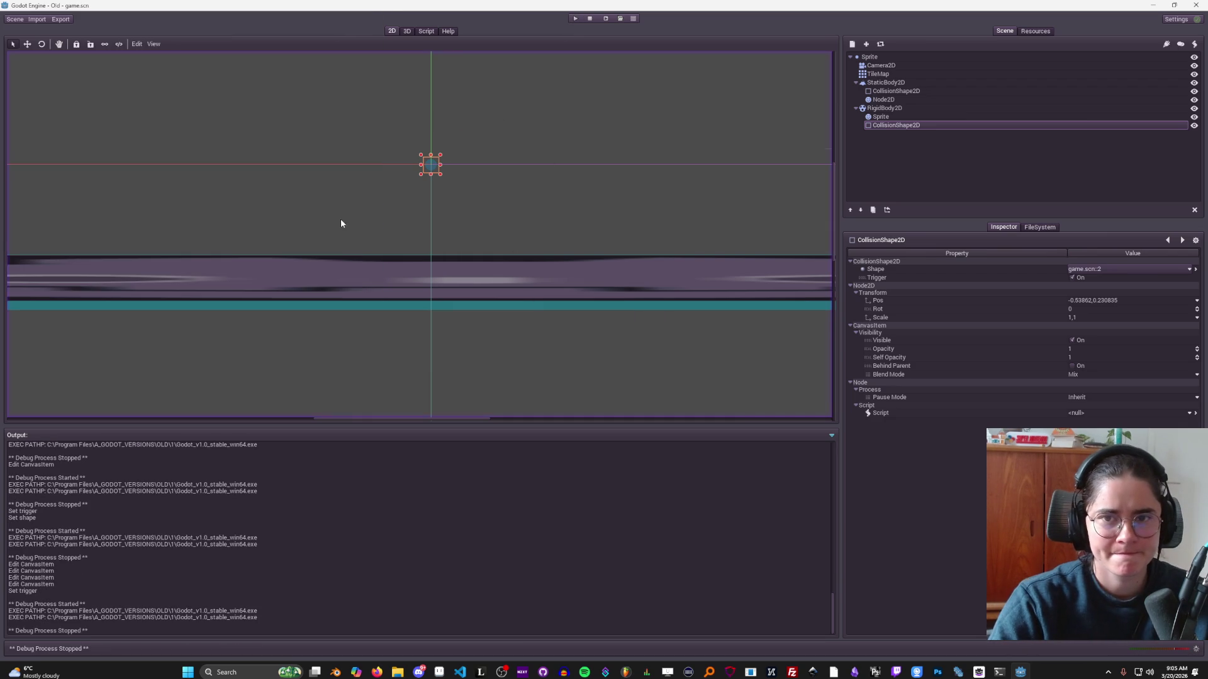
pyautogui.scroll(2, 377, 226)
pyautogui.scroll(2, 556, 247)
pyautogui.click(866, 44)
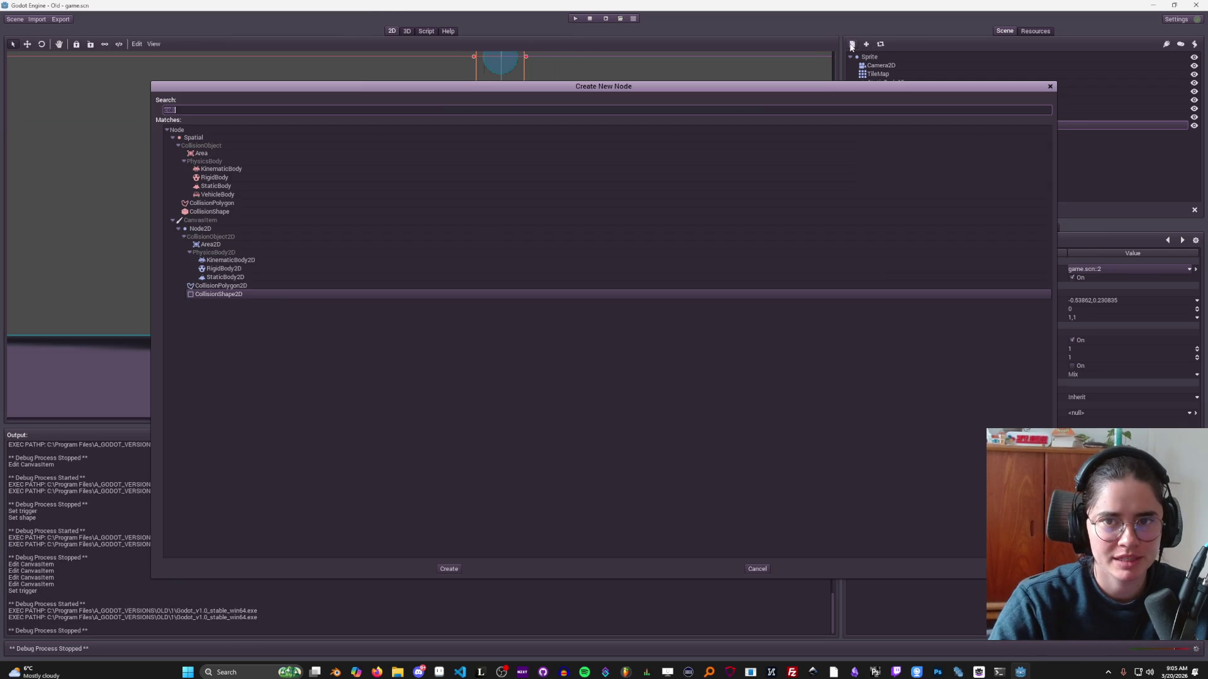
# Dismiss the dialog, select the root Sprite, and reopen Create New Node with an empty search
pyautogui.press('Return')
pyautogui.click(1014, 56)
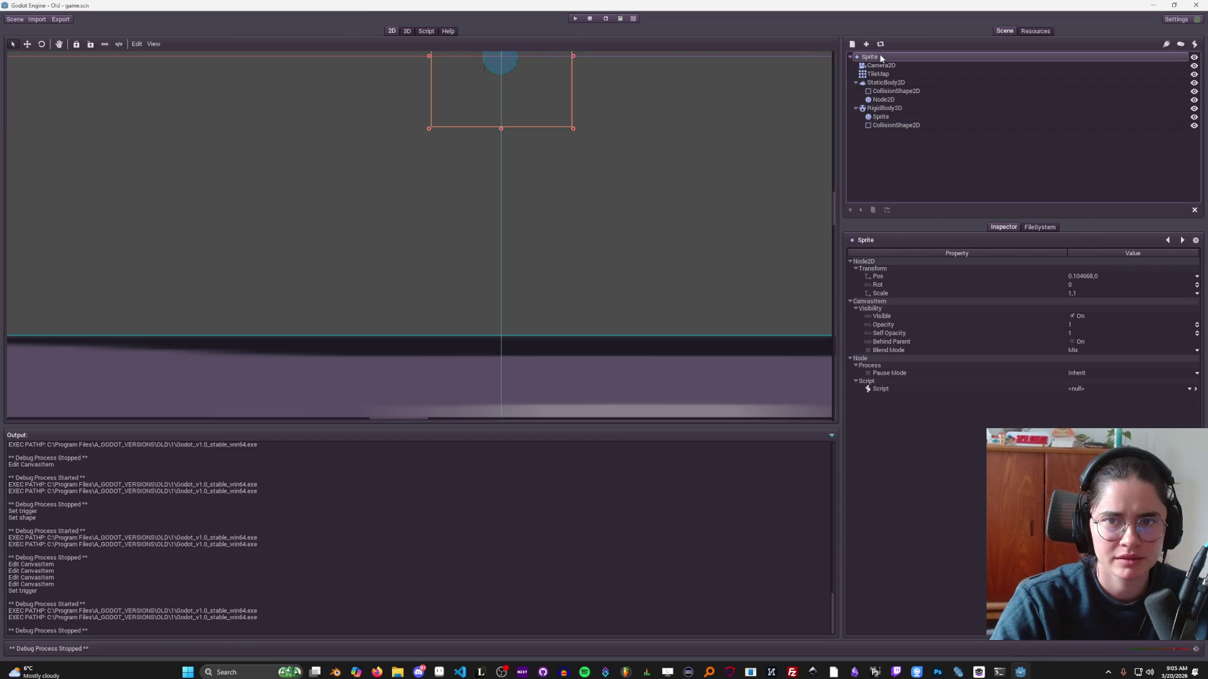
pyautogui.click(866, 44)
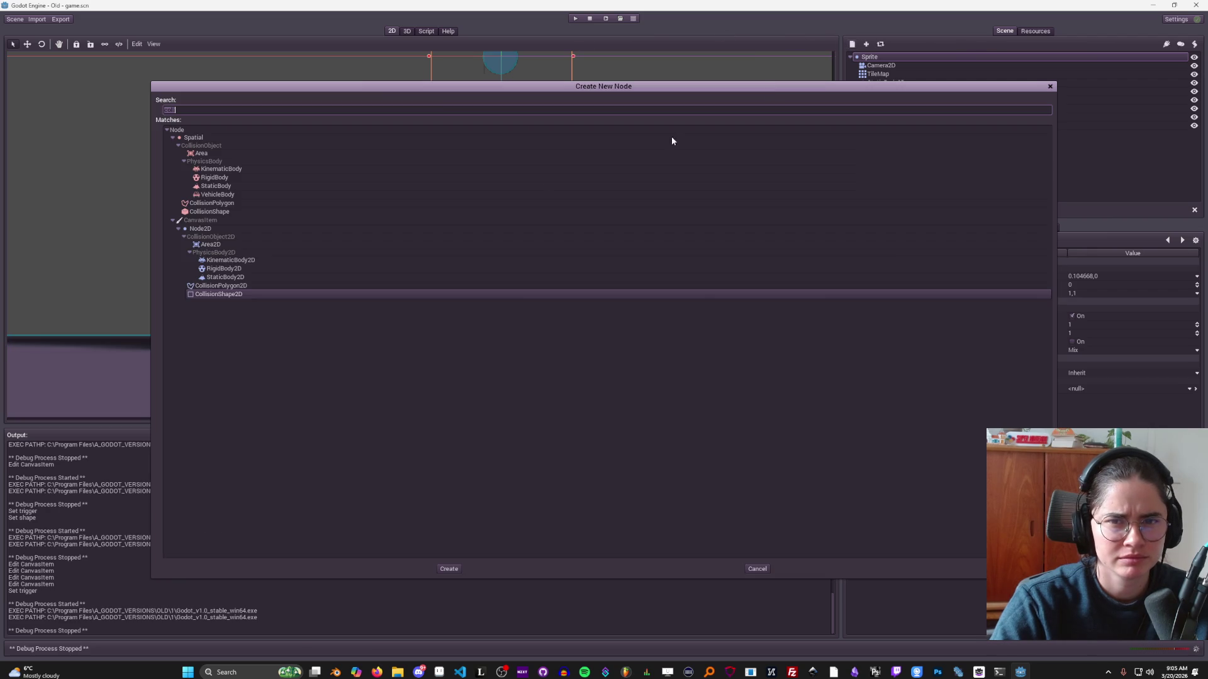
pyautogui.press('BackSpace')
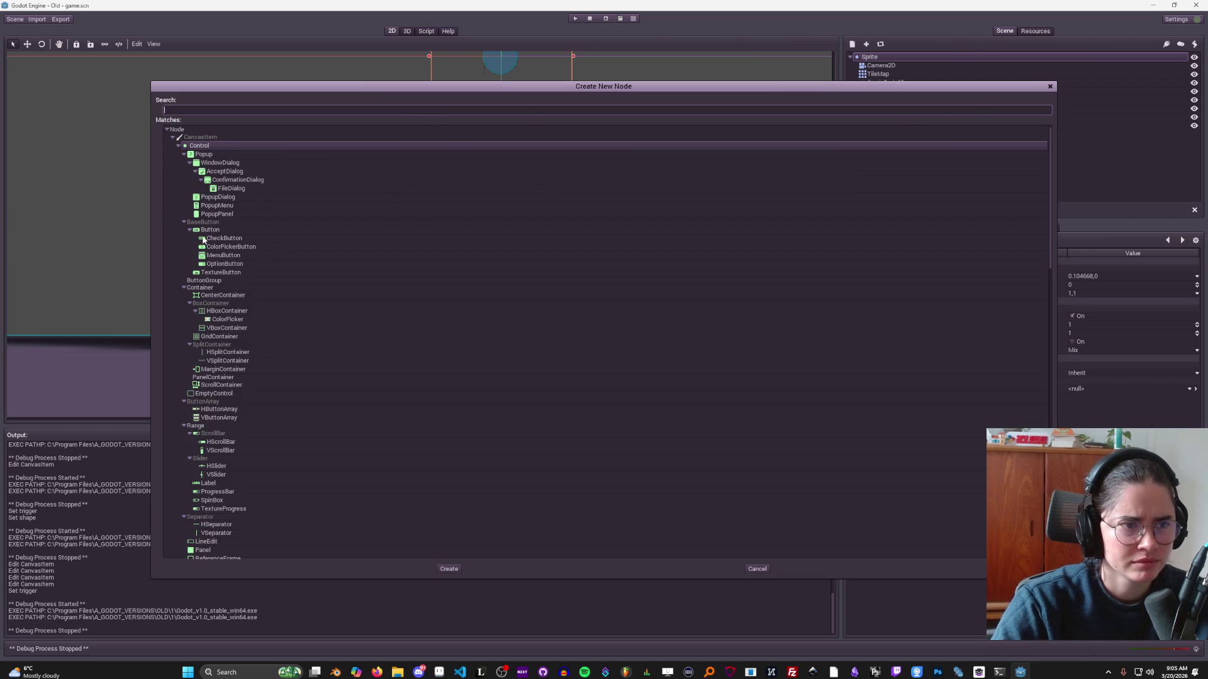
# Browse node types such as YSort, Path2D and ParticleAttractor2D, then close without adding
pyautogui.click(179, 146)
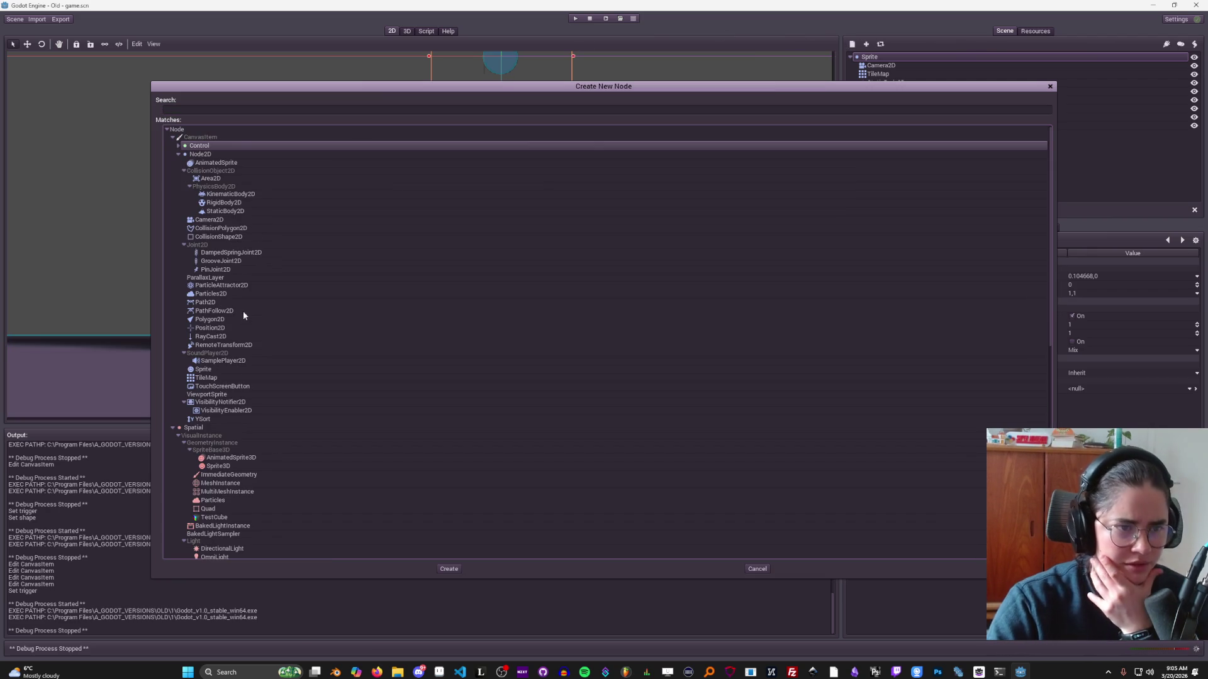
pyautogui.scroll(-3, 241, 358)
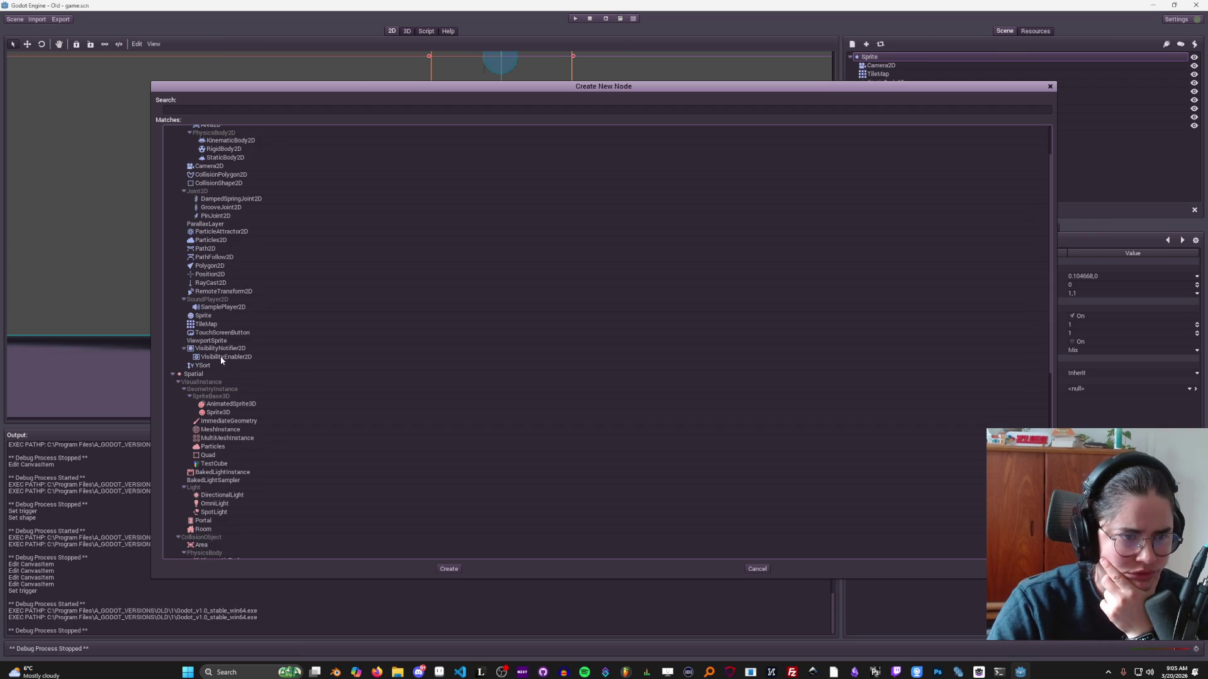
pyautogui.scroll(-3, 231, 401)
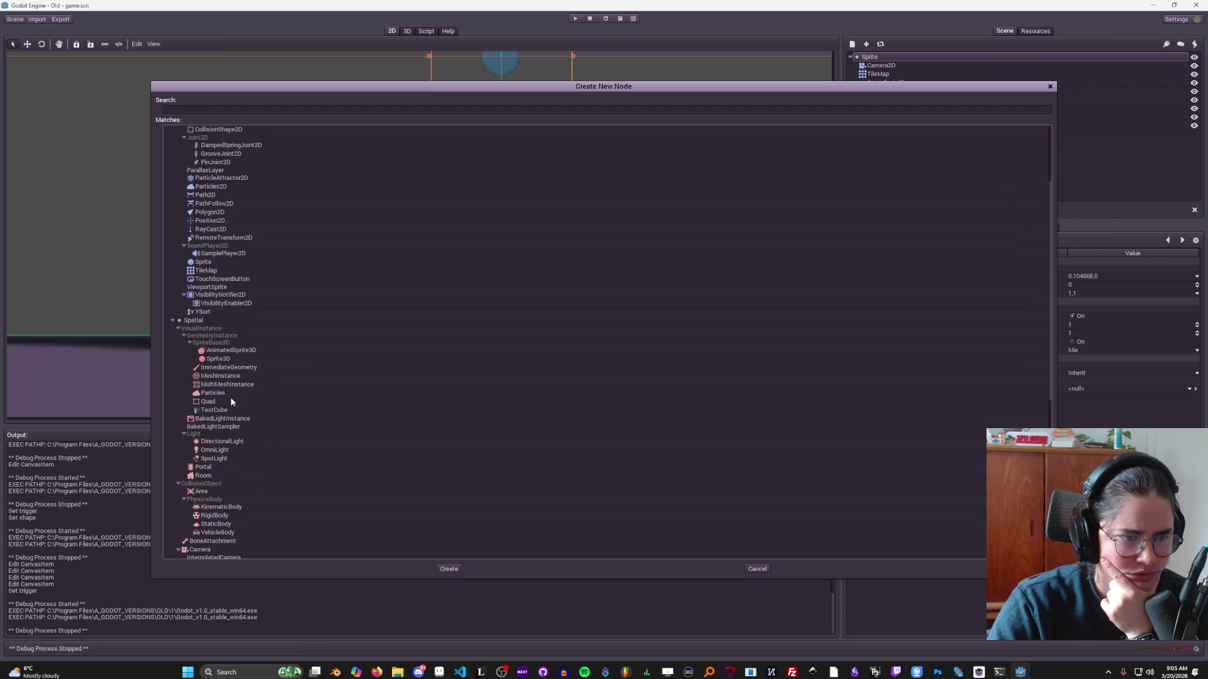
pyautogui.click(206, 312)
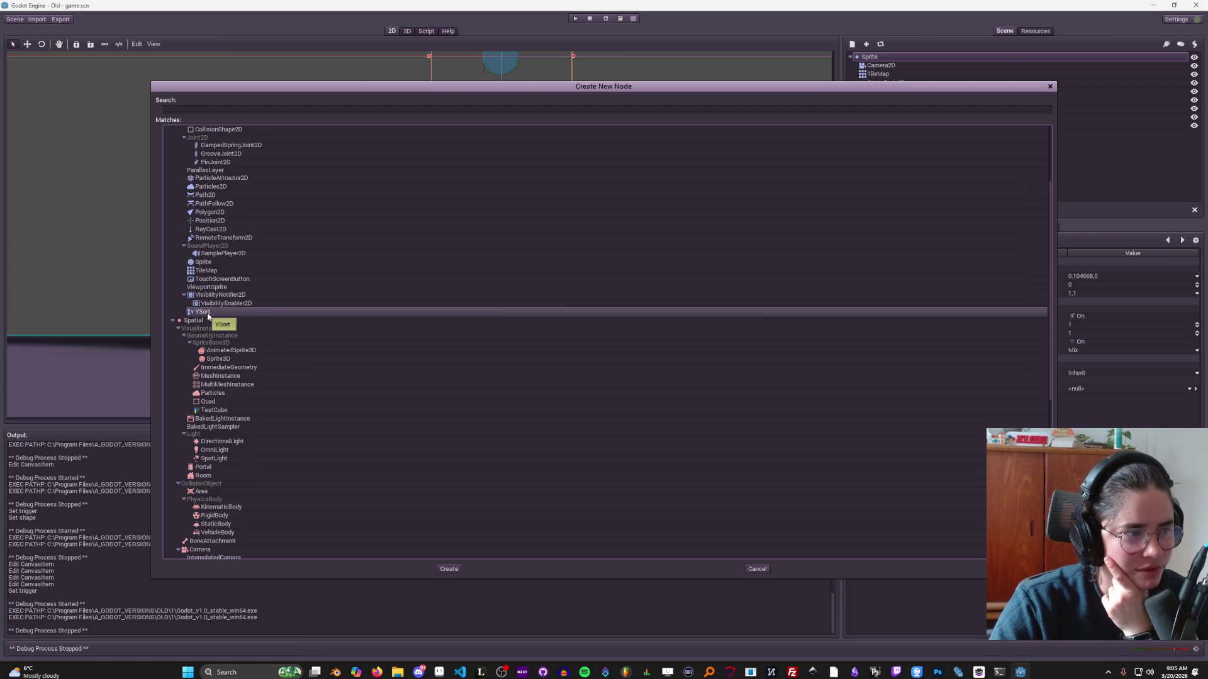
pyautogui.scroll(3, 236, 311)
pyautogui.scroll(3, 236, 318)
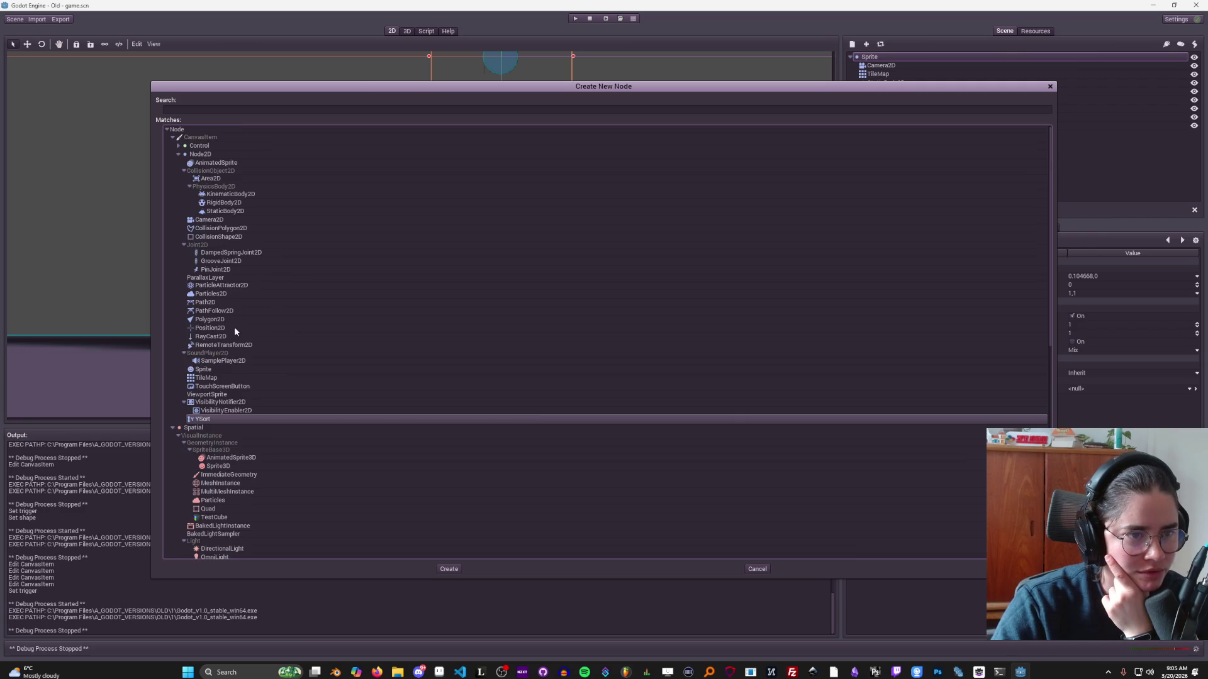
pyautogui.click(217, 301)
pyautogui.click(223, 286)
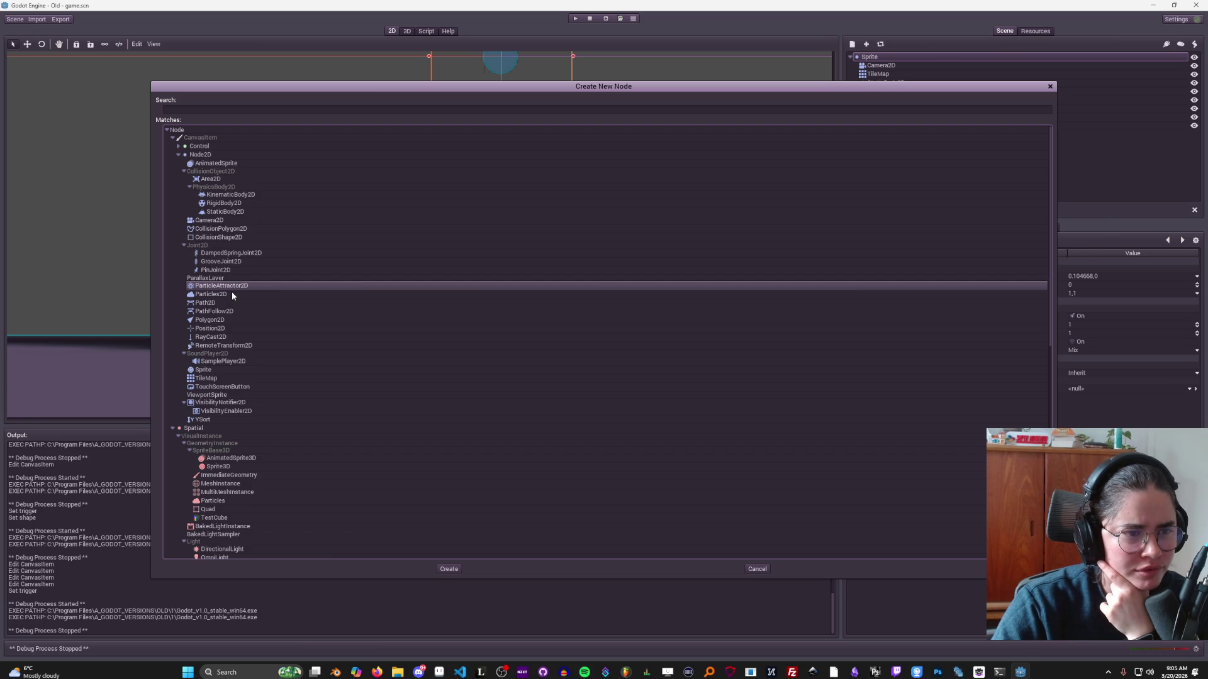
pyautogui.click(1050, 86)
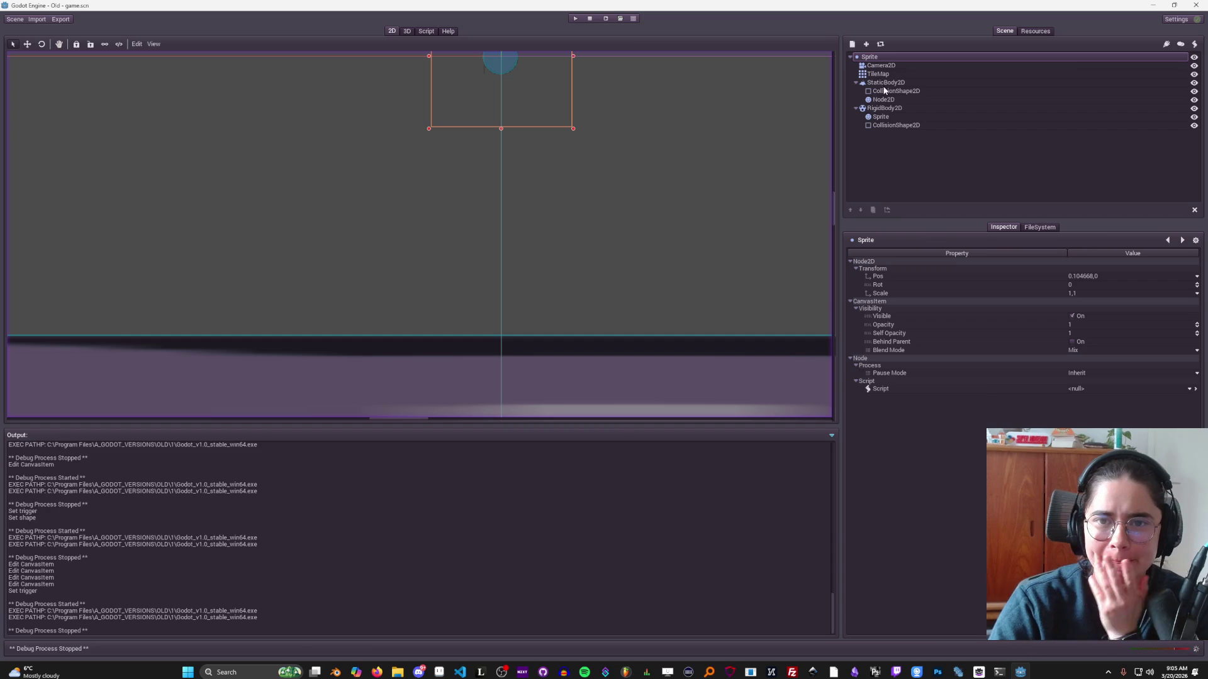
pyautogui.scroll(-4, 547, 157)
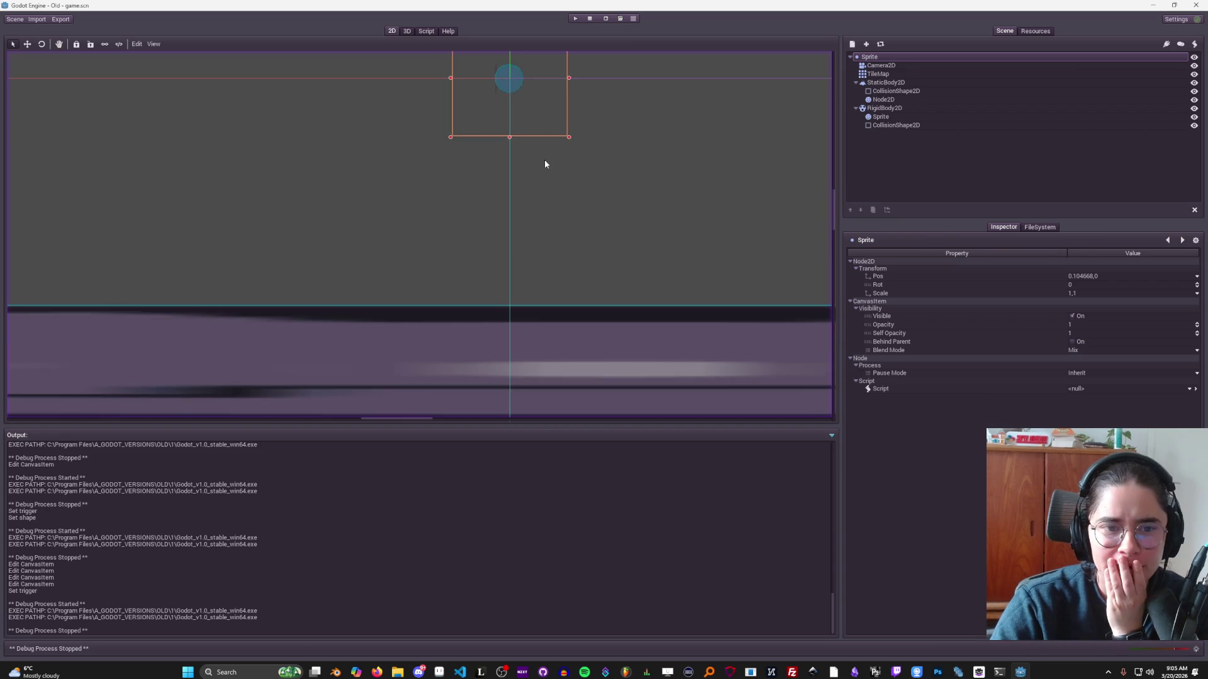
# Switch the RigidBody2D's mode to Static, then back to Rigid
pyautogui.click(881, 117)
pyautogui.click(884, 108)
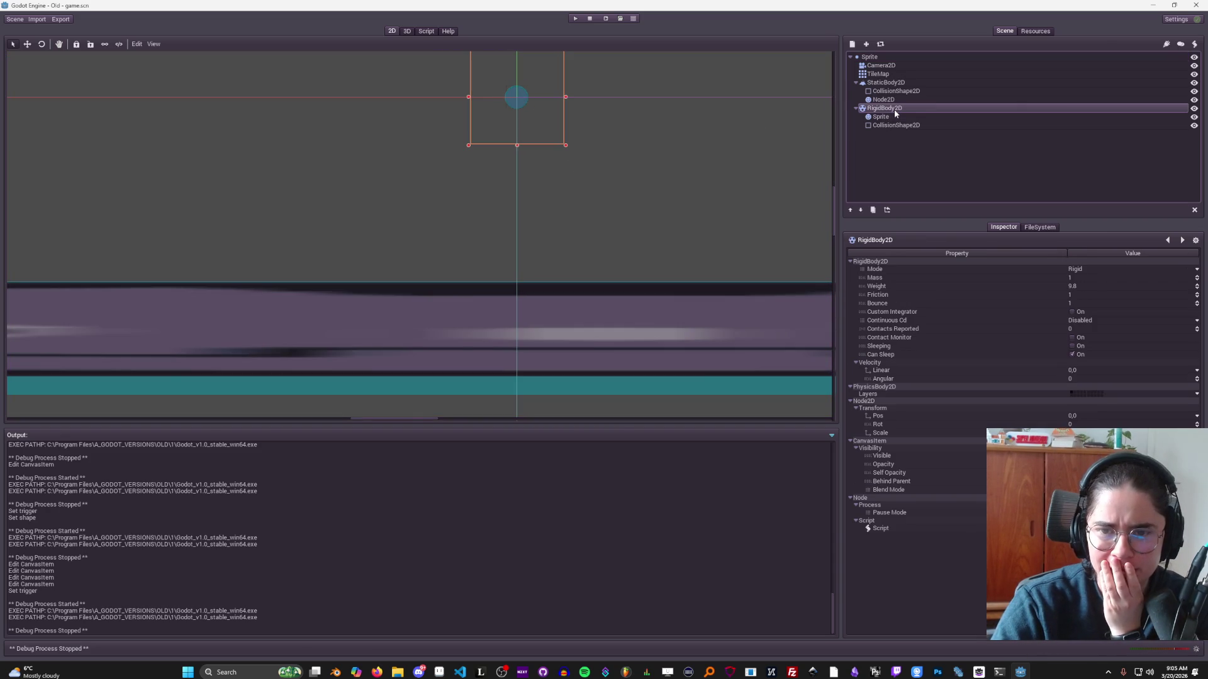
pyautogui.click(1077, 267)
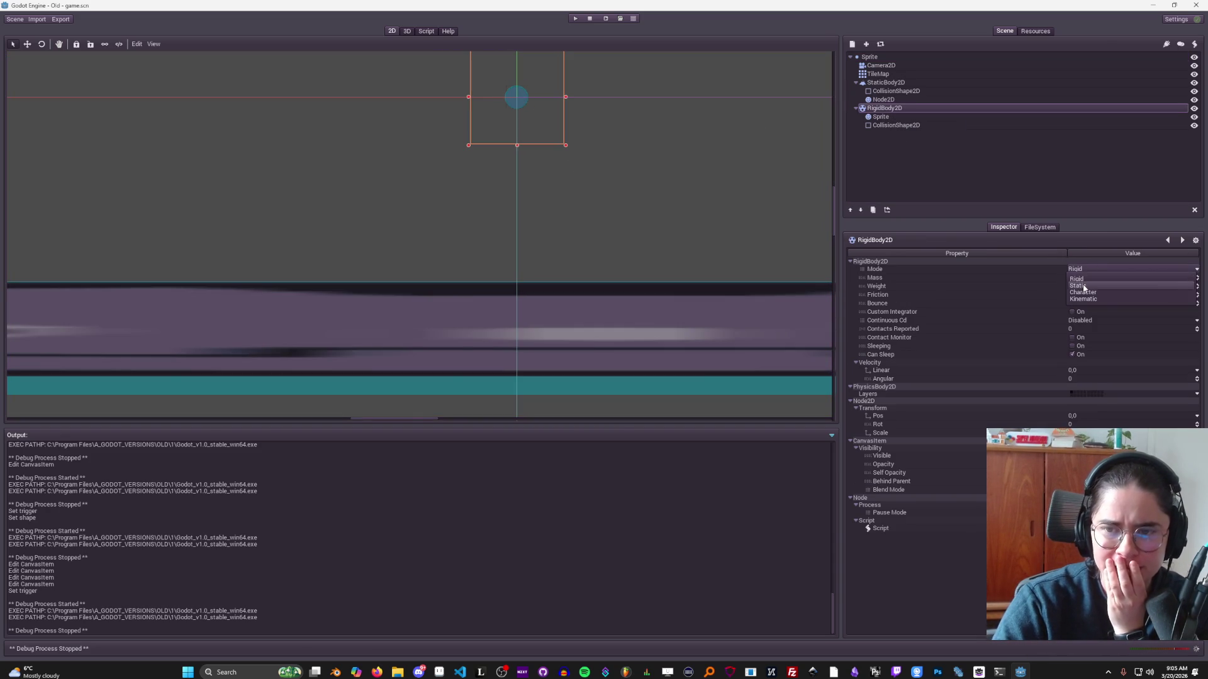
pyautogui.click(1088, 278)
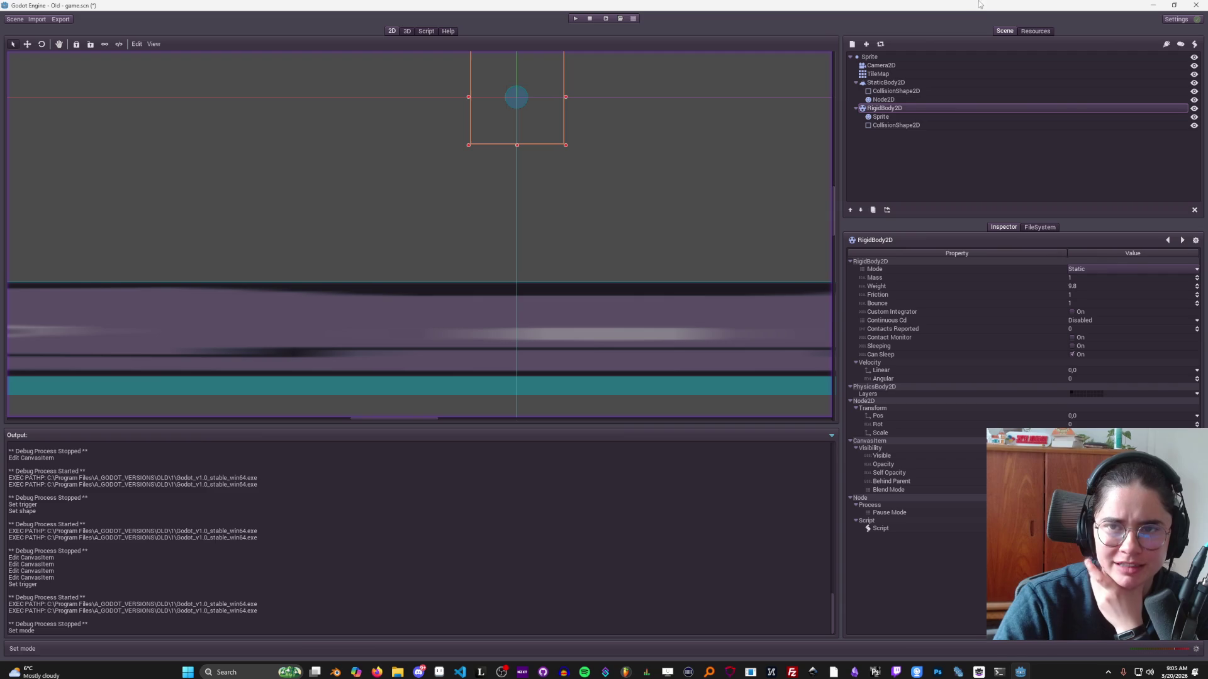
pyautogui.click(1081, 269)
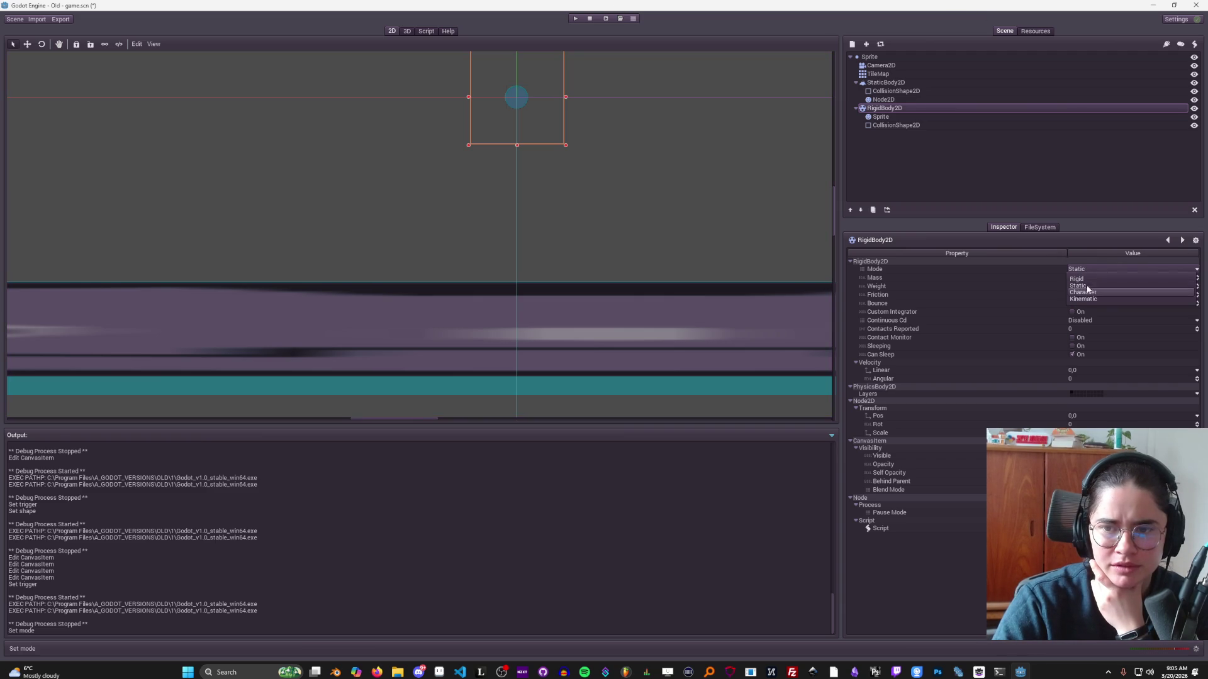
pyautogui.click(1085, 279)
# Test-run the scene, then adjust the StaticBody2D's friction
pyautogui.click(575, 18)
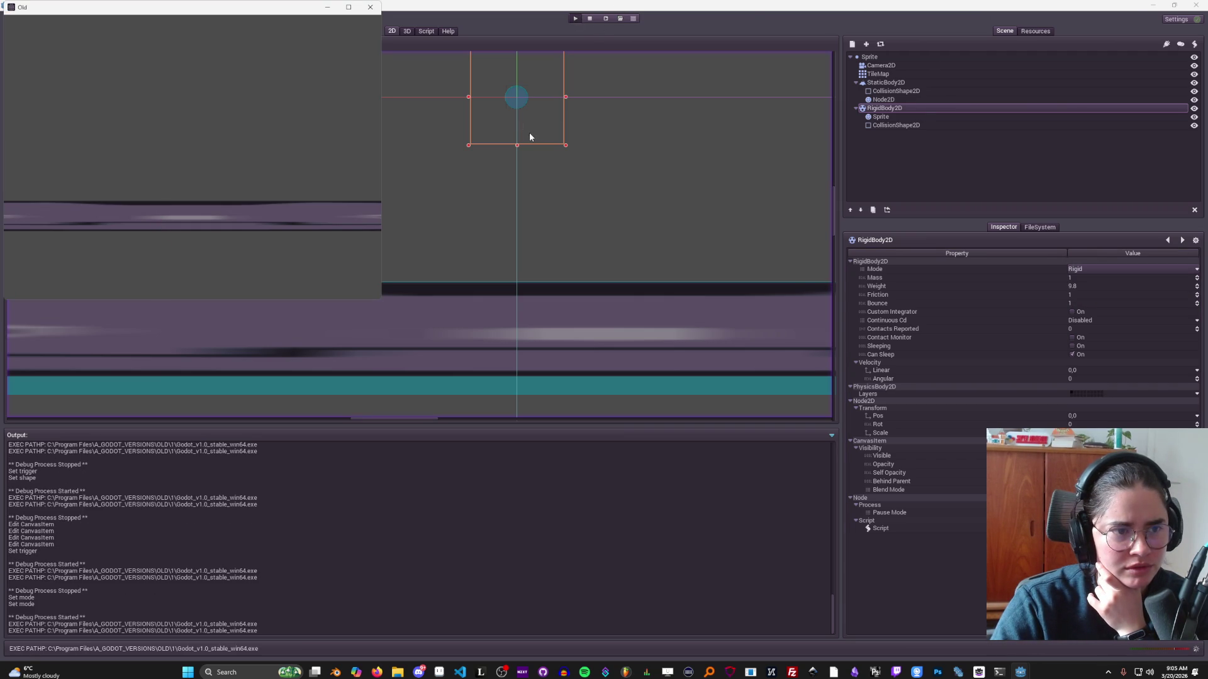
pyautogui.click(884, 83)
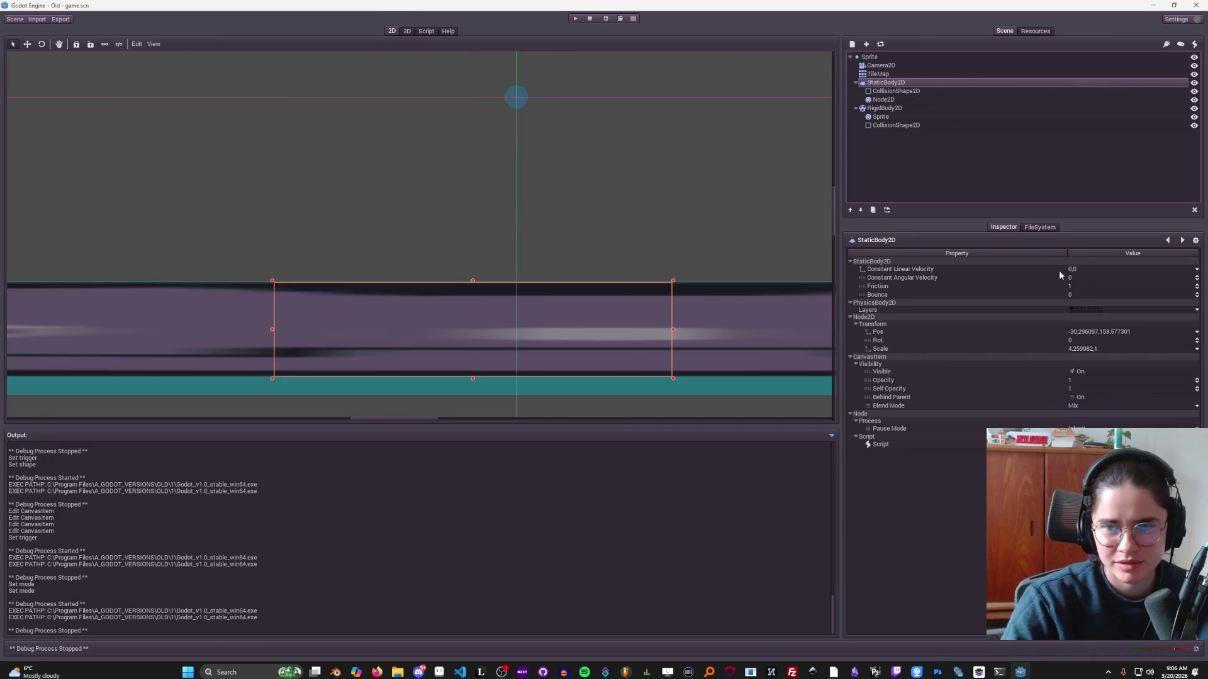
pyautogui.click(1197, 287)
# Adjust the StaticBody2D's friction value once more
pyautogui.click(1197, 288)
pyautogui.click(1197, 288)
pyautogui.click(1197, 288)
pyautogui.click(1197, 288)
pyautogui.click(1197, 288)
pyautogui.click(1197, 287)
pyautogui.click(1197, 287)
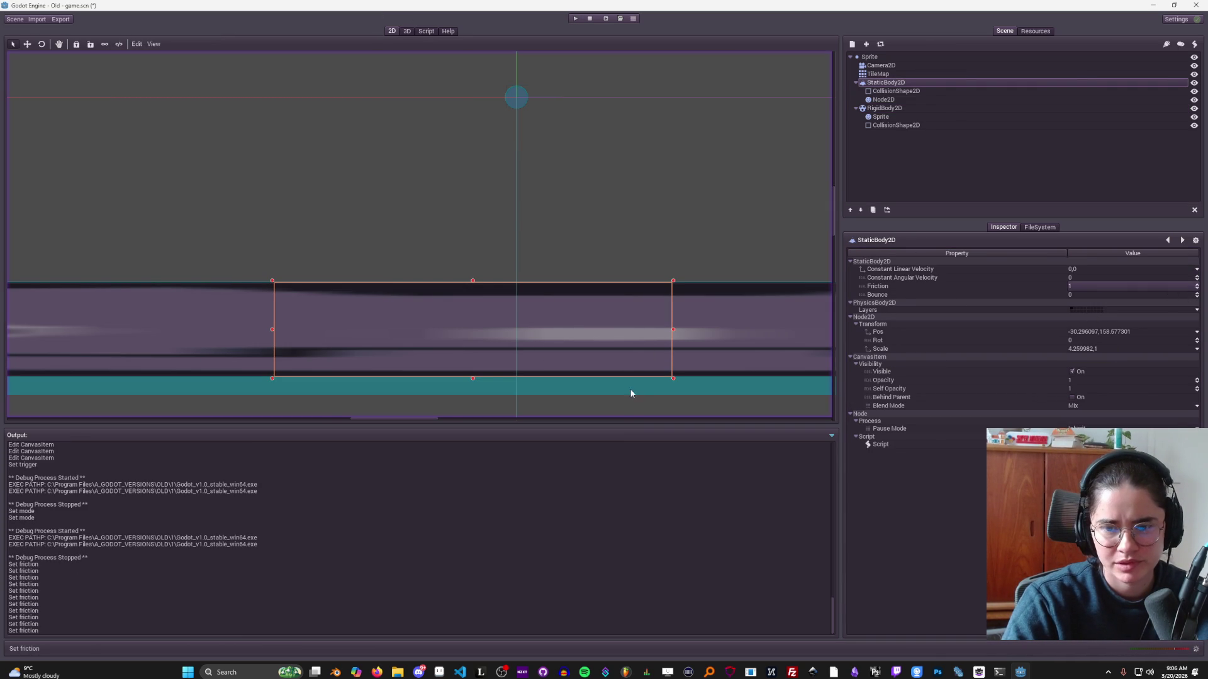
pyautogui.scroll(-4, 456, 349)
pyautogui.scroll(-3, 455, 345)
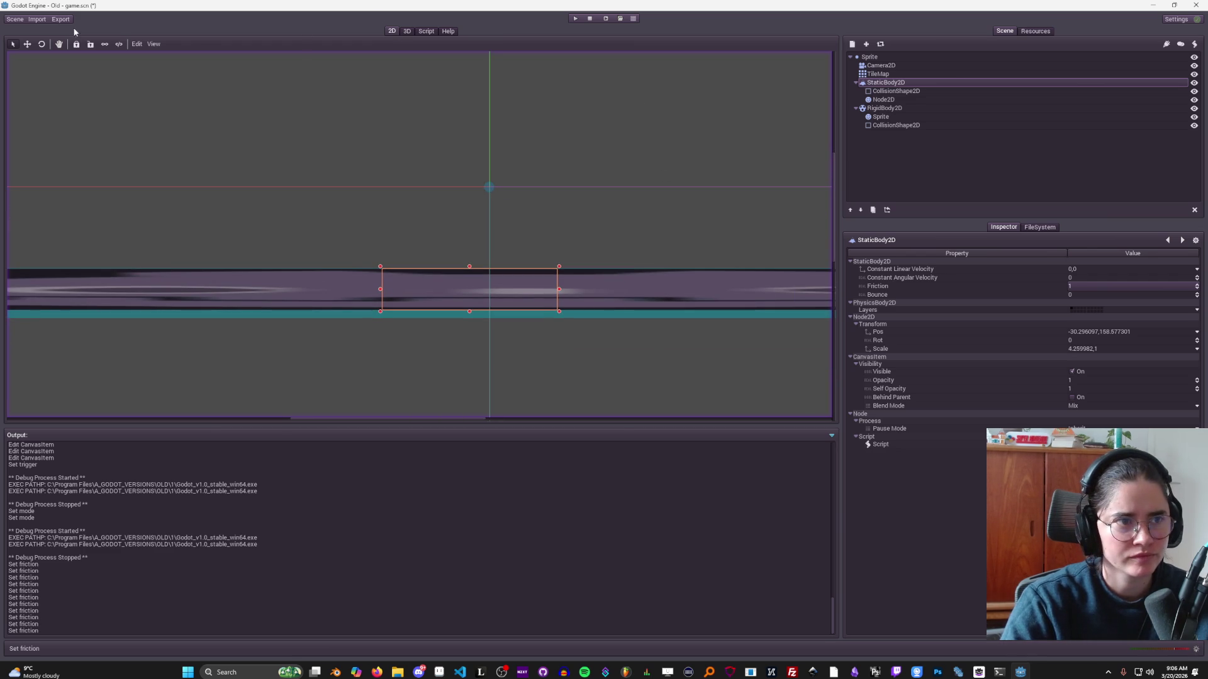
pyautogui.scroll(-4, 398, 270)
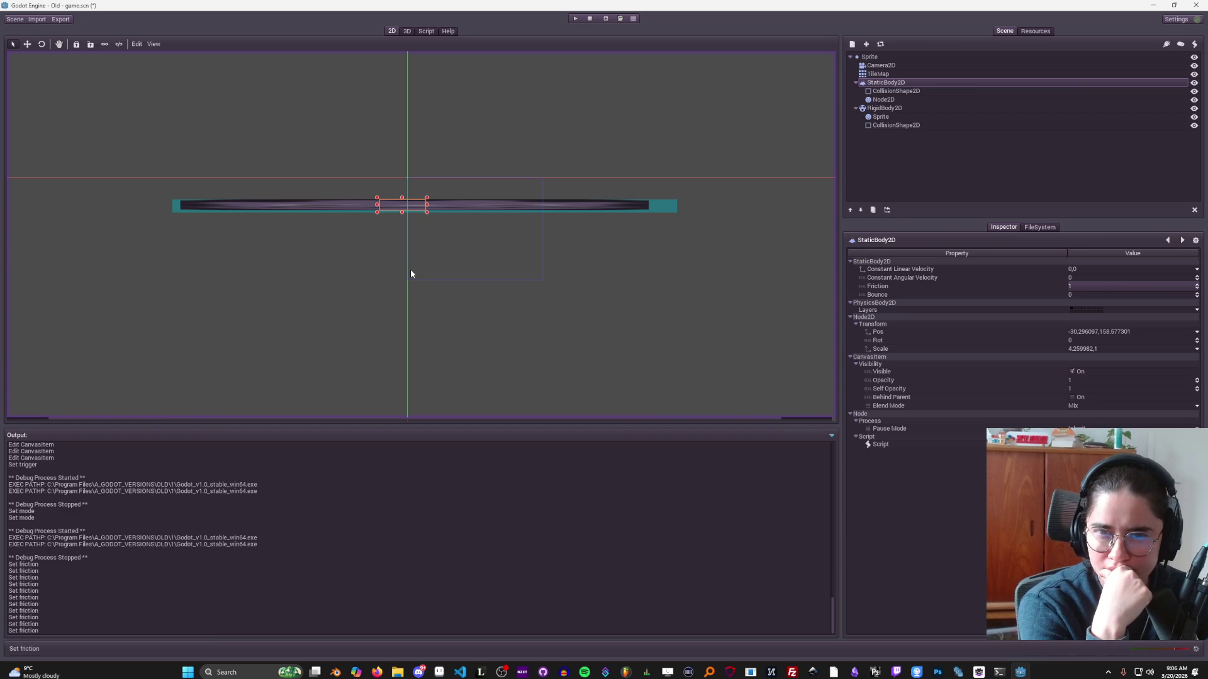
# Select the floor's CollisionShape2D, clear its shape, and undo the clearing
pyautogui.click(896, 90)
pyautogui.scroll(3, 522, 243)
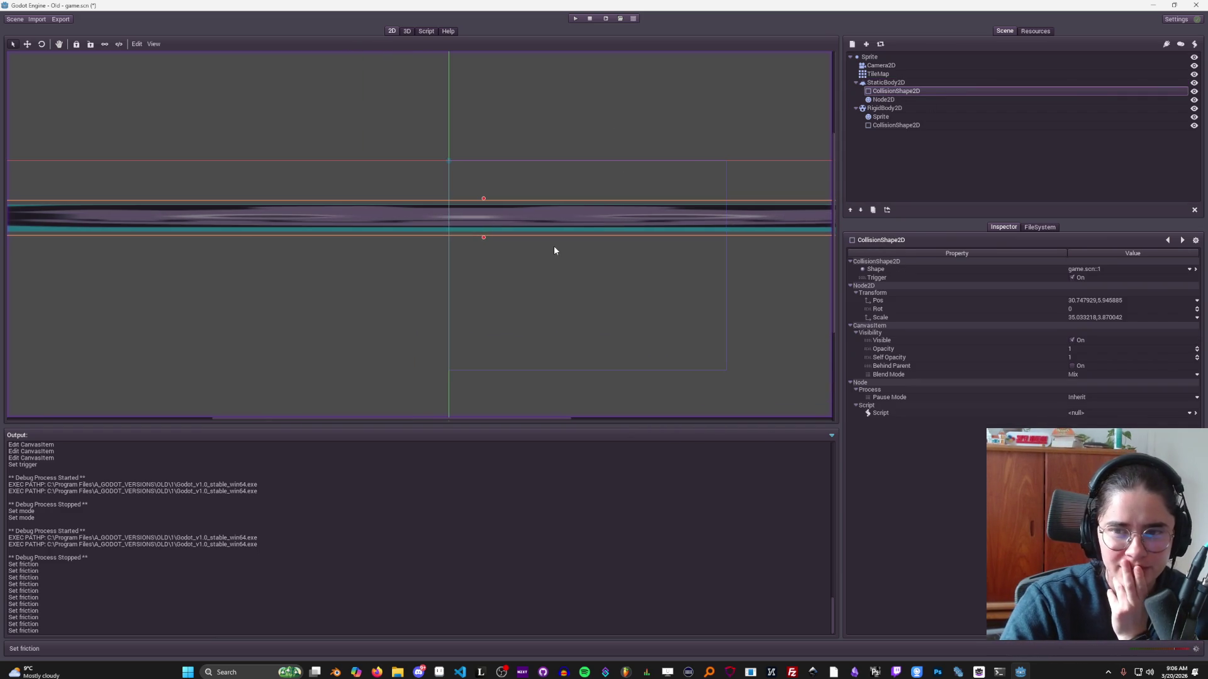
pyautogui.click(1189, 268)
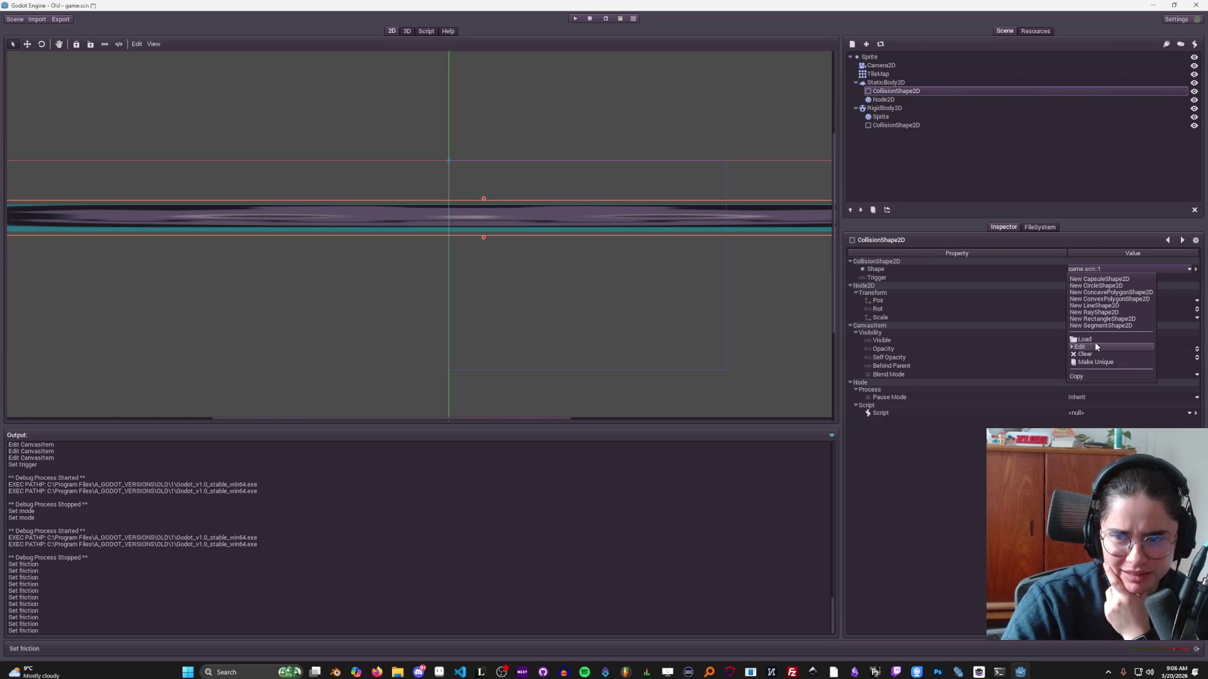
pyautogui.click(1095, 362)
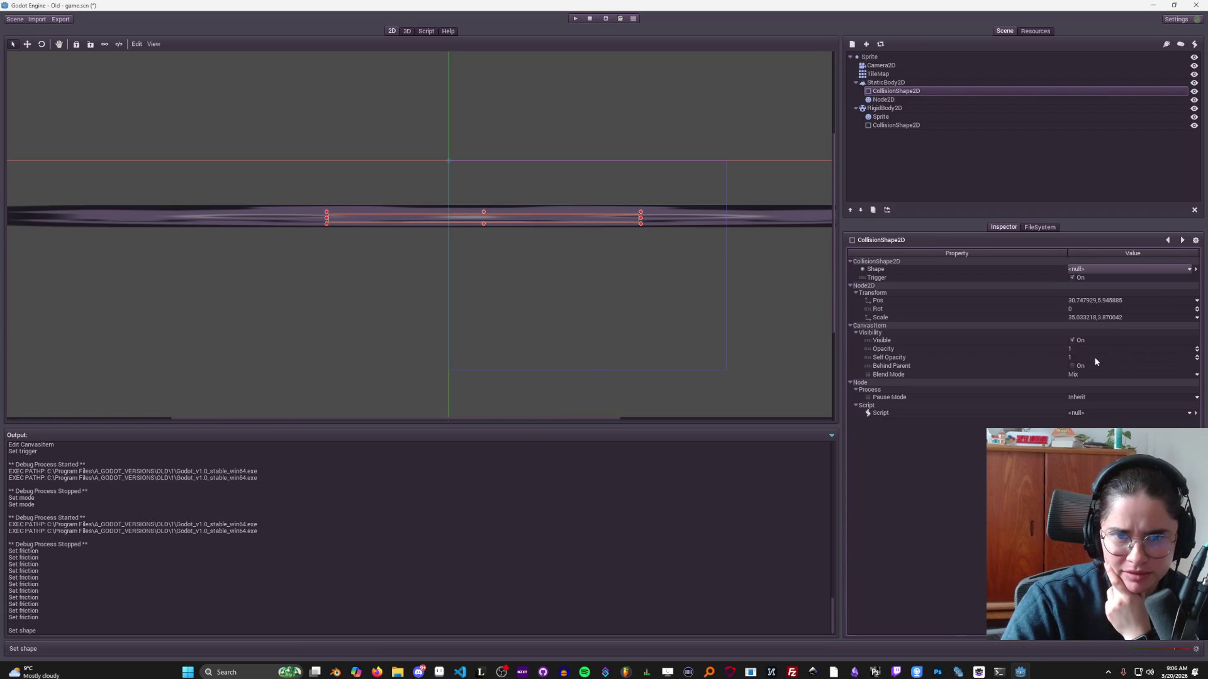
pyautogui.hotkey('ctrl', 'z')
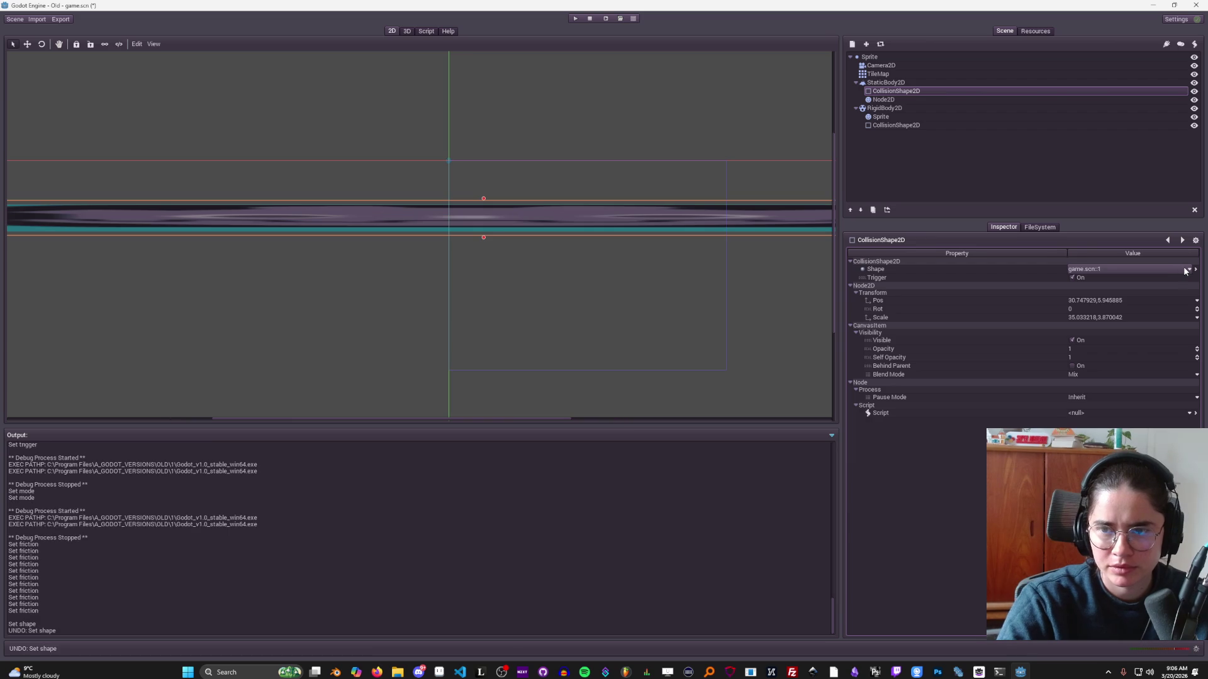
# Make the floor's RectangleShape2D unique and review its 10,10 extents
pyautogui.click(1189, 269)
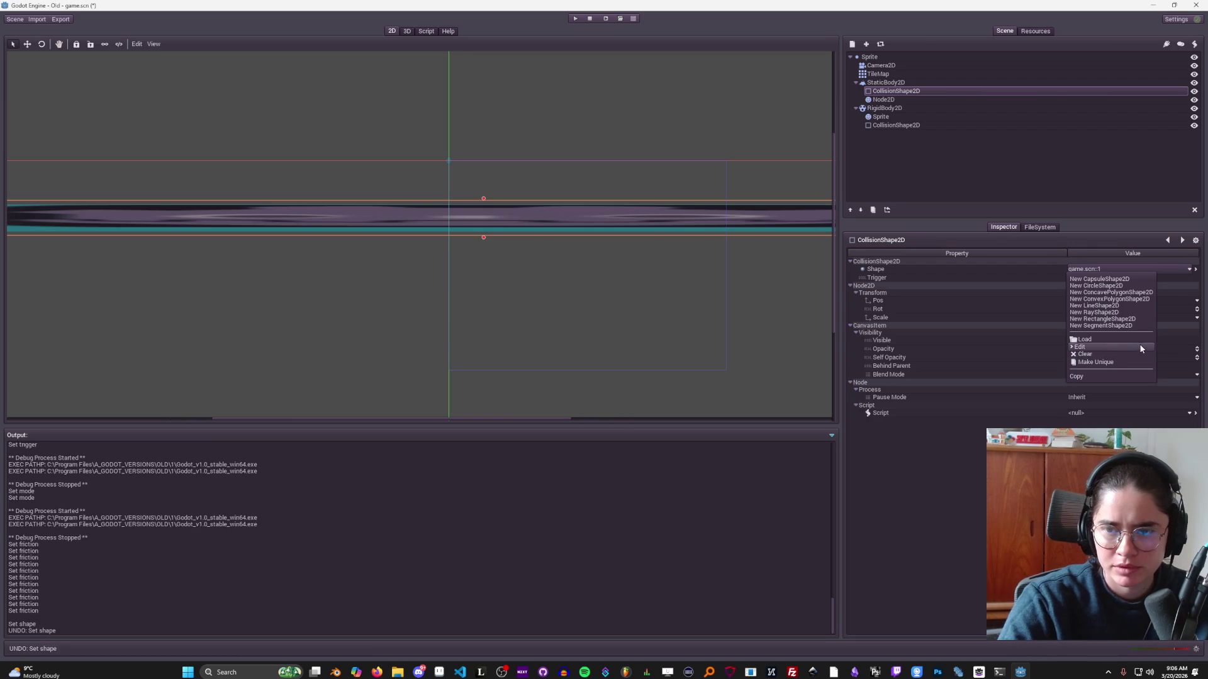
pyautogui.click(1111, 363)
pyautogui.click(1101, 271)
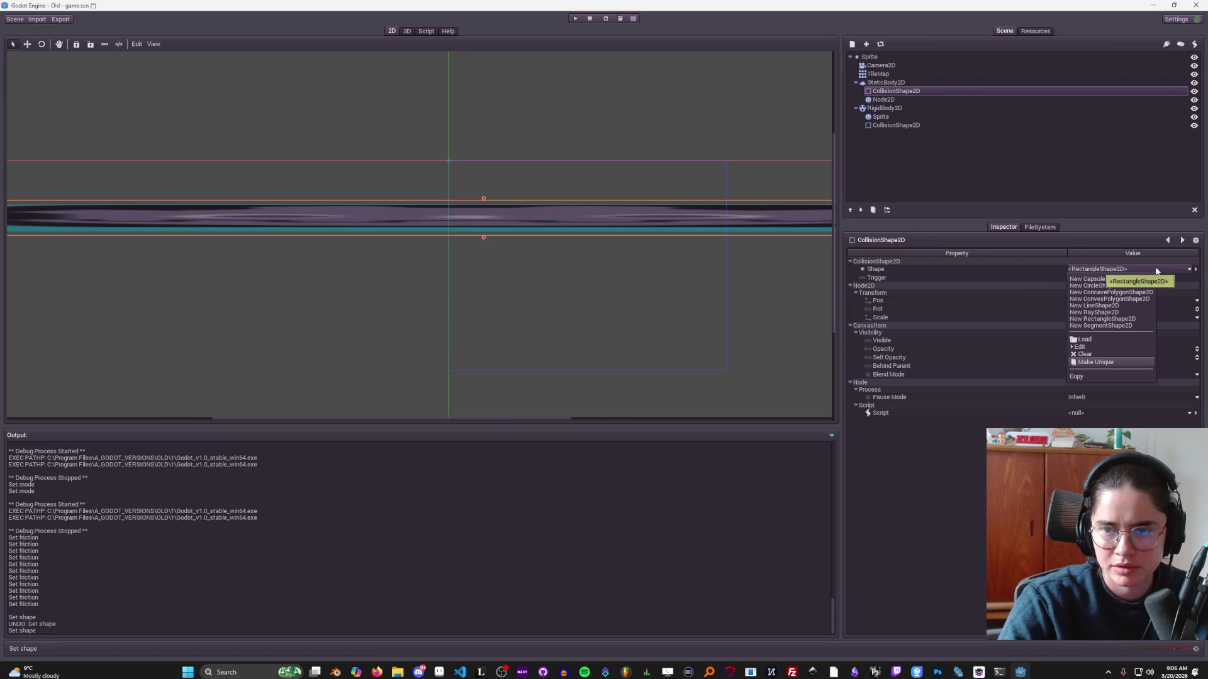
pyautogui.click(1195, 269)
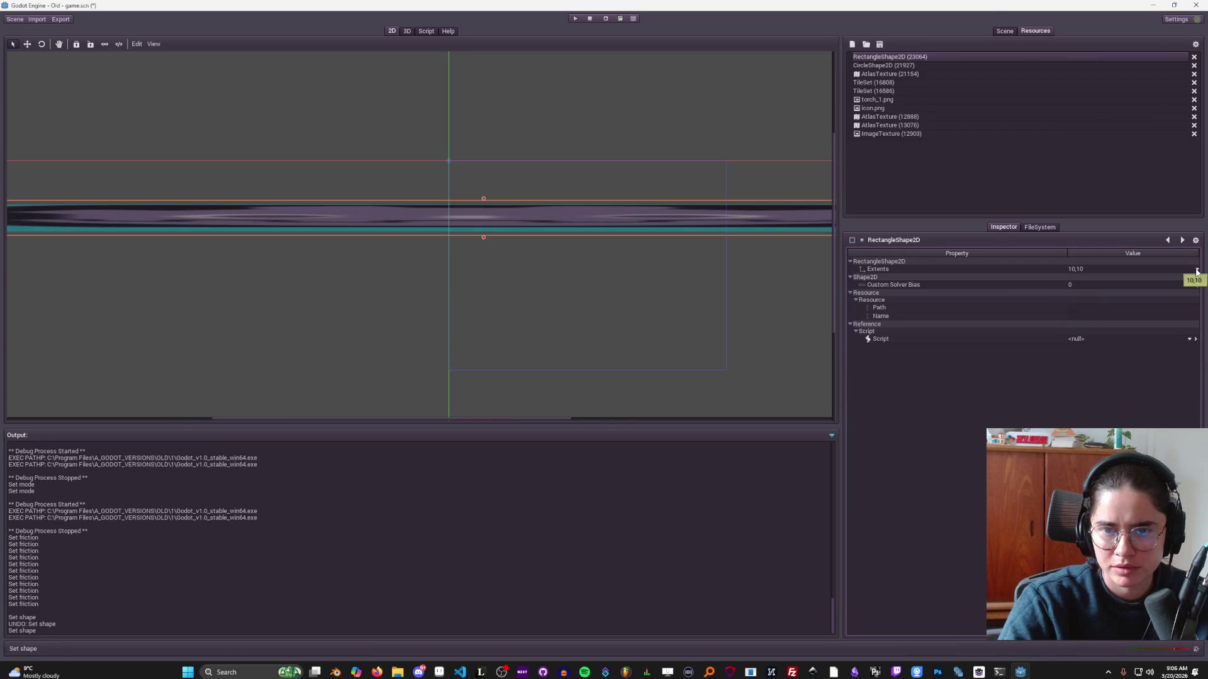
pyautogui.click(1168, 240)
pyautogui.scroll(4, 539, 207)
pyautogui.moveTo(416, 246); pyautogui.dragTo(514, 271)
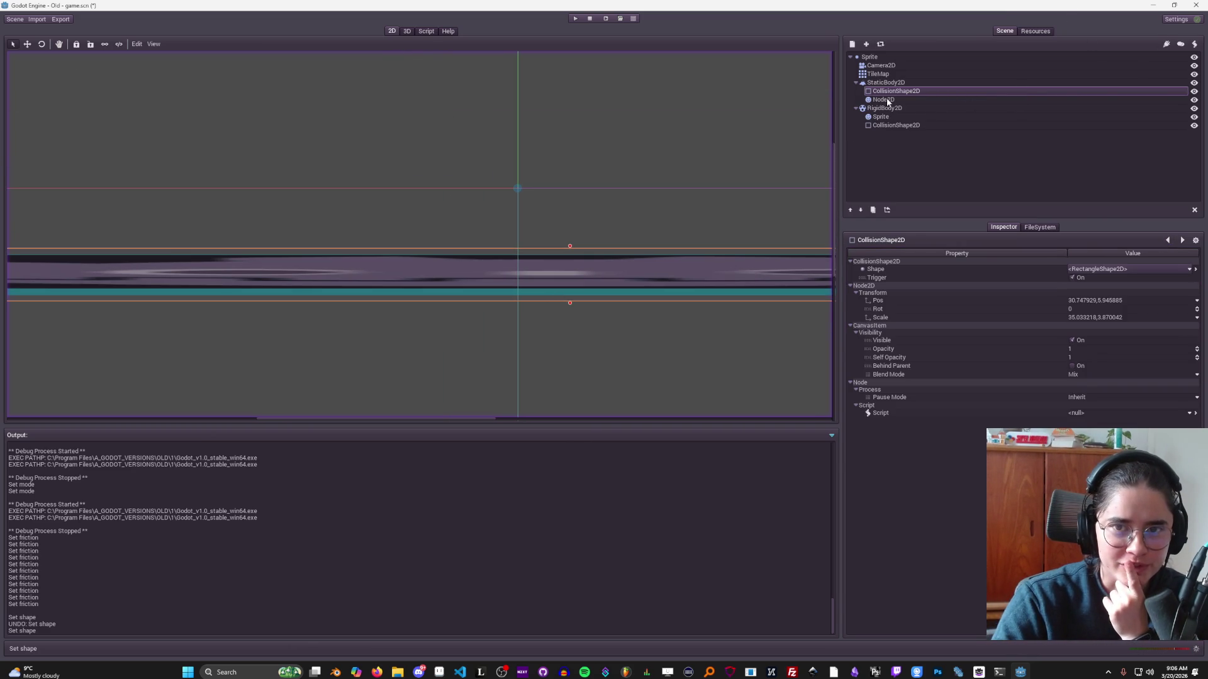
pyautogui.scroll(3, 564, 247)
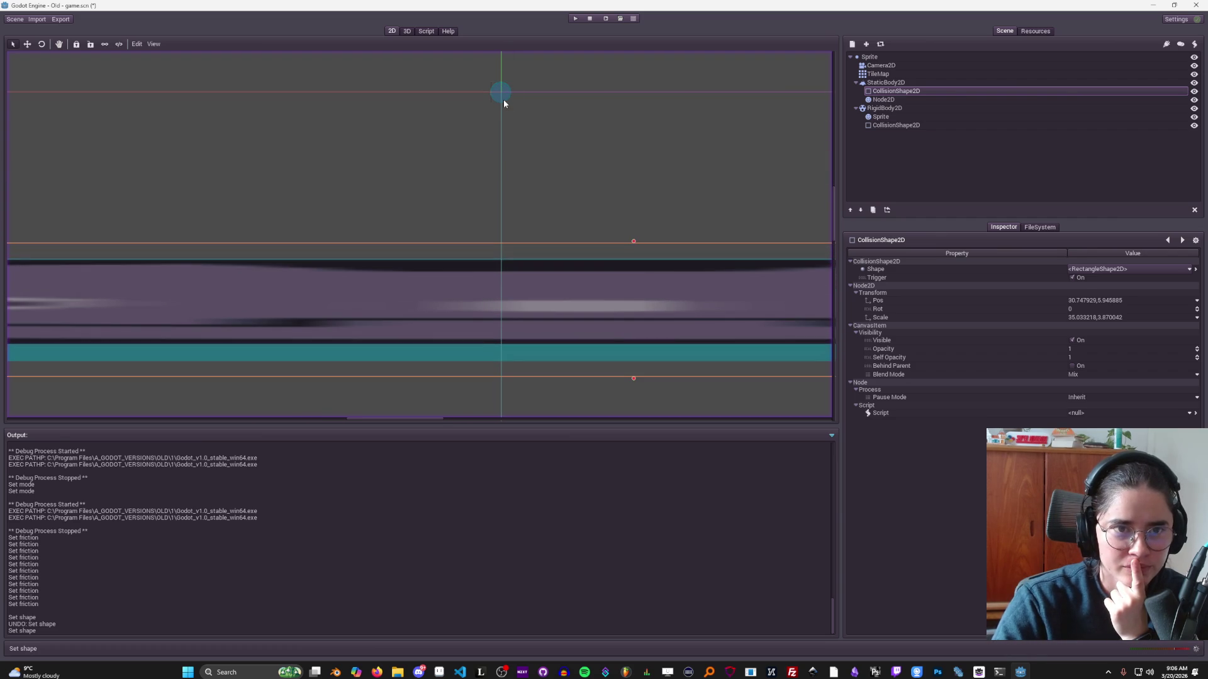
# Select the RigidBody2D's circular CollisionShape2D and begin renaming it, then cancel, keeping the original name
pyautogui.click(504, 100)
pyautogui.scroll(3, 529, 155)
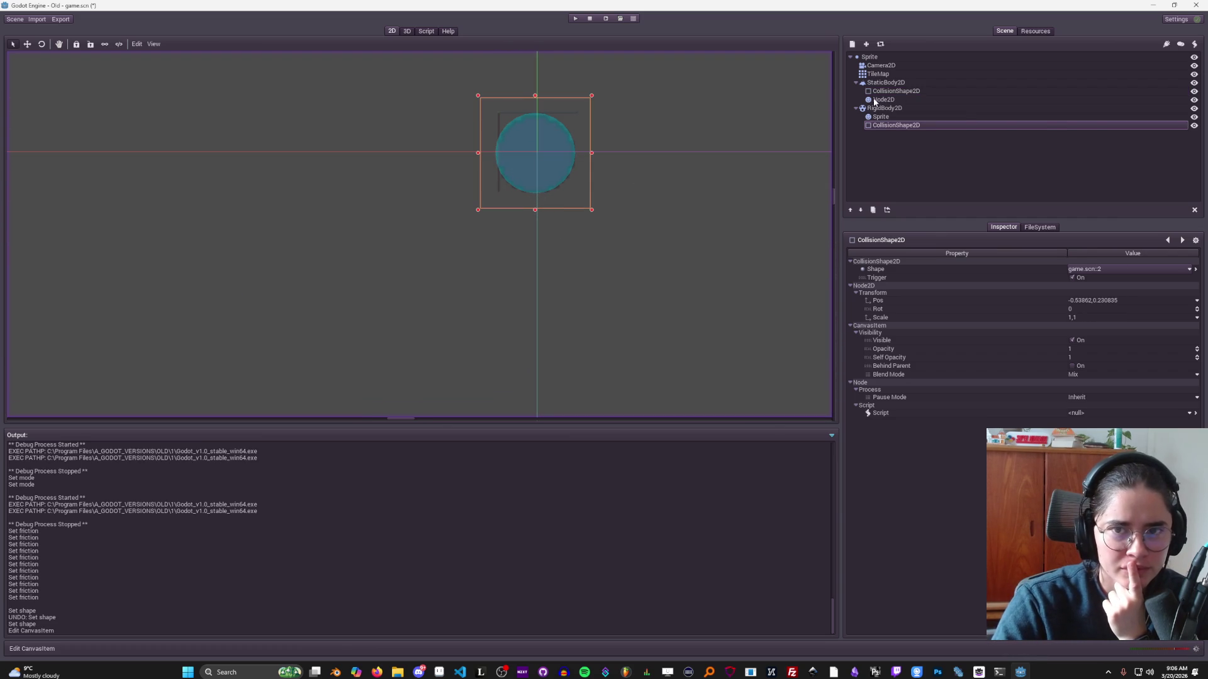
pyautogui.click(882, 125)
pyautogui.press('Escape')
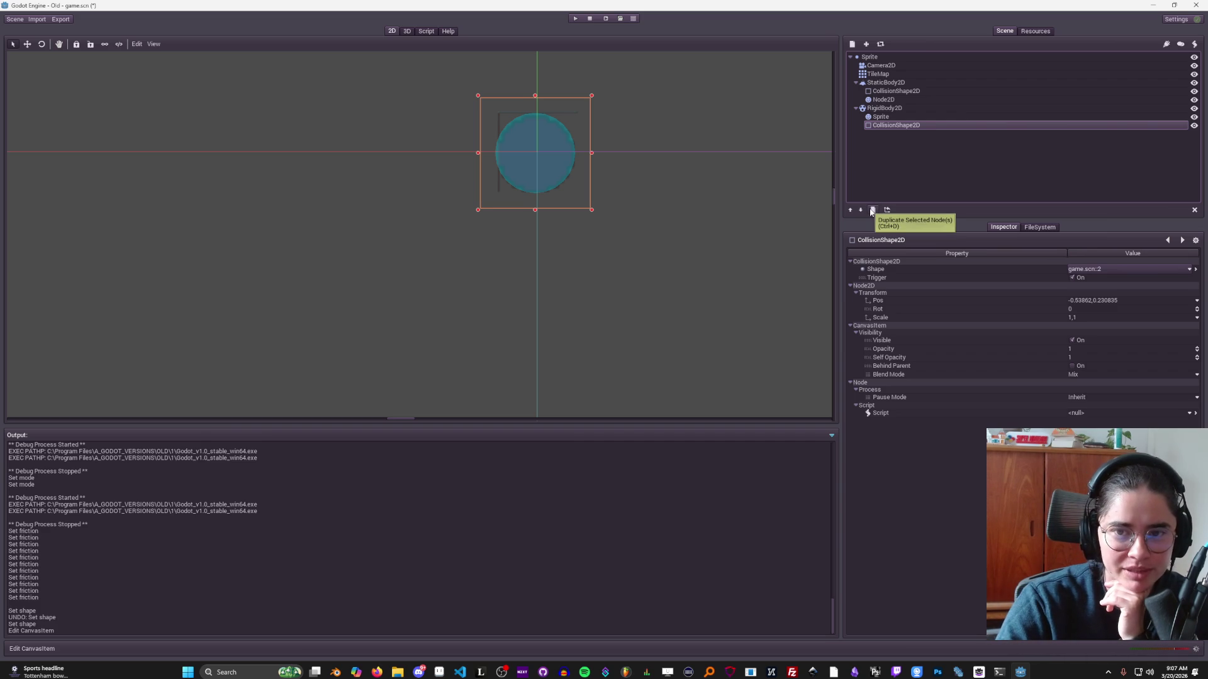
# Move RigidBody2D above StaticBody2D, then open the root Sprite's game.gd script
pyautogui.click(879, 110)
pyautogui.click(851, 210)
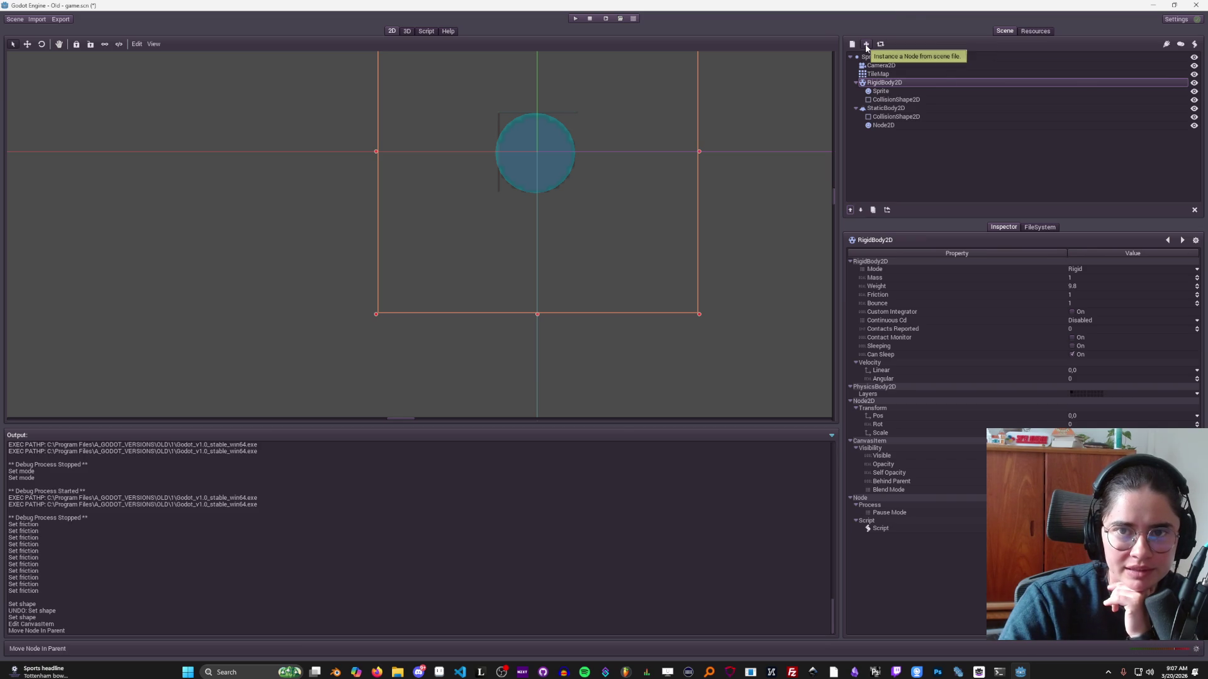
pyautogui.click(867, 45)
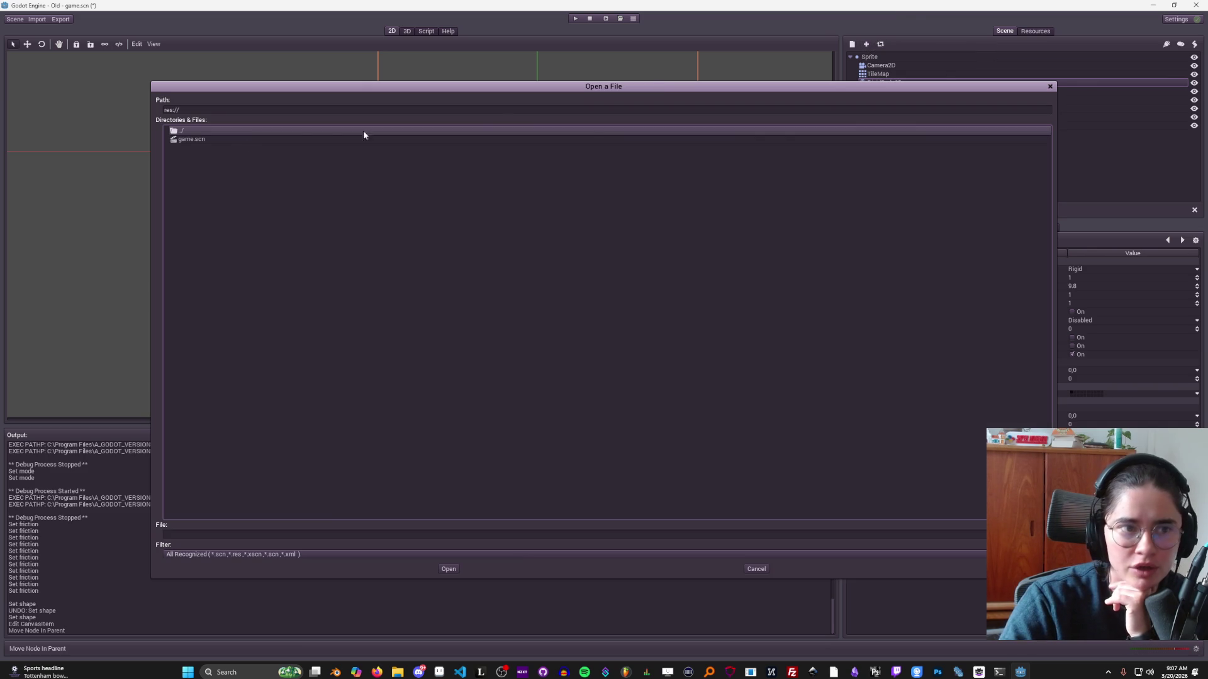
pyautogui.click(1049, 86)
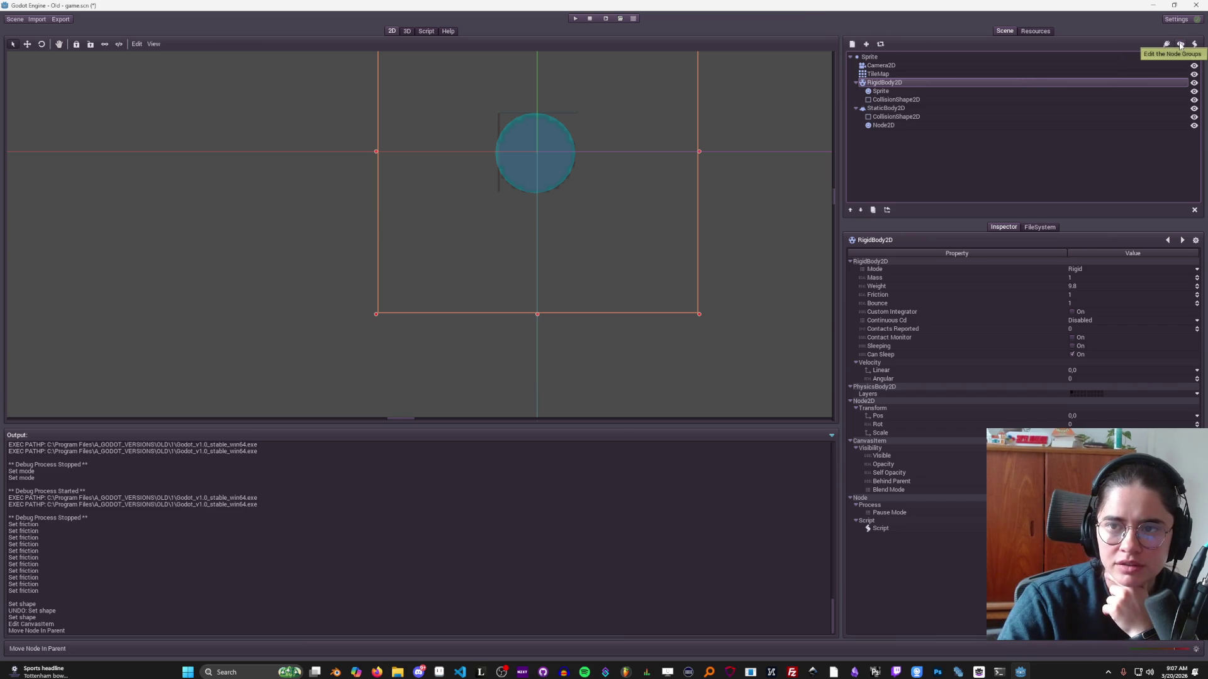
pyautogui.click(982, 55)
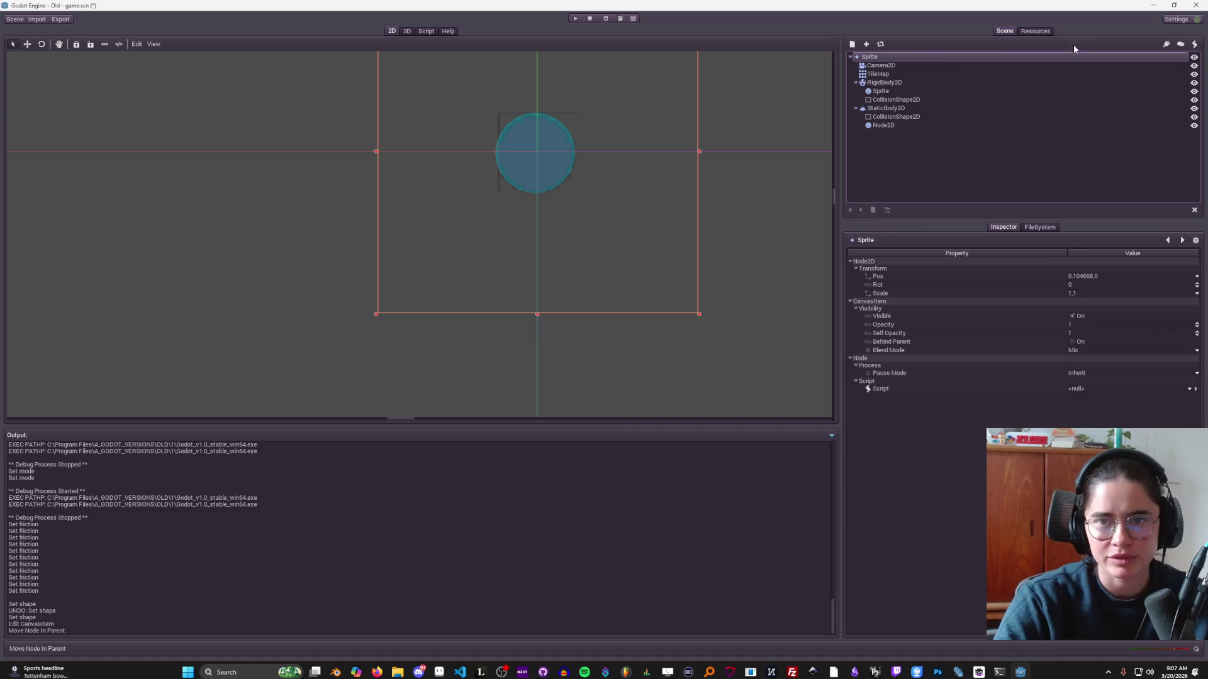
pyautogui.click(1195, 44)
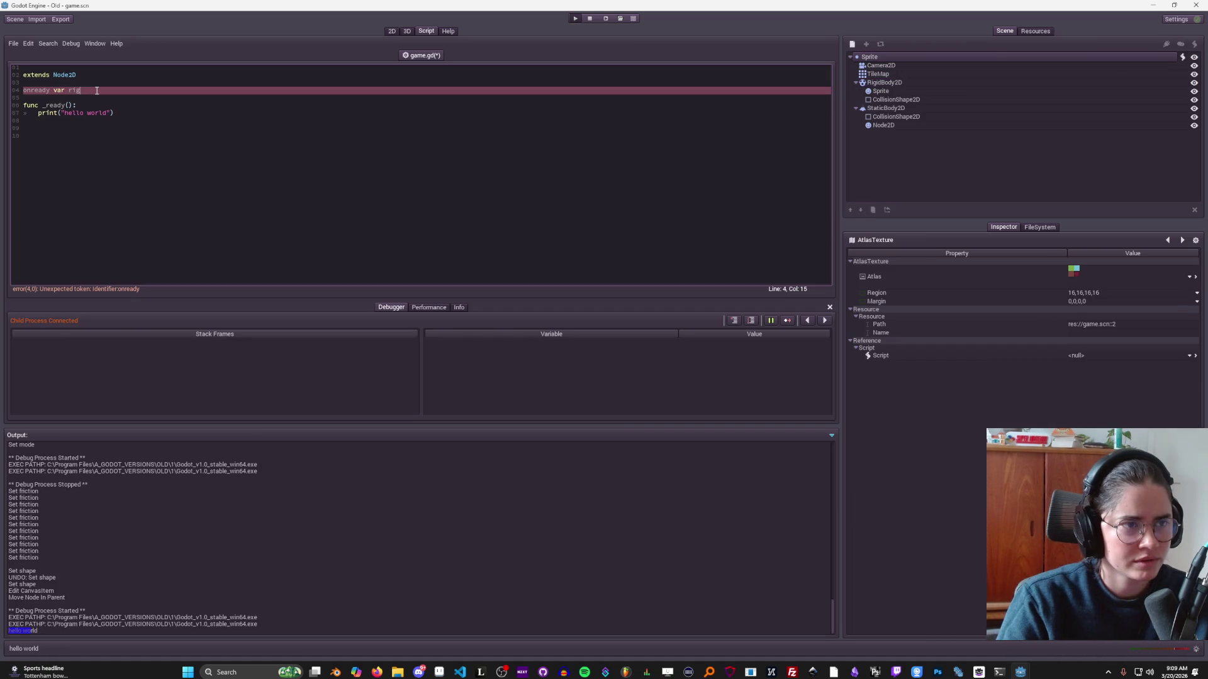
# Complete line 4 as onready var rigidbody = $RigidBody2D
pyautogui.write('body = $R')
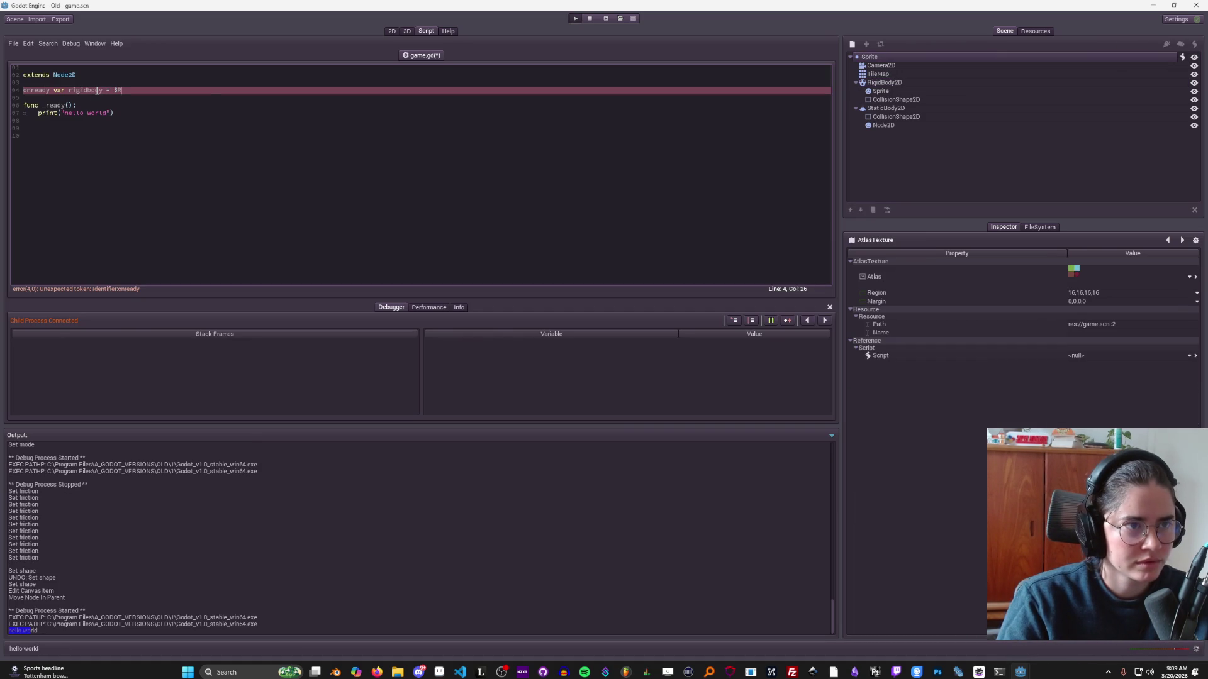
pyautogui.write('igidBody2D')
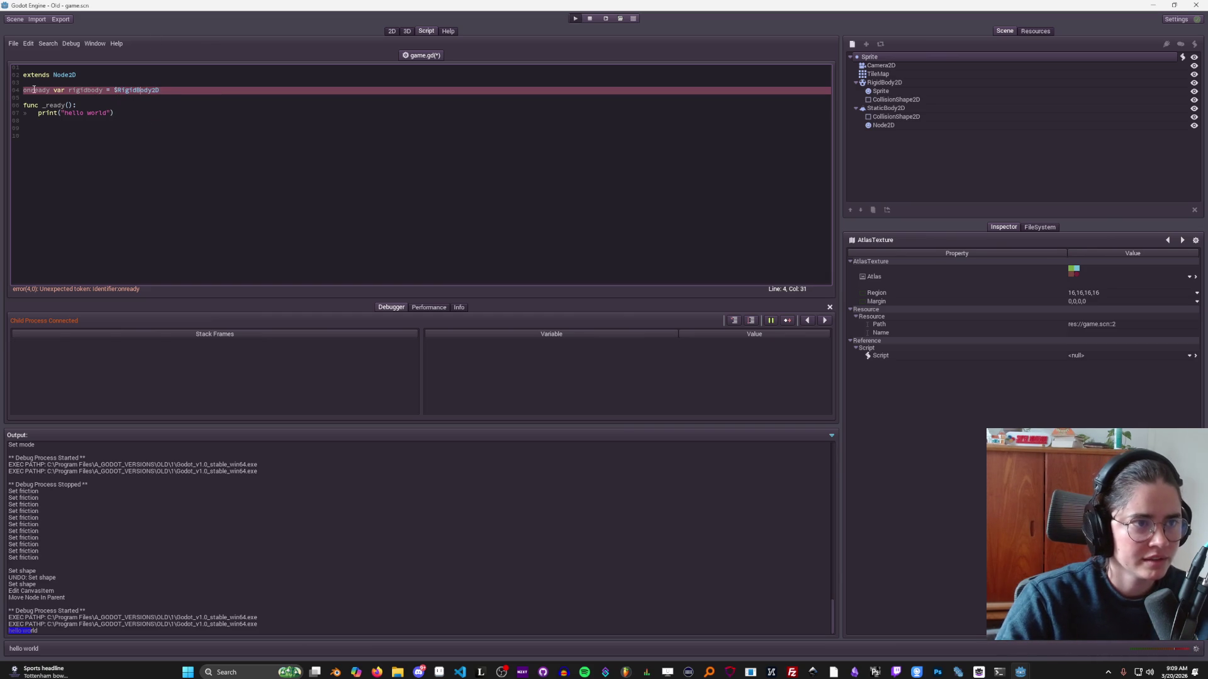
pyautogui.doubleClick(51, 92)
pyautogui.click(24, 91)
# Try an @ prefix before onready, remove it, then look up 'onready var in godot 3' in the browser
pyautogui.write('@')
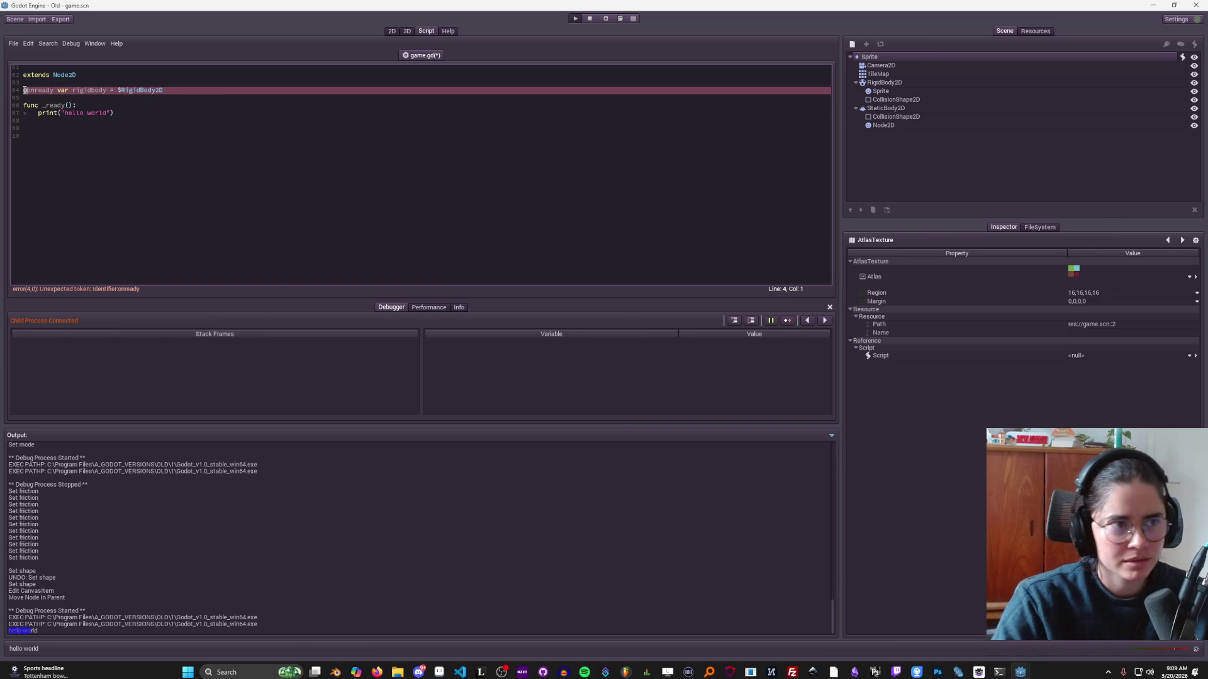
pyautogui.click(39, 93)
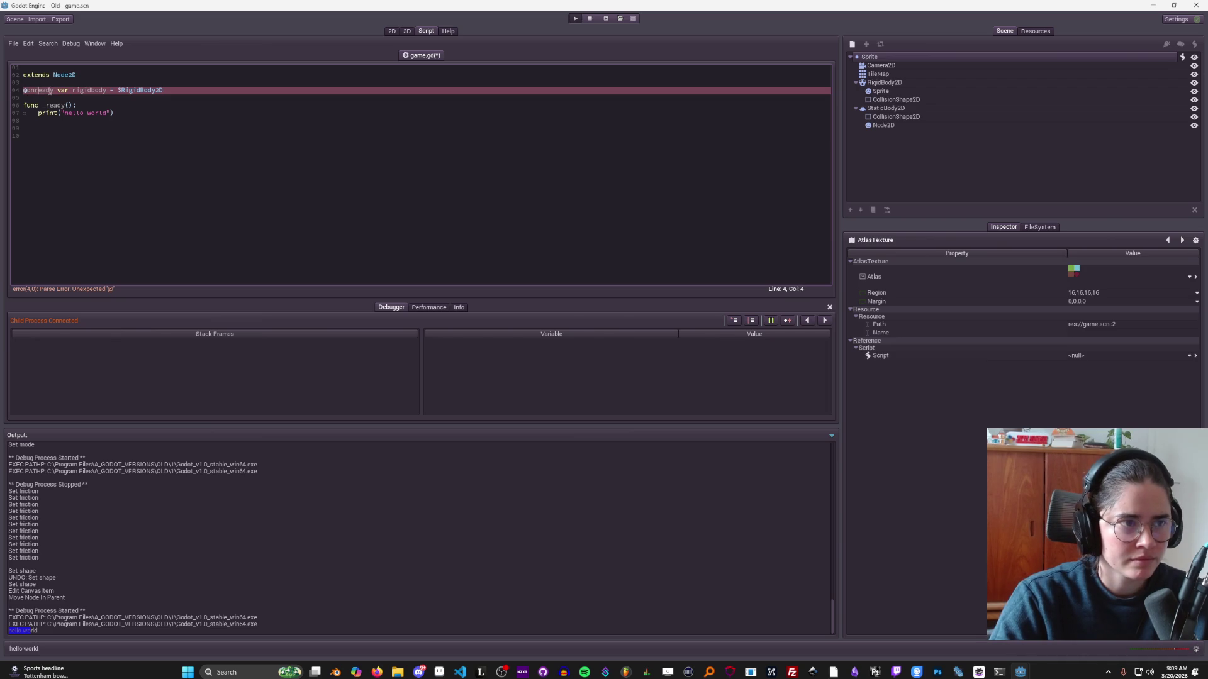
pyautogui.press('BackSpace')
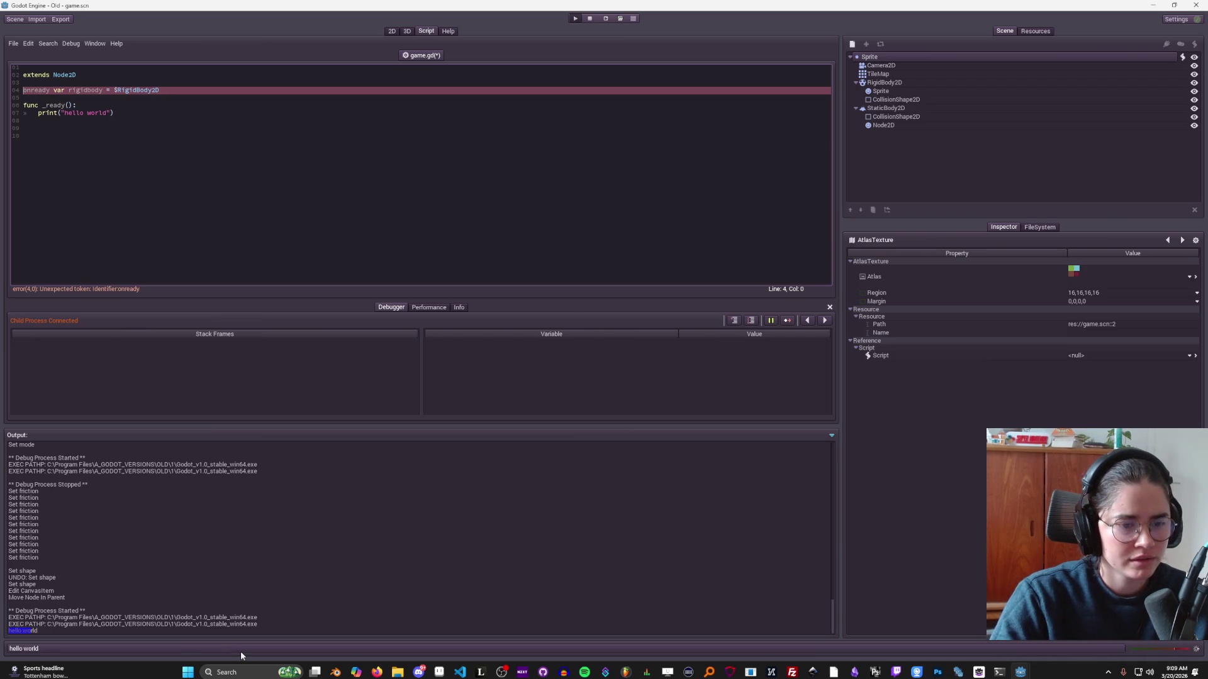
pyautogui.click(376, 672)
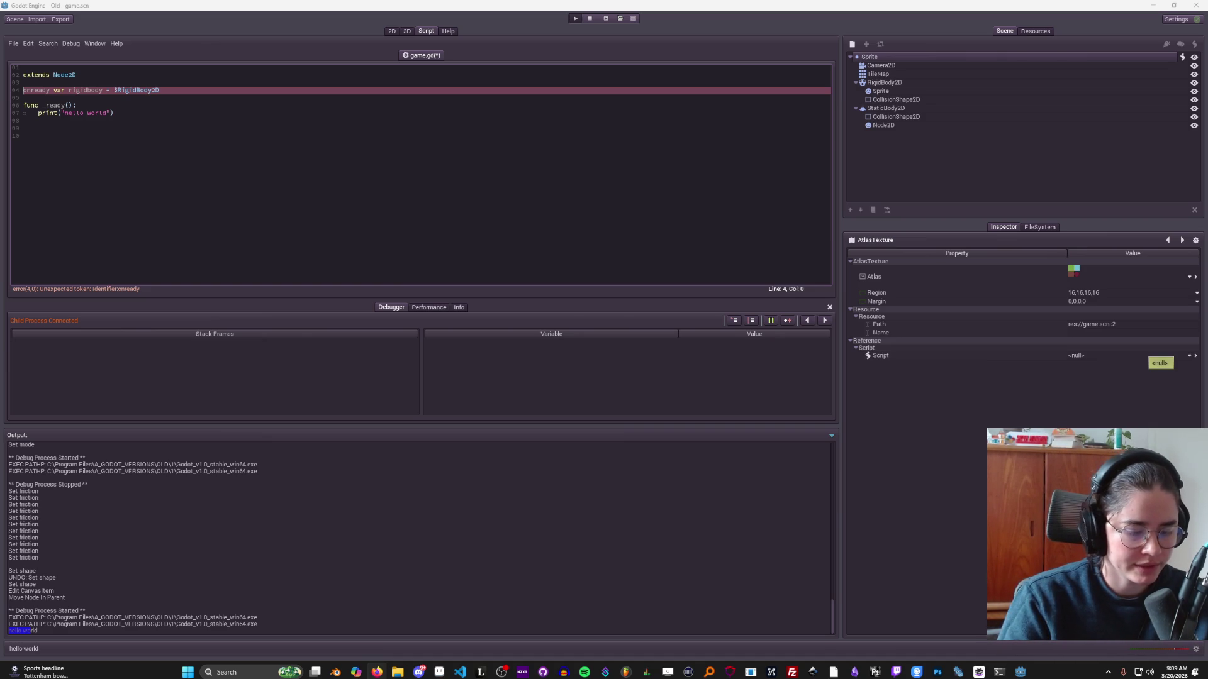
pyautogui.hotkey('alt', 'Tab')
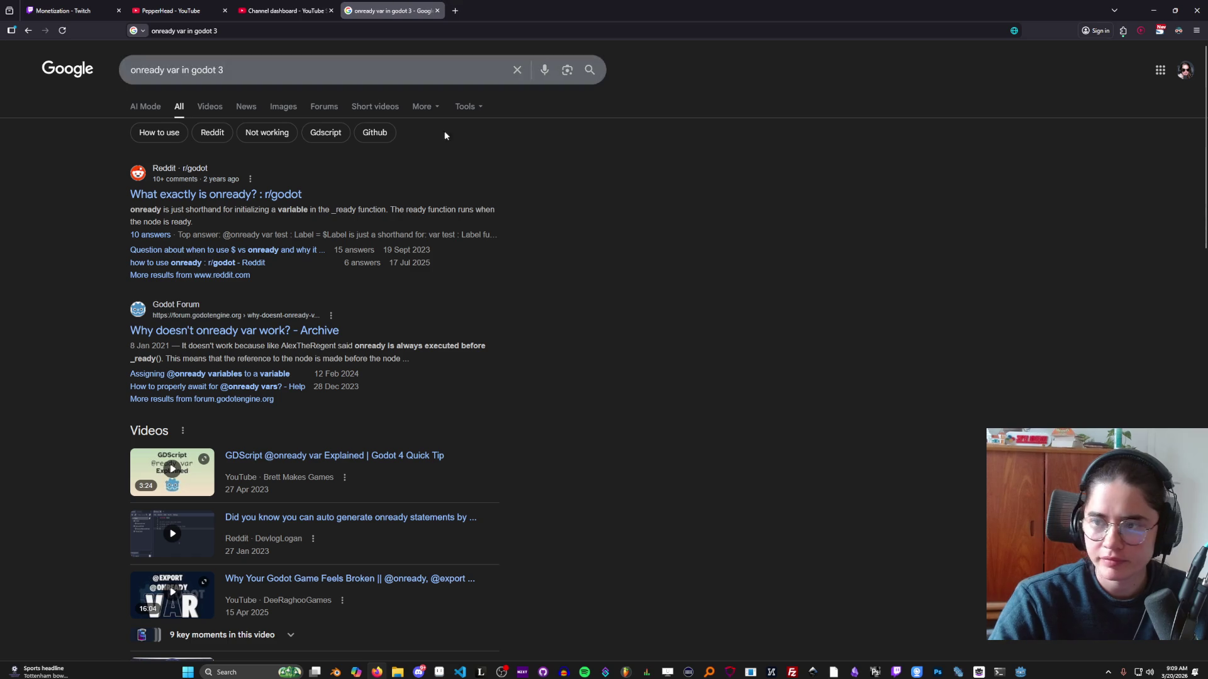
# Read the r/godot thread 'What exactly is onready?' and go back to game.gd in Godot
pyautogui.click(233, 200)
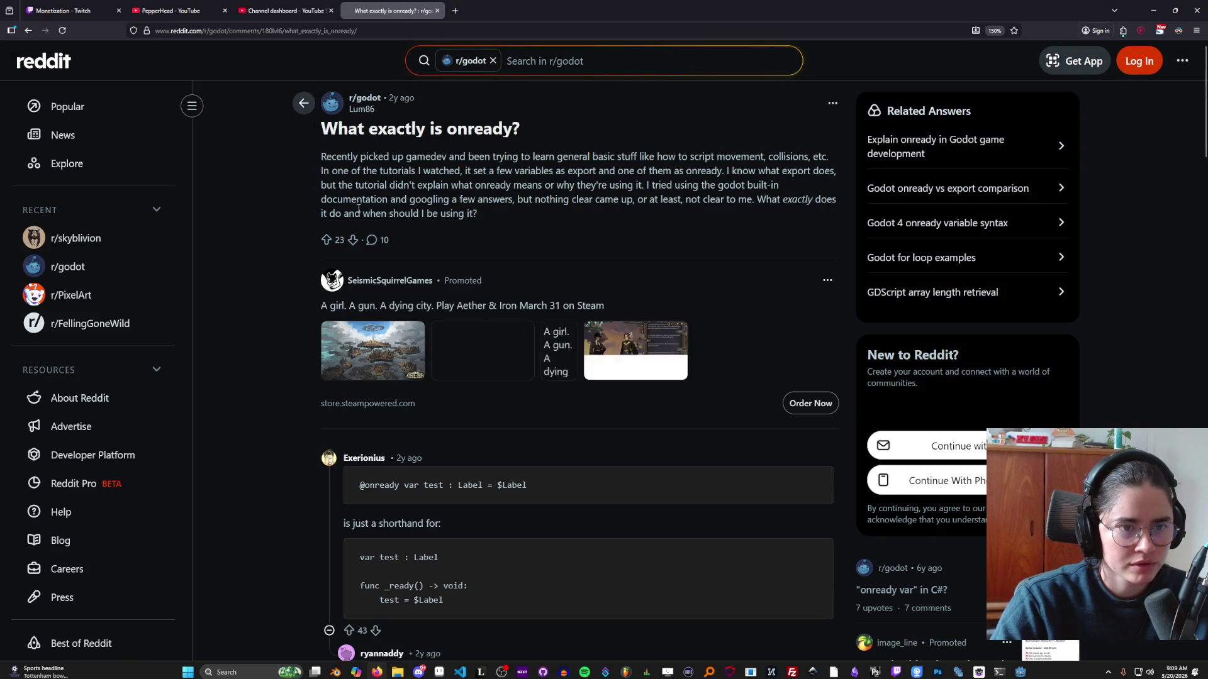
pyautogui.hotkey('alt', 'Tab')
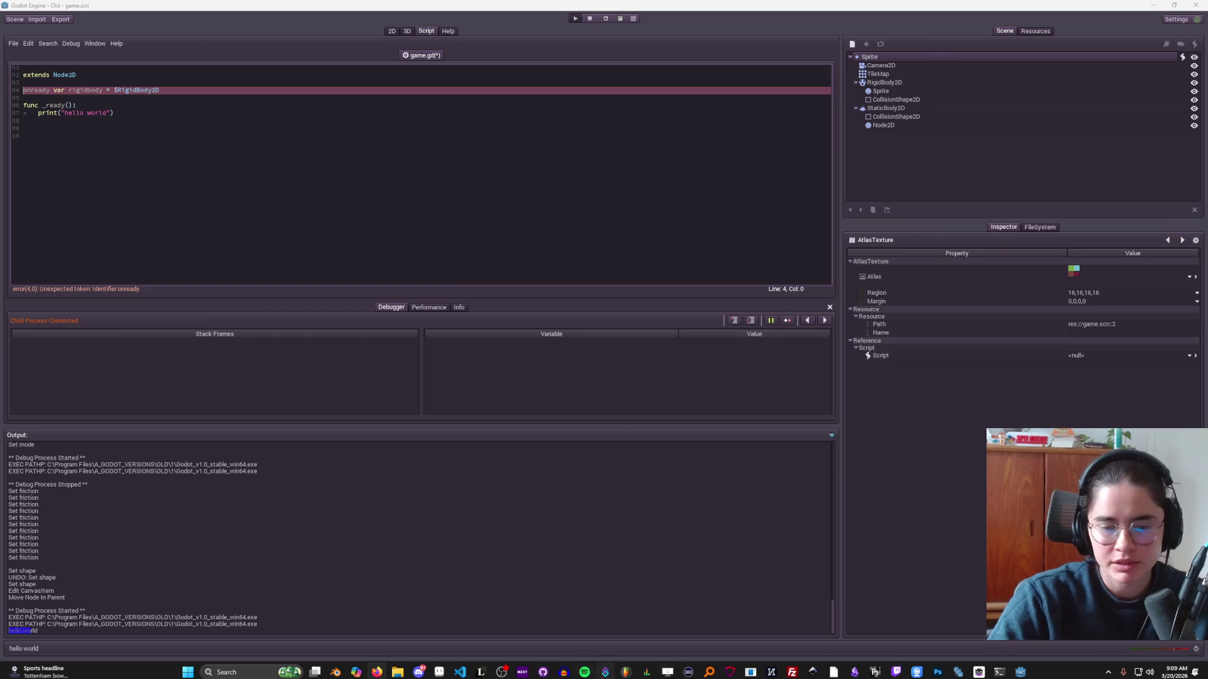
# Select the godot_twitch_games project in the Godots project manager
pyautogui.click(958, 672)
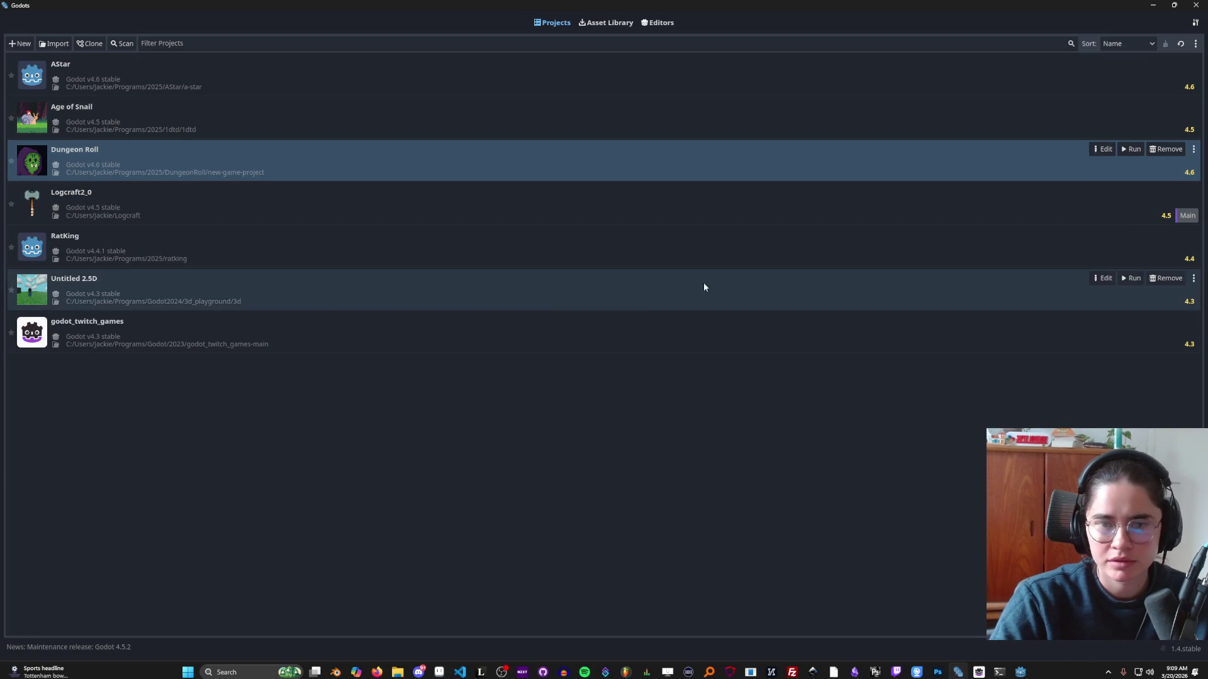
pyautogui.click(312, 322)
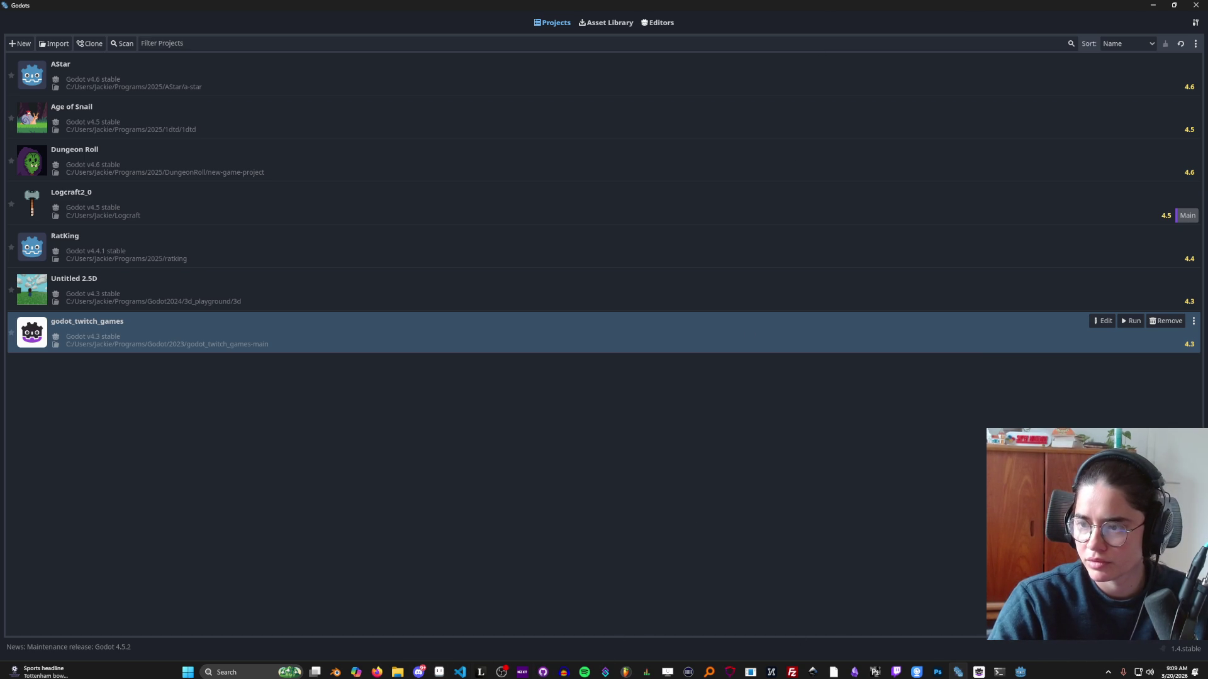
pyautogui.hotkey('alt', 'Tab')
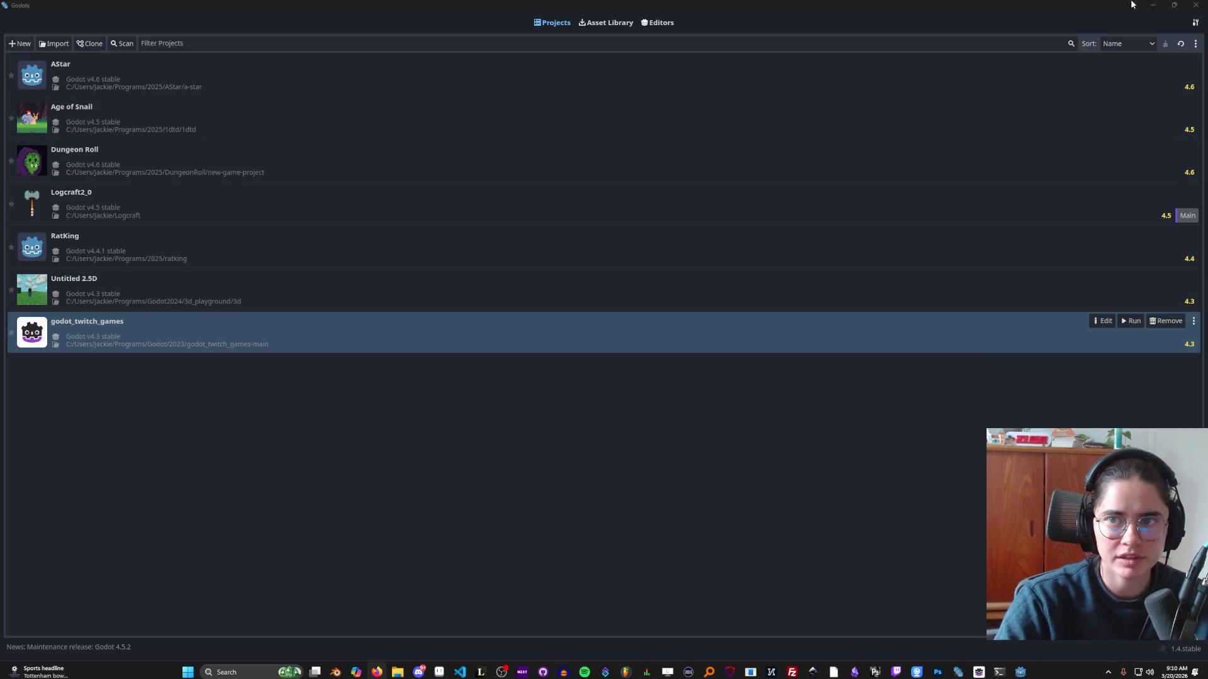
# Delete 'onready' from line 4 so it reads var rigidbody = $RigidBody2D
pyautogui.hotkey('alt', 'Tab')
pyautogui.moveTo(56, 90); pyautogui.dragTo(14, 91)
pyautogui.press('BackSpace')
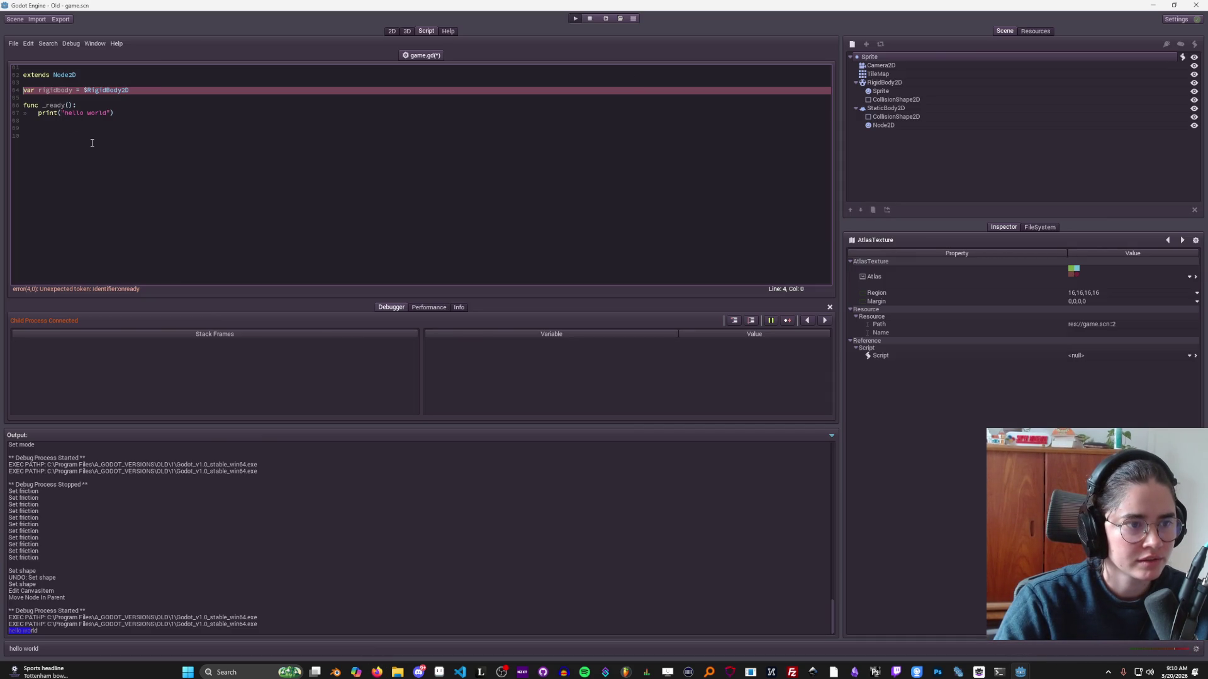
# Save game.gd with Ctrl+S, select RigidBody2D, and view the Help class reference
pyautogui.doubleClick(63, 91)
pyautogui.hotkey('ctrl', 's')
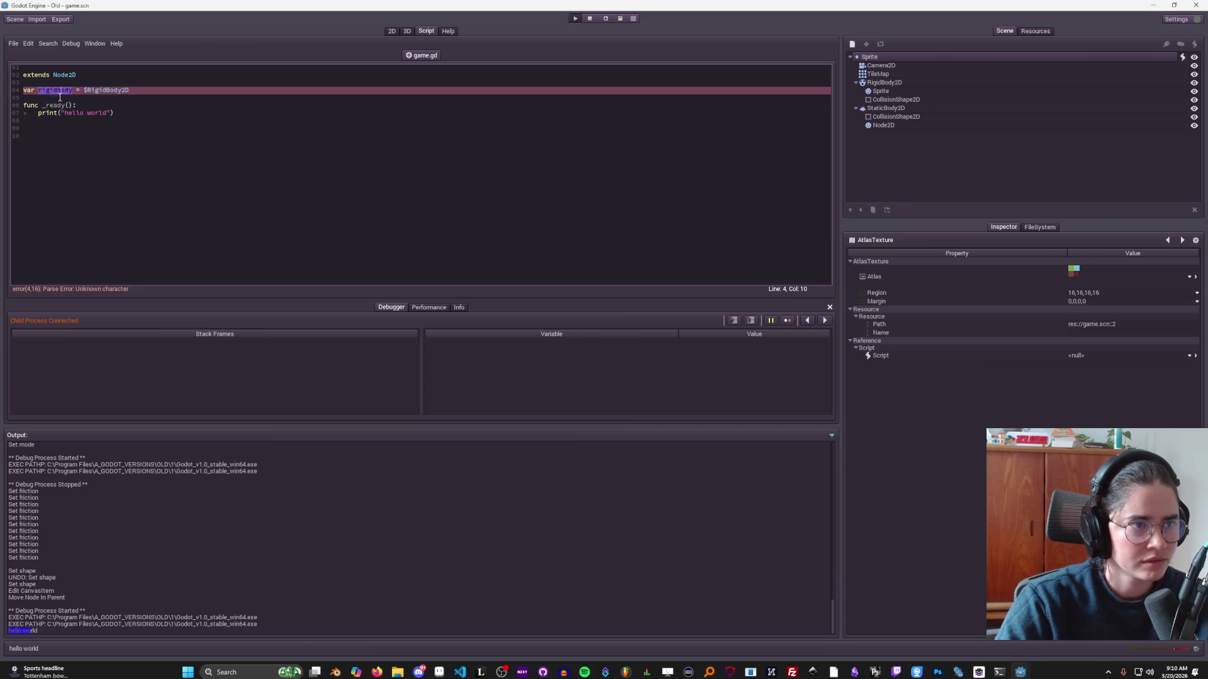
pyautogui.click(129, 252)
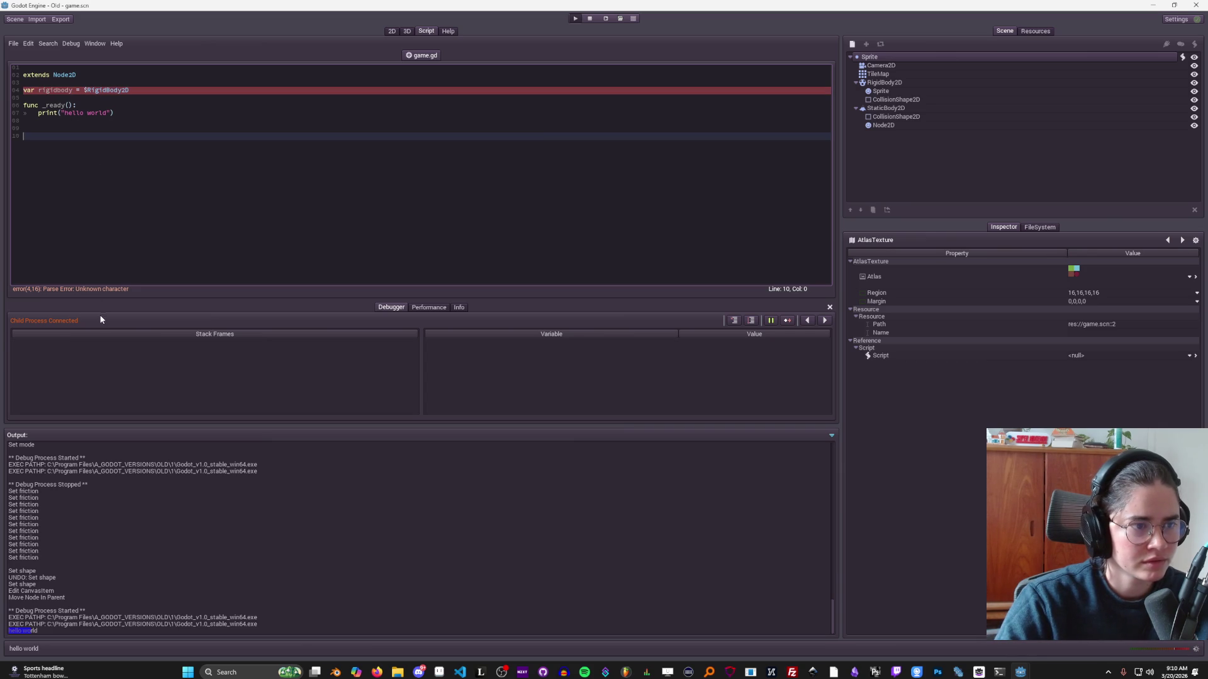
pyautogui.click(876, 84)
pyautogui.click(448, 31)
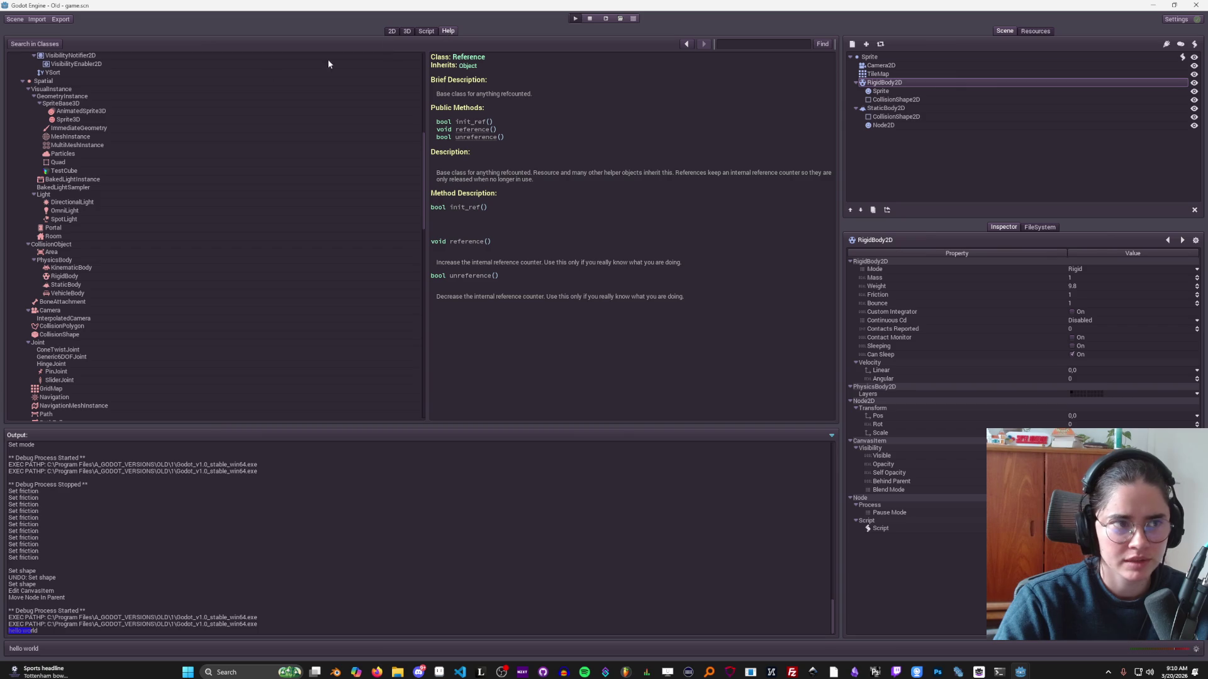
pyautogui.scroll(5, 95, 164)
pyautogui.click(38, 64)
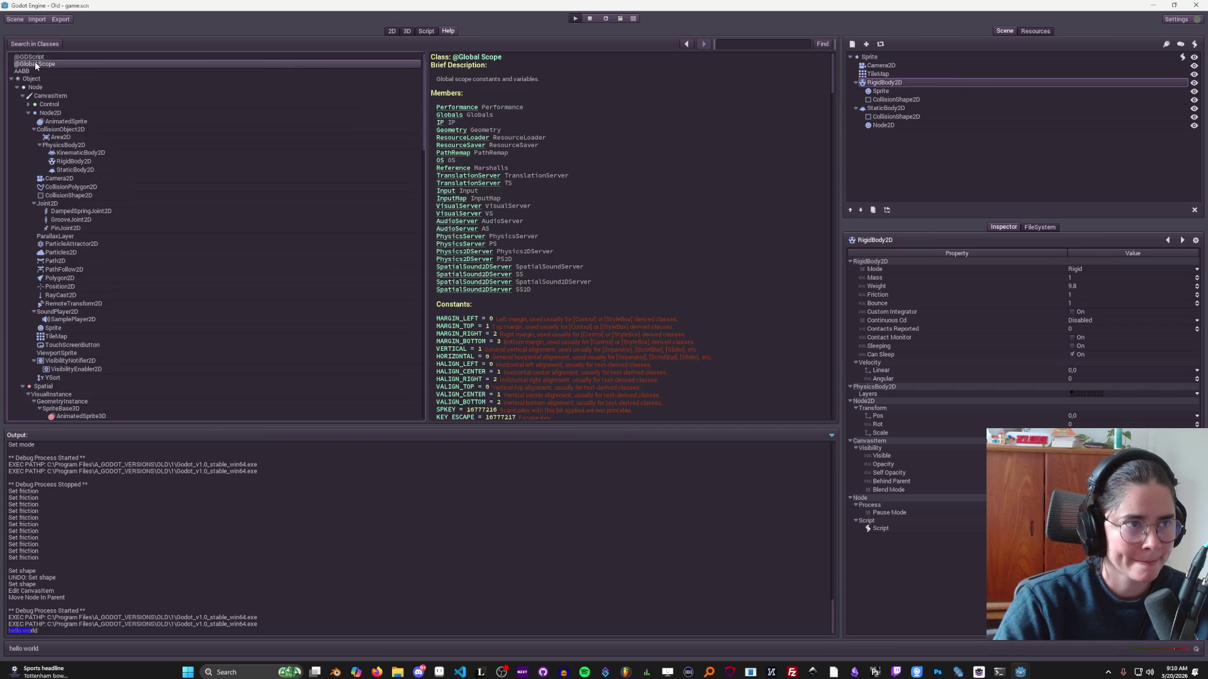
pyautogui.click(39, 58)
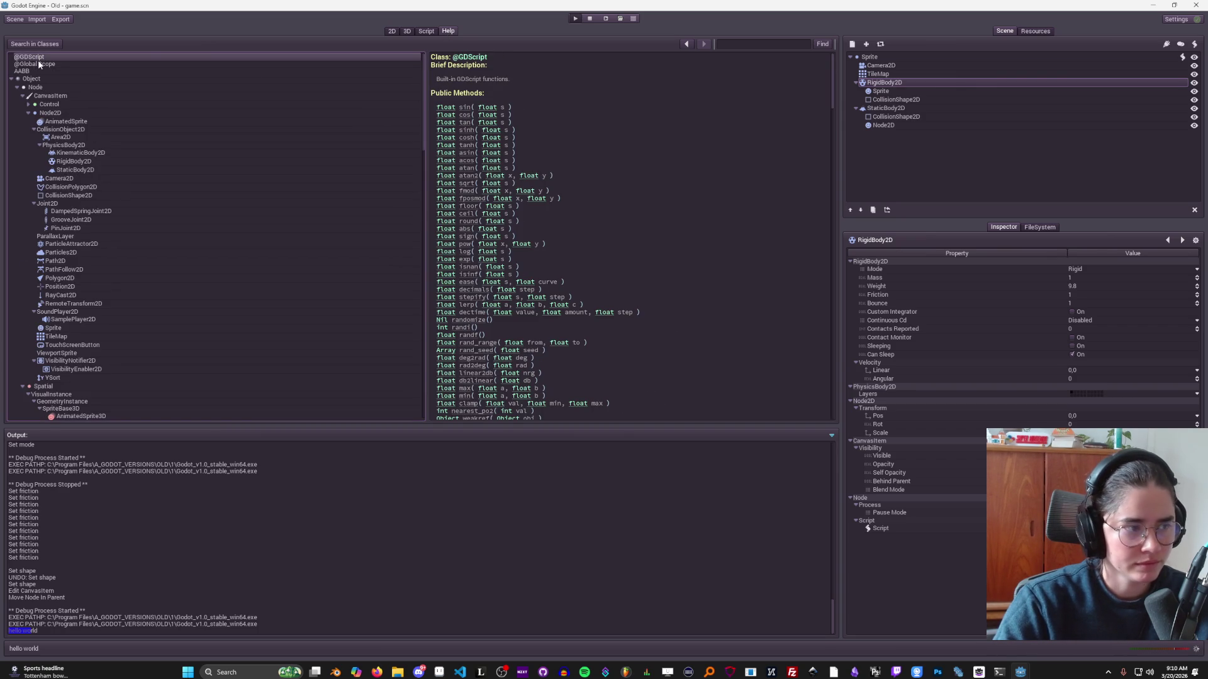
pyautogui.click(39, 65)
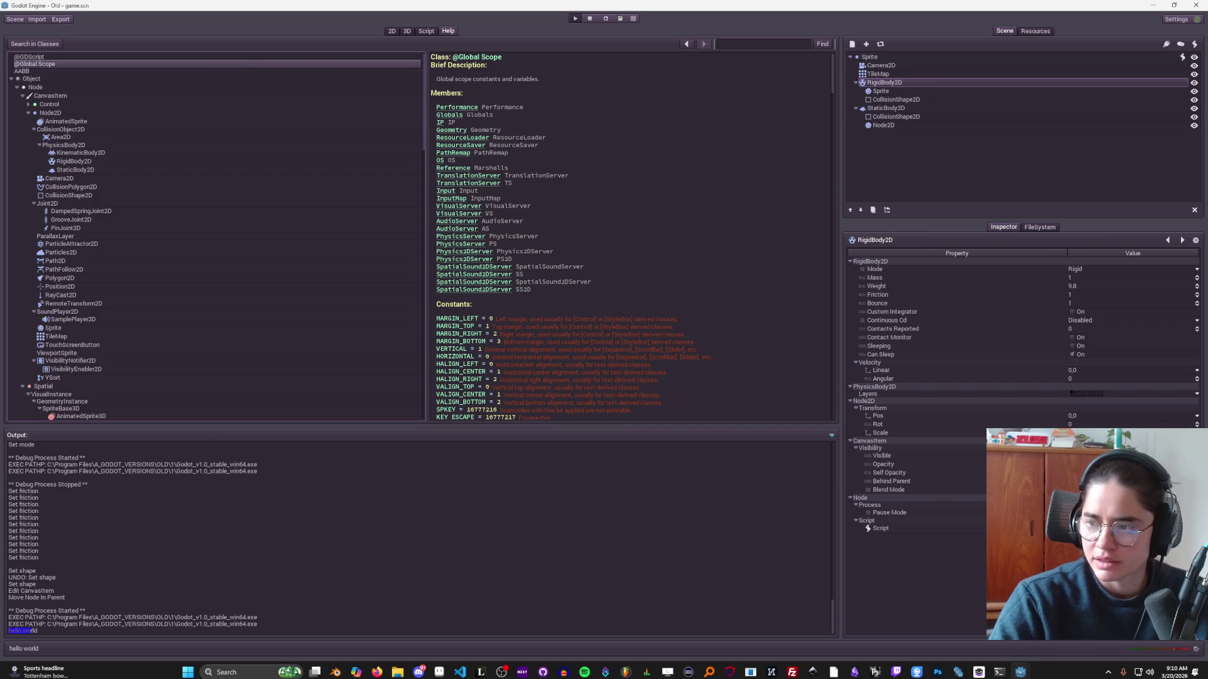
pyautogui.hotkey('alt', 'Tab')
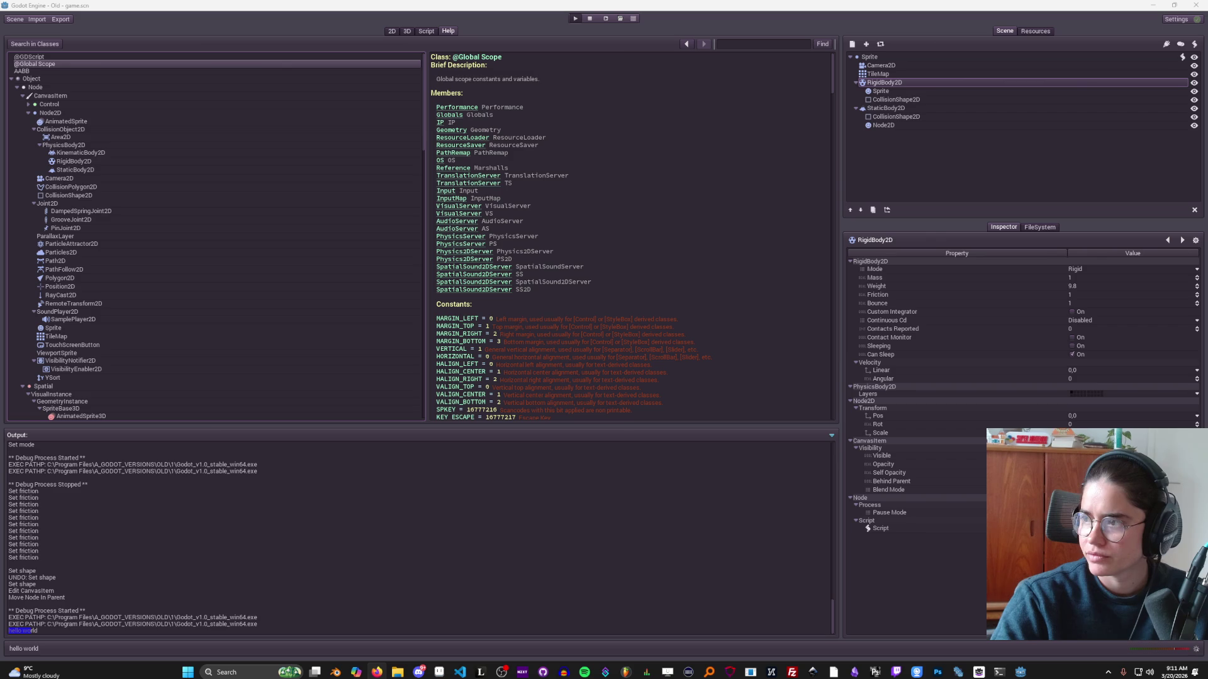
# Try adding onready before var on line 4 of game.gd, then remove it again
pyautogui.click(426, 31)
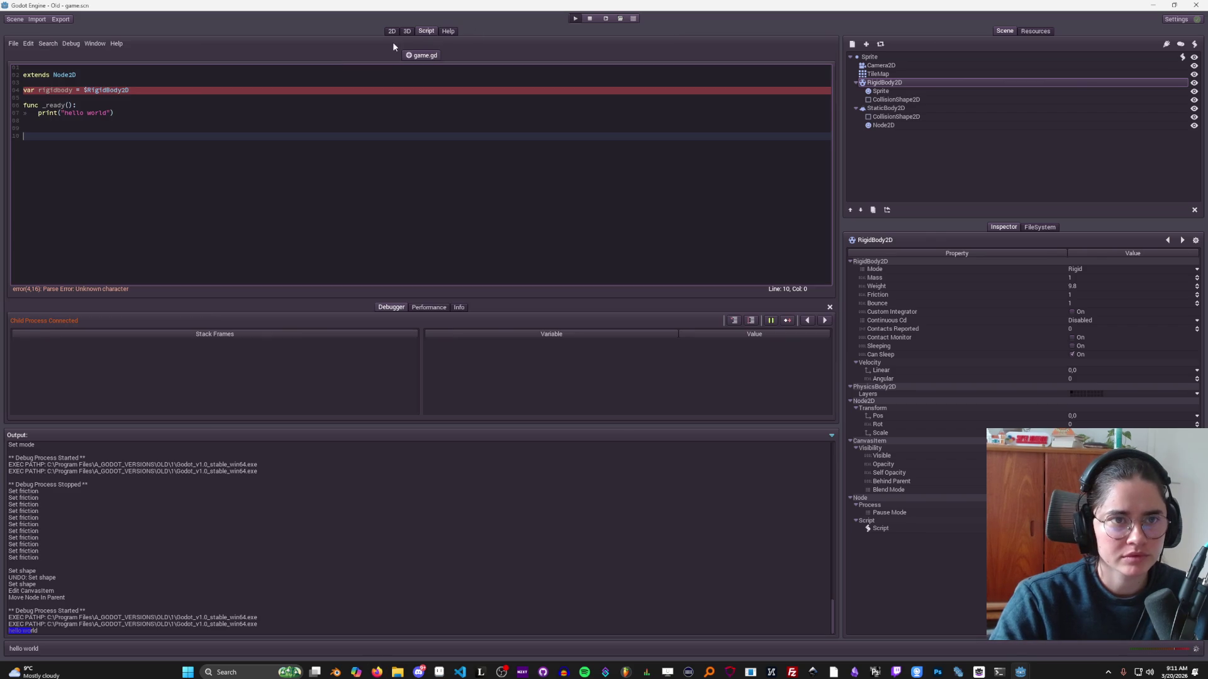
pyautogui.click(24, 90)
pyautogui.write('onready')
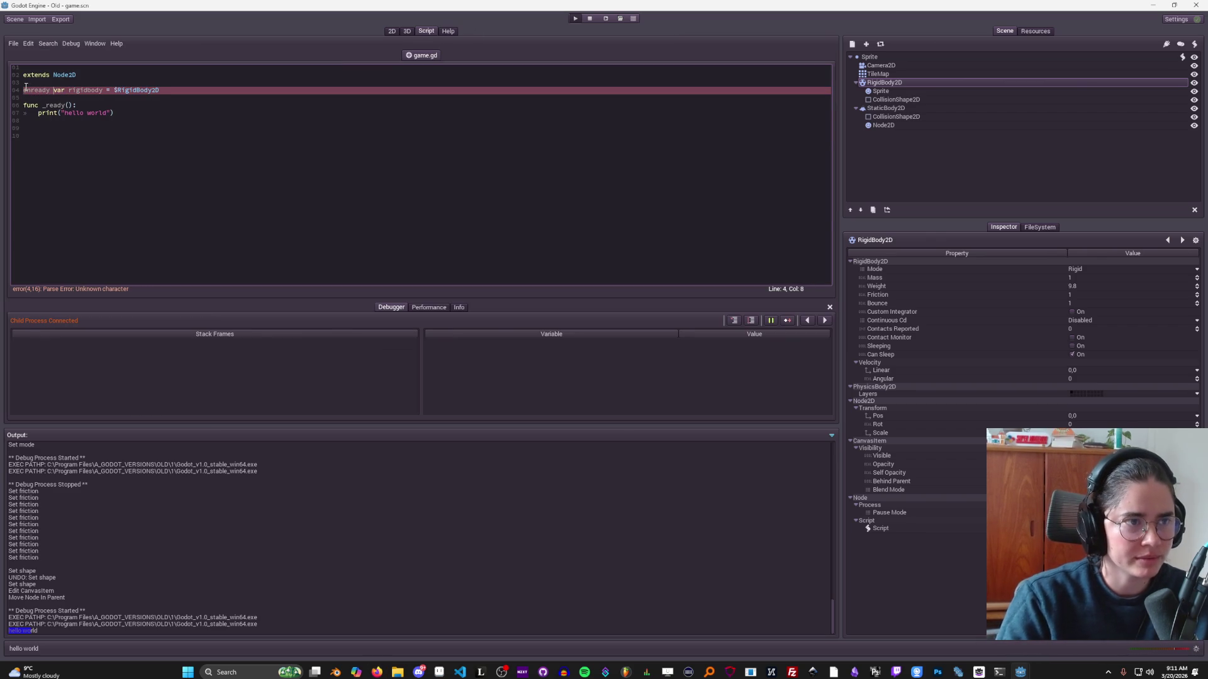
pyautogui.press('Down')
pyautogui.doubleClick(36, 90)
pyautogui.press('BackSpace')
pyautogui.press('Delete')
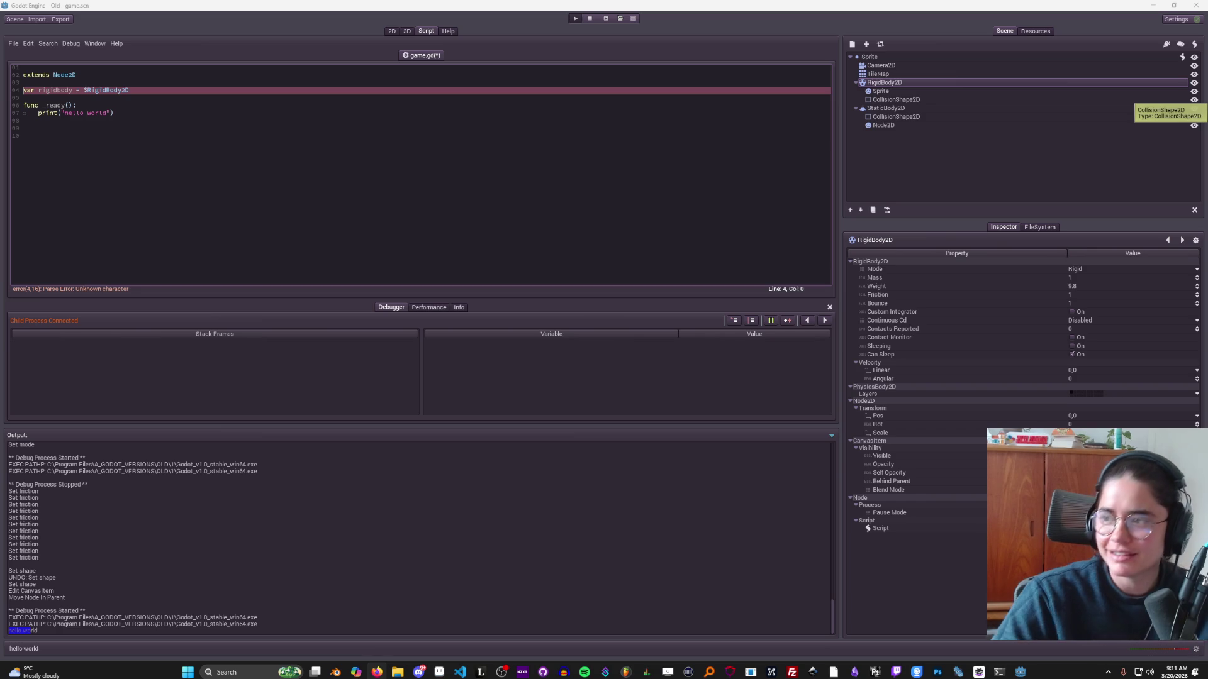
# Replace $RigidBody2D on line 4 with get_node("RigidBody2D")
pyautogui.moveTo(132, 91); pyautogui.dragTo(85, 90)
pyautogui.write('get_node("')
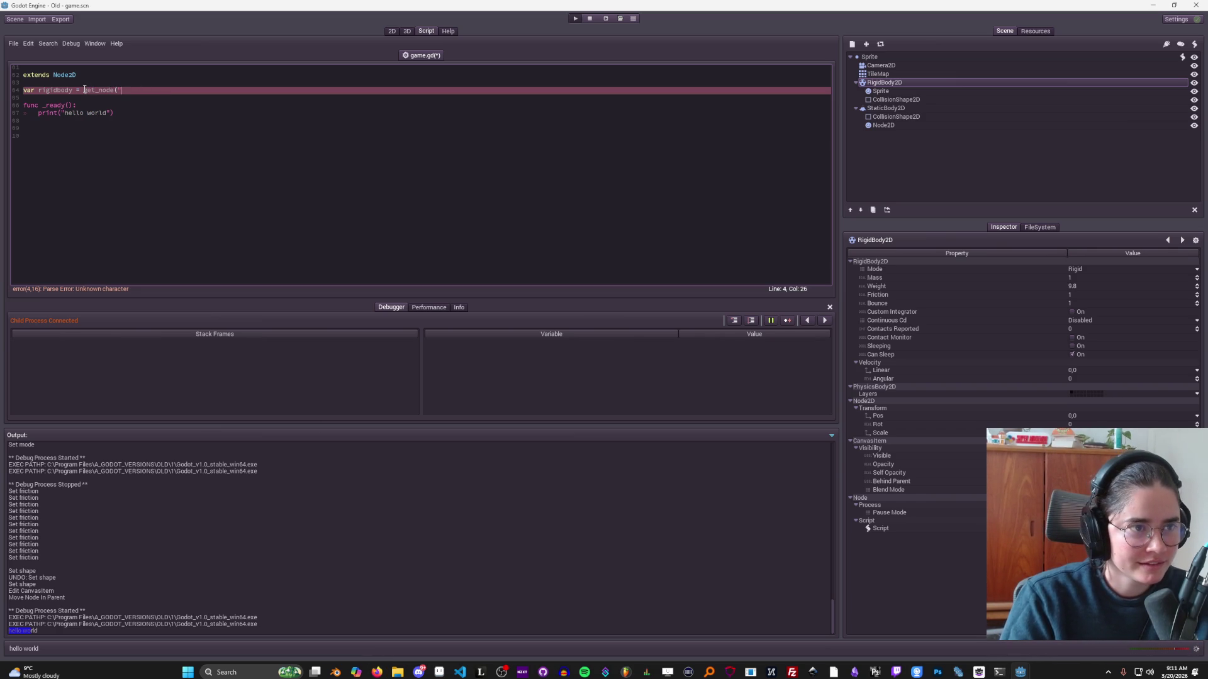
pyautogui.press('BackSpace')
pyautogui.write('"Rigid')
pyautogui.press('Return')
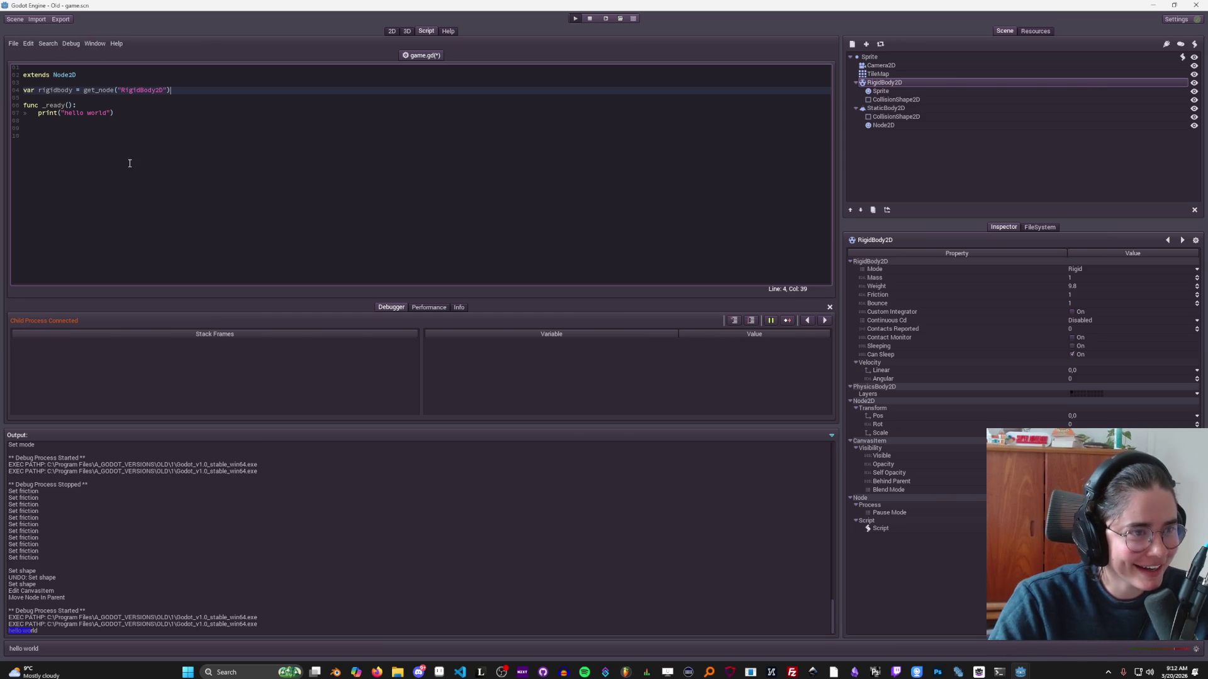
# Add a func _process(delta) that prints "testing", and stop the running game
pyautogui.doubleClick(55, 90)
pyautogui.click(130, 114)
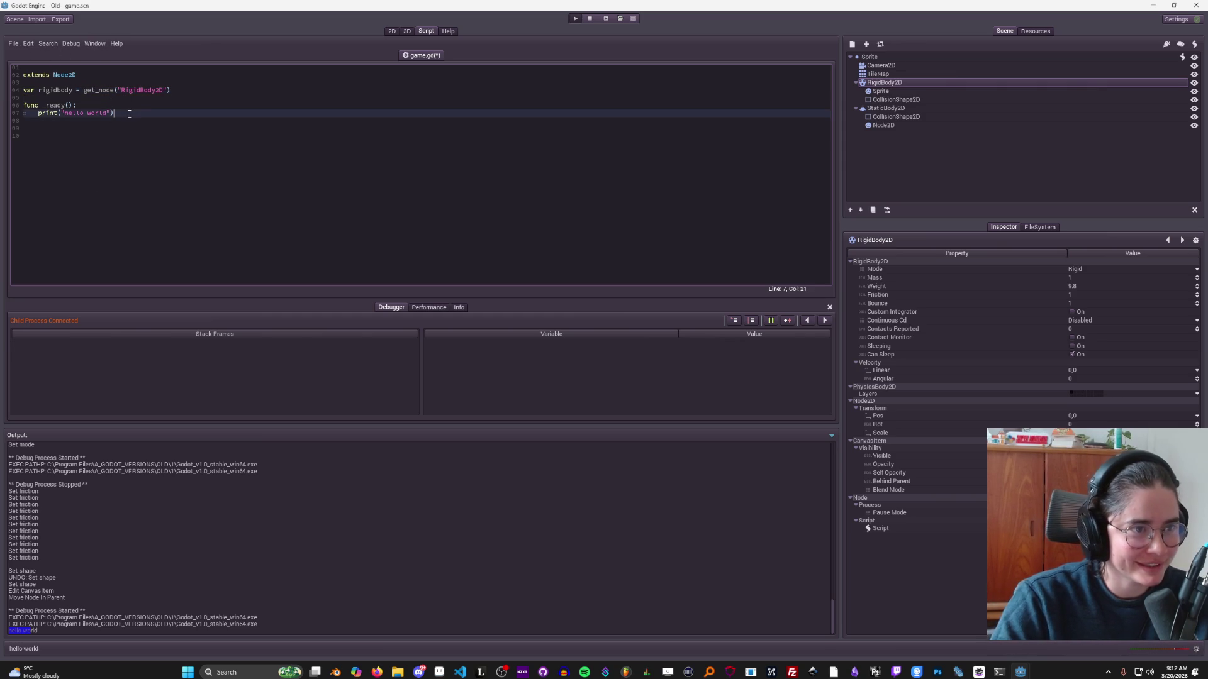
pyautogui.press('Return')
pyautogui.press('Return')
pyautogui.write('func _')
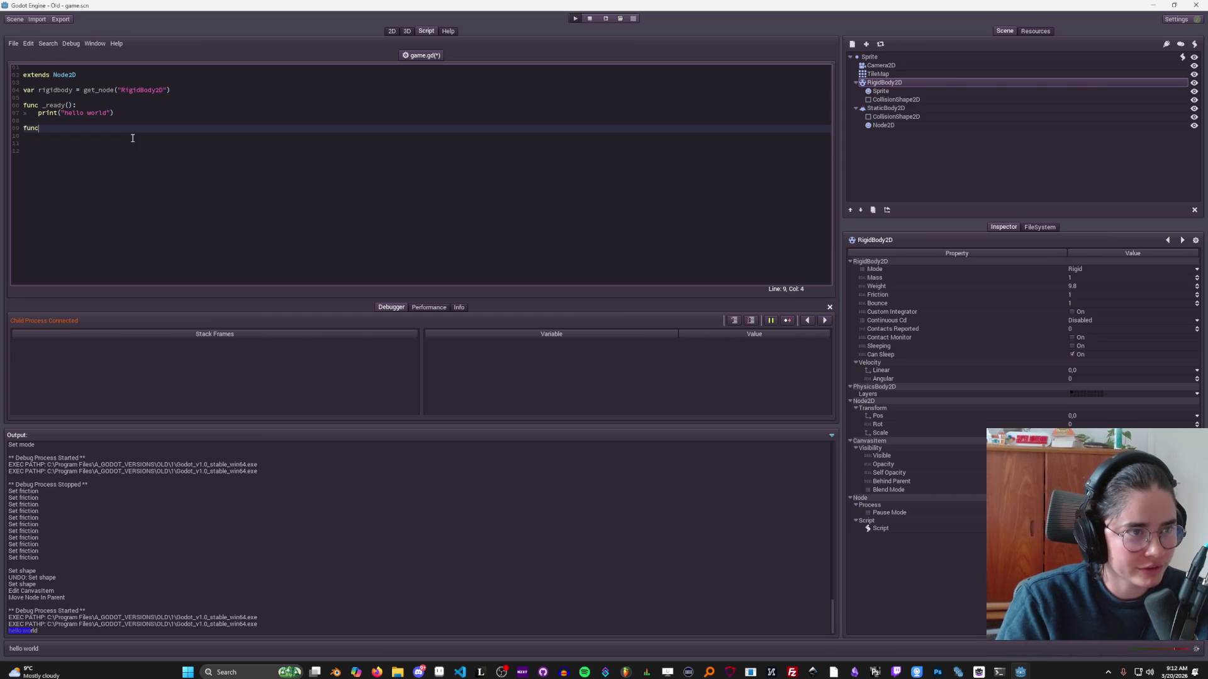
pyautogui.write('process(de')
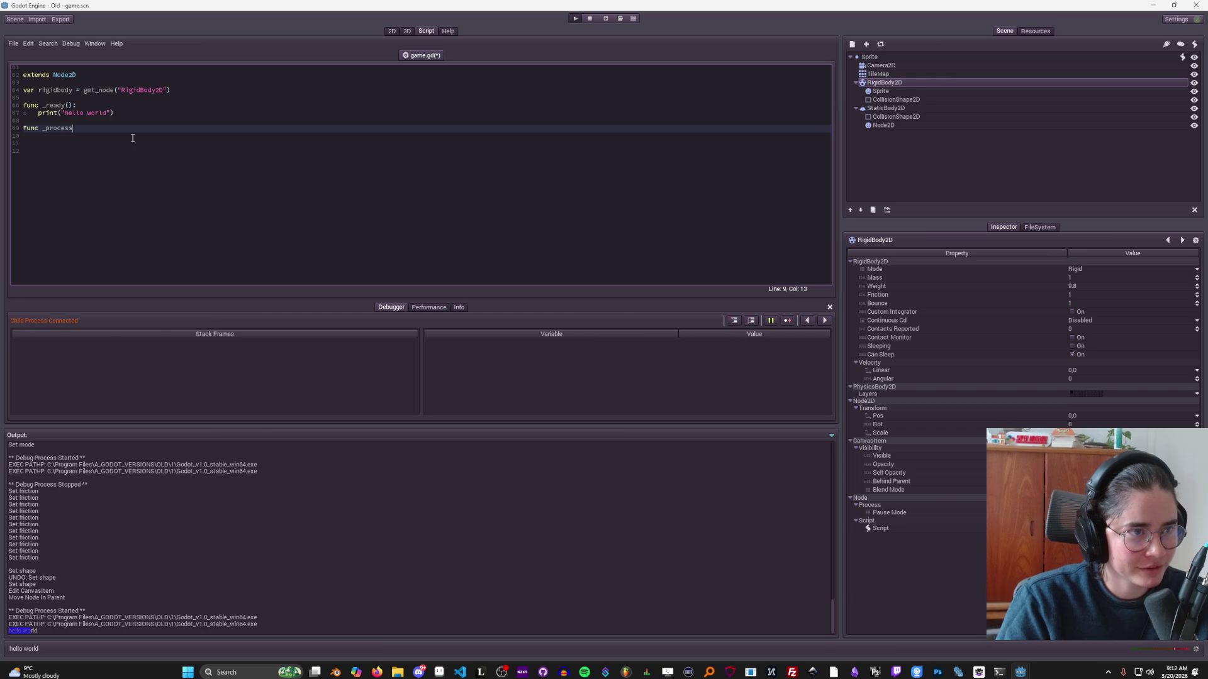
pyautogui.write('lta):')
pyautogui.press('Return')
pyautogui.write('p')
pyautogui.press('Tab')
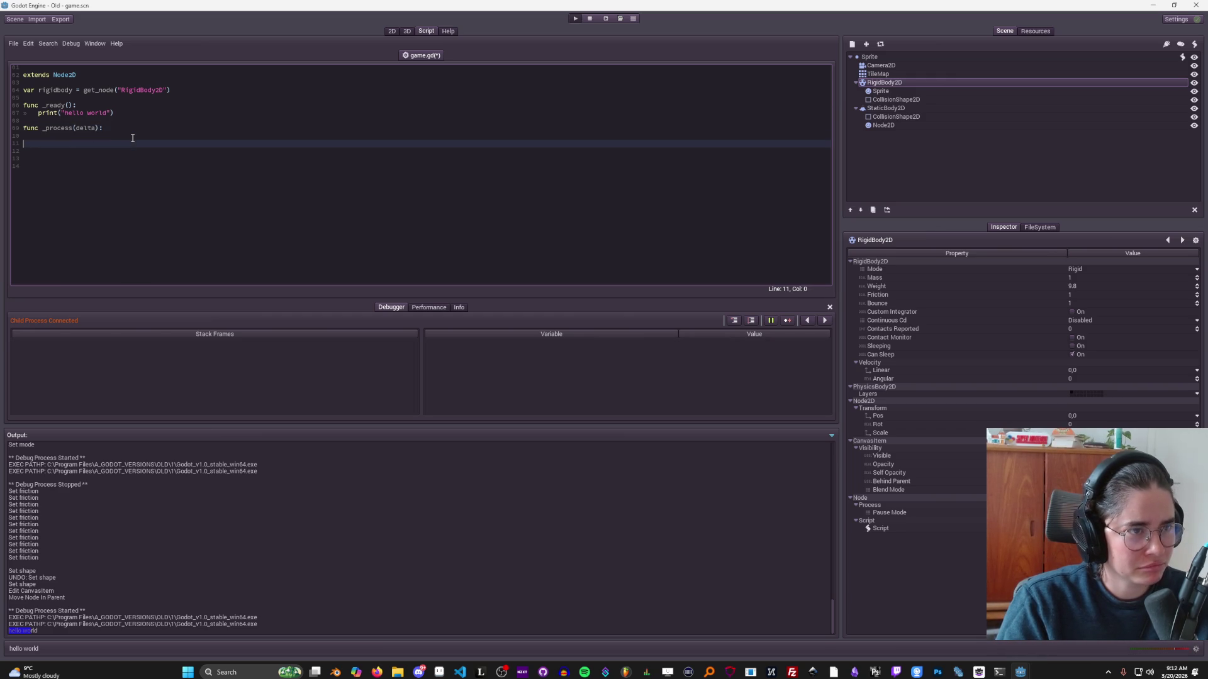
pyautogui.press('BackSpace')
pyautogui.write('int("')
pyautogui.write('tess')
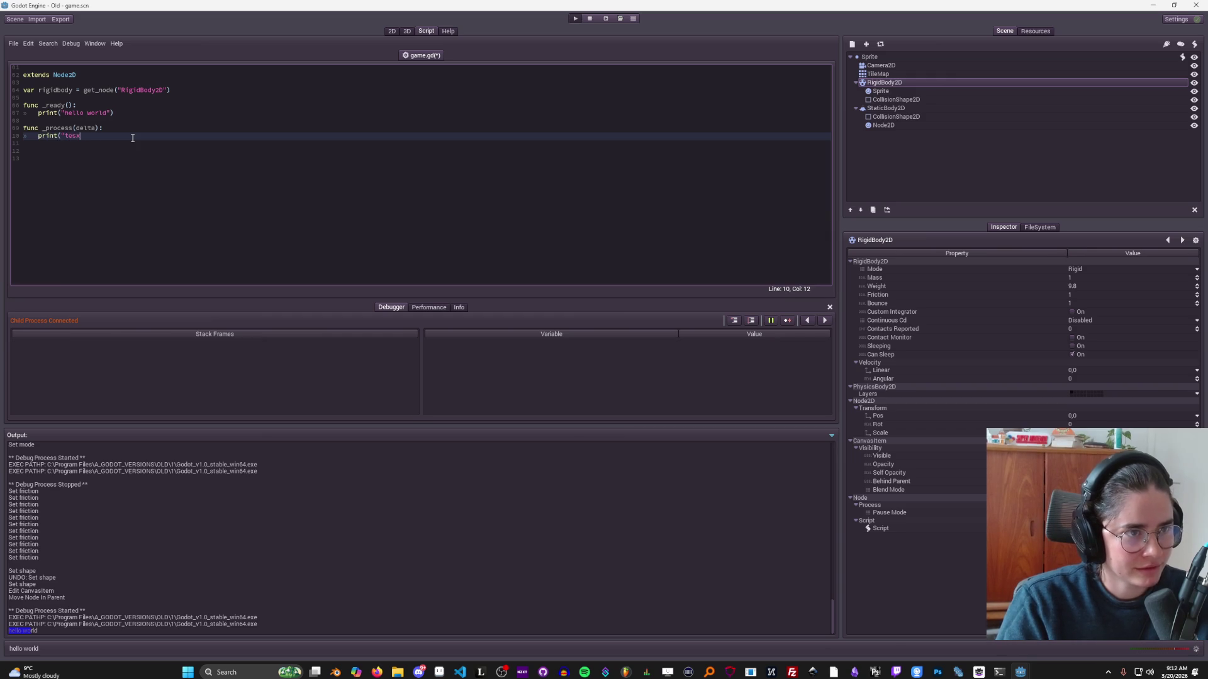
pyautogui.press('BackSpace')
pyautogui.write('ting"')
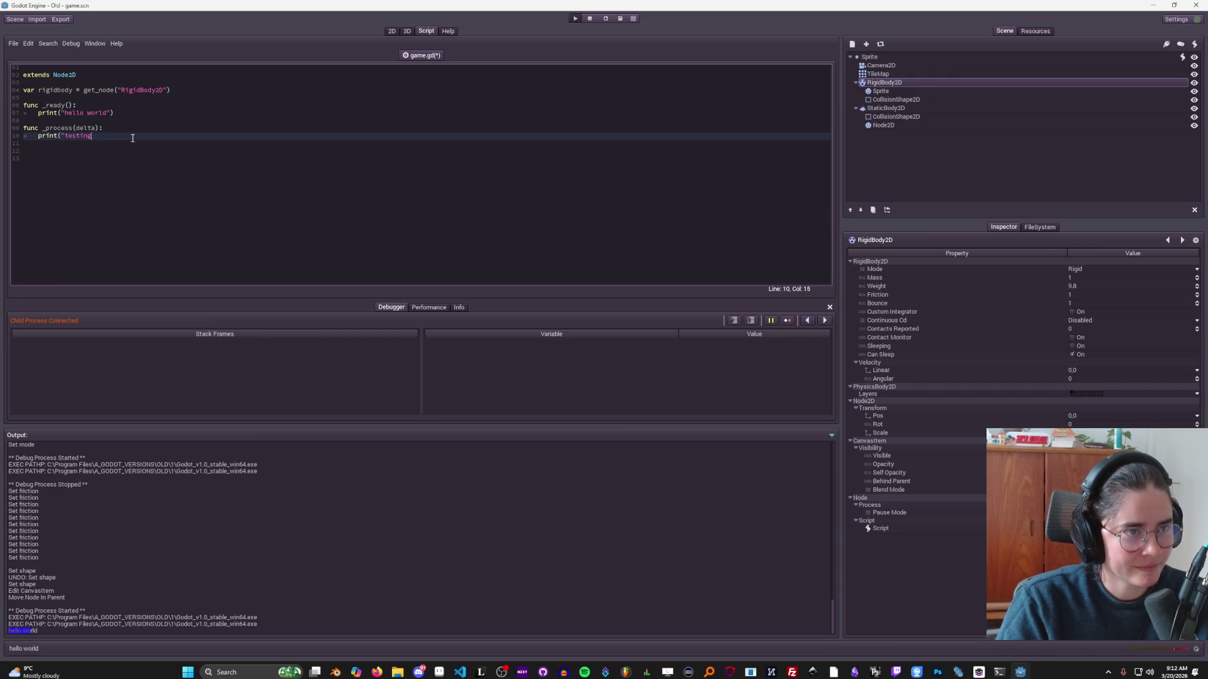
pyautogui.write(')')
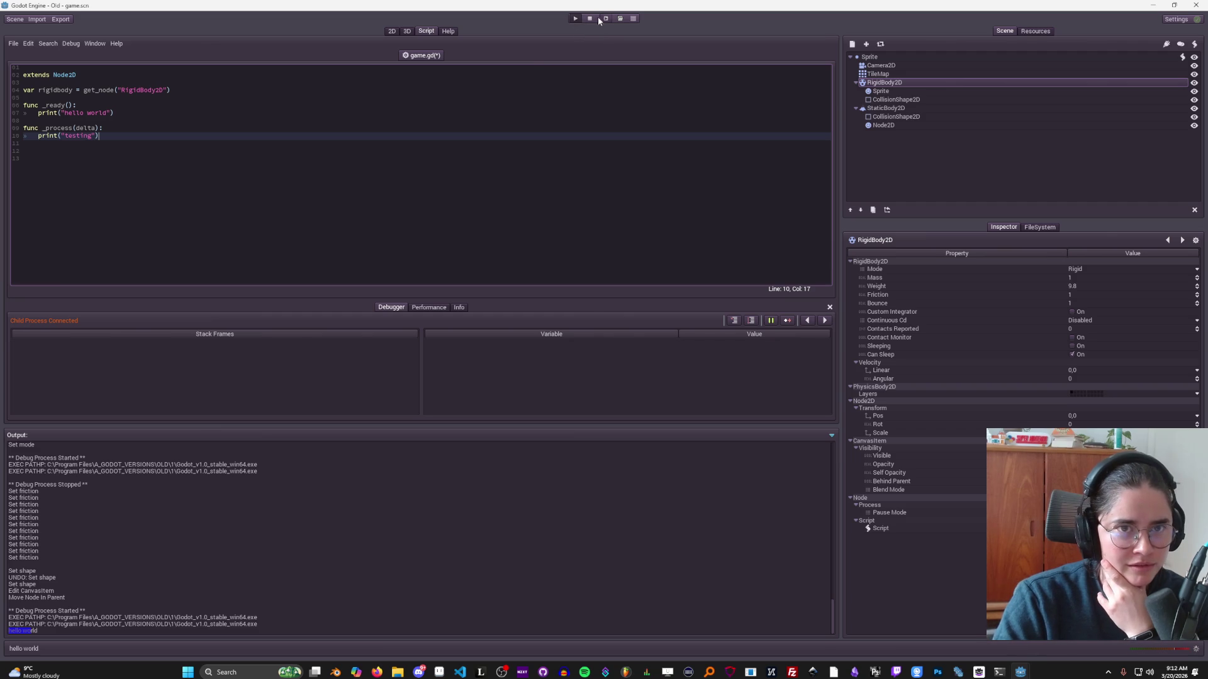
pyautogui.click(591, 20)
# Play the game with the updated script, then close it and dismiss the alert
pyautogui.click(575, 19)
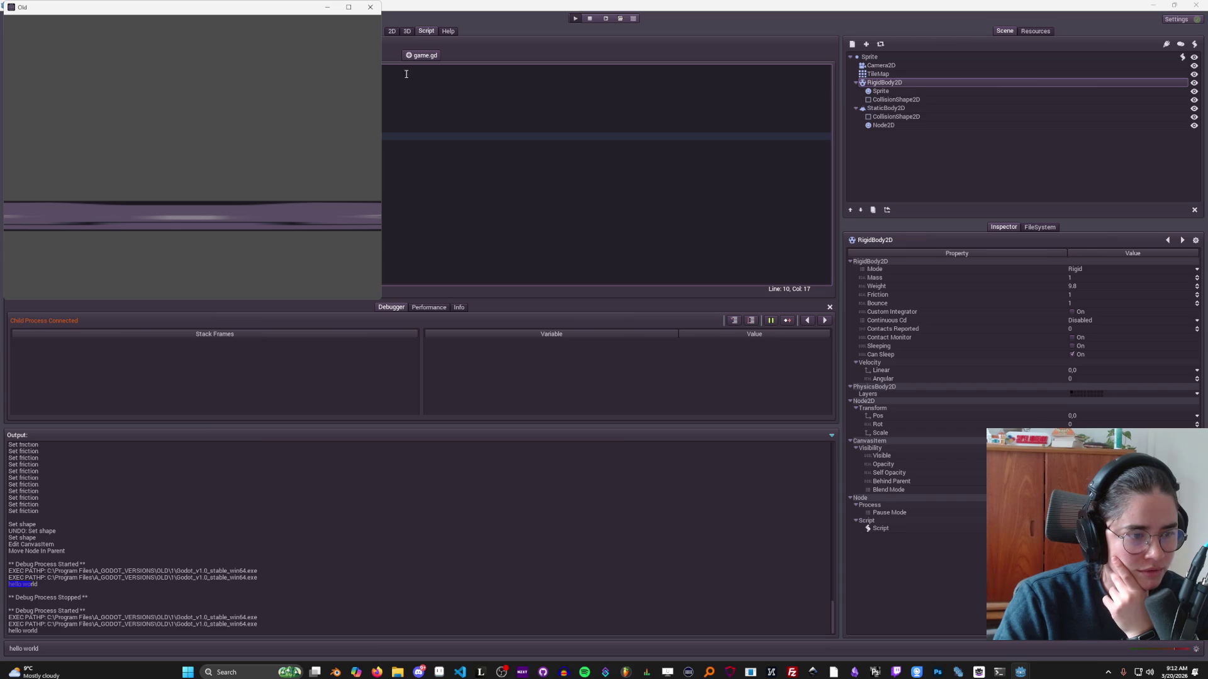
pyautogui.click(376, 7)
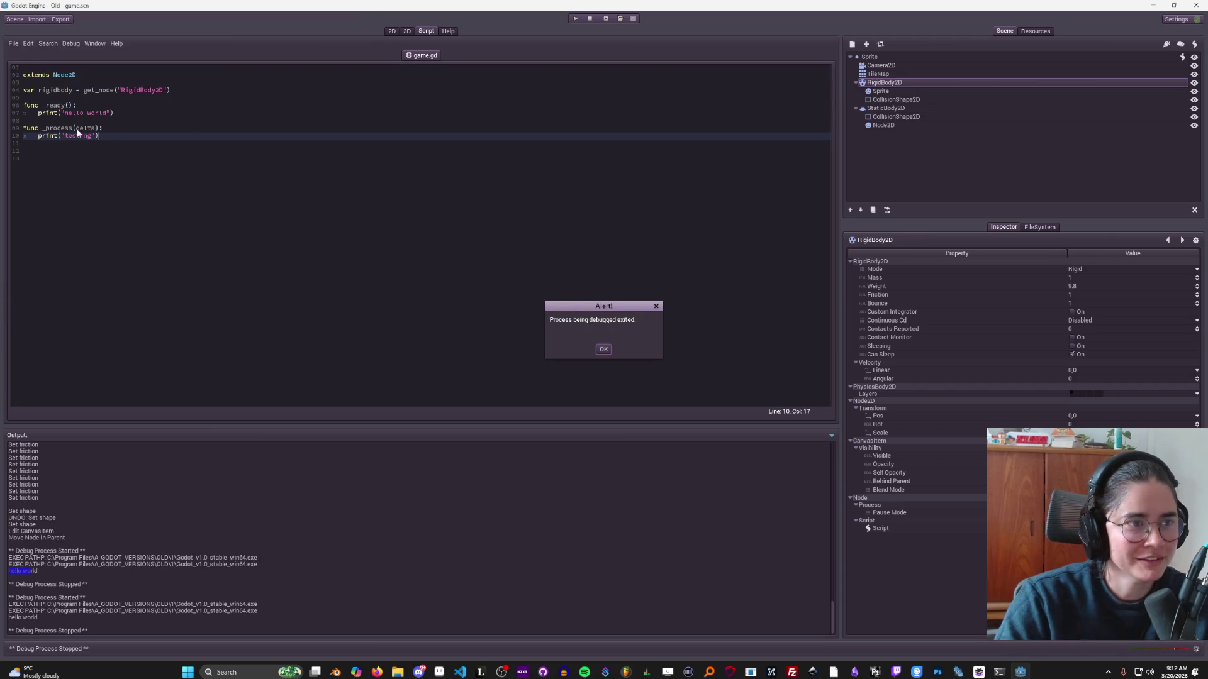
pyautogui.click(653, 302)
pyautogui.doubleClick(57, 128)
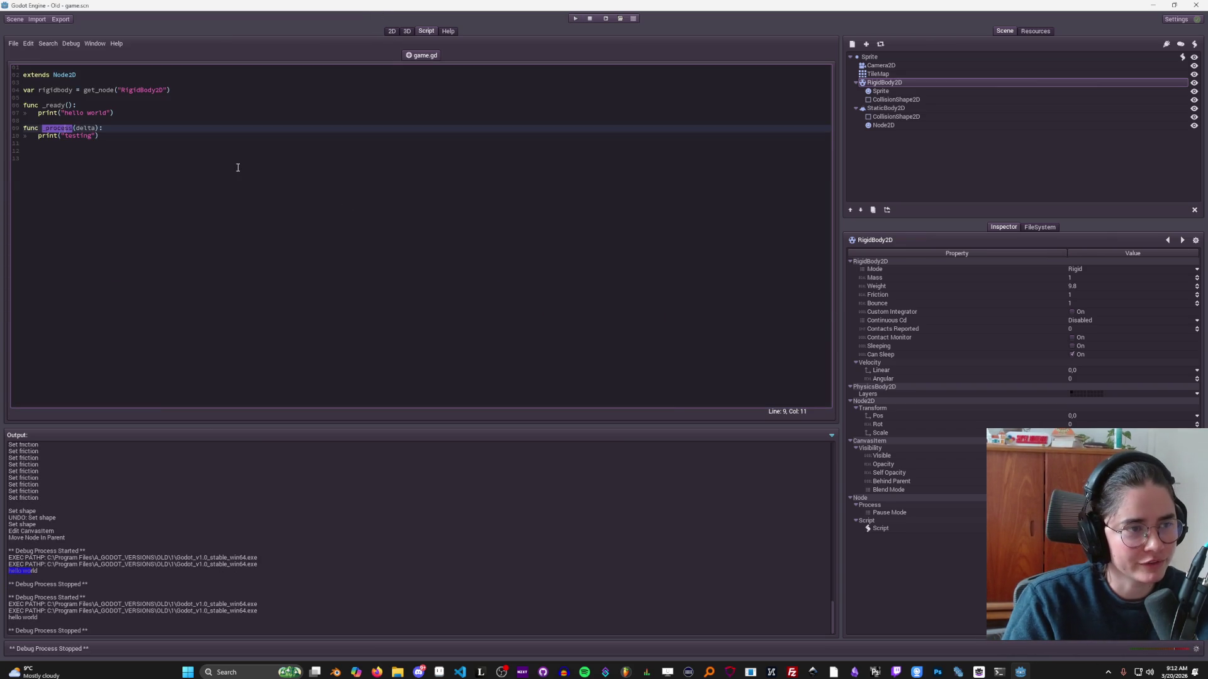
pyautogui.press('Up')
pyautogui.press('Up')
pyautogui.press('Up')
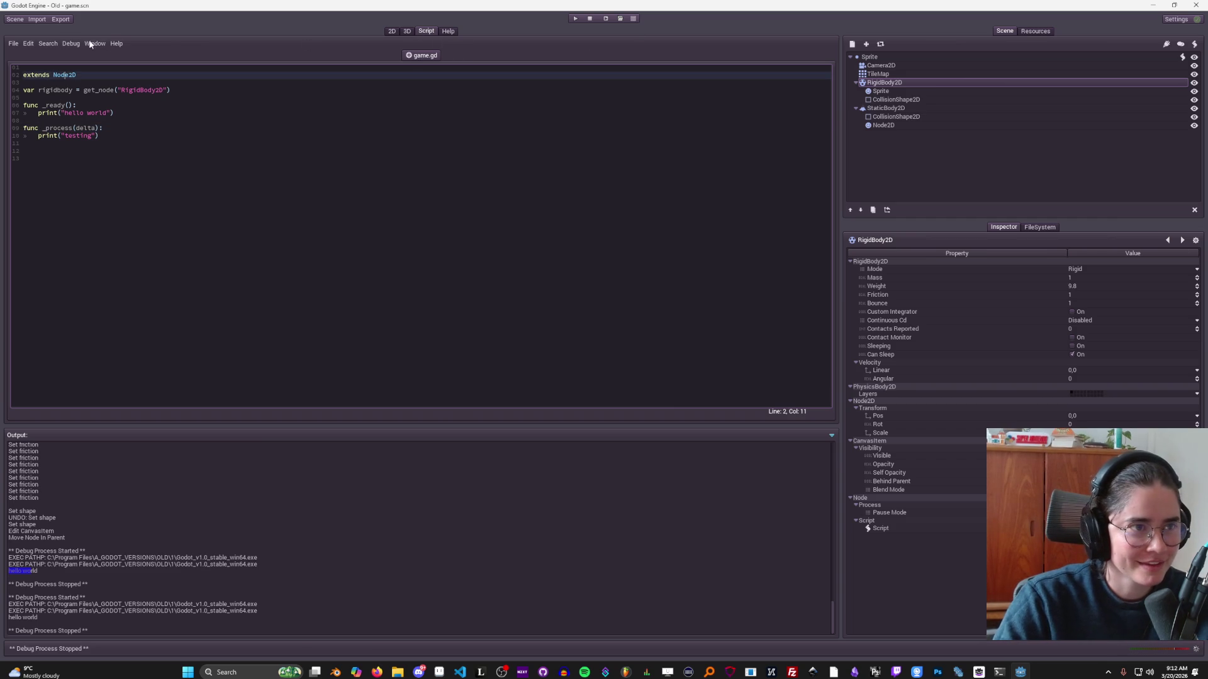
pyautogui.click(442, 32)
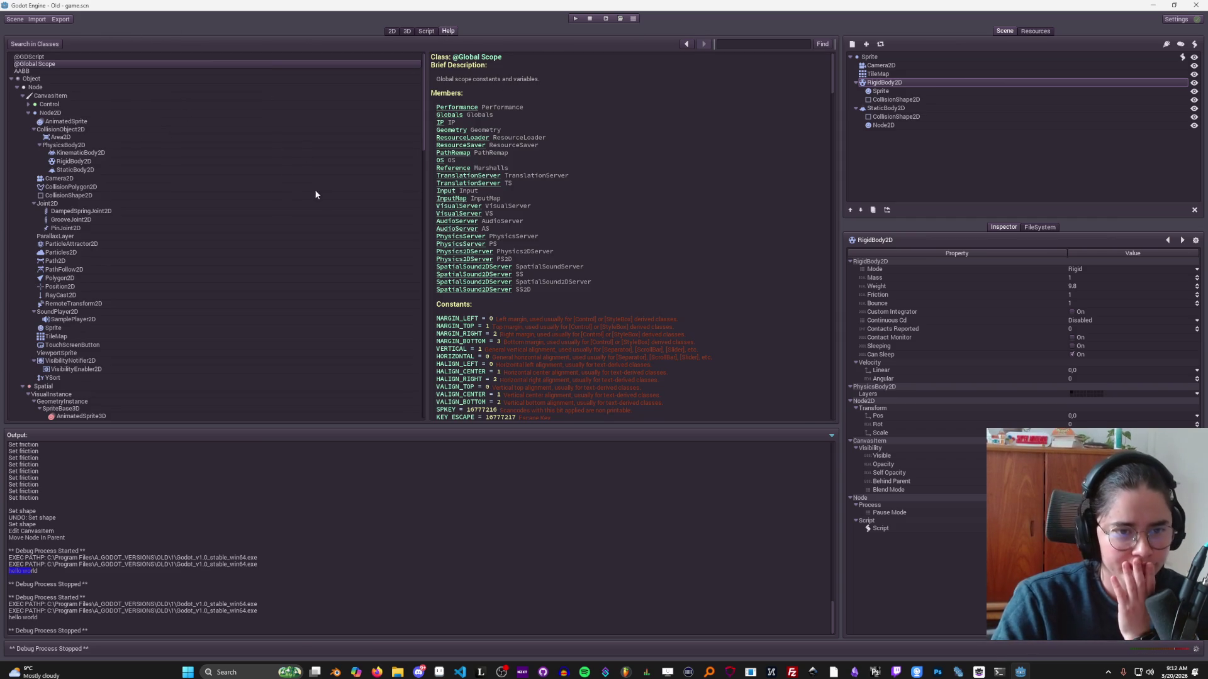
pyautogui.scroll(-3, 275, 184)
pyautogui.scroll(-15, 557, 278)
pyautogui.scroll(3, 153, 190)
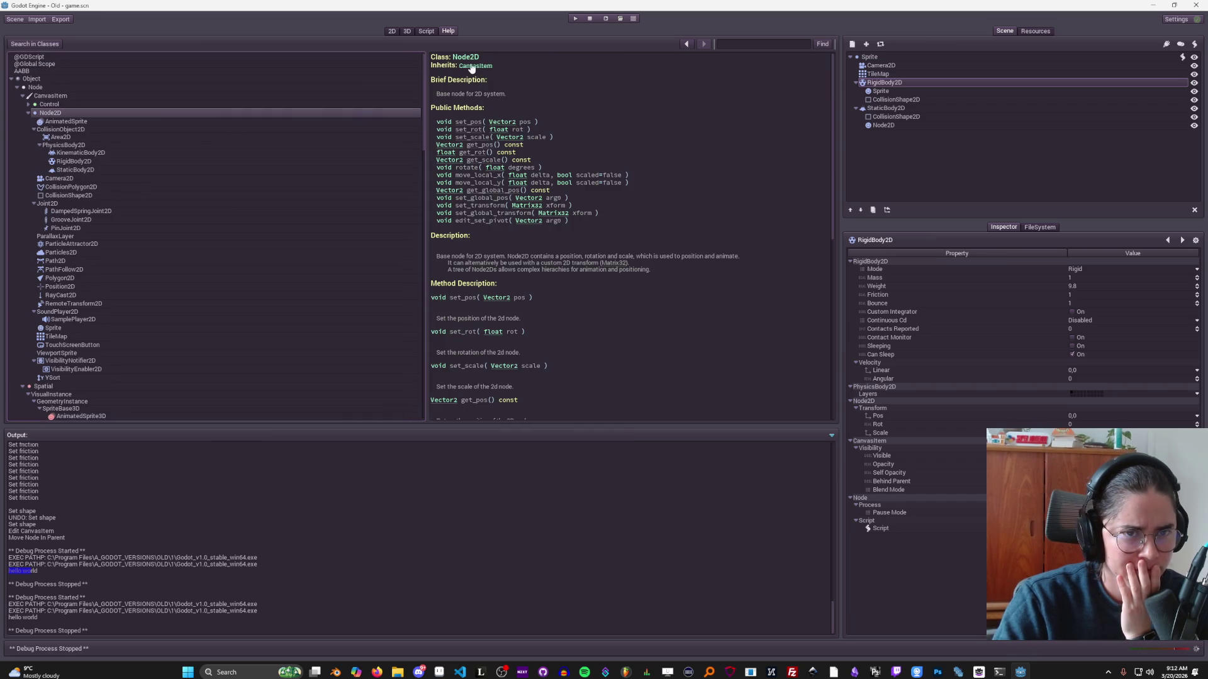
pyautogui.click(26, 113)
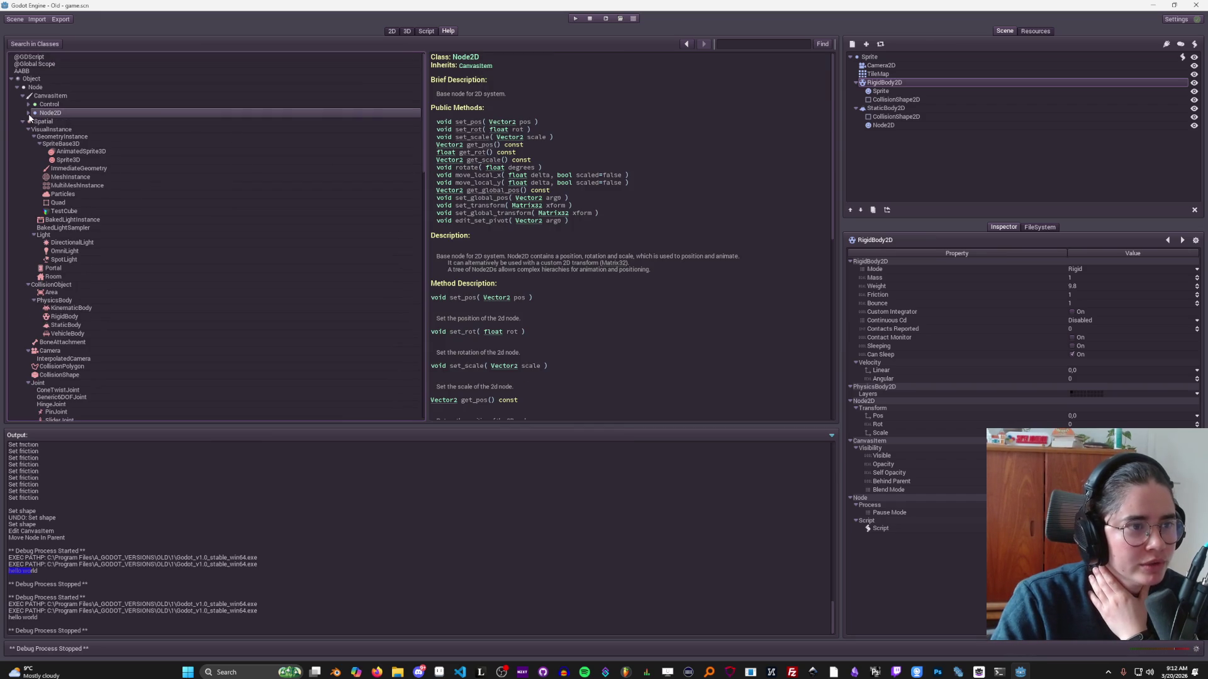
pyautogui.click(39, 122)
pyautogui.click(24, 122)
pyautogui.click(41, 113)
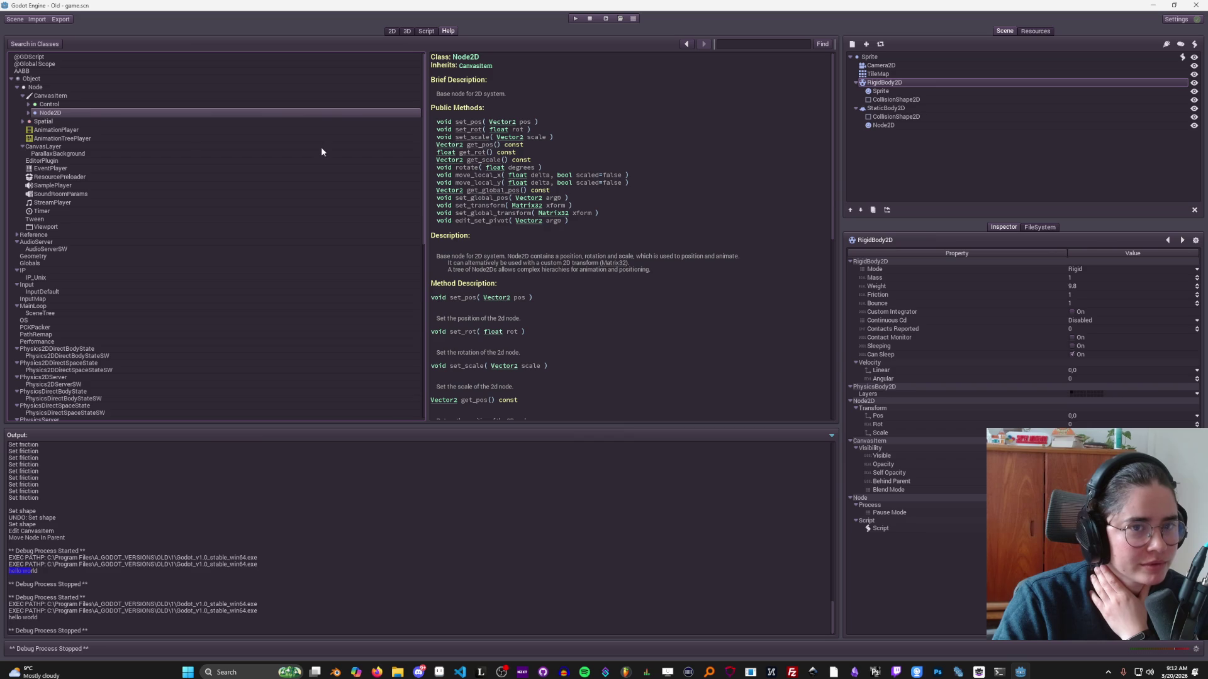
pyautogui.scroll(-3, 490, 157)
pyautogui.scroll(3, 481, 100)
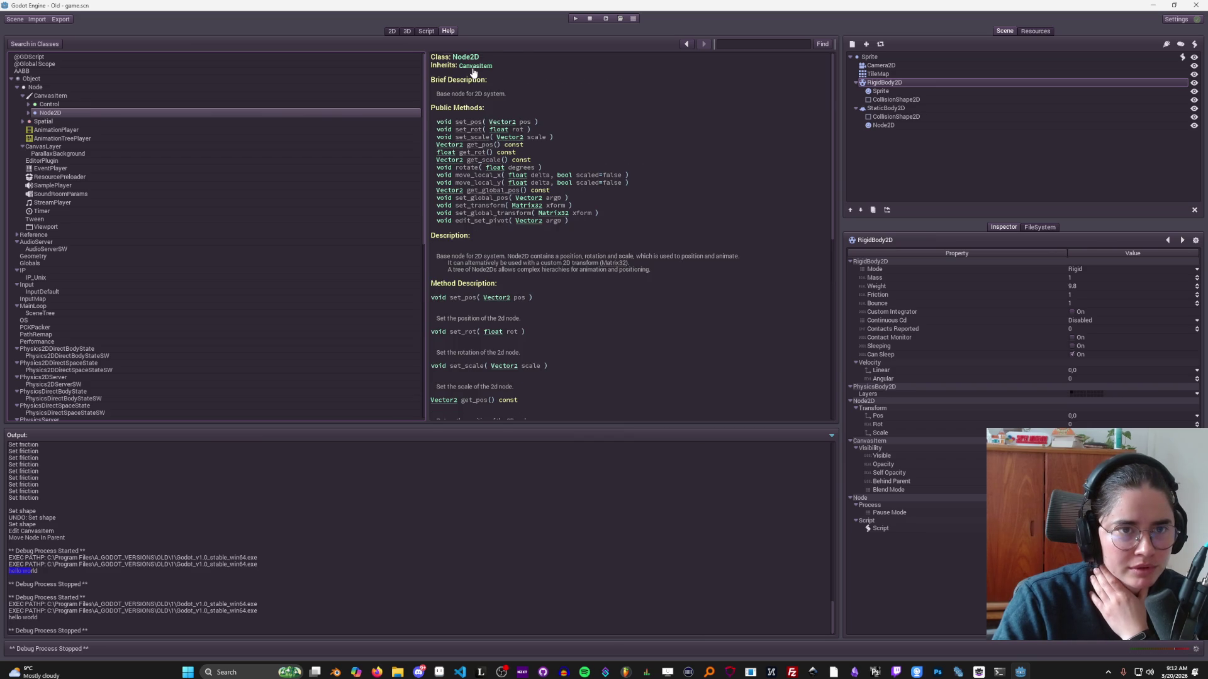
pyautogui.click(470, 66)
pyautogui.click(469, 67)
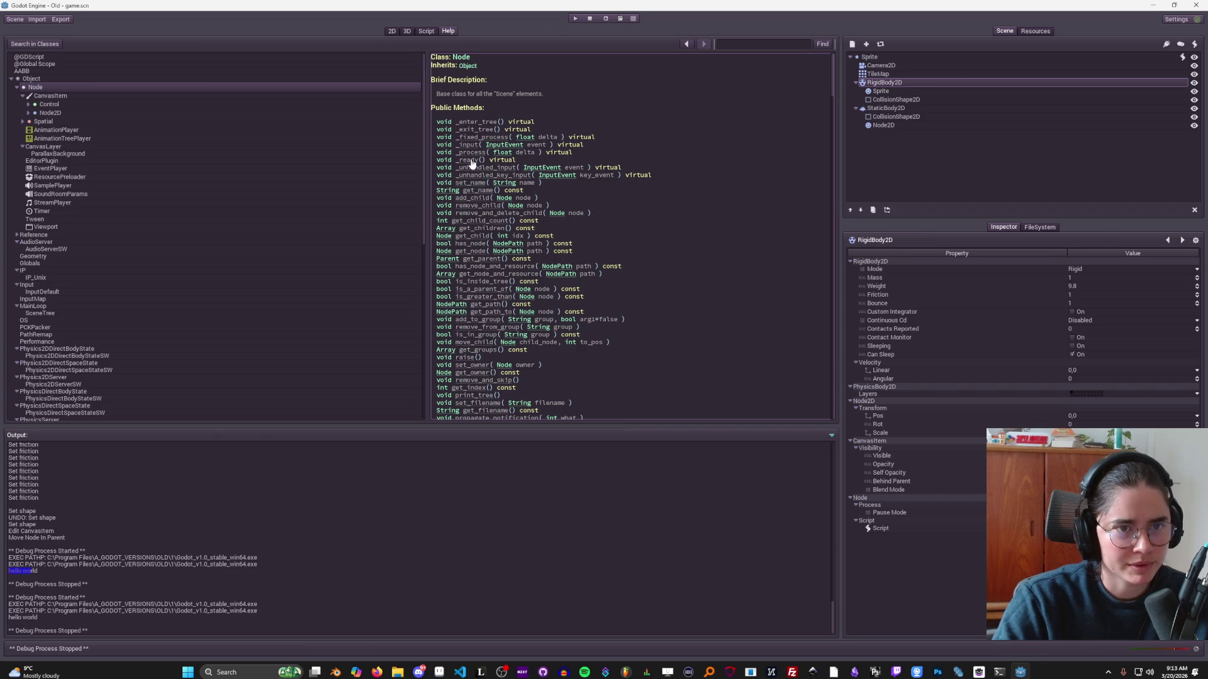
pyautogui.click(426, 31)
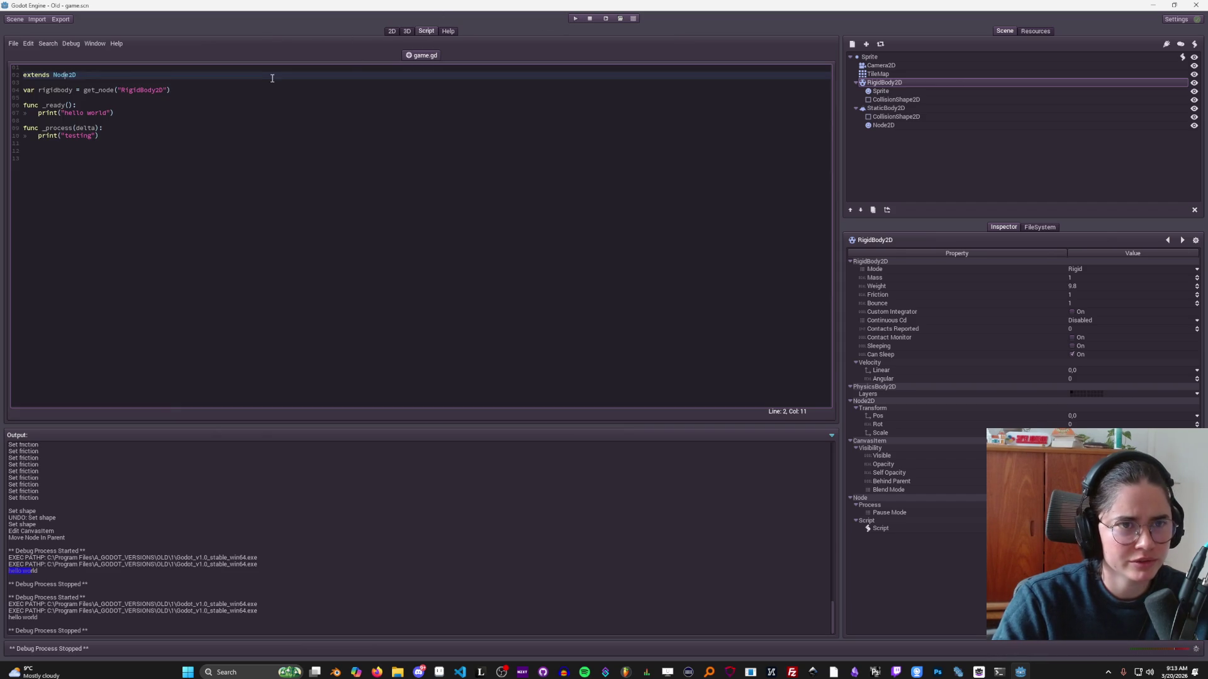
pyautogui.click(65, 130)
pyautogui.click(86, 167)
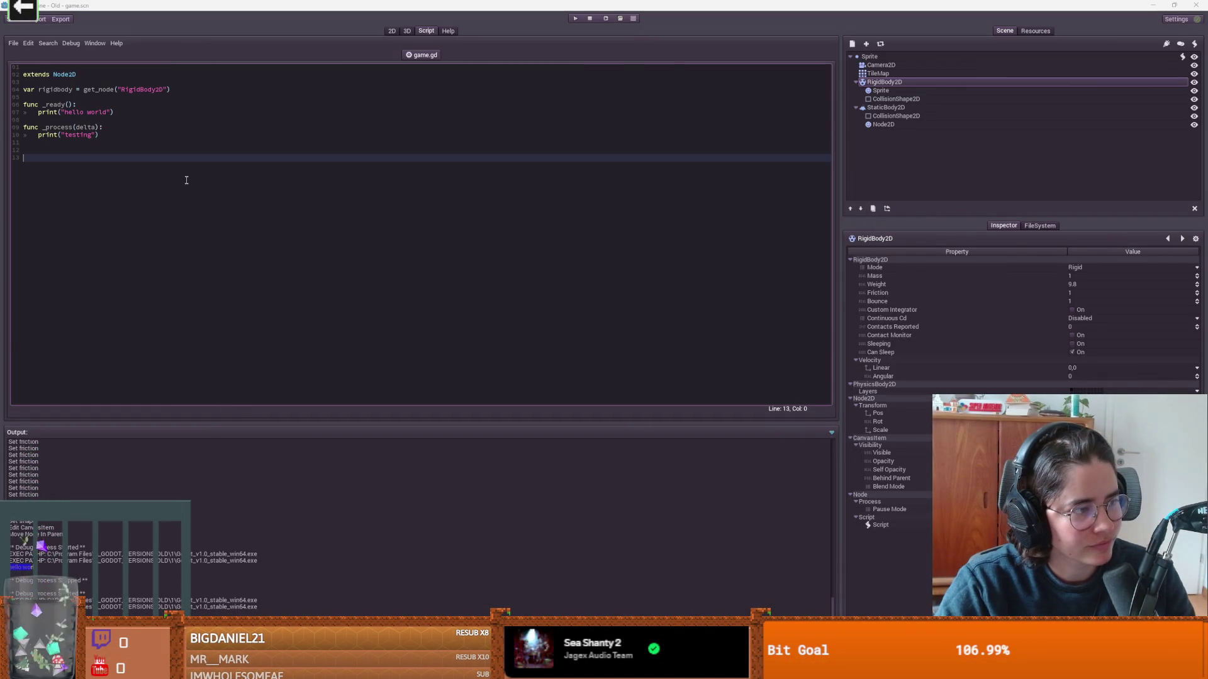
pyautogui.click(123, 136)
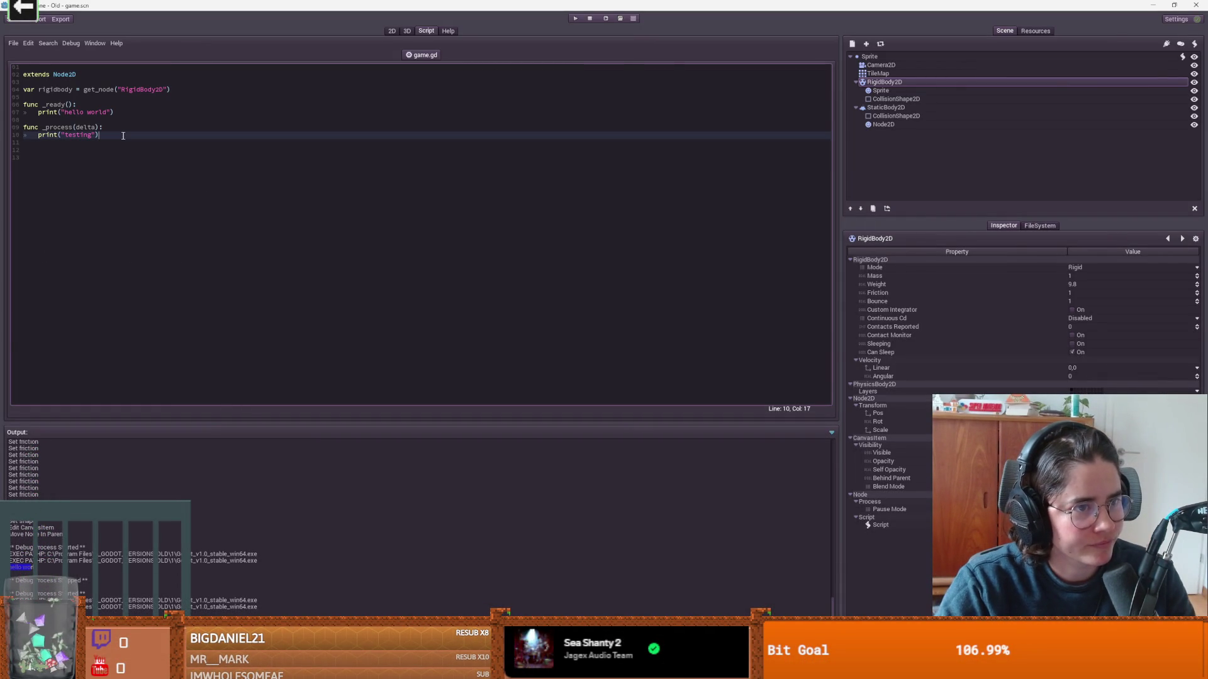
pyautogui.click(61, 136)
pyautogui.click(29, 131)
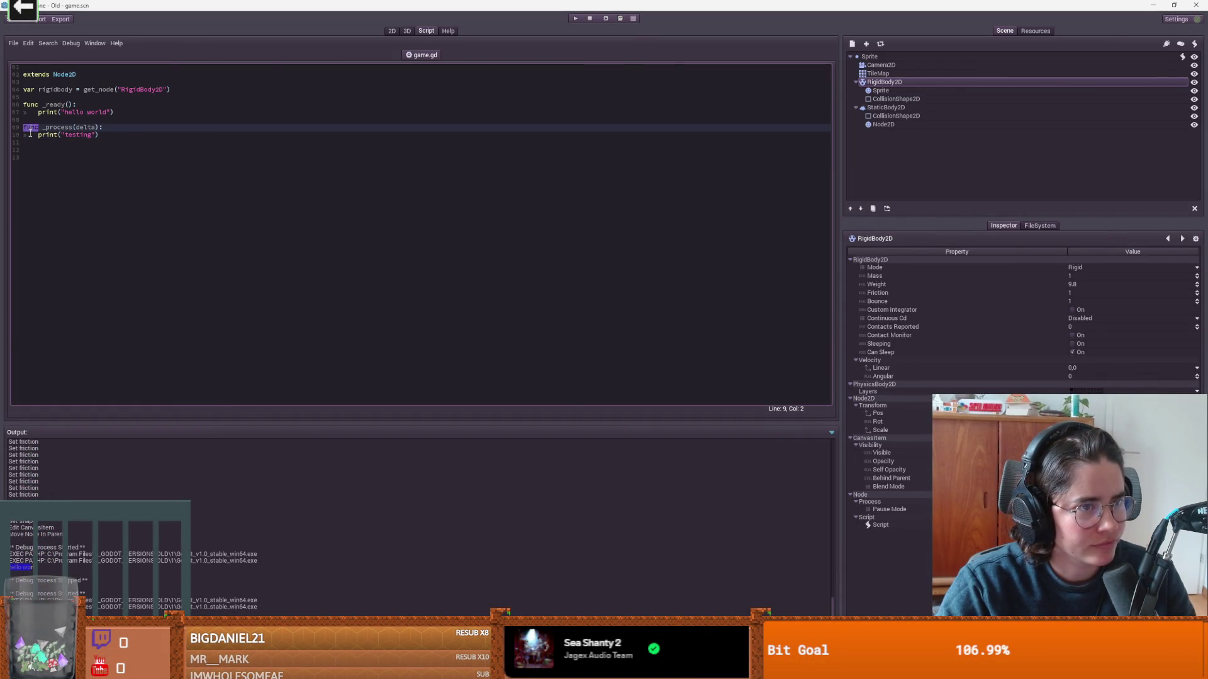
pyautogui.doubleClick(47, 135)
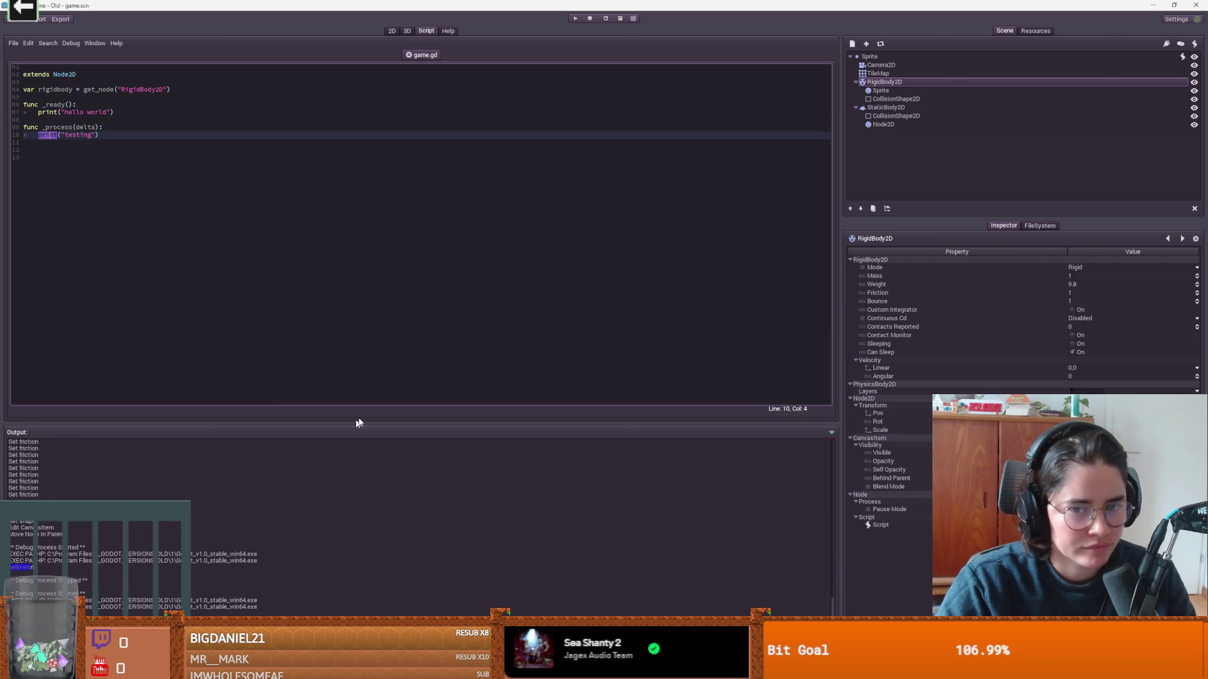
pyautogui.click(390, 31)
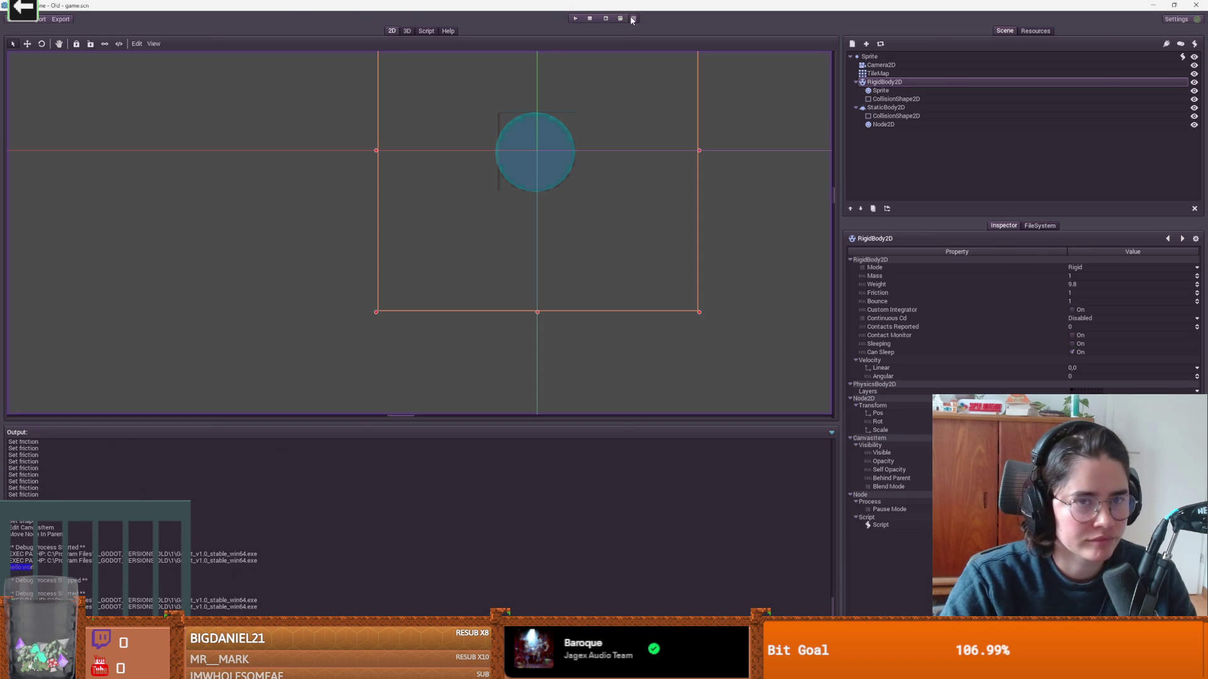
# Run the game once, close it, and acknowledge the debug-exited alert
pyautogui.click(575, 19)
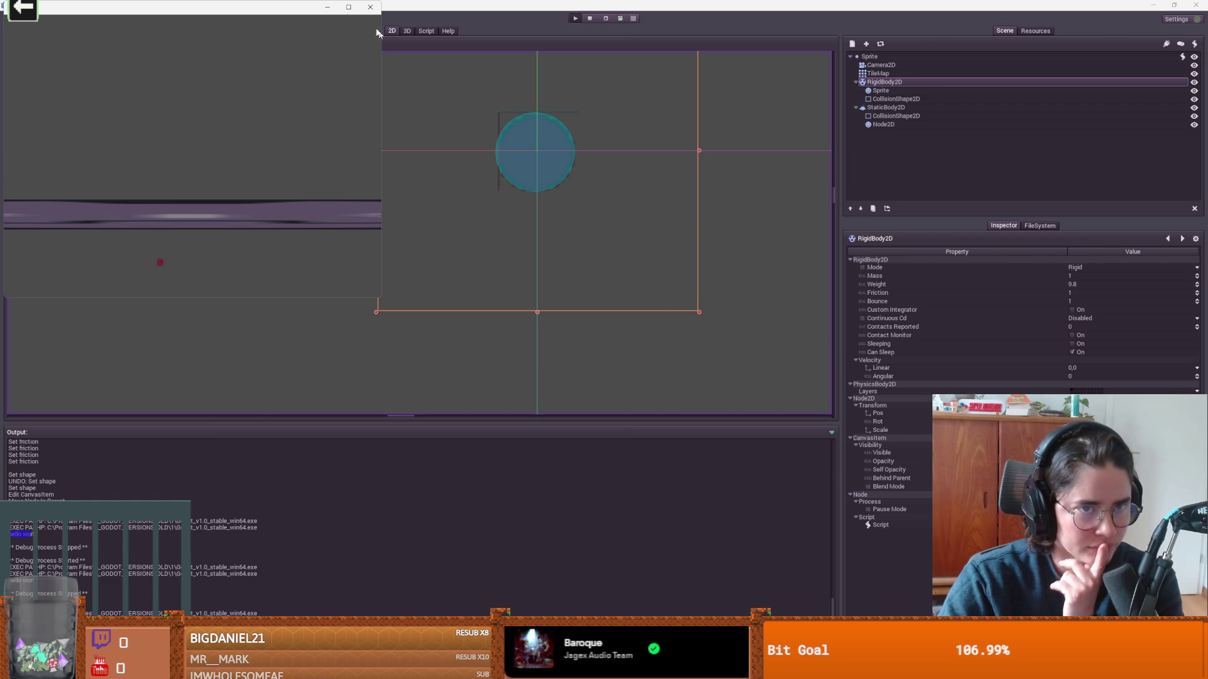
pyautogui.click(369, 7)
pyautogui.click(603, 347)
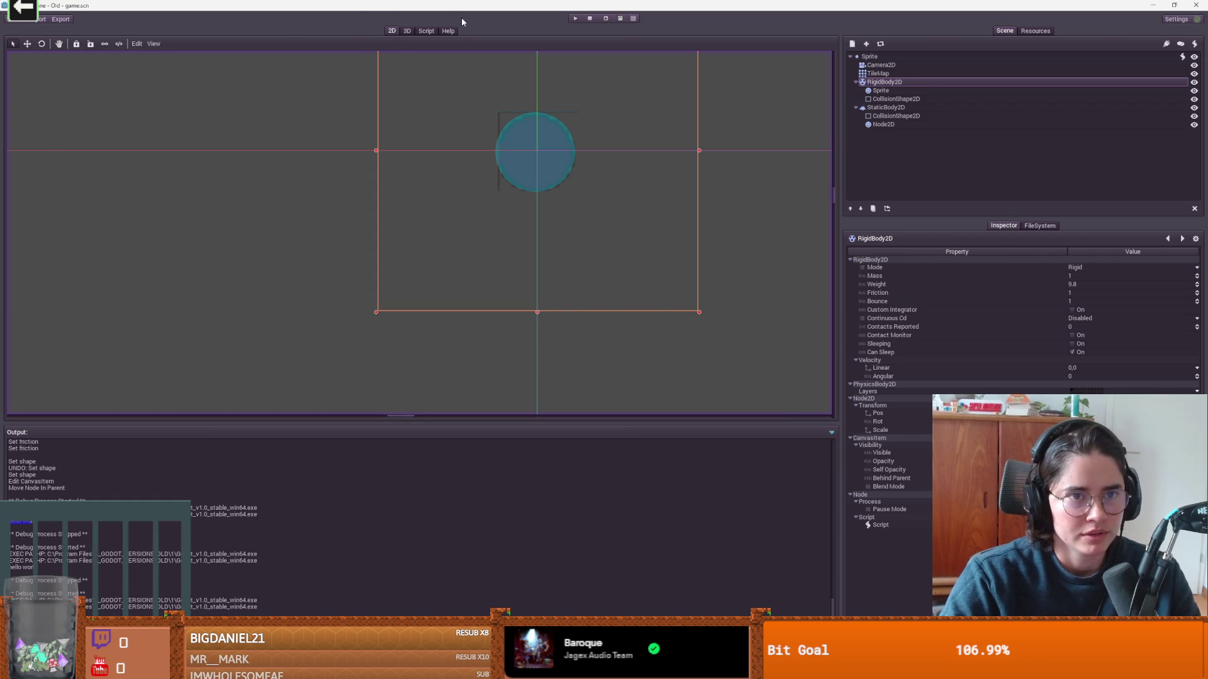
pyautogui.click(426, 31)
# Add print(rigidbody.global_position) under the hello world print and run the game again
pyautogui.click(76, 157)
pyautogui.moveTo(98, 135); pyautogui.dragTo(72, 136)
pyautogui.doubleClick(66, 90)
pyautogui.click(119, 122)
pyautogui.press('Return')
pyautogui.write('rigidbody.')
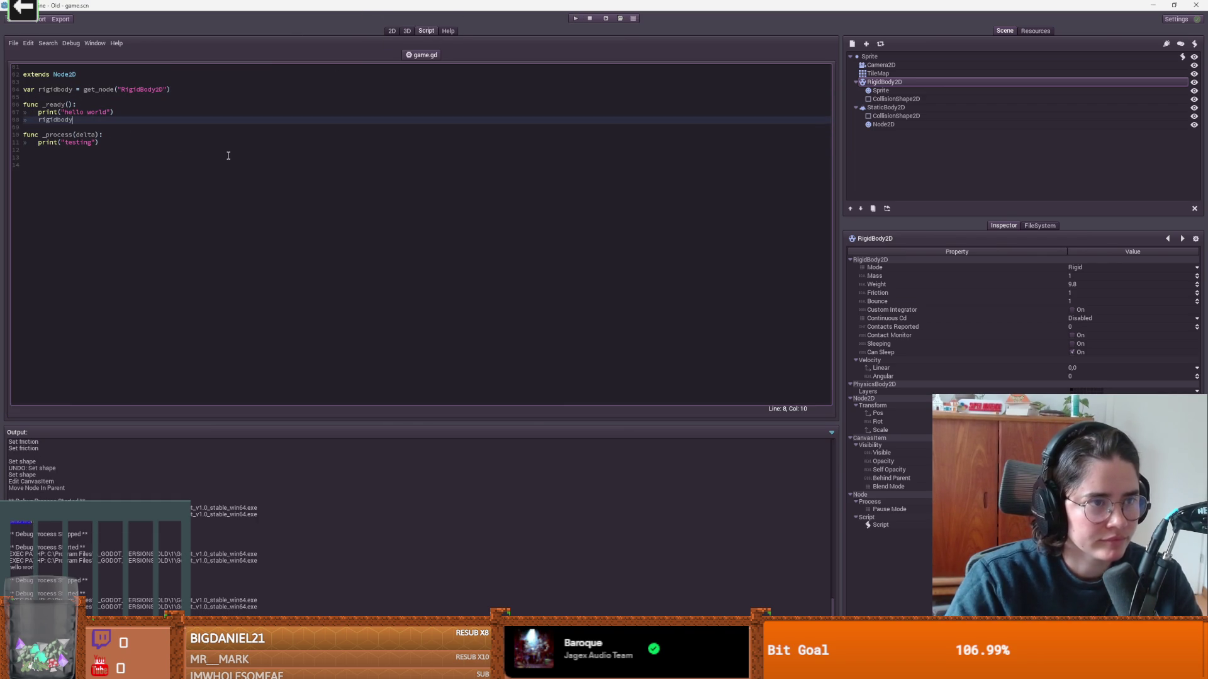
pyautogui.press('BackSpace')
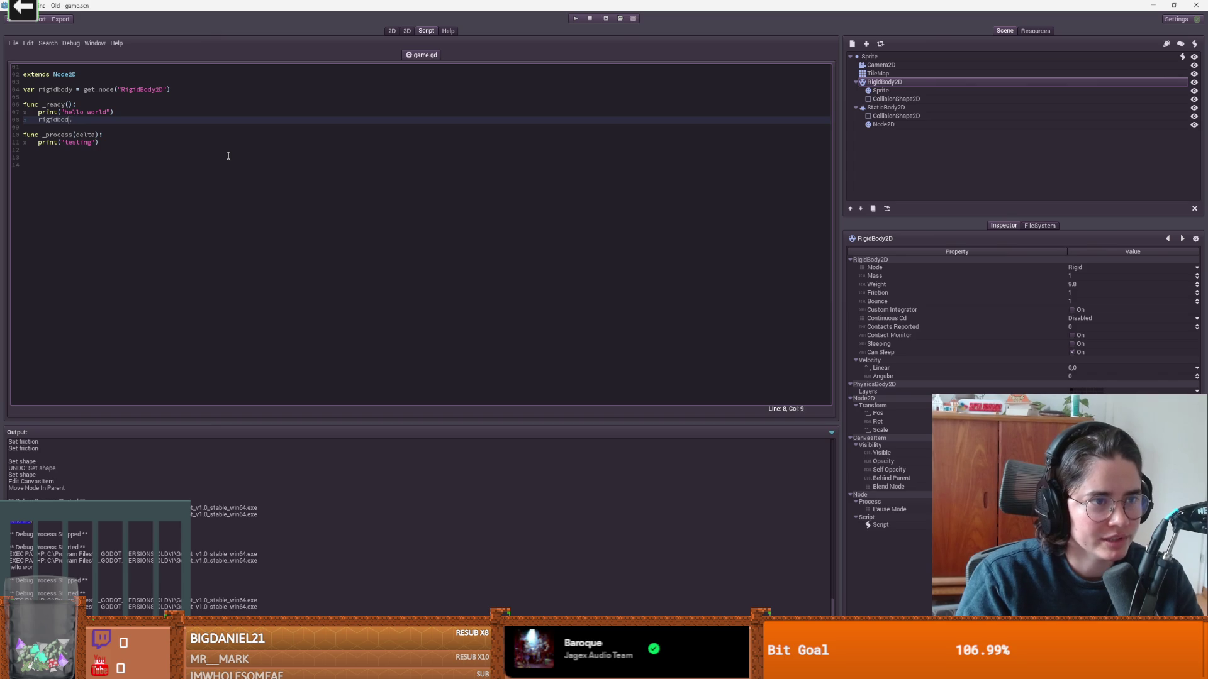
pyautogui.write('int(')
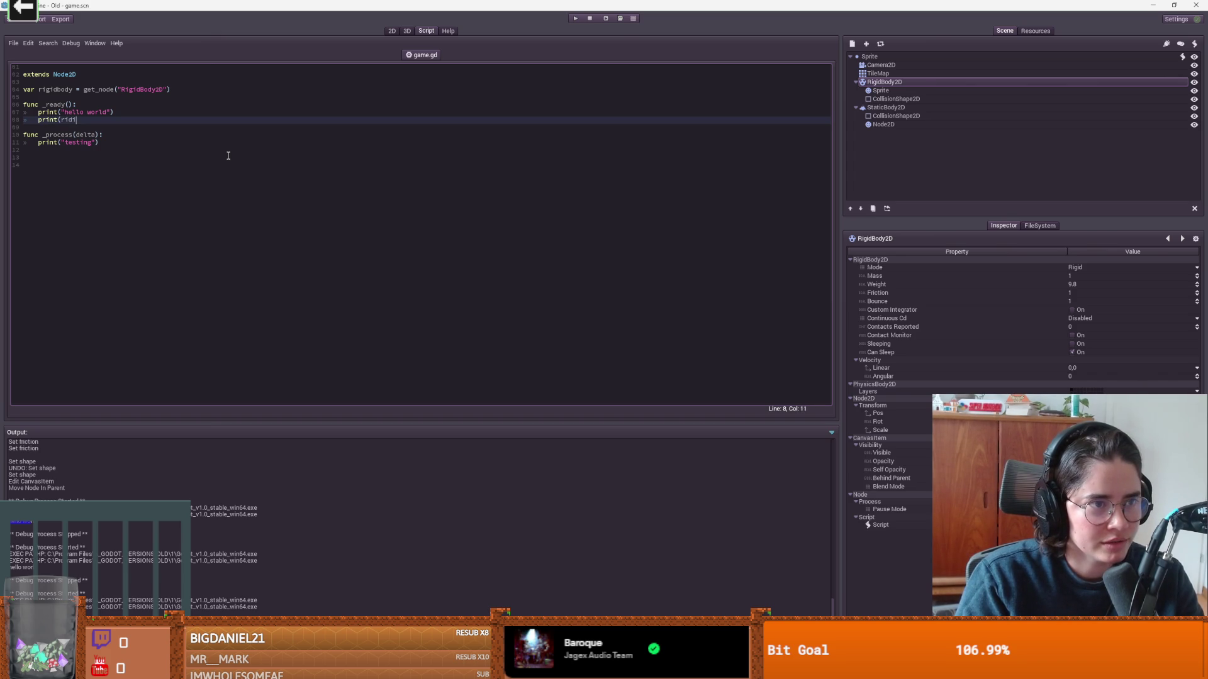
pyautogui.press('Return')
pyautogui.write('_position')
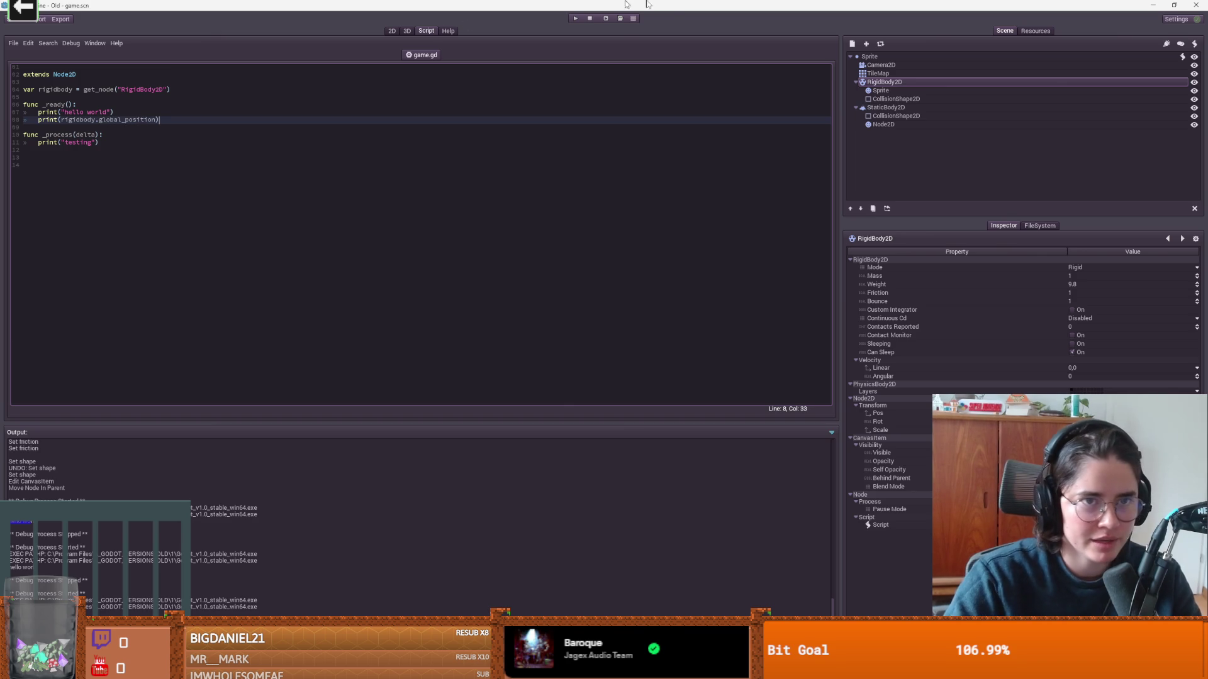
pyautogui.click(572, 19)
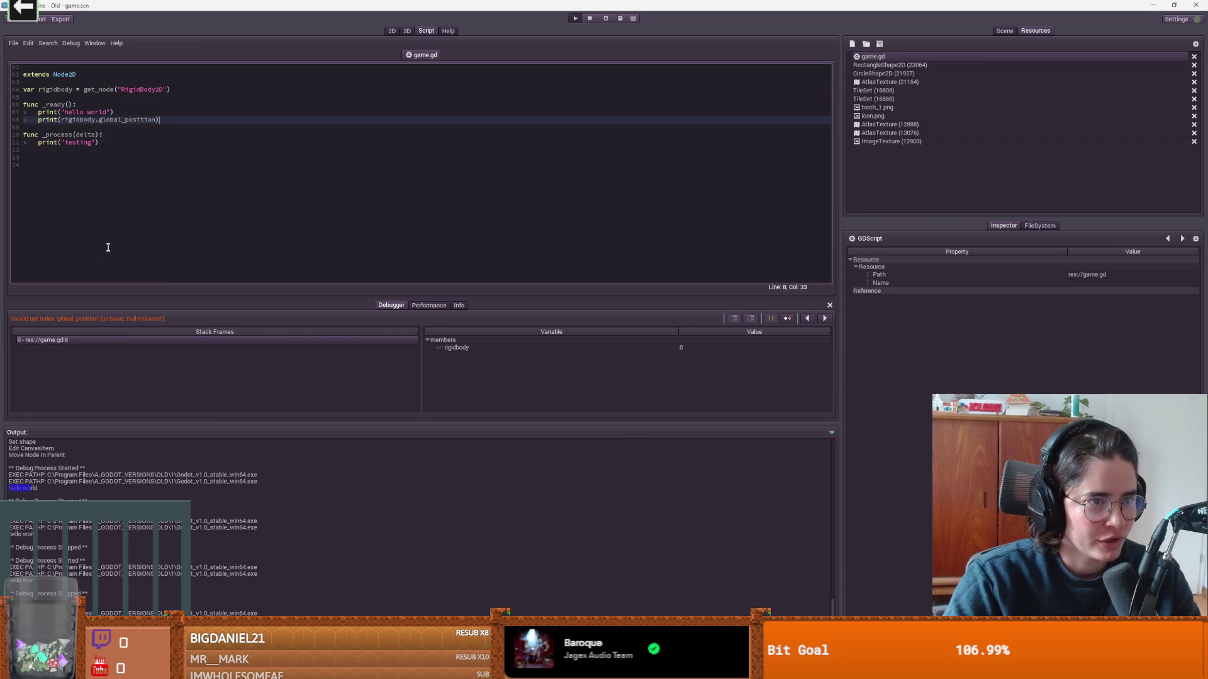
# Select global_position in the print line and the TileSet (16586) resource
pyautogui.tripleClick(133, 119)
pyautogui.doubleClick(133, 120)
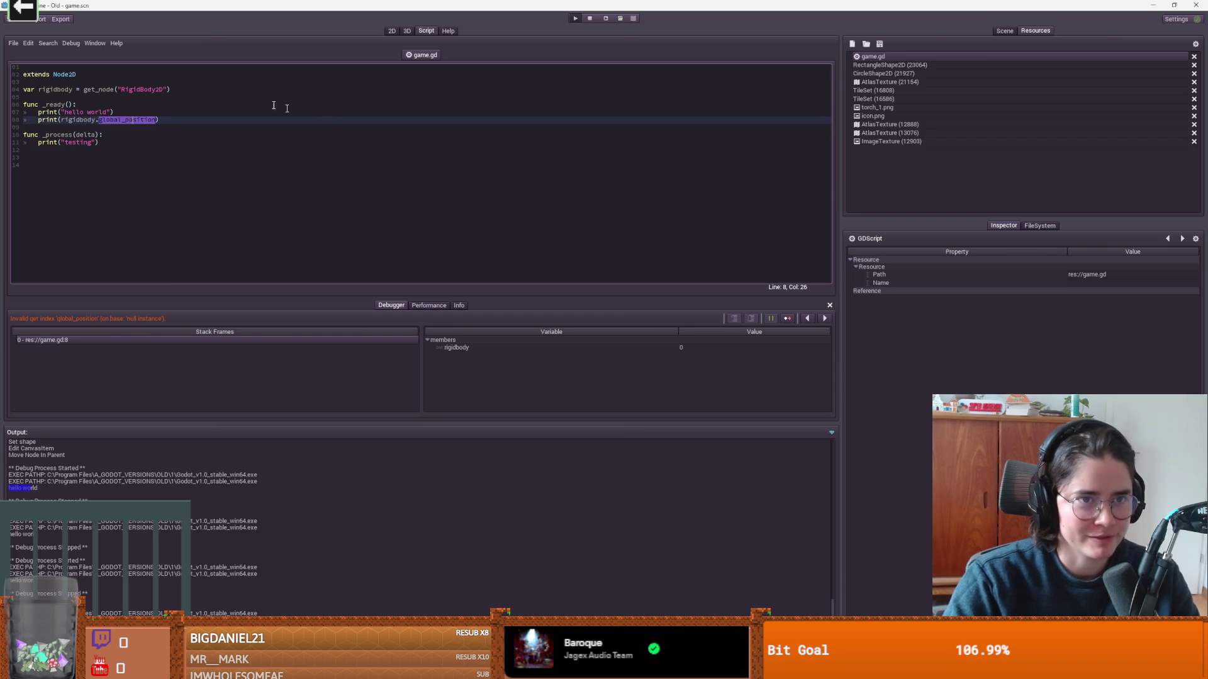
pyautogui.click(896, 97)
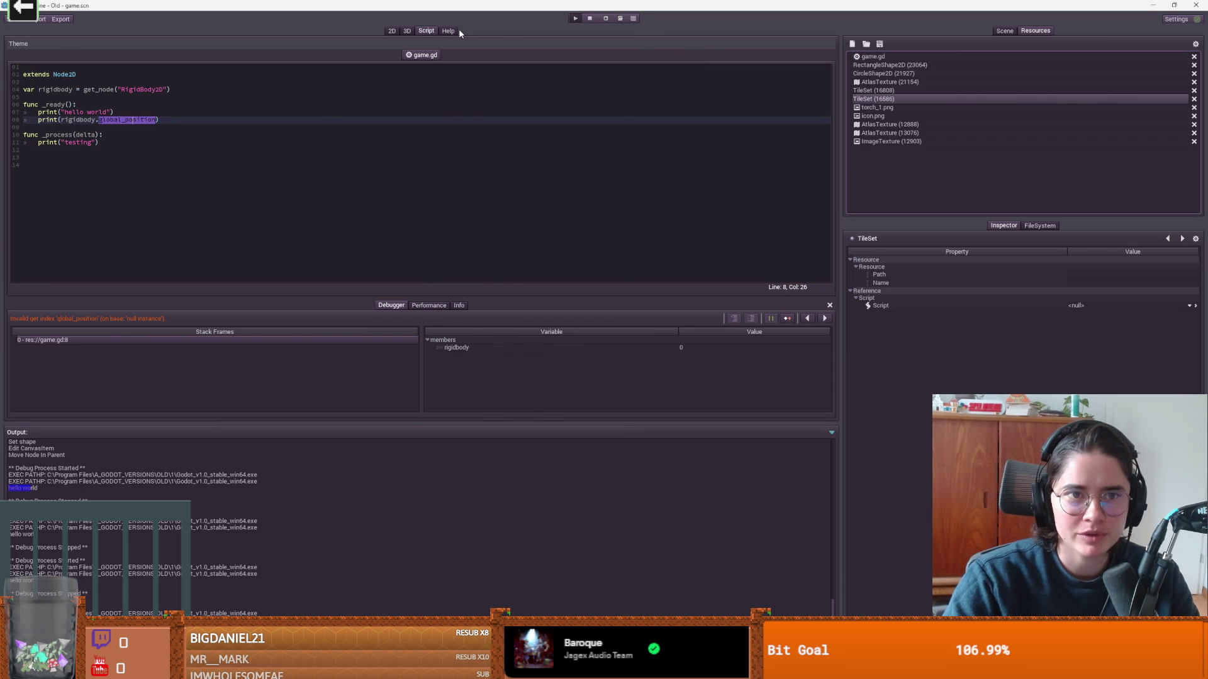
# Expand Control in the class reference, widen the panel, and switch to the browser meme
pyautogui.click(456, 30)
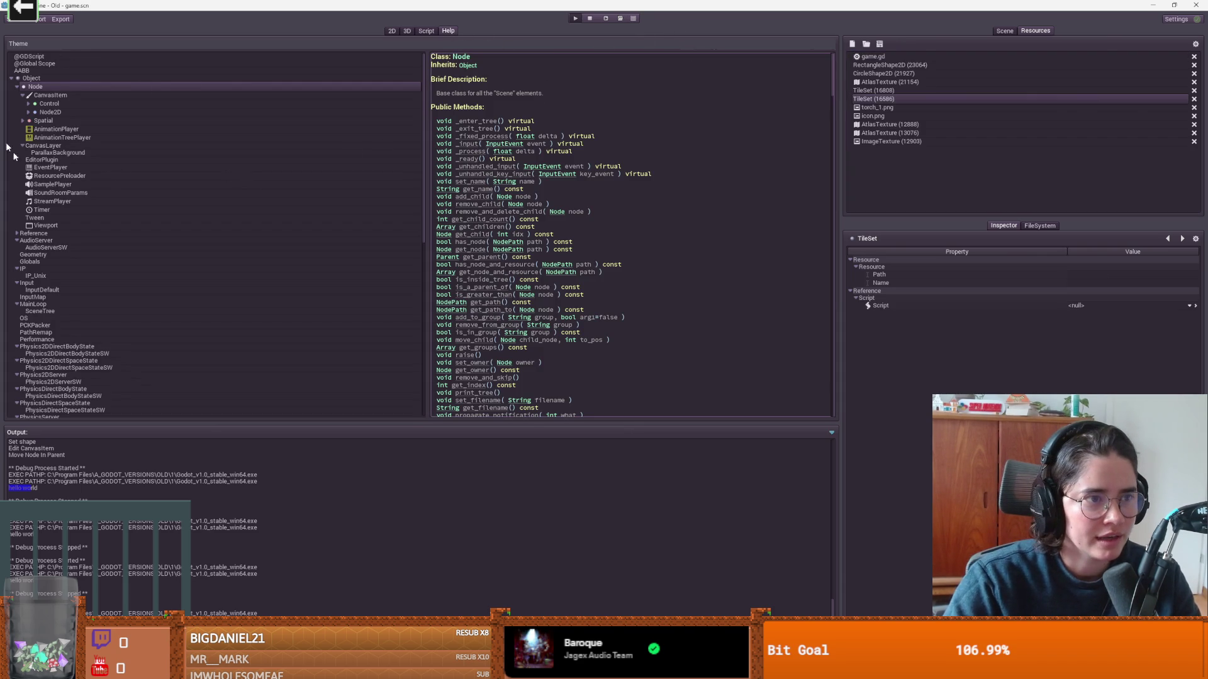
pyautogui.click(29, 104)
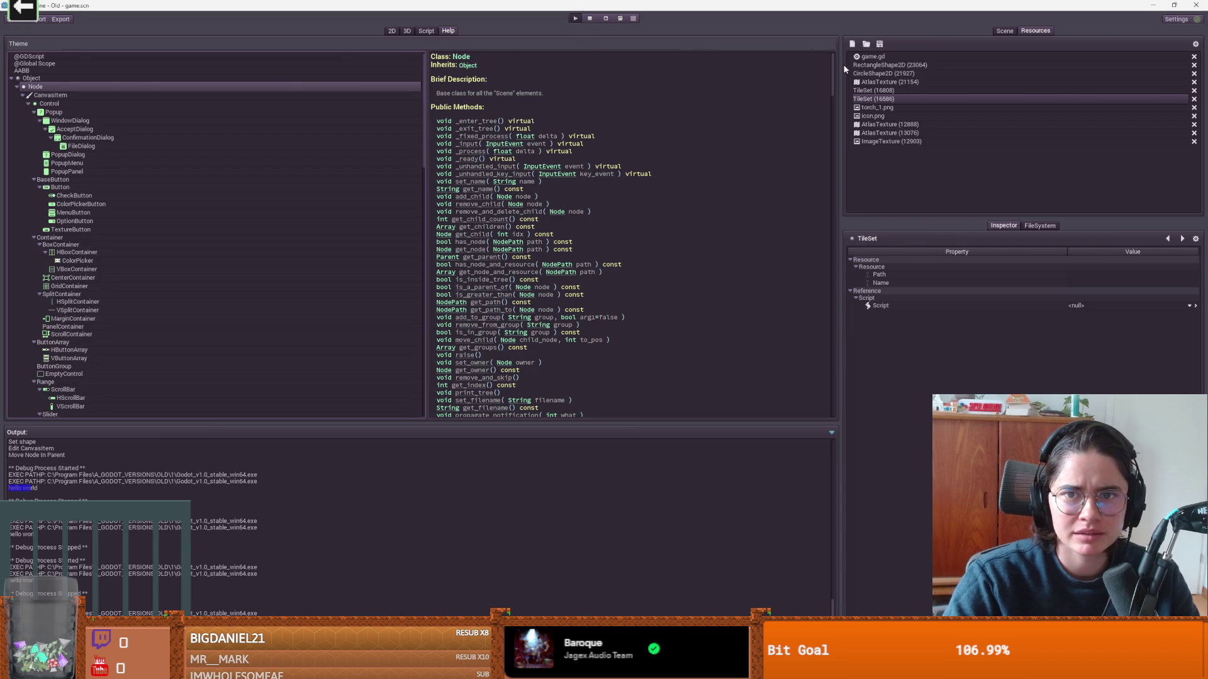
pyautogui.moveTo(997, 81); pyautogui.dragTo(1047, 81)
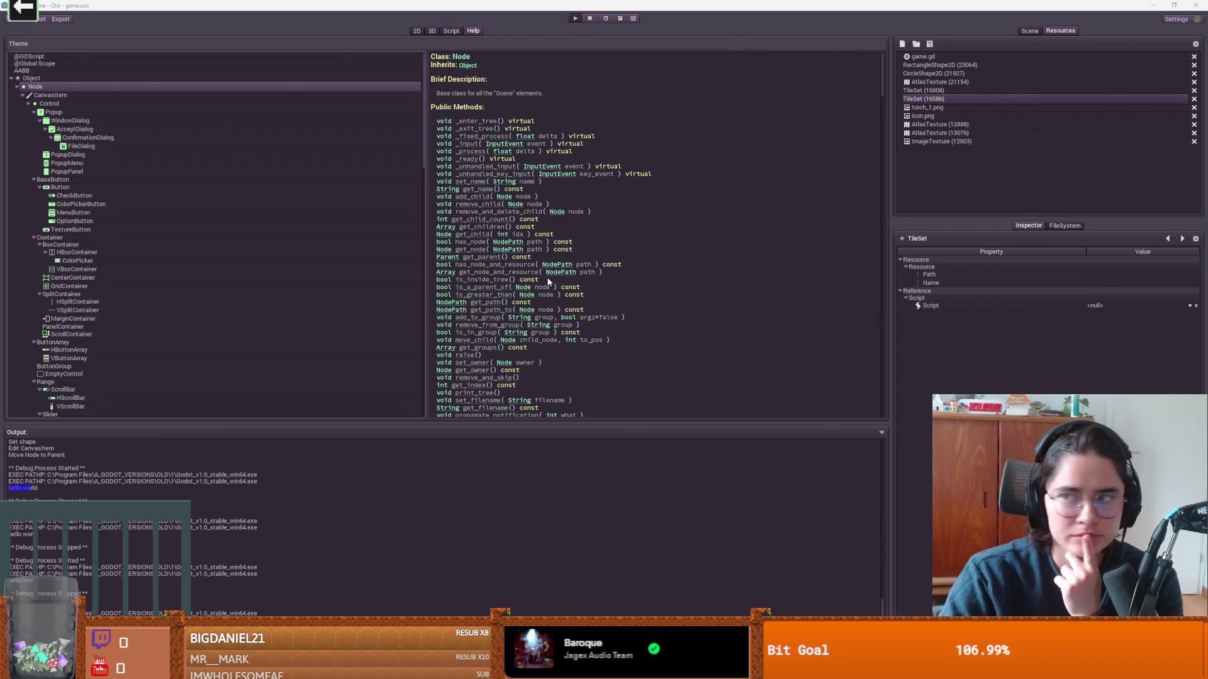
pyautogui.hotkey('alt', 'Tab')
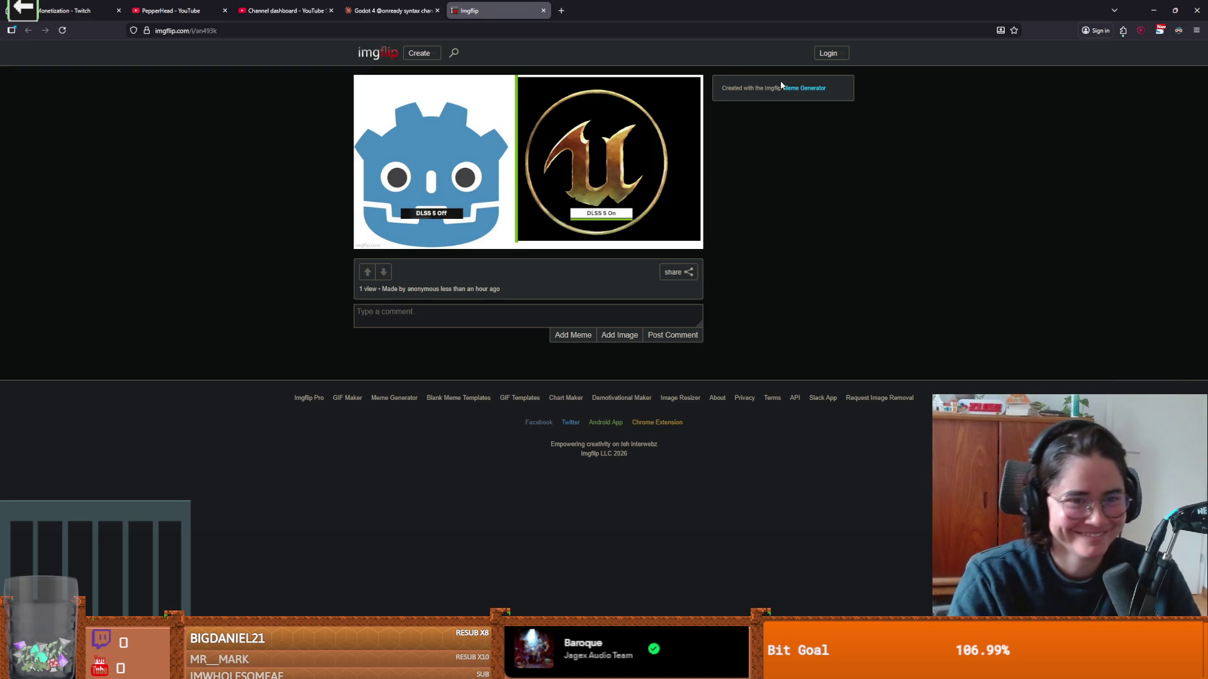
# Flip between the Imgflip Godot-vs-Unreal meme and Godot, ending on the Node class reference
pyautogui.hotkey('alt', 'Tab')
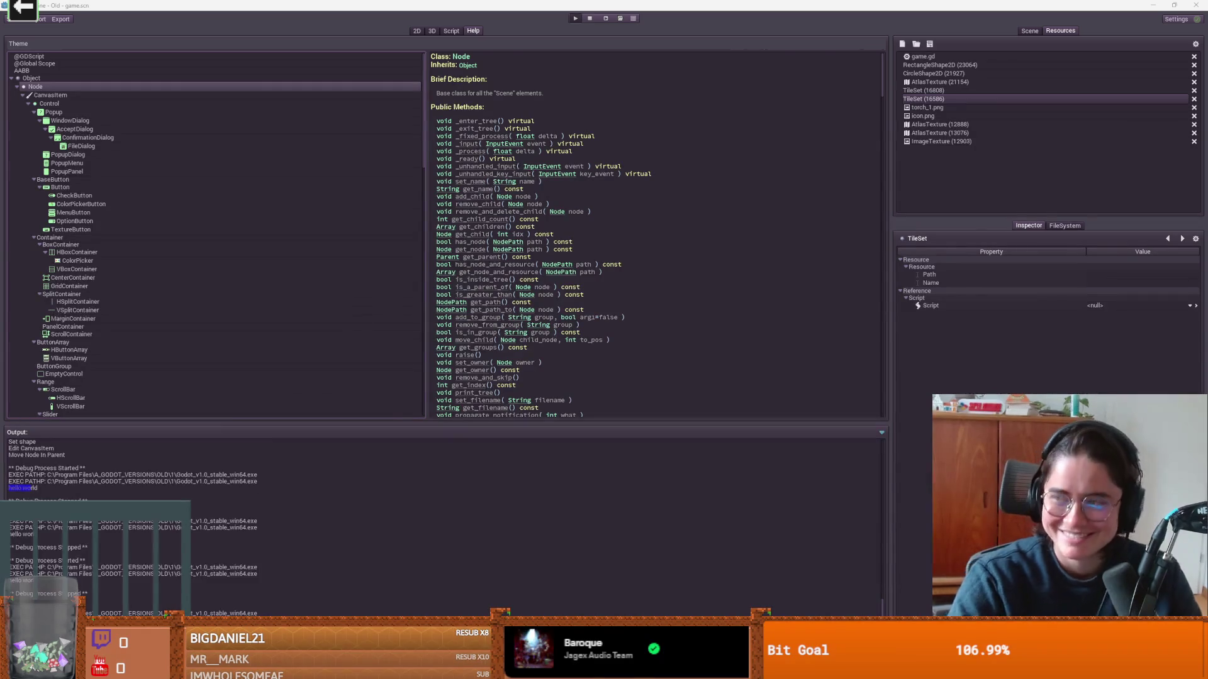
pyautogui.hotkey('alt', 'Tab')
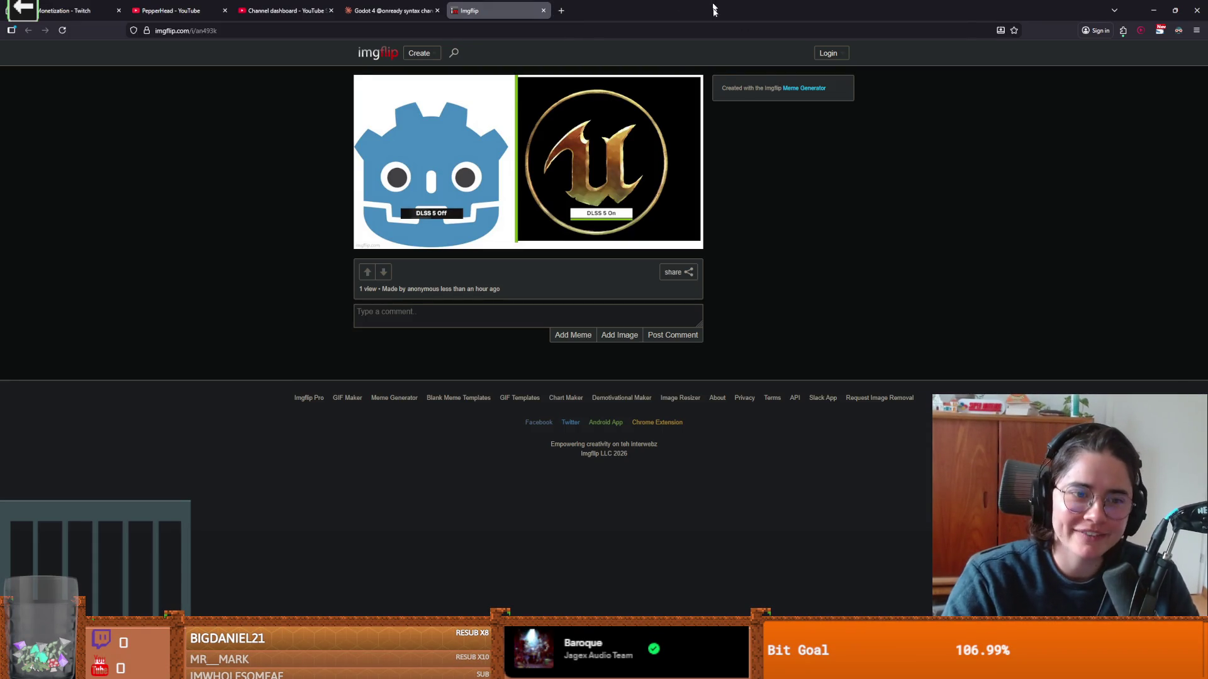
pyautogui.hotkey('alt', 'Tab')
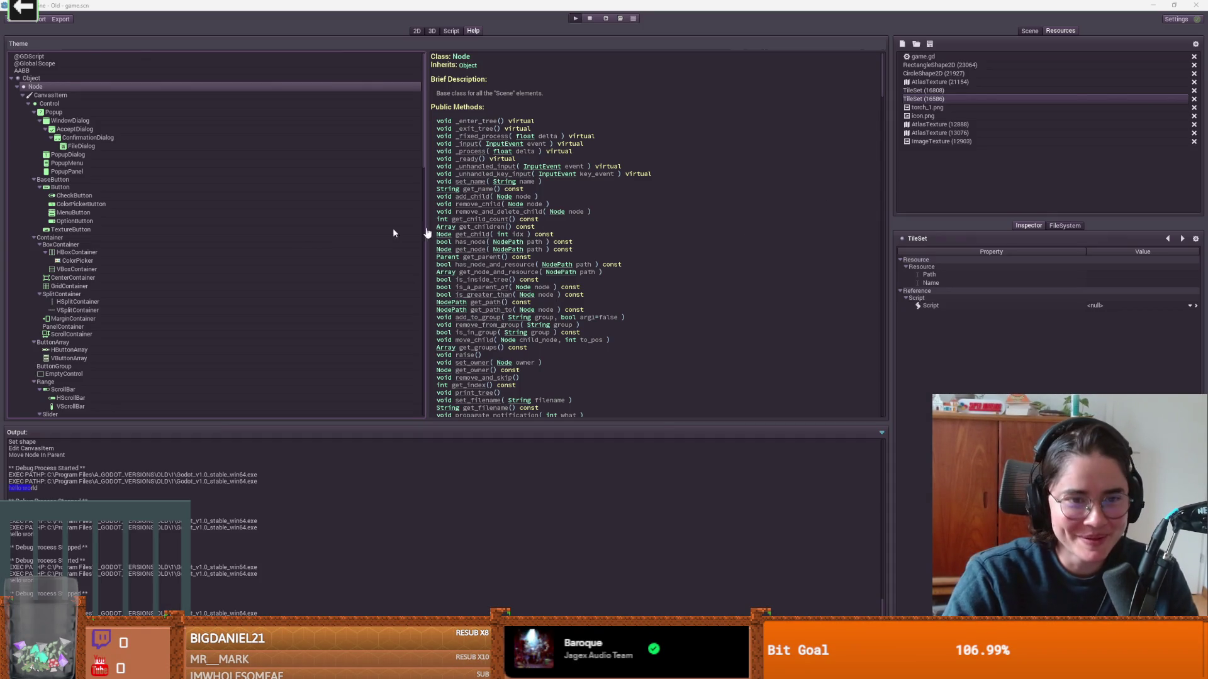
# Collapse the CanvasItem and CanvasLayer branches in the Help class list and scroll through it
pyautogui.click(23, 95)
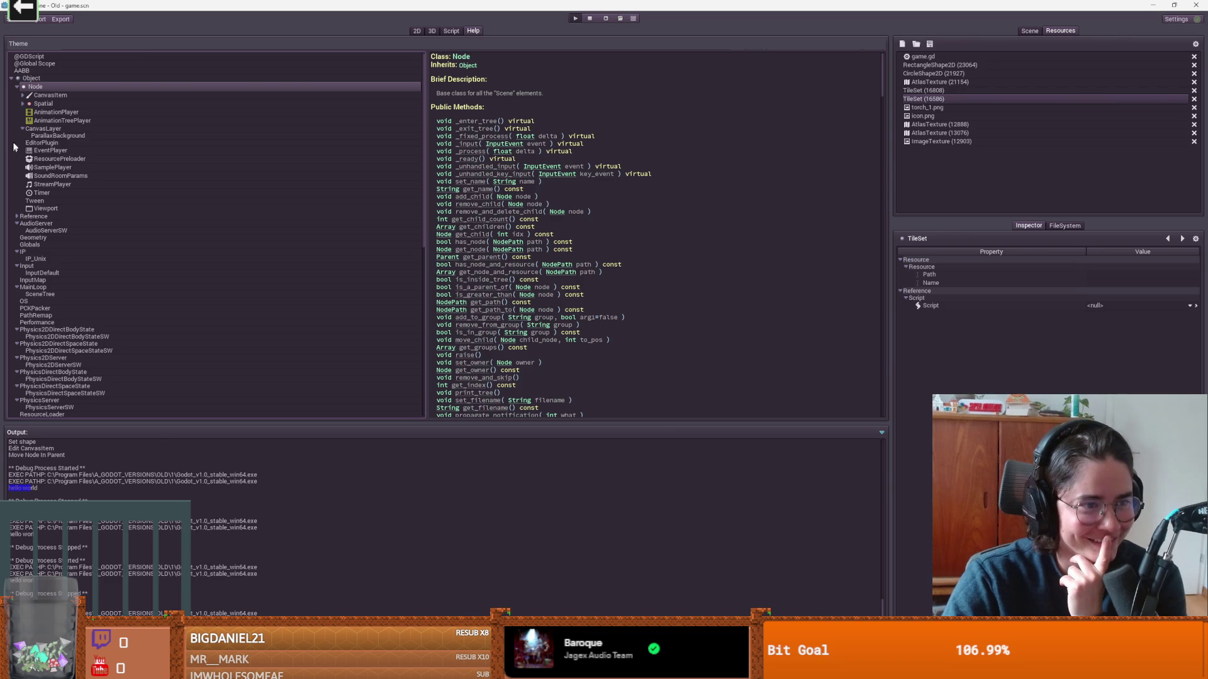
pyautogui.click(22, 129)
pyautogui.scroll(-7, 99, 277)
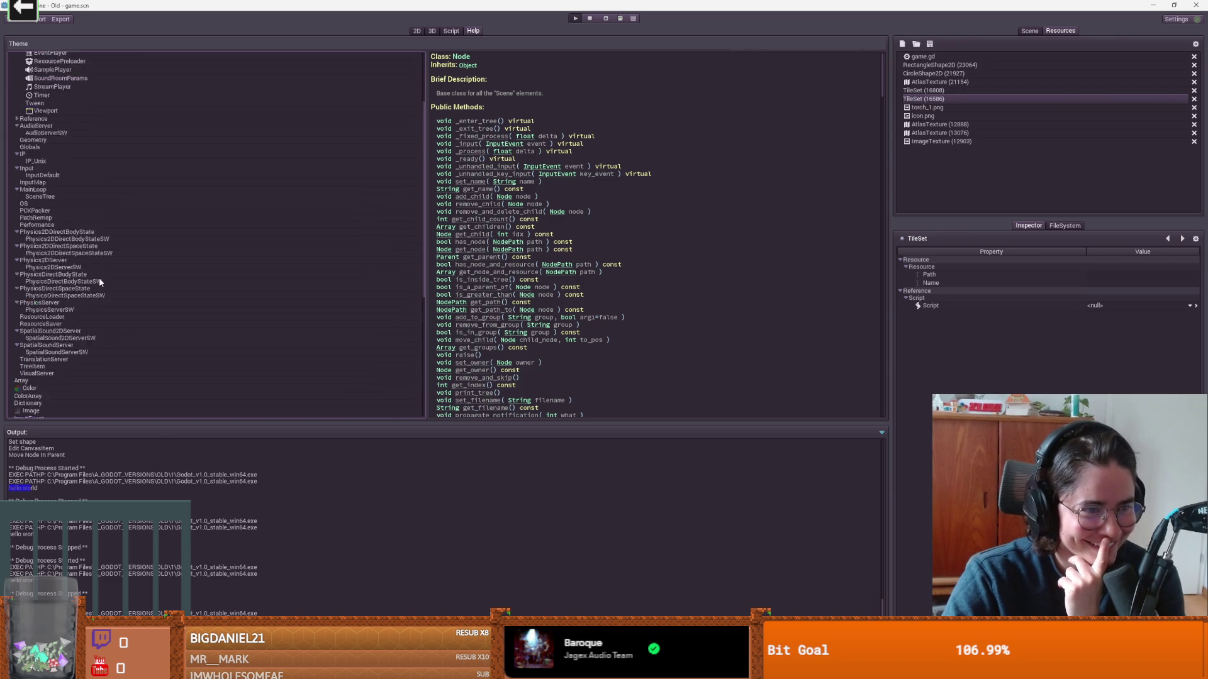
pyautogui.scroll(-5, 101, 281)
pyautogui.scroll(-2, 102, 287)
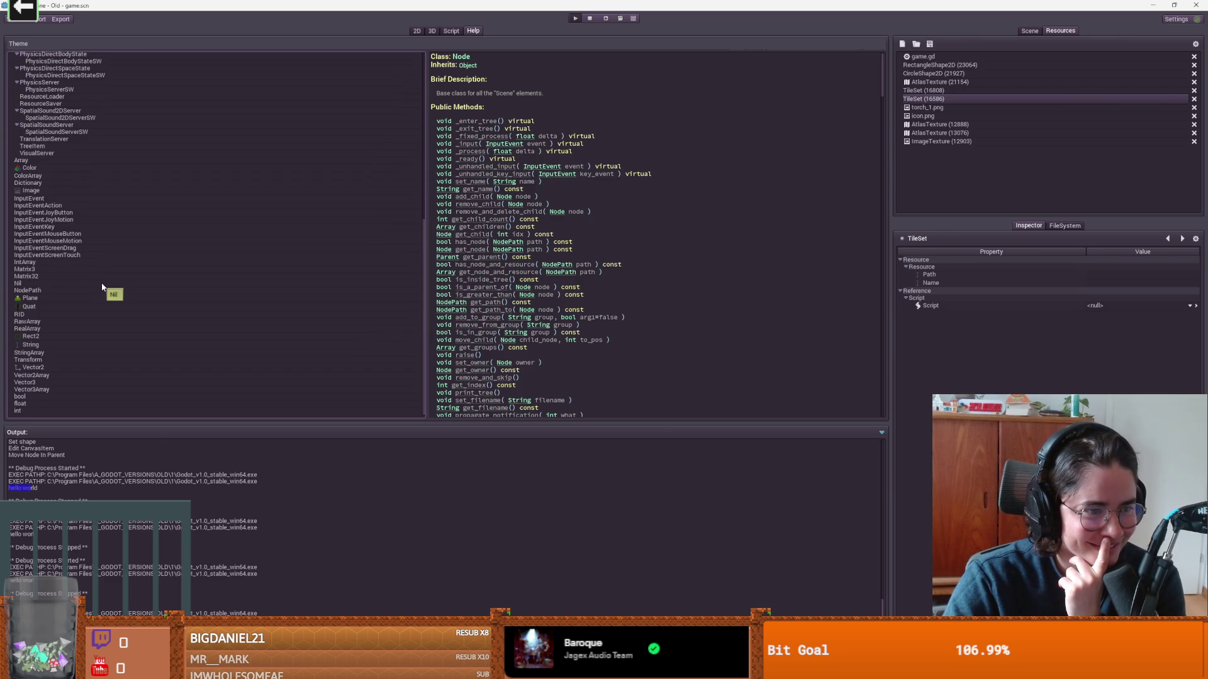
pyautogui.scroll(14, 101, 287)
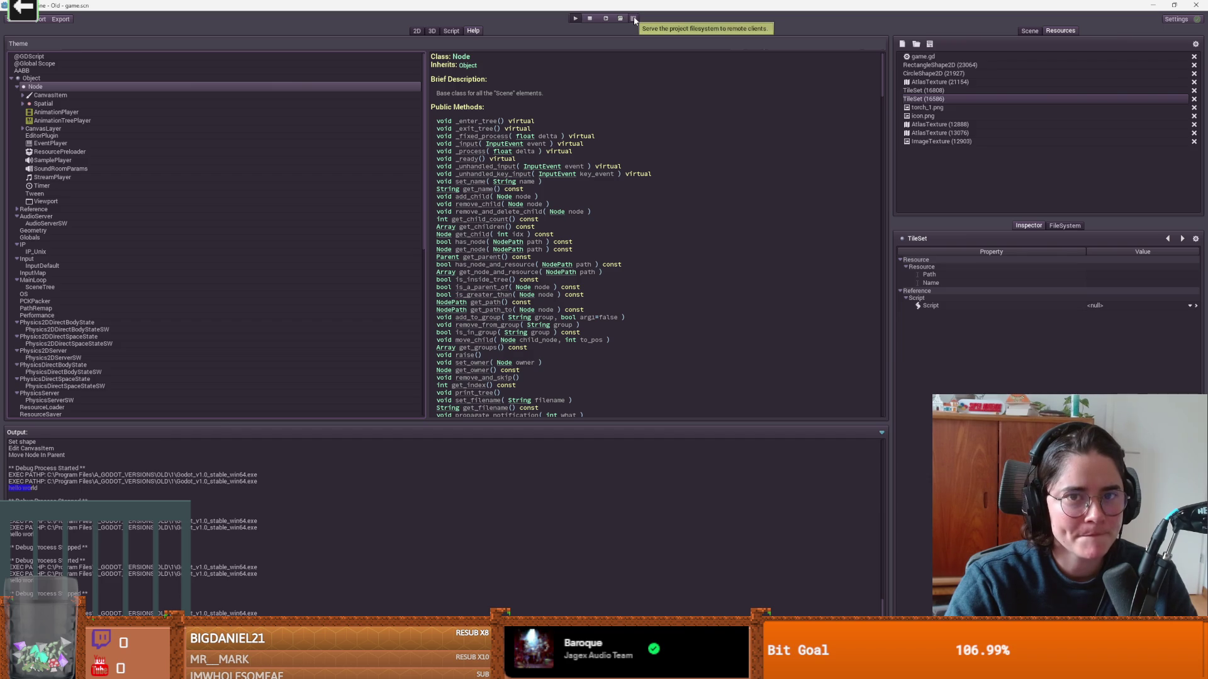
pyautogui.click(34, 64)
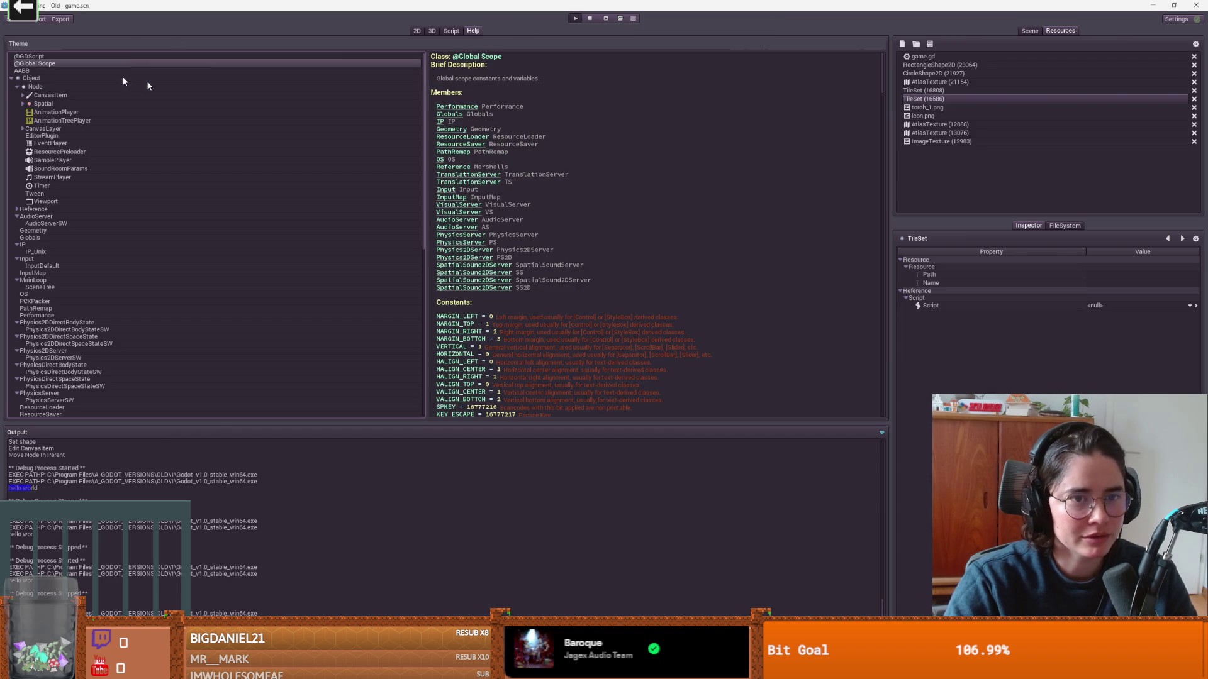
pyautogui.scroll(-10, 594, 277)
pyautogui.click(32, 57)
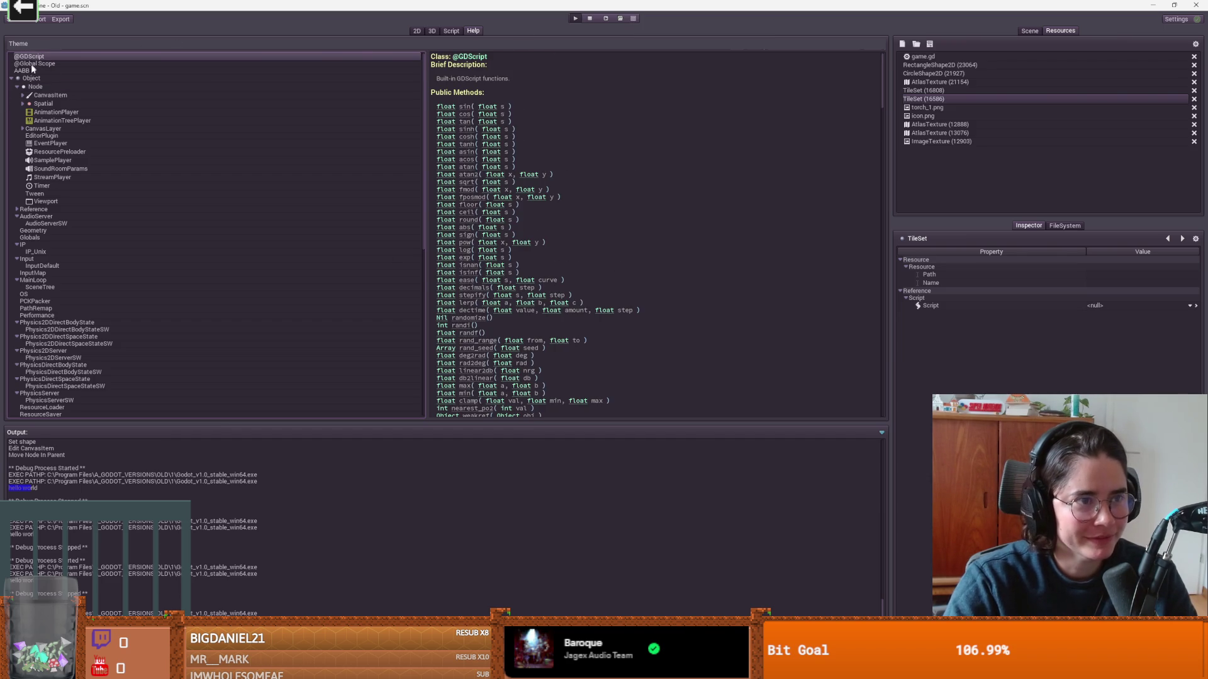
pyautogui.scroll(-10, 570, 249)
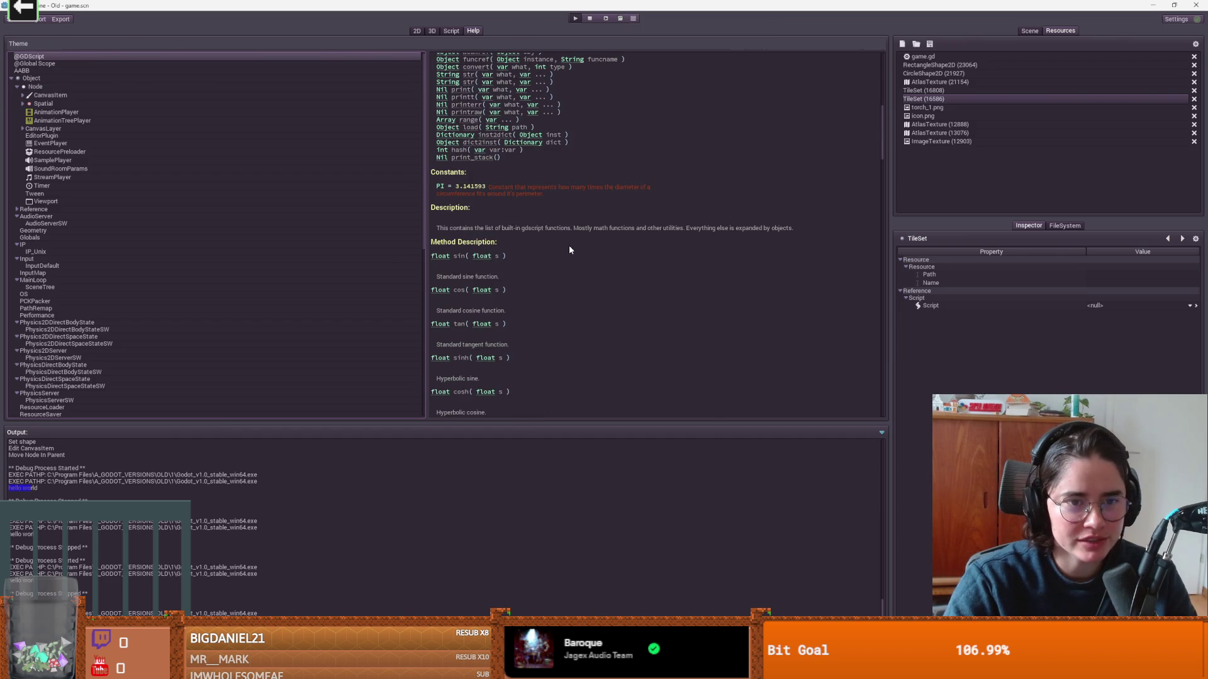
pyautogui.scroll(-15, 569, 250)
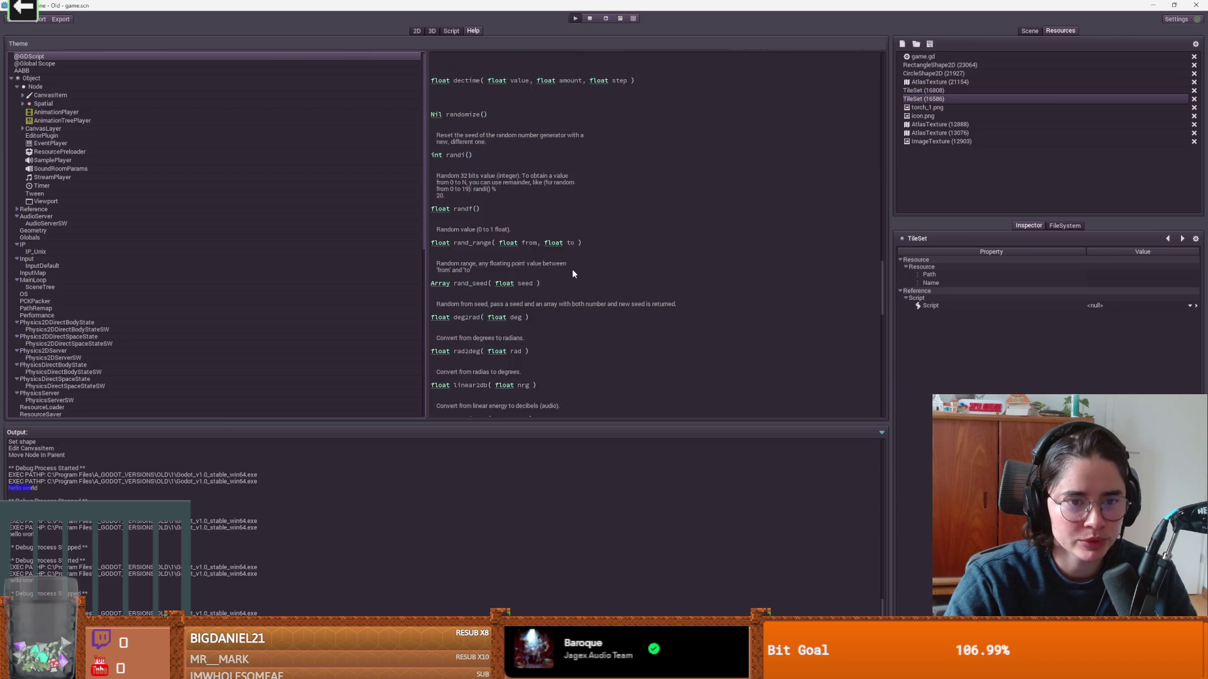
pyautogui.scroll(-5, 572, 280)
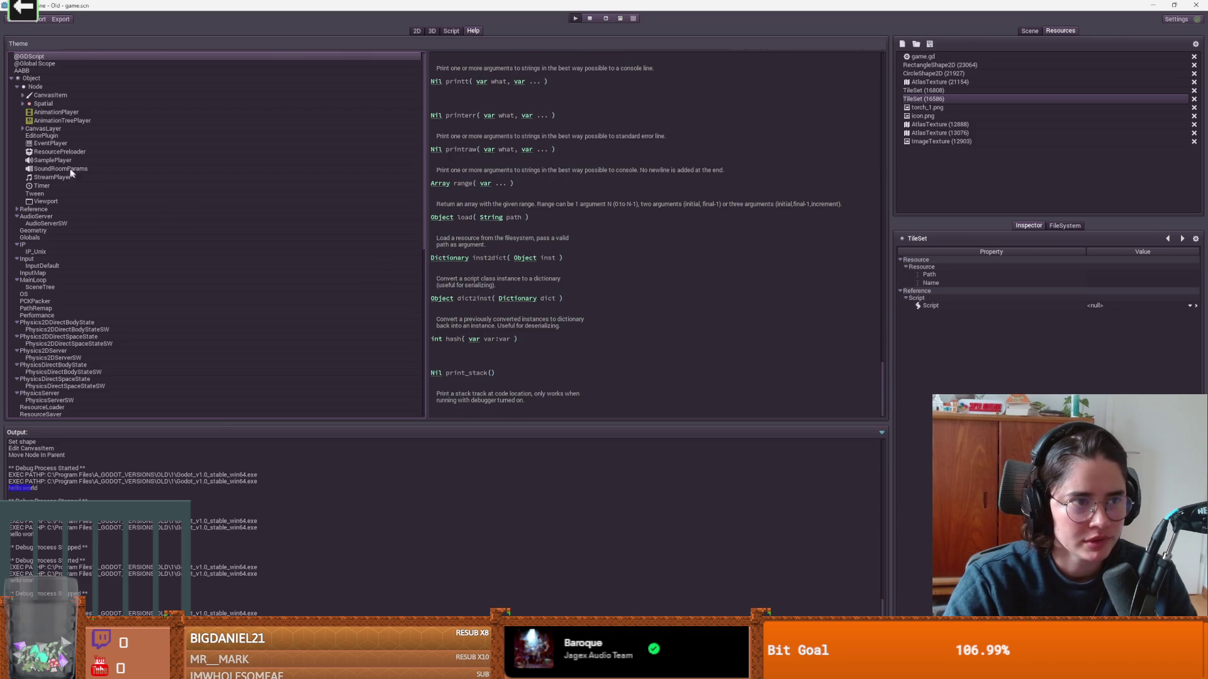
# Open the Object class reference and collapse and re-expand its branch
pyautogui.click(29, 78)
pyautogui.click(10, 78)
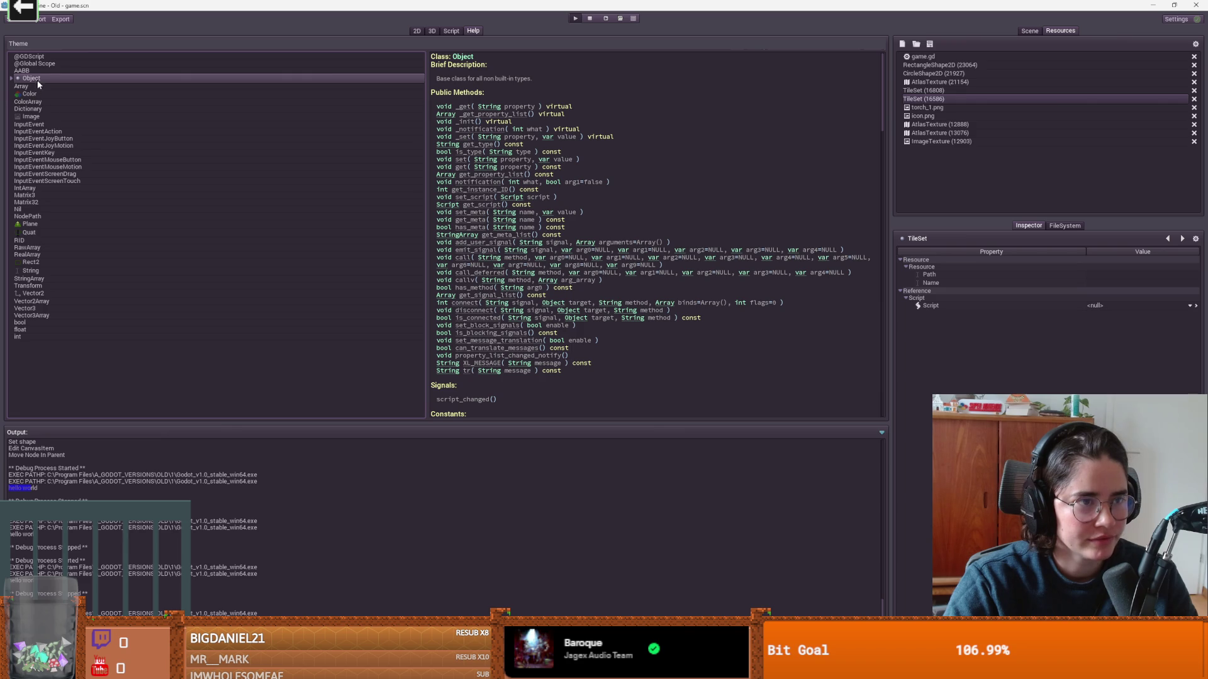
pyautogui.click(11, 79)
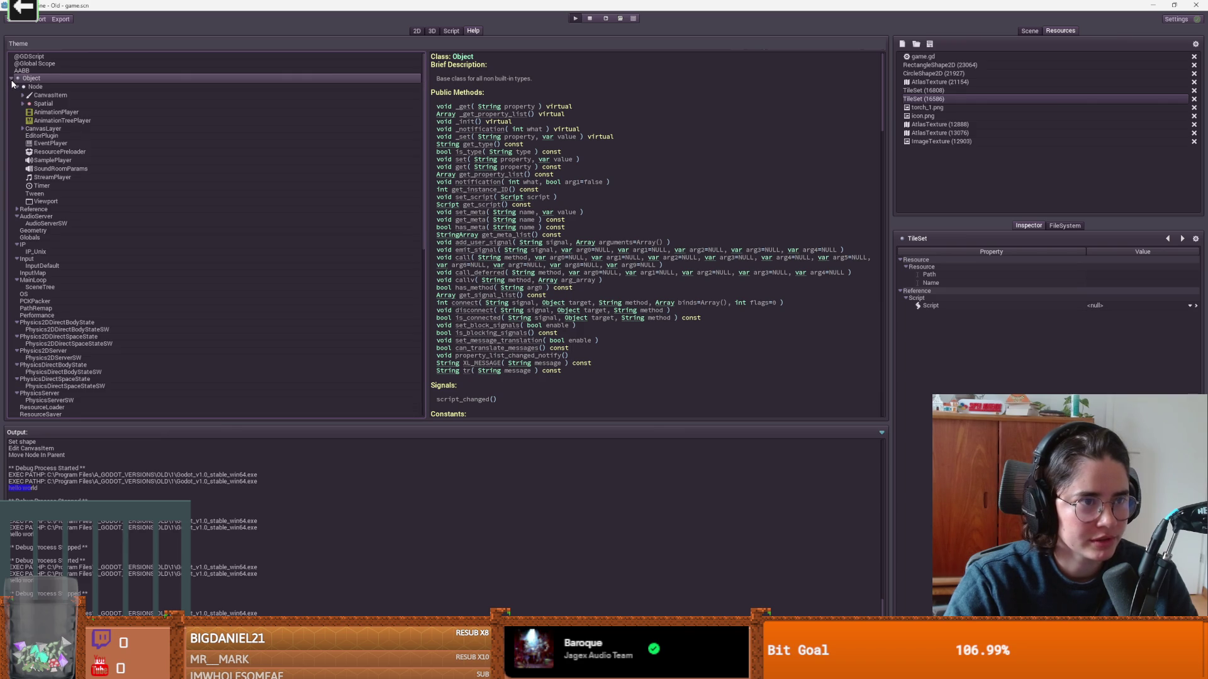
pyautogui.click(16, 89)
pyautogui.click(18, 90)
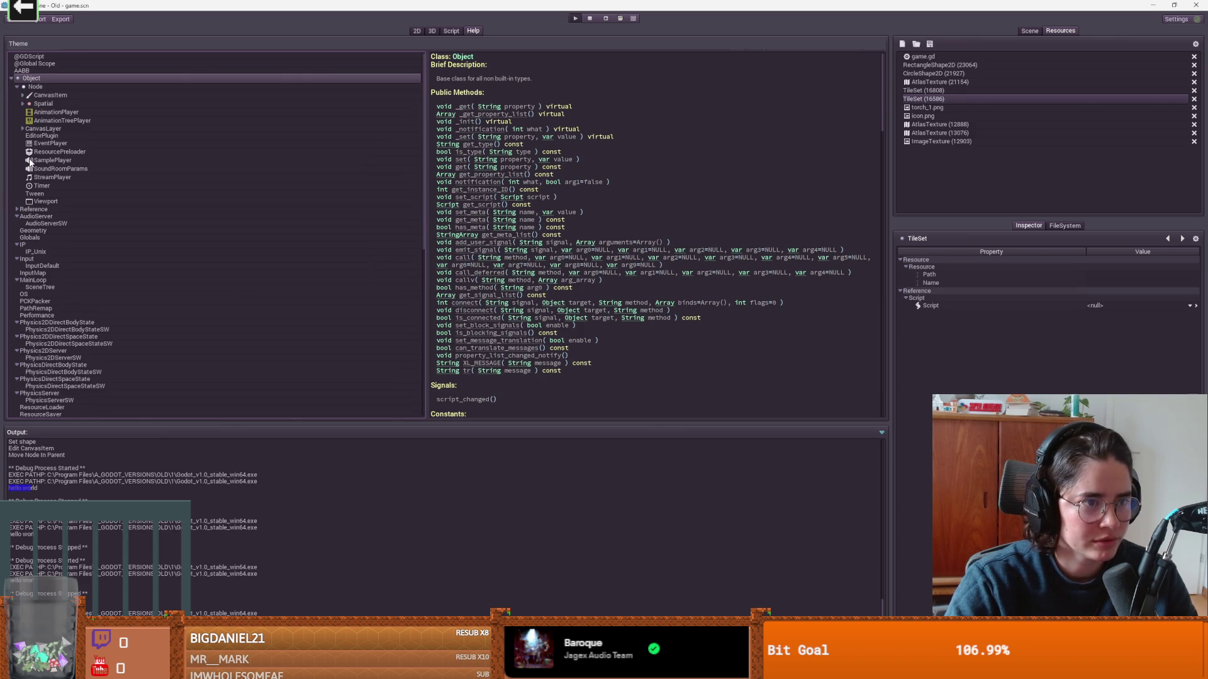
# Inspect the TileSet and torch_1.png texture, then return to game.gd with global_position selected
pyautogui.click(938, 99)
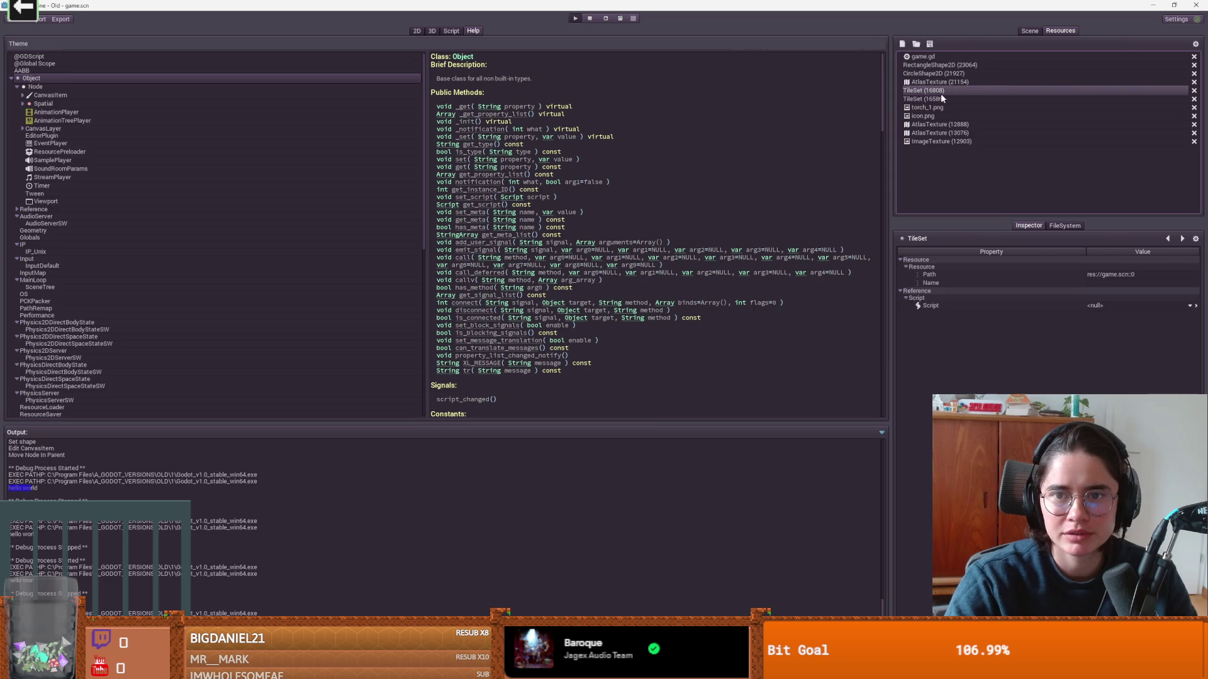
pyautogui.click(935, 108)
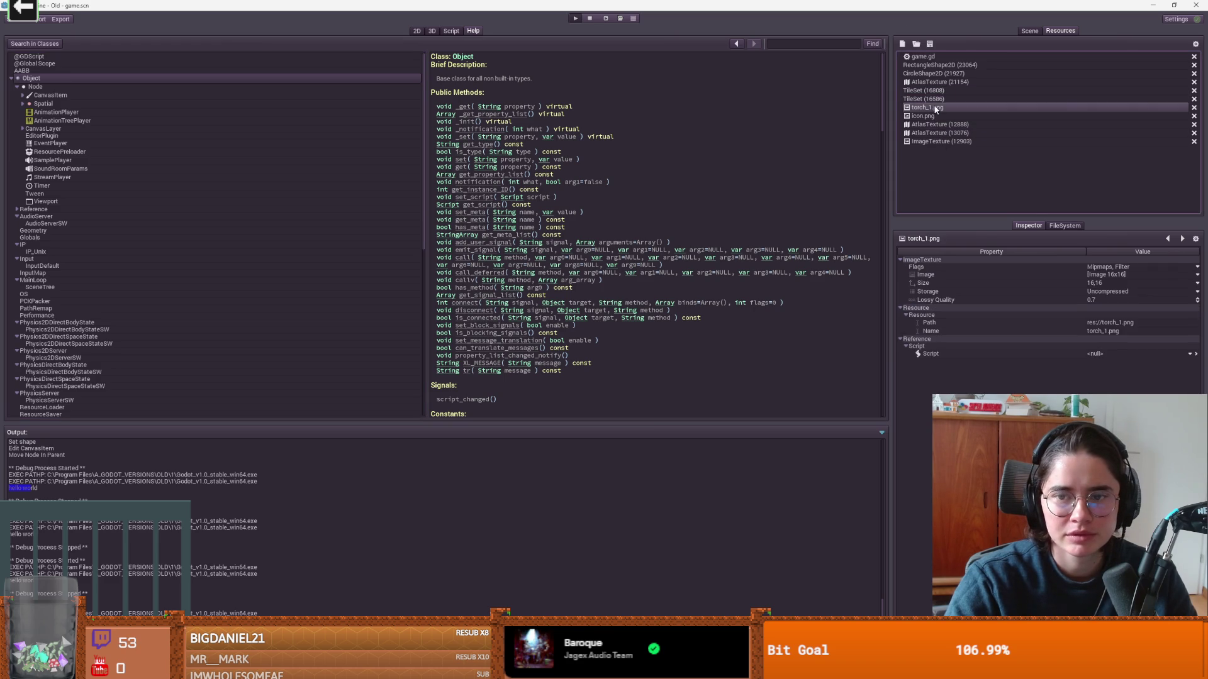
pyautogui.press('F5')
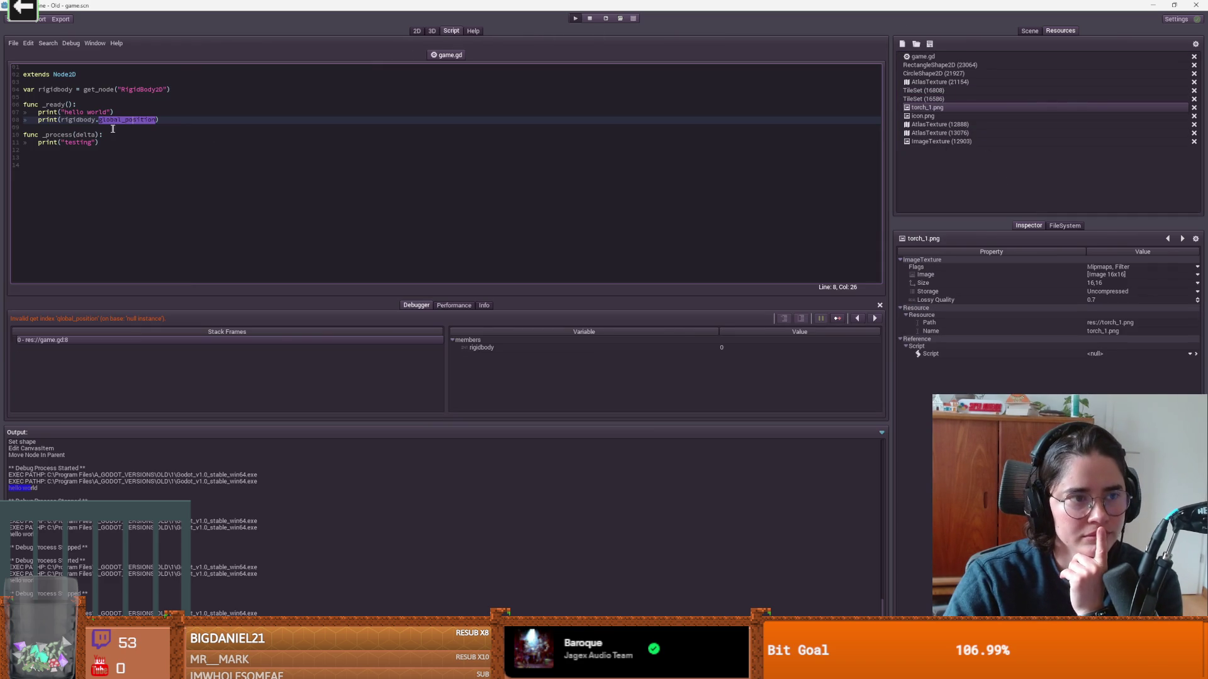
pyautogui.doubleClick(114, 119)
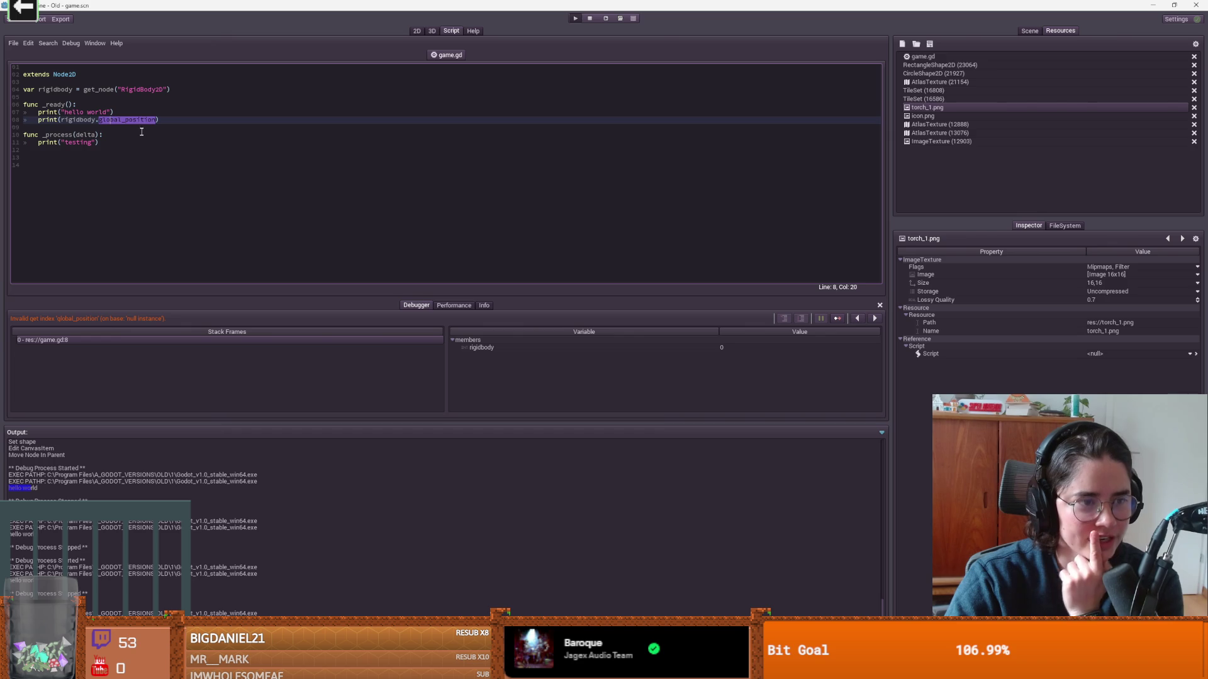
# Try rigidbody.position, then rigidbody.pos, on line 8, running the game after each
pyautogui.click(137, 119)
pyautogui.write('position')
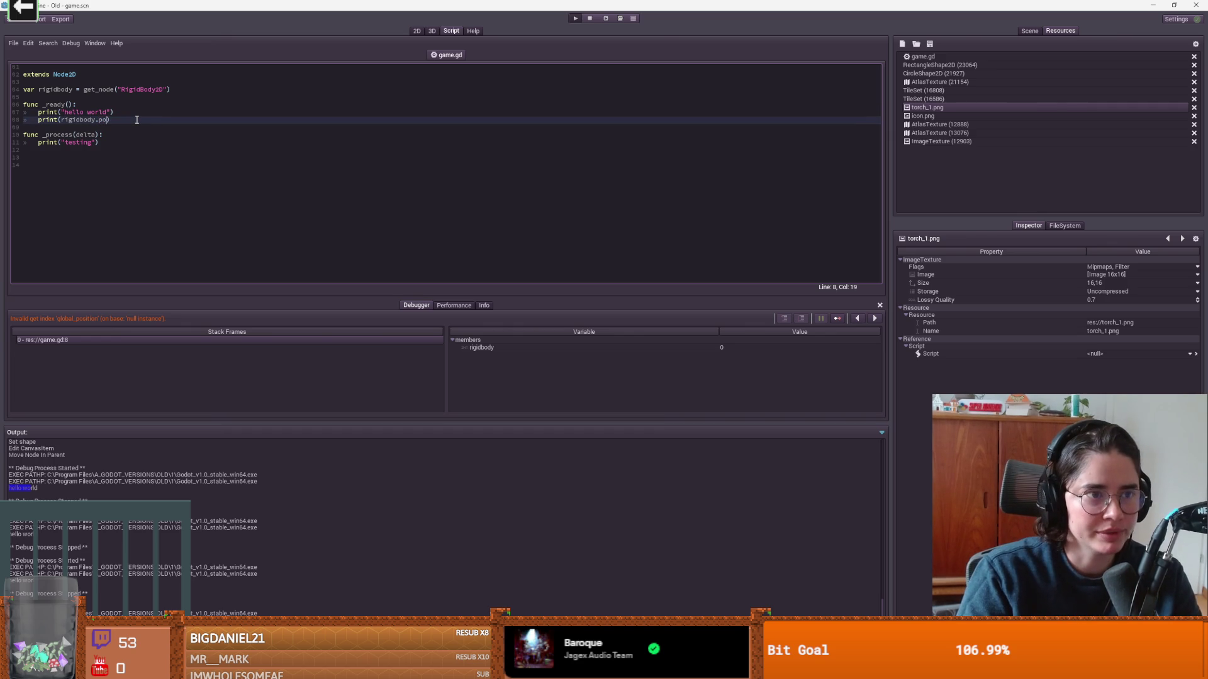
pyautogui.click(576, 17)
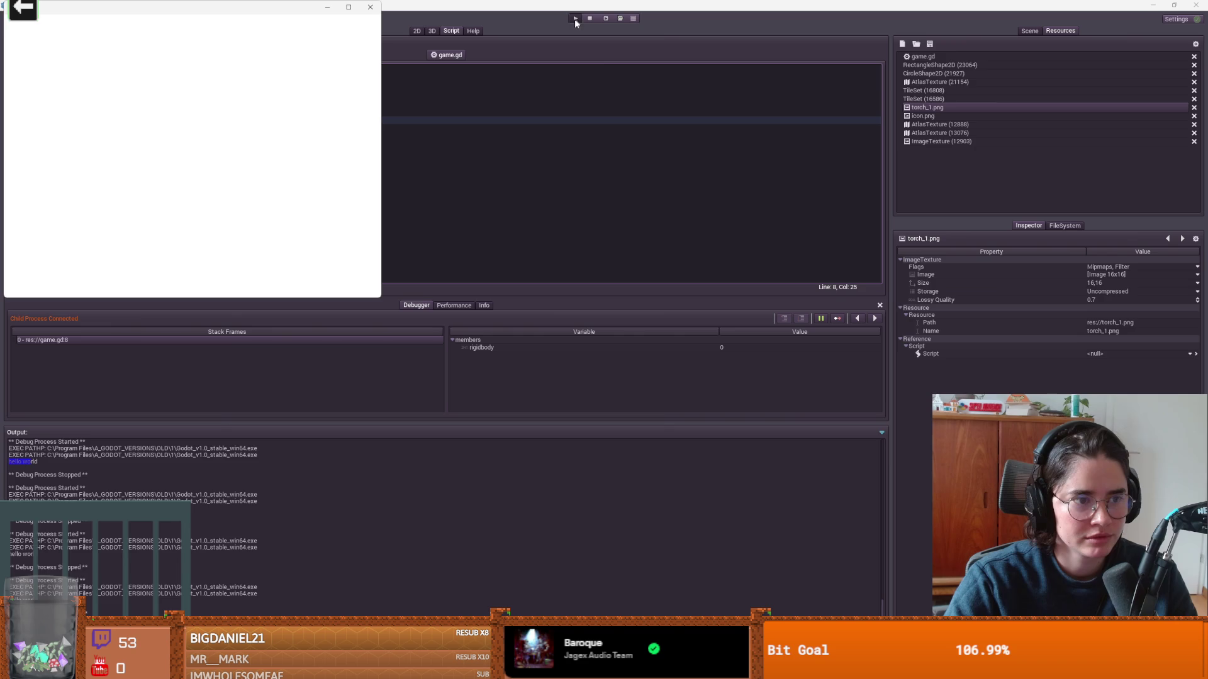
pyautogui.doubleClick(109, 120)
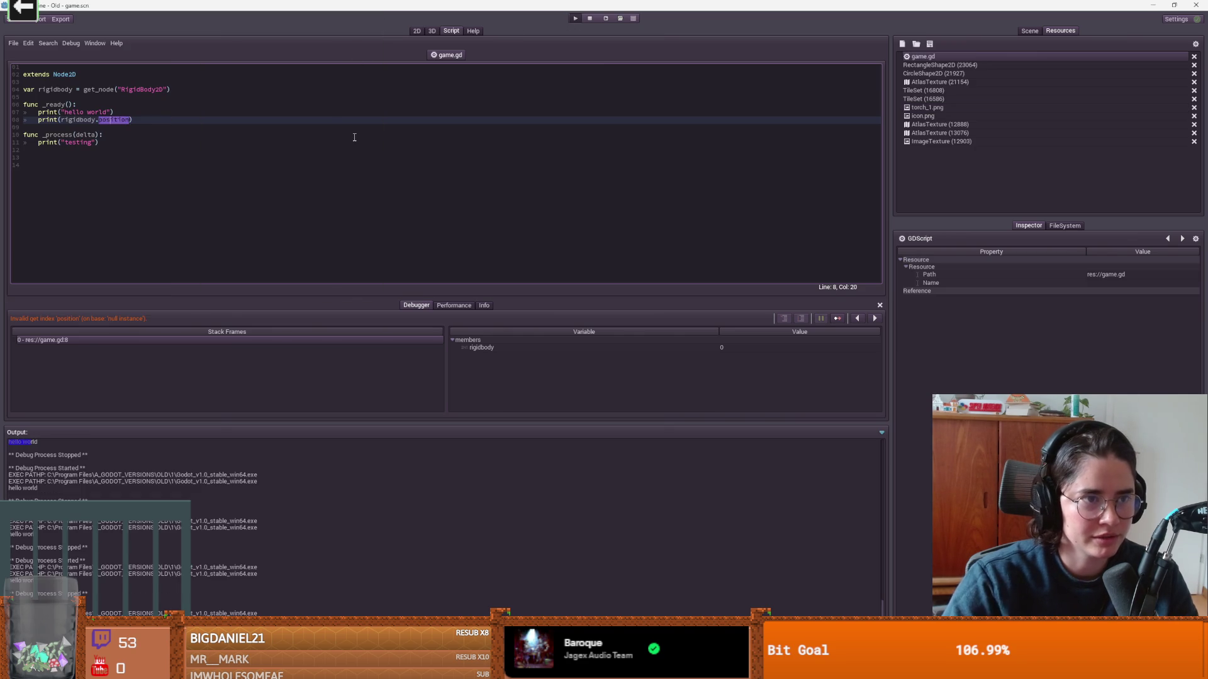
pyautogui.write('pos')
pyautogui.click(575, 18)
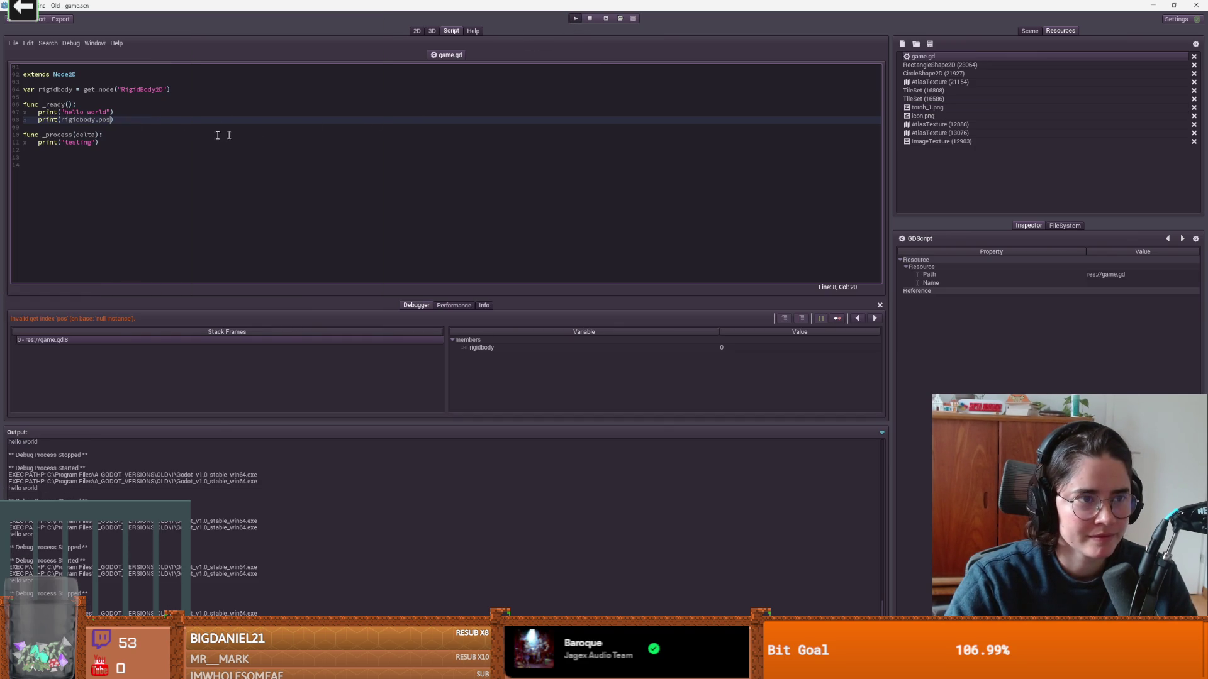
# Reduce line 8 to print(rigidbody), run the game, and bring the script editor back
pyautogui.press('BackSpace')
pyautogui.press('BackSpace')
pyautogui.press('BackSpace')
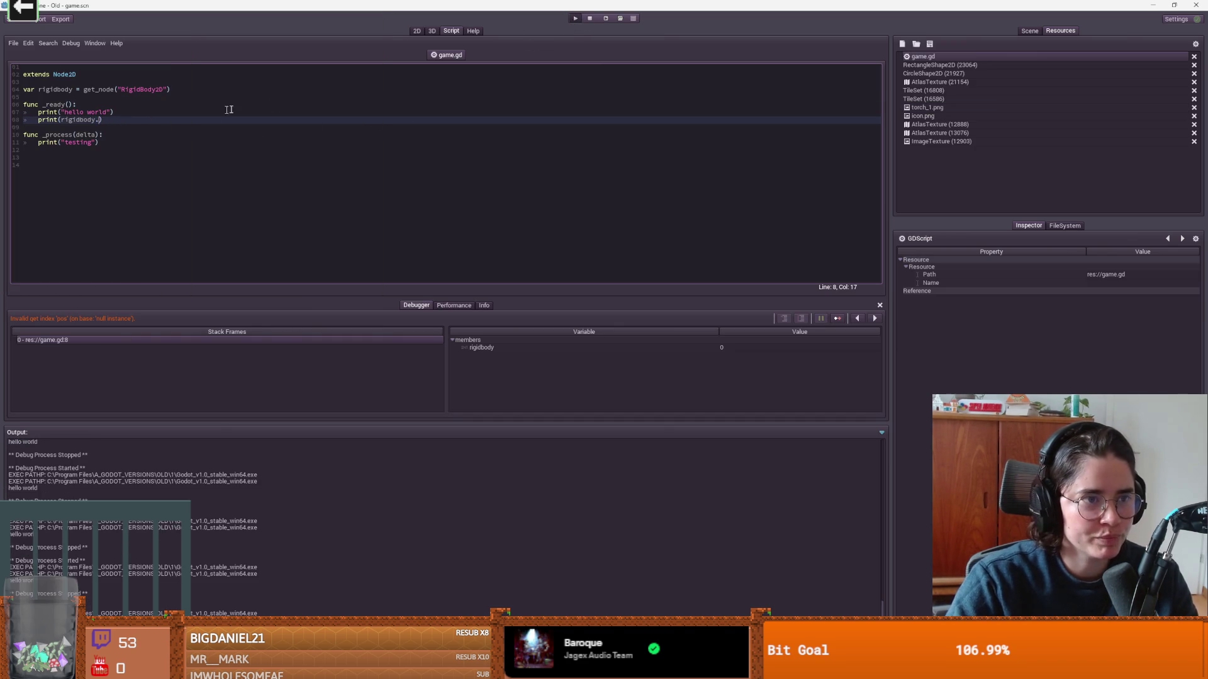
pyautogui.click(576, 18)
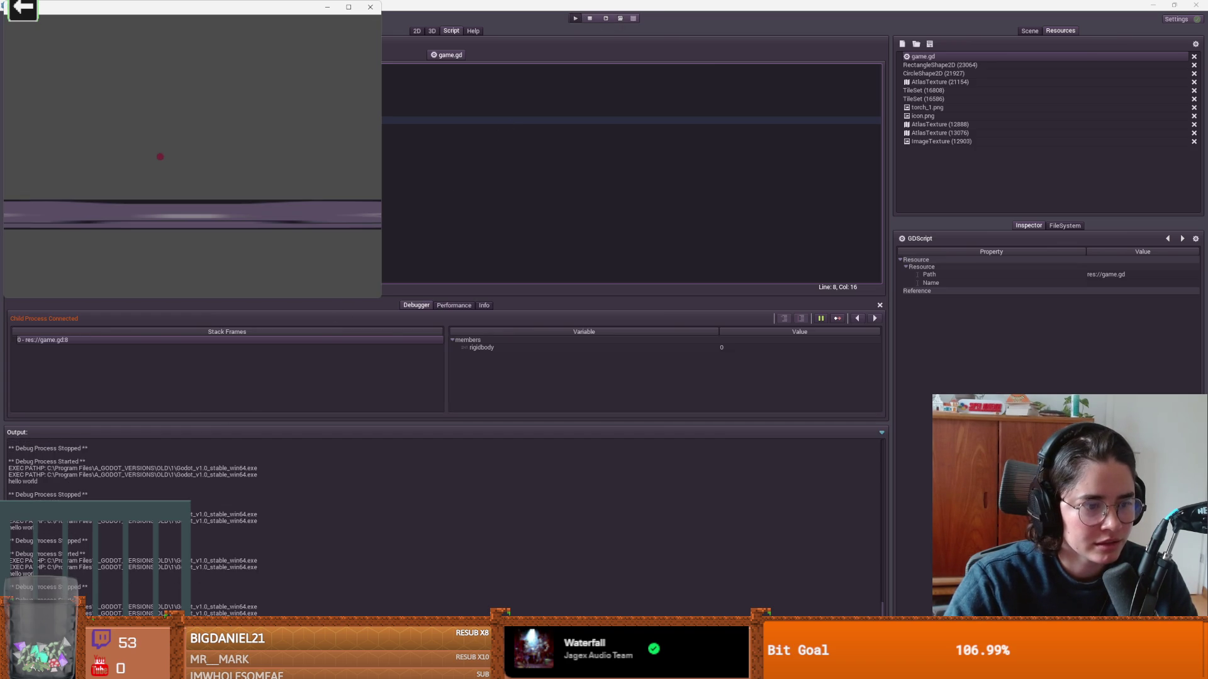
pyautogui.click(453, 269)
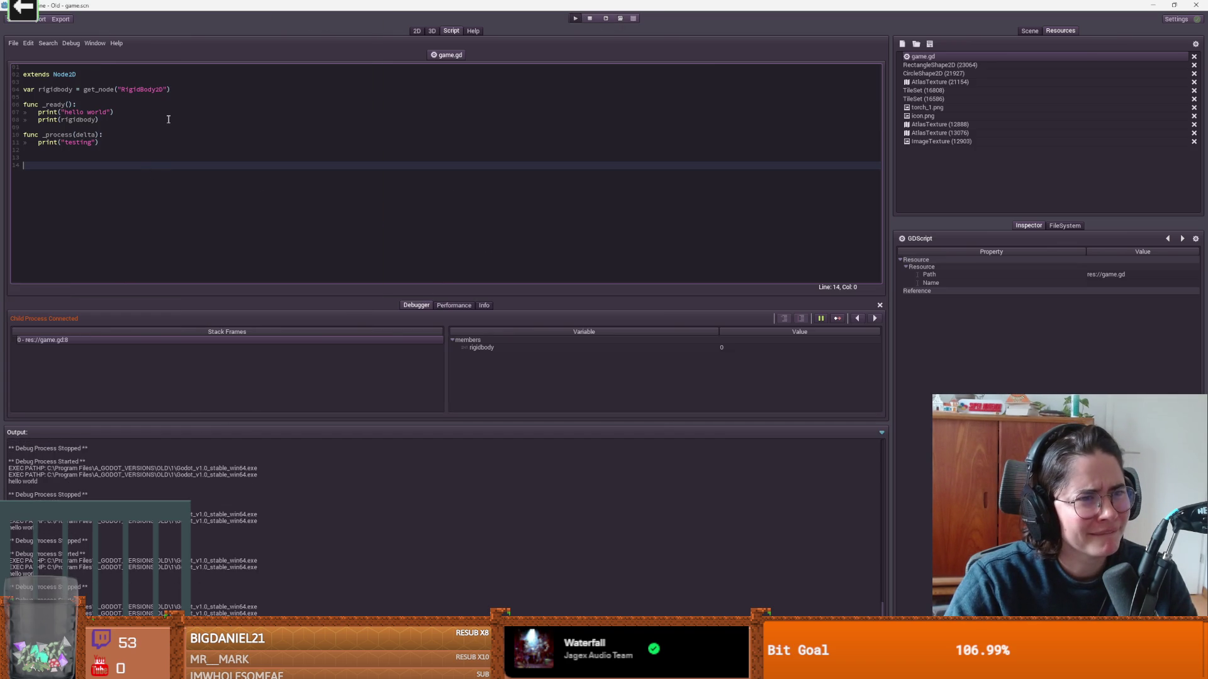
# Delete 'RigidBody2D' from the get_node call and select the RigidBody2D node in the Scene dock
pyautogui.click(133, 90)
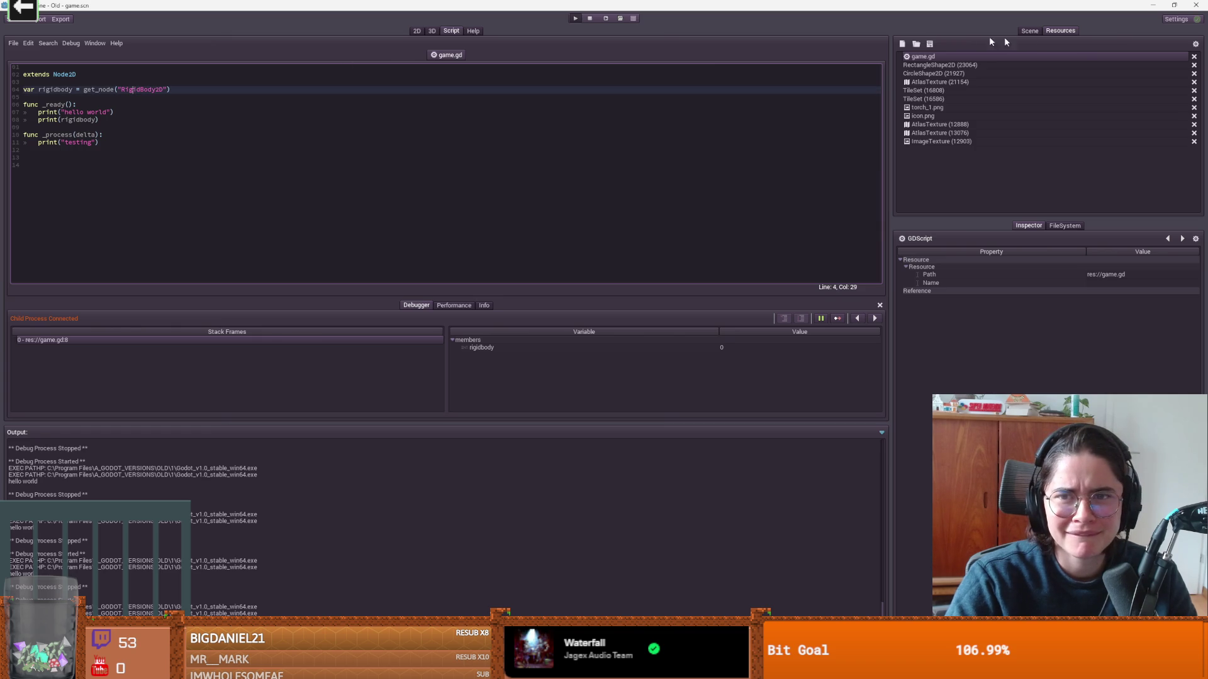
pyautogui.click(1029, 31)
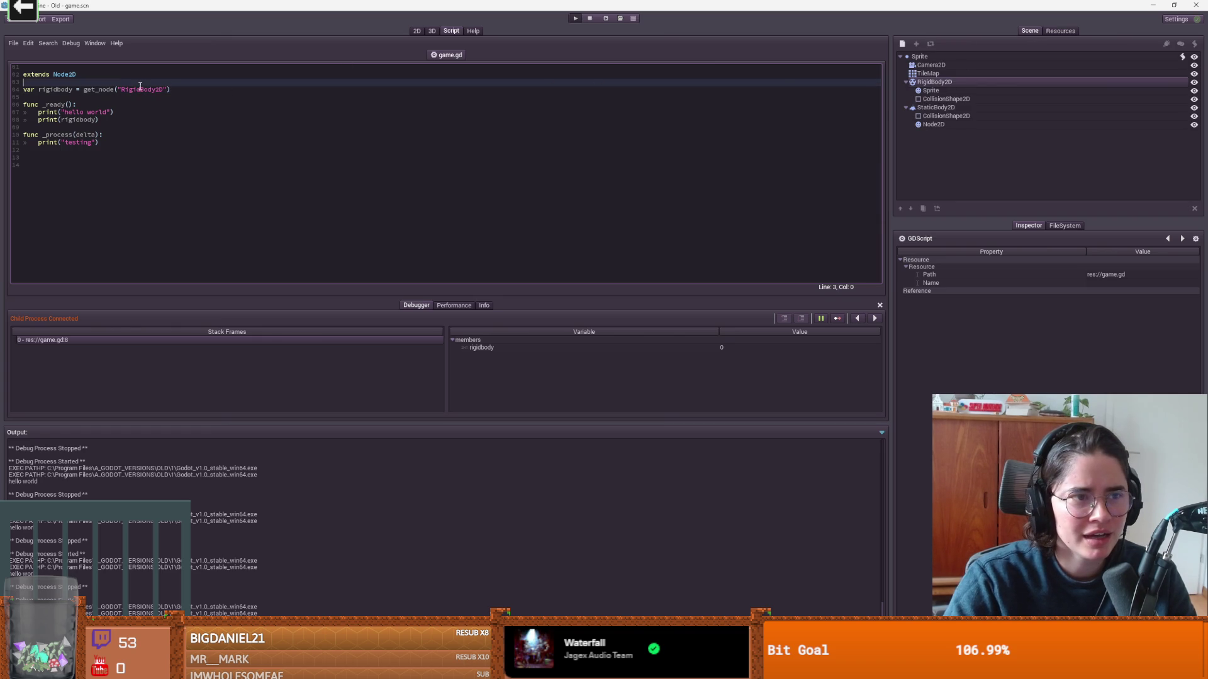
pyautogui.doubleClick(157, 91)
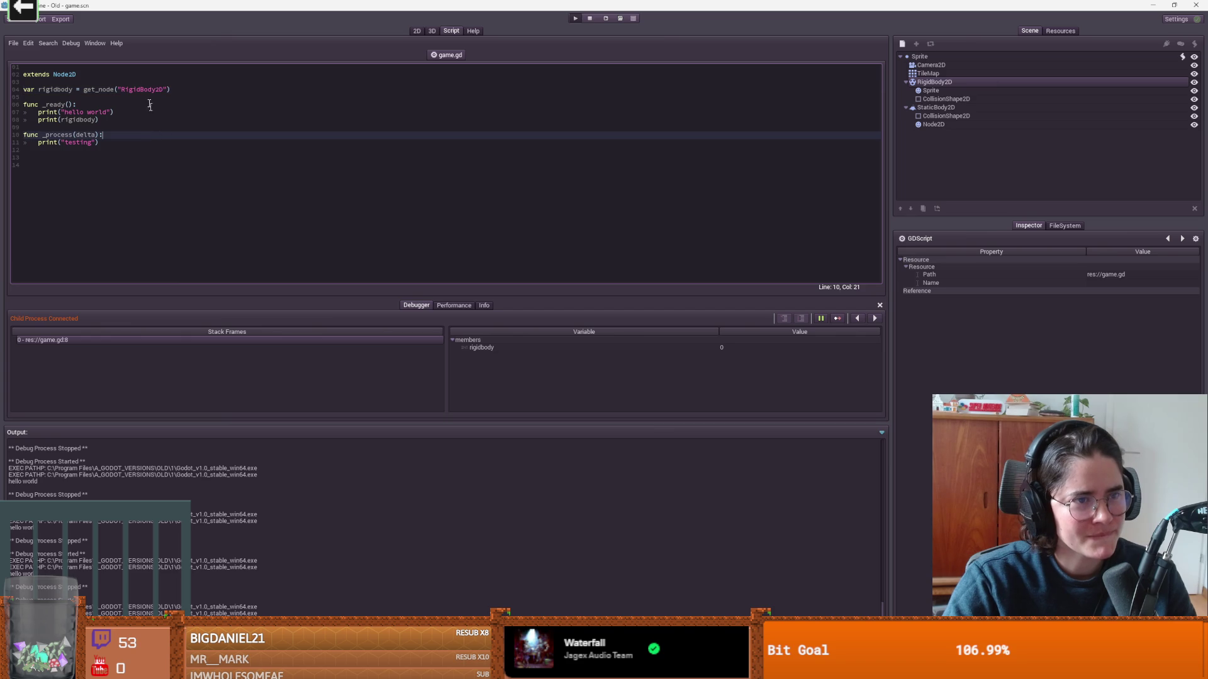
pyautogui.press('BackSpace')
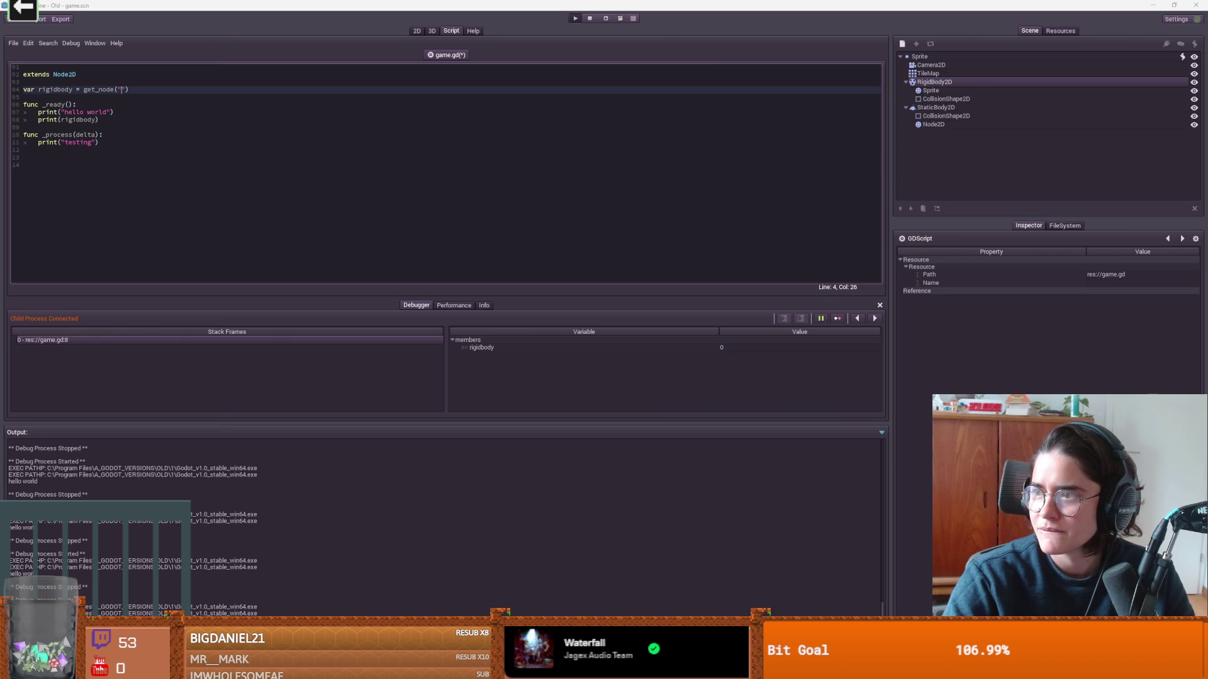
pyautogui.click(157, 150)
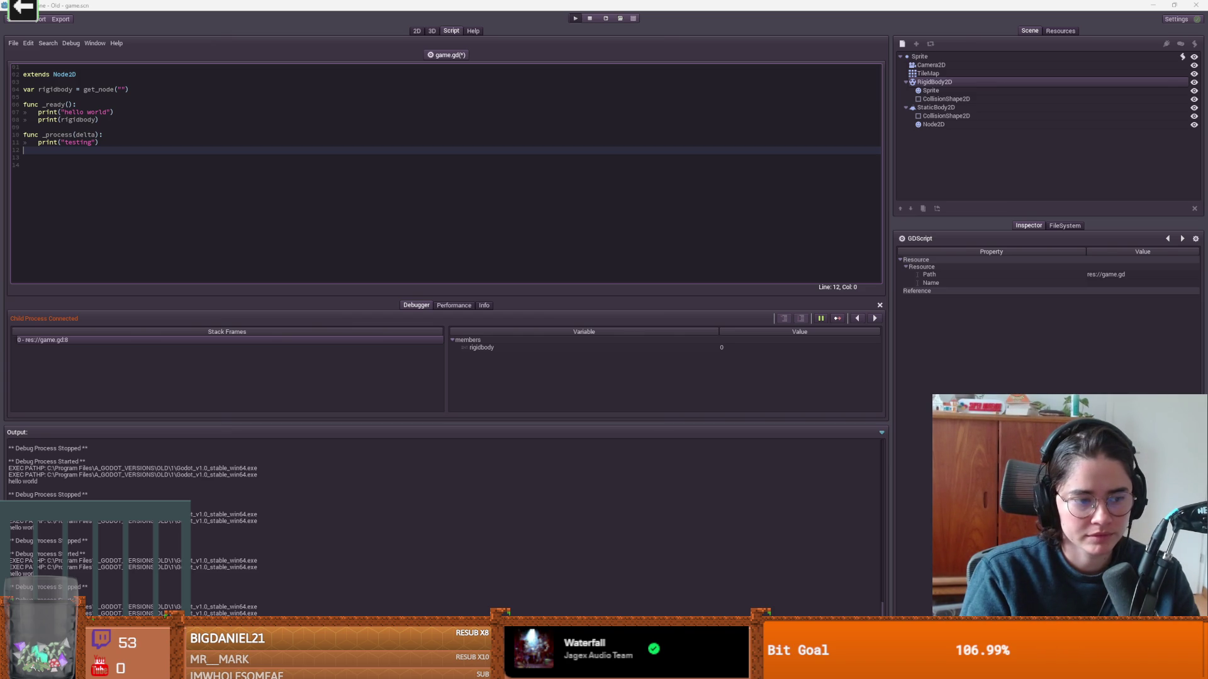
pyautogui.click(937, 83)
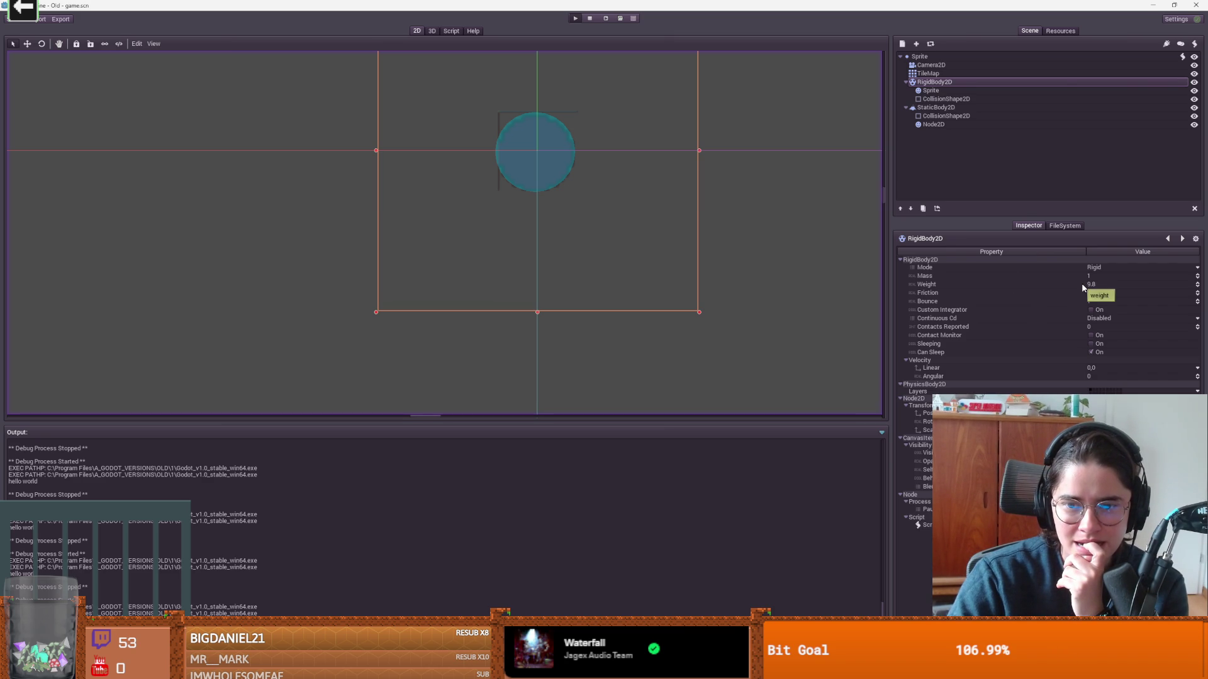
# Open the attach-script dialog for RigidBody2D, toggling built-in and hitting the invalid-path alert
pyautogui.click(1194, 43)
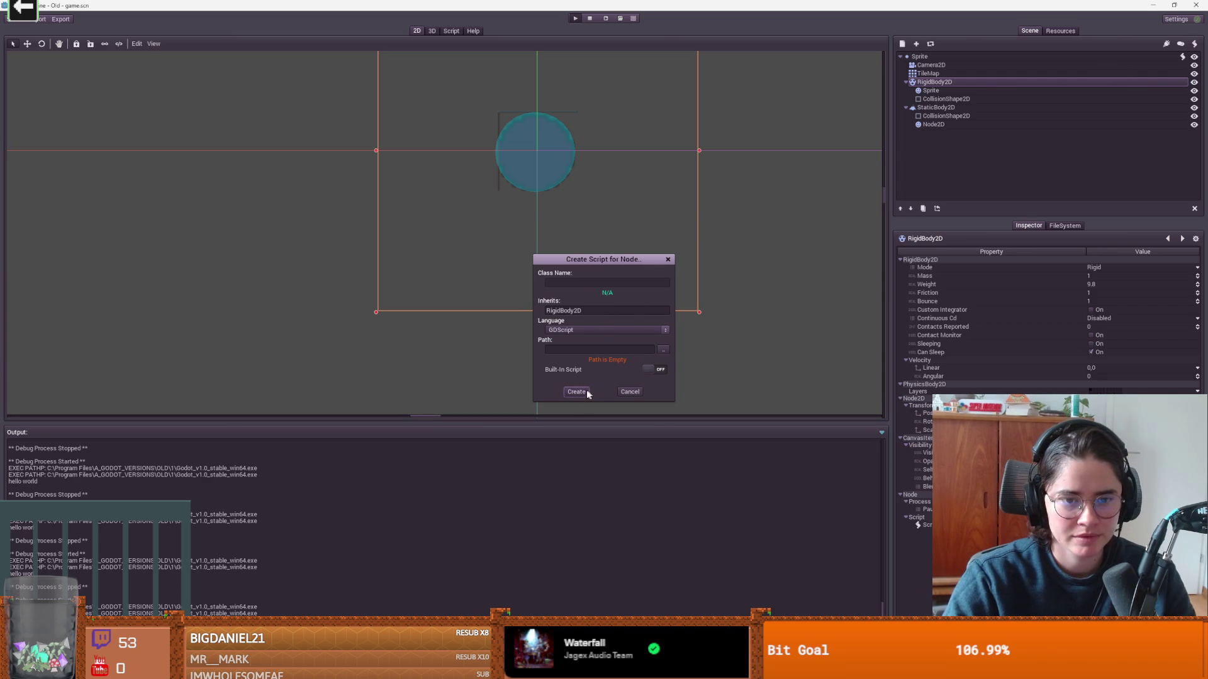
pyautogui.click(654, 369)
pyautogui.click(661, 349)
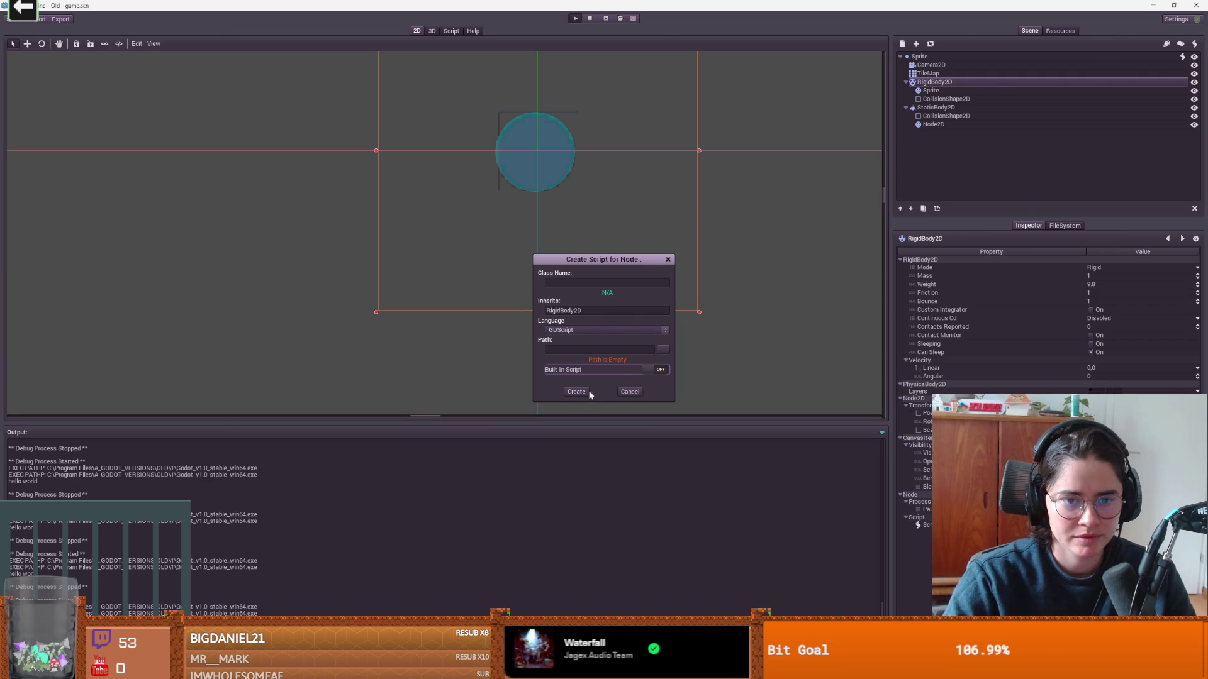
pyautogui.click(580, 394)
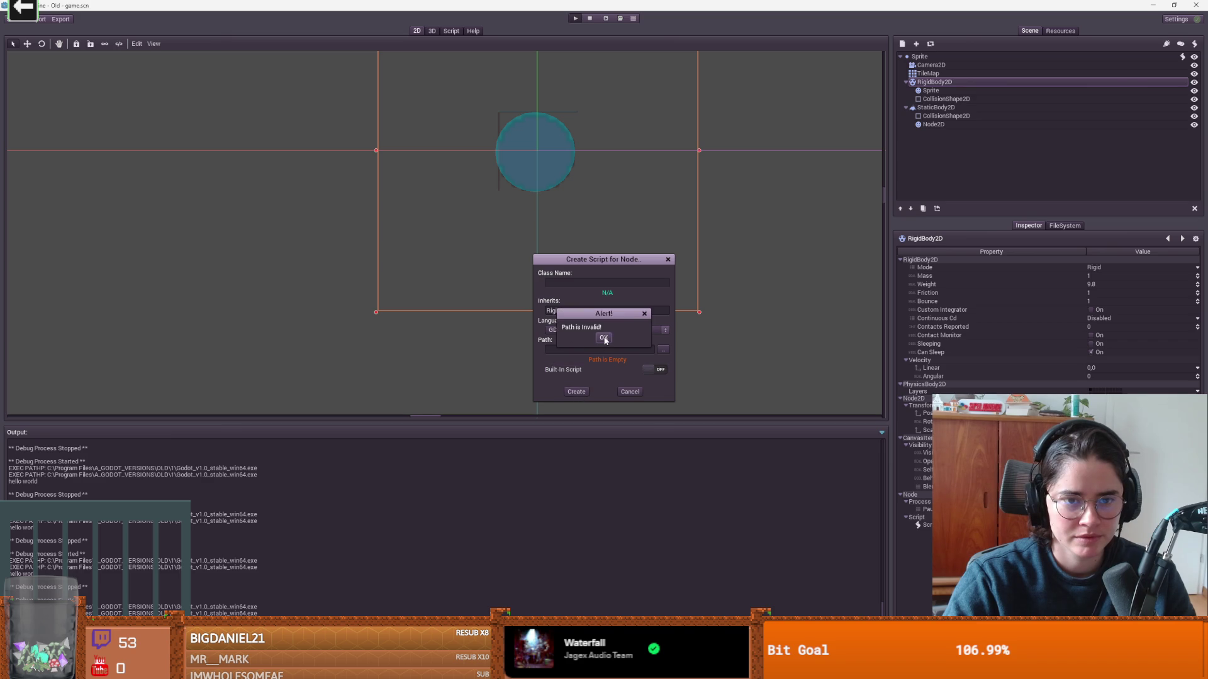
pyautogui.click(645, 313)
# Set the script path to rigid.gd and create the script
pyautogui.click(663, 349)
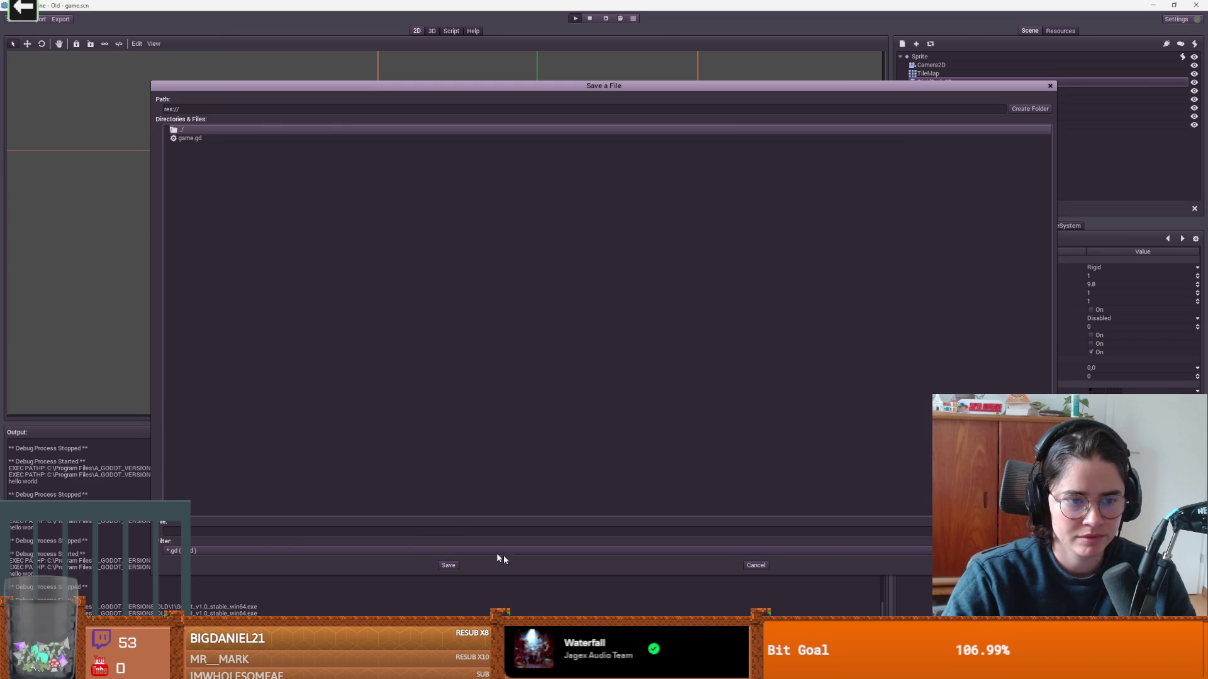
pyautogui.click(453, 565)
pyautogui.click(604, 343)
pyautogui.click(319, 530)
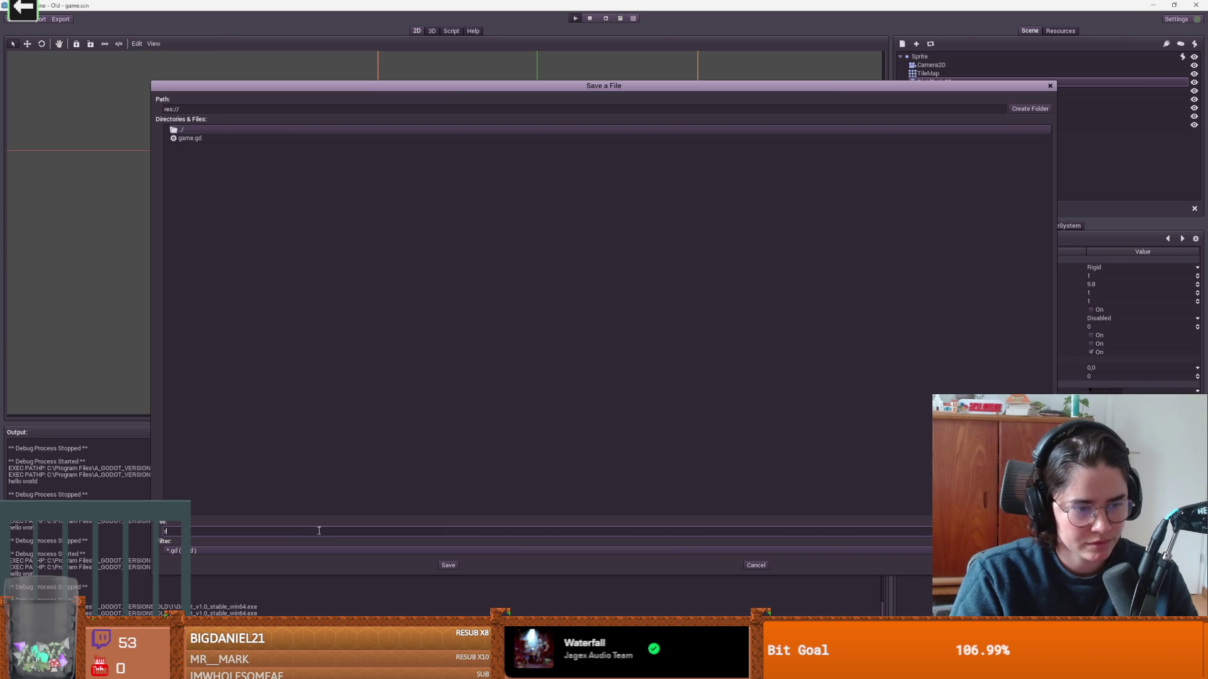
pyautogui.write('id')
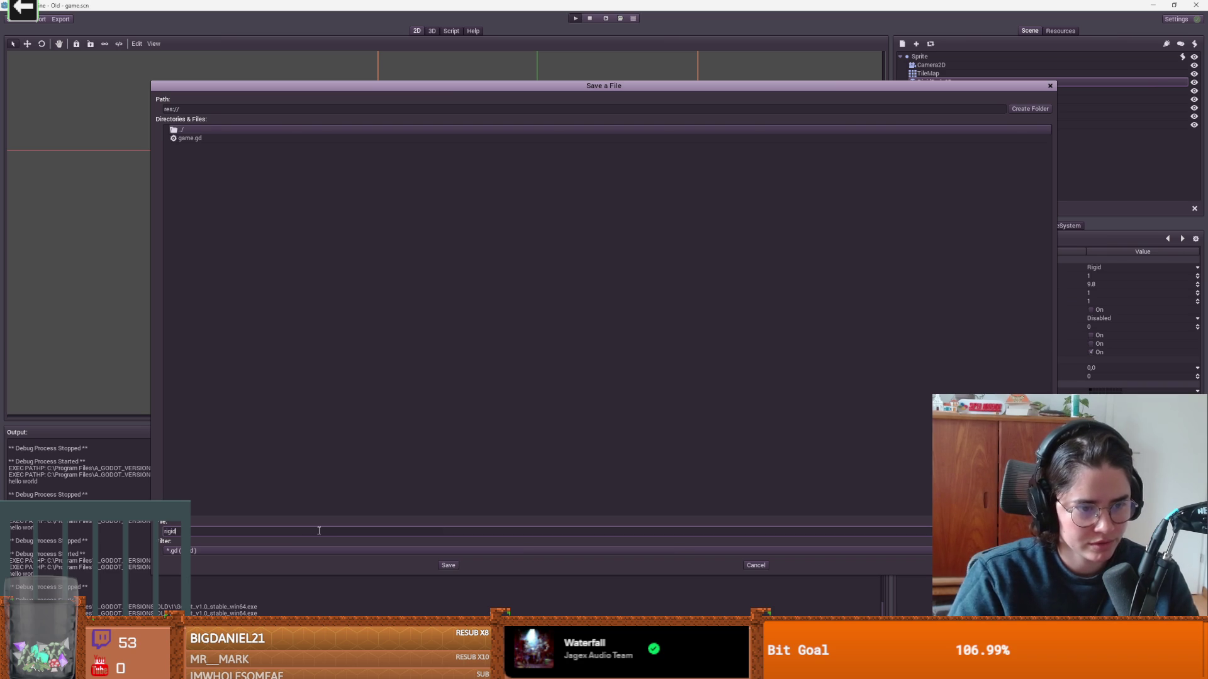
pyautogui.press('Return')
pyautogui.click(603, 342)
pyautogui.write('.gd')
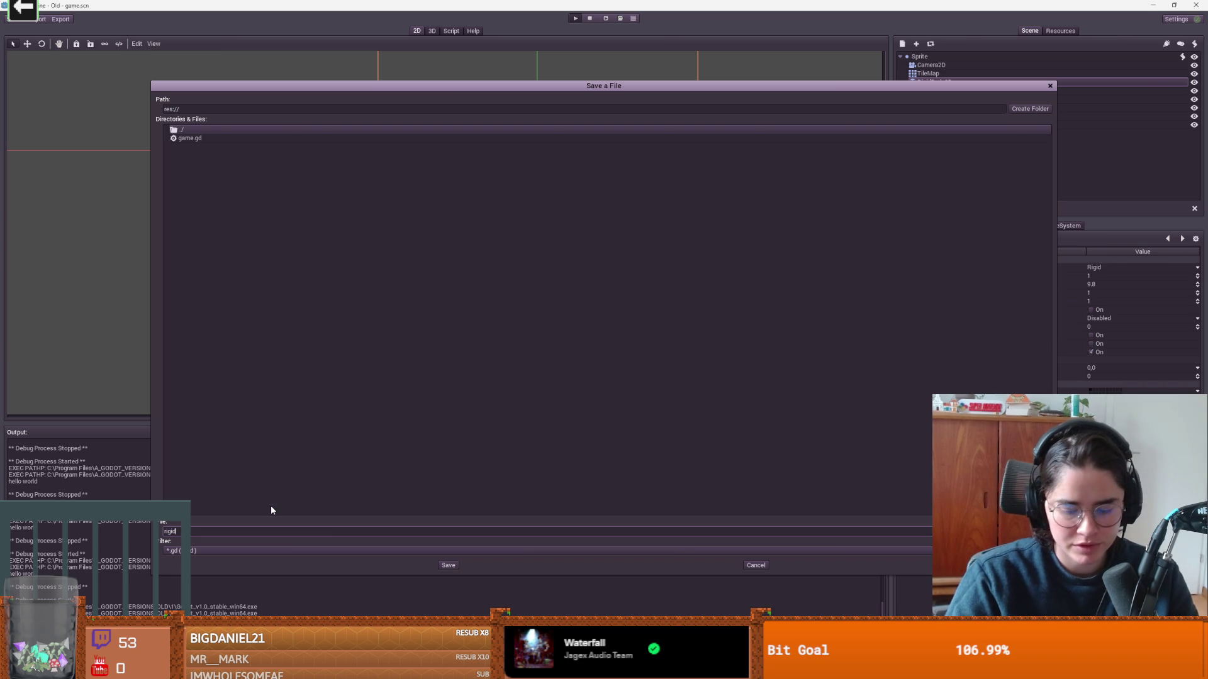
pyautogui.press('Return')
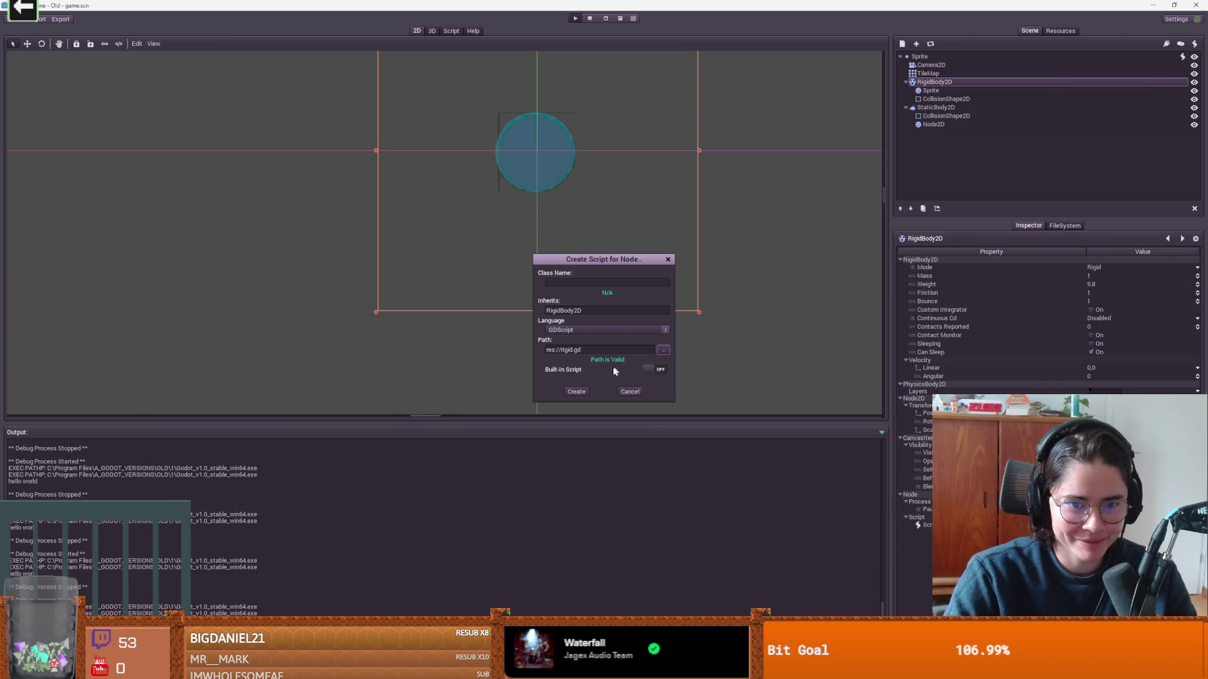
pyautogui.click(576, 392)
pyautogui.click(115, 151)
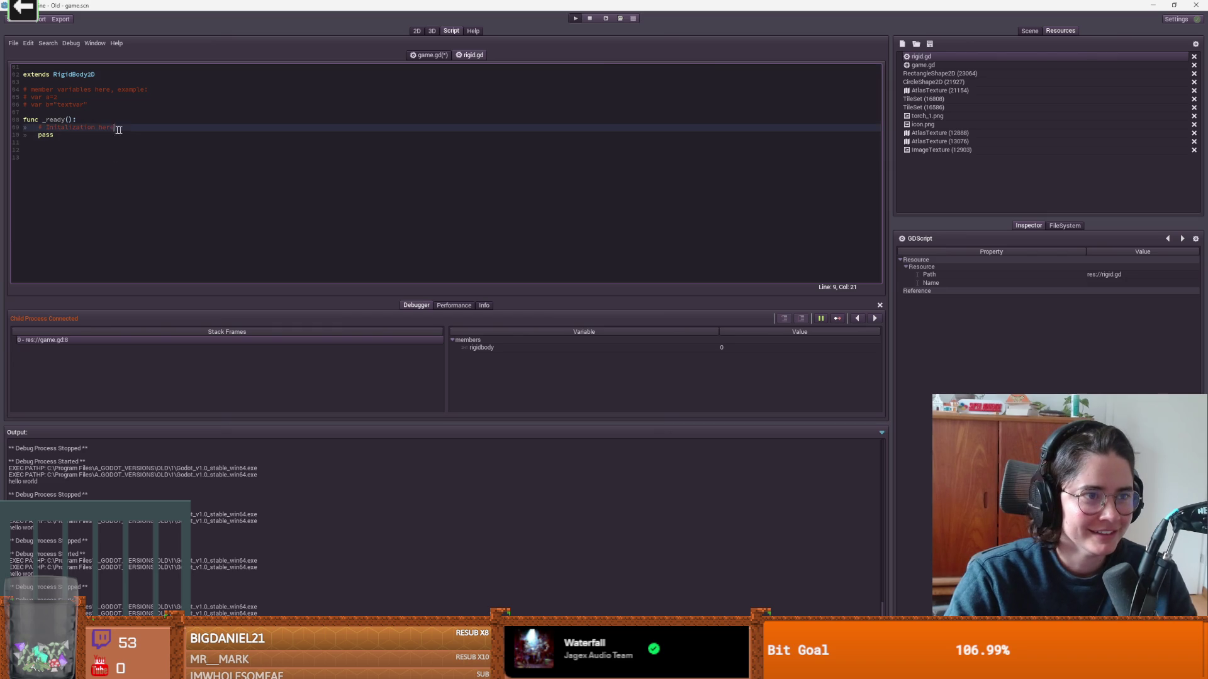
# Replace rigid.gd's template body with print(self), save both scripts, and run the game
pyautogui.moveTo(54, 135); pyautogui.dragTo(36, 131)
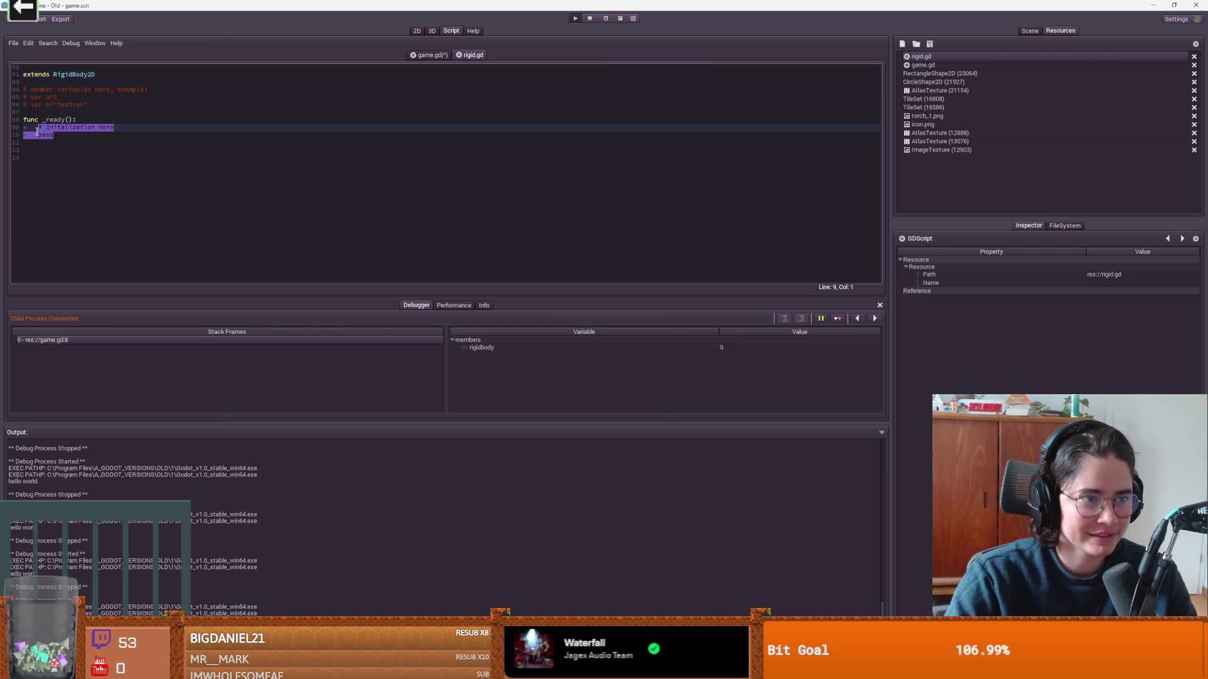
pyautogui.write('print(s')
pyautogui.write('eld')
pyautogui.press('BackSpace')
pyautogui.press('BackSpace')
pyautogui.write('f)')
pyautogui.press('Return')
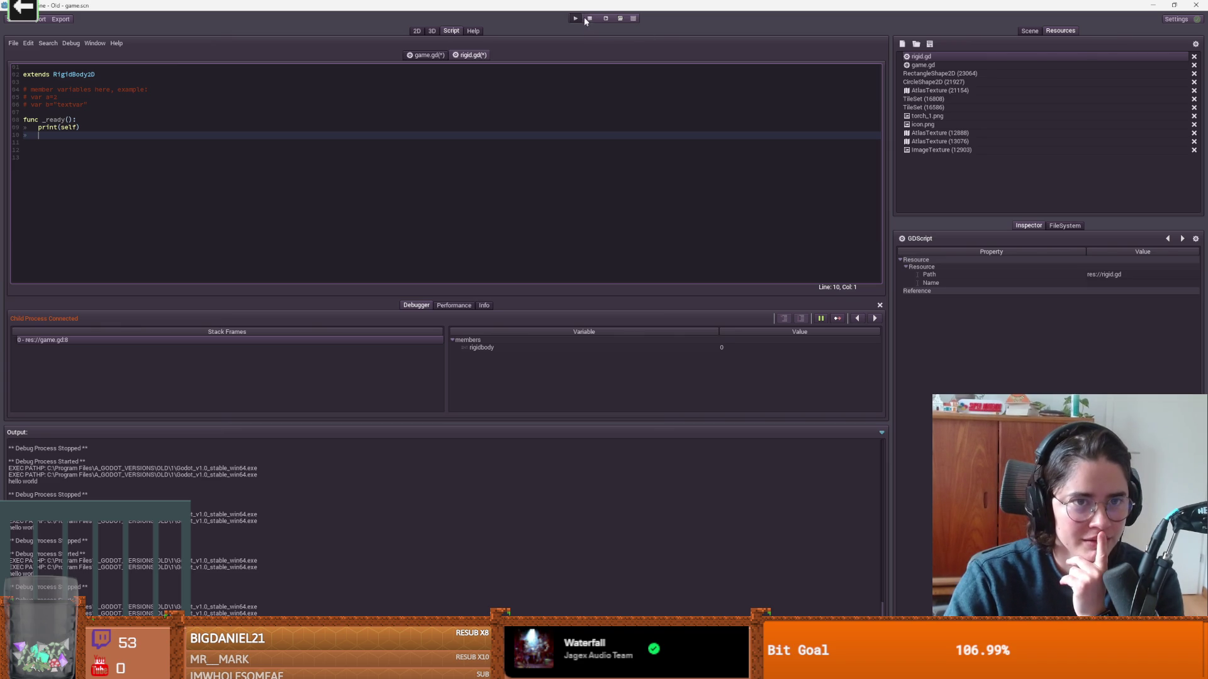
pyautogui.hotkey('ctrl', 's')
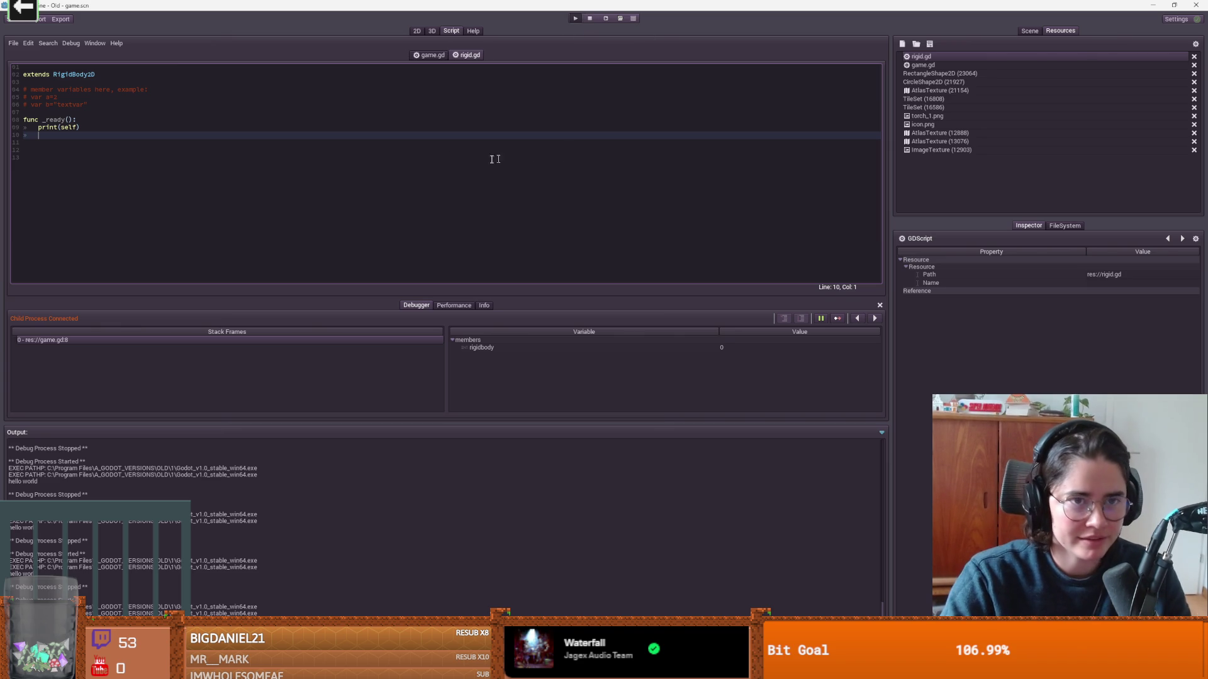
pyautogui.click(575, 19)
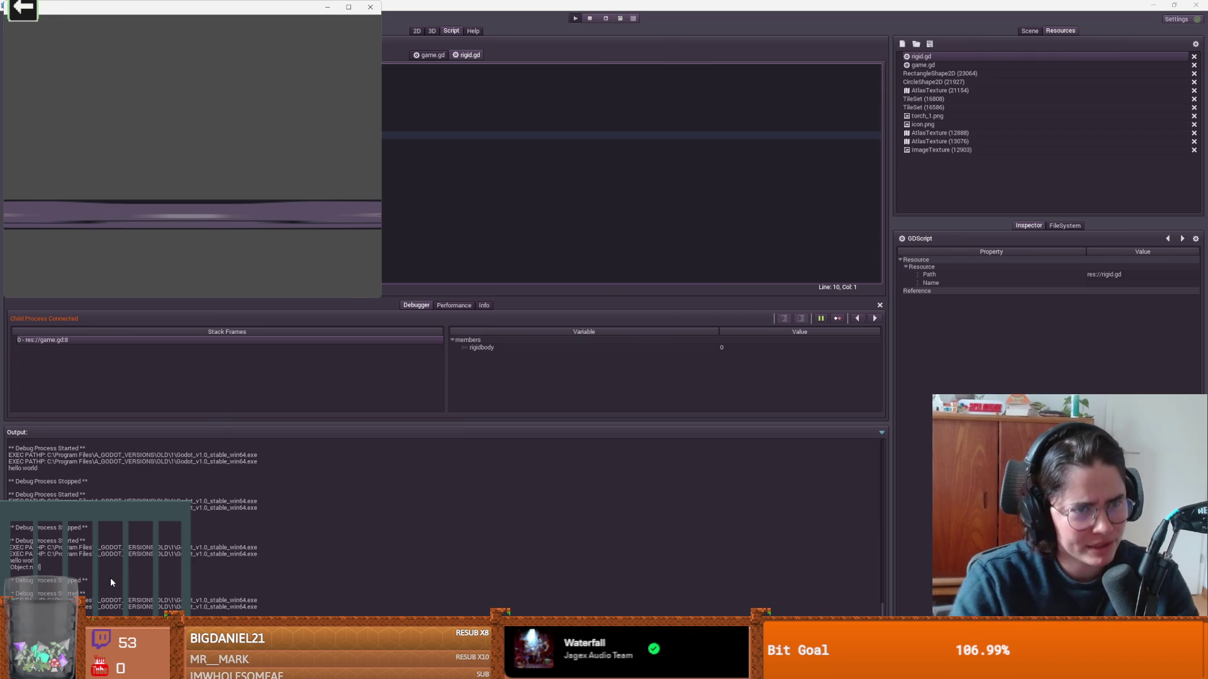
# Close the game, dismiss the alert, and append .global_position to rigidbody on game.gd line 8
pyautogui.click(370, 7)
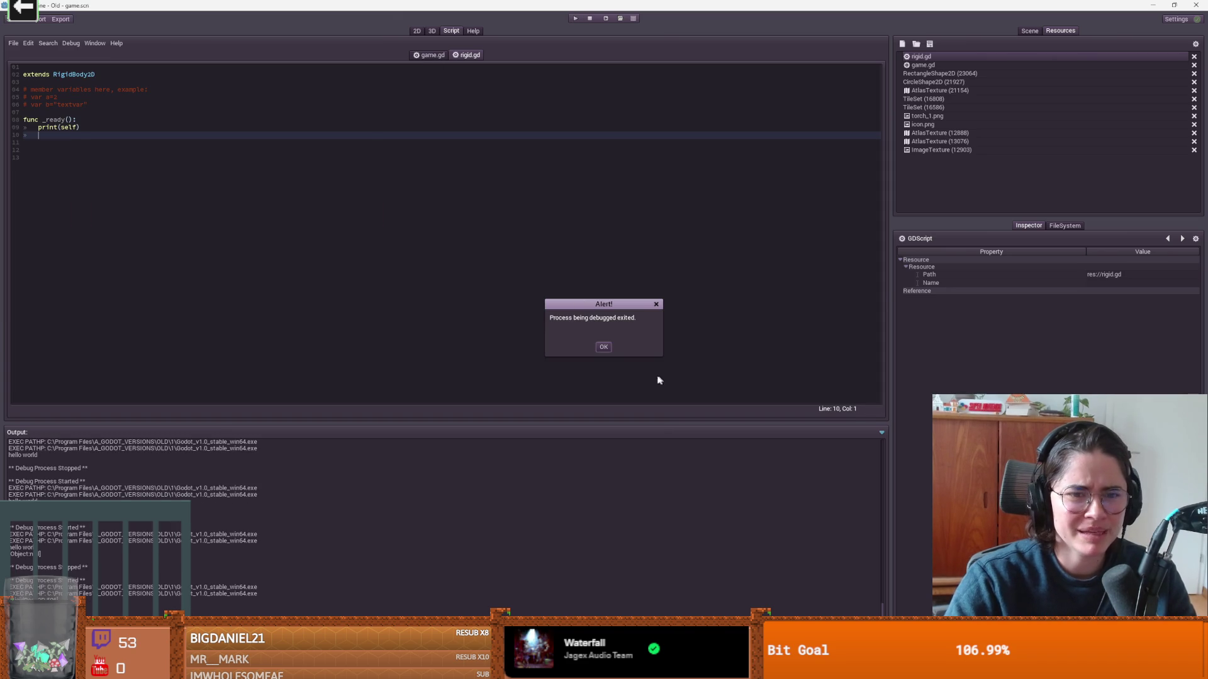
pyautogui.click(603, 346)
pyautogui.click(427, 56)
pyautogui.click(68, 129)
pyautogui.click(96, 120)
pyautogui.write('.global_position')
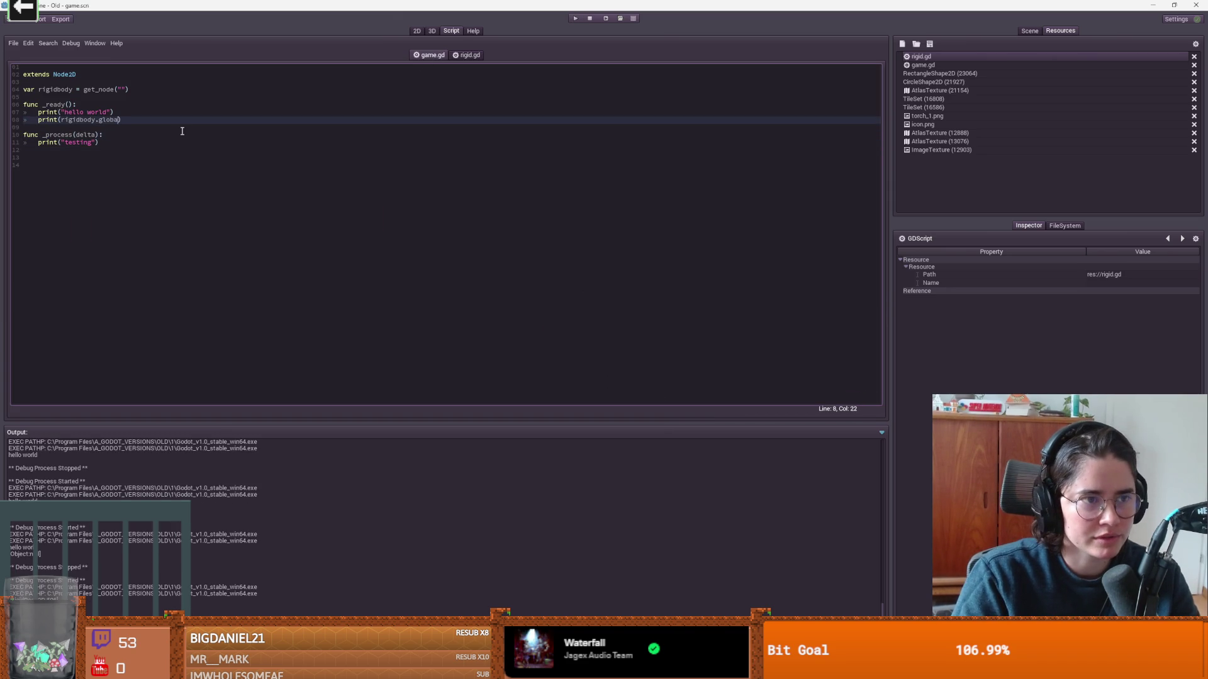
# Run the game, then change line 8 to print rigidbody.position
pyautogui.click(576, 18)
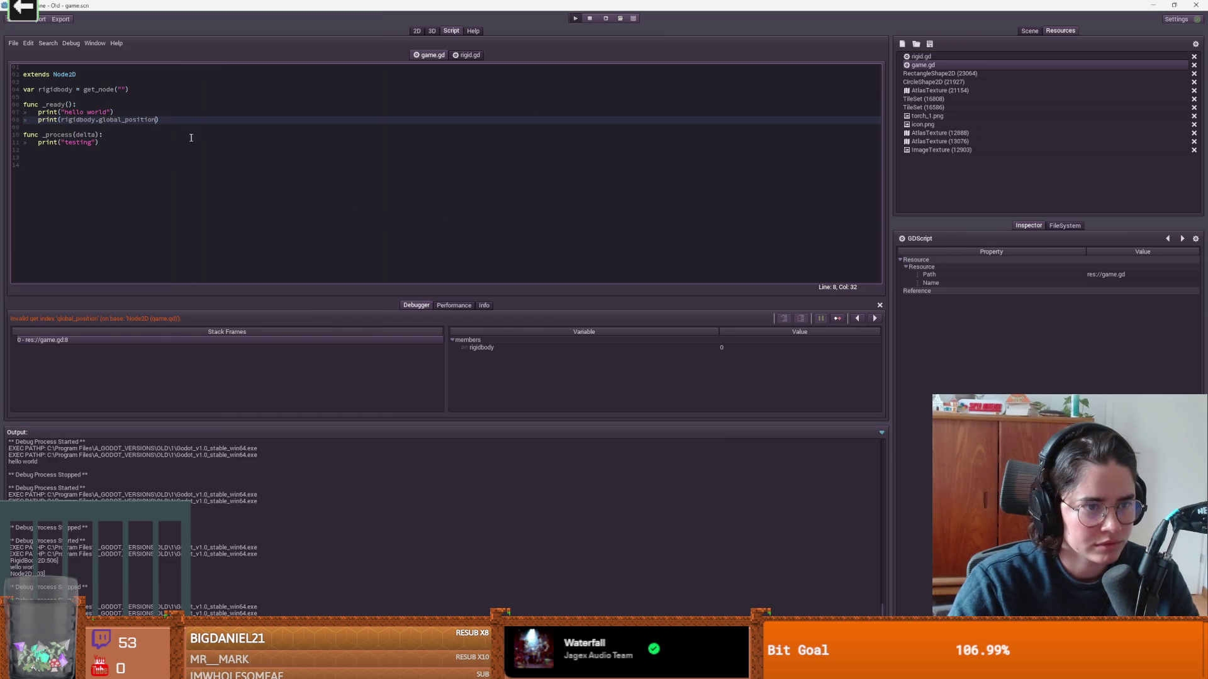
pyautogui.doubleClick(132, 121)
pyautogui.write('op')
pyautogui.press('BackSpace')
pyautogui.press('BackSpace')
pyautogui.write('position')
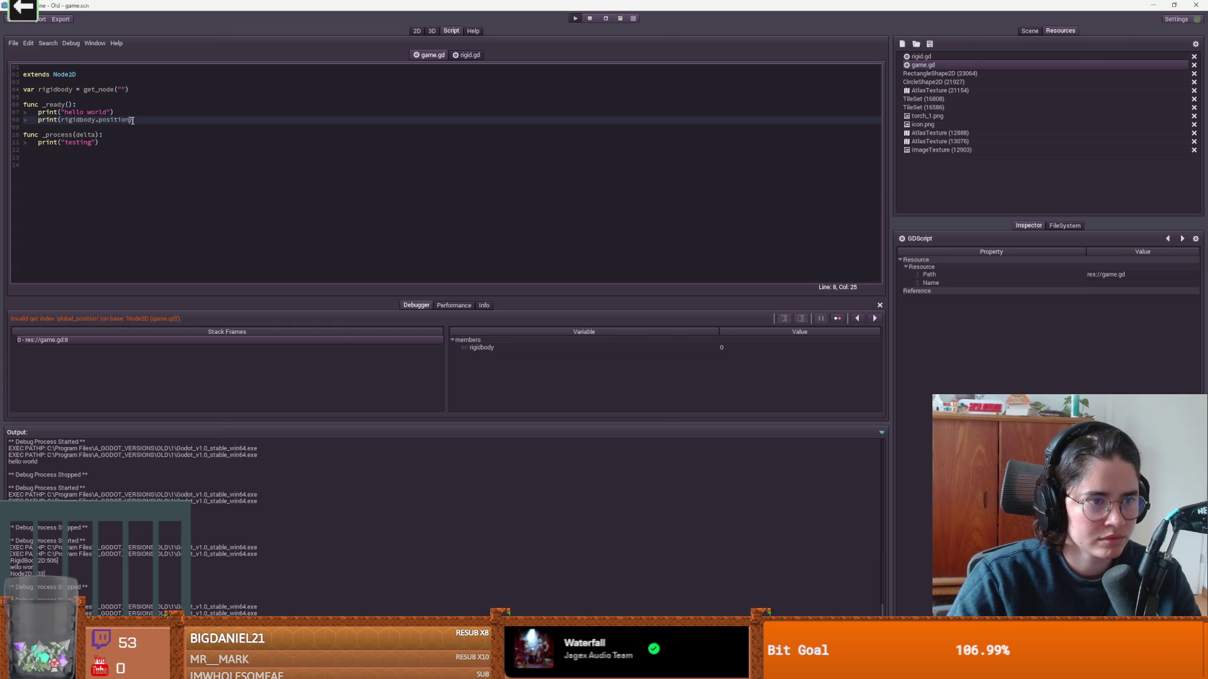
# Set the get_node path to "RigidBody2D" using autocomplete after checking the scene tree
pyautogui.click(120, 90)
pyautogui.click(121, 90)
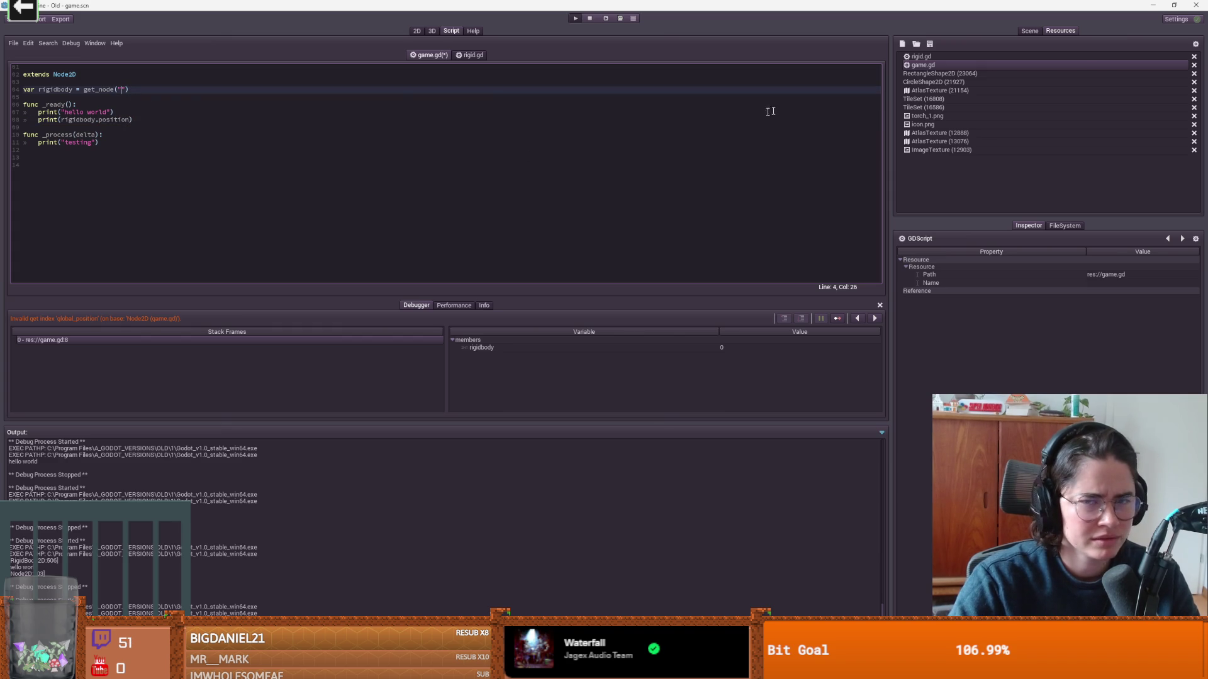
pyautogui.write('Ri')
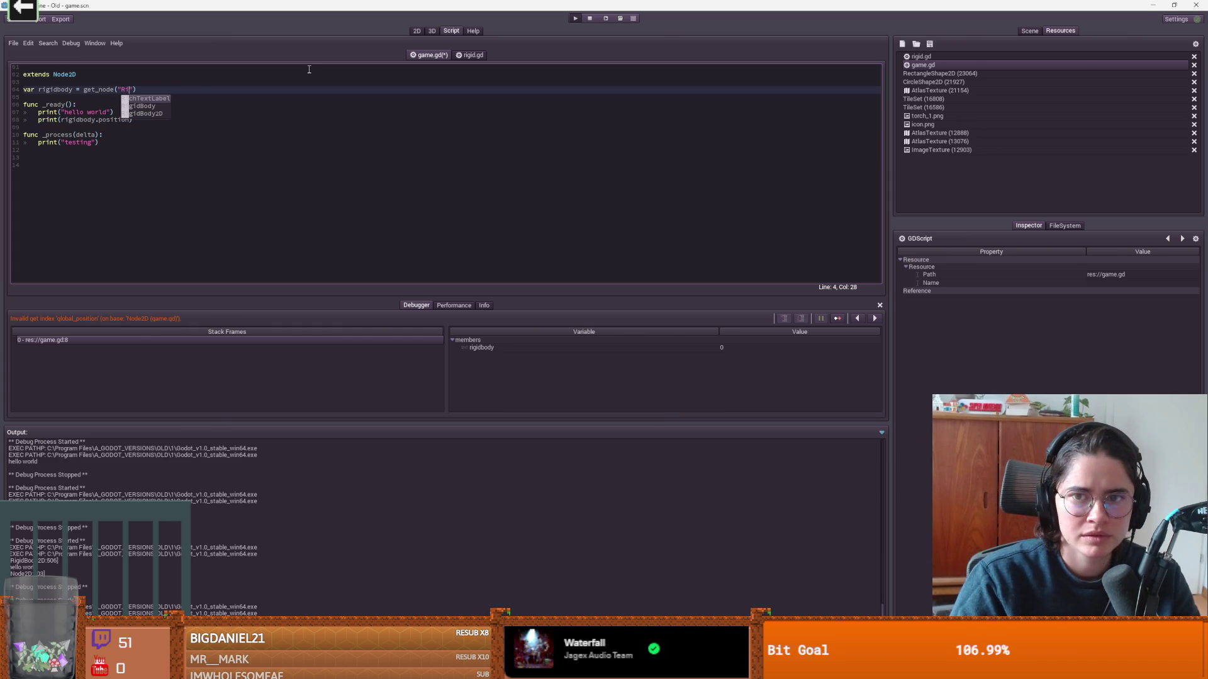
pyautogui.press('BackSpace')
pyautogui.press('BackSpace')
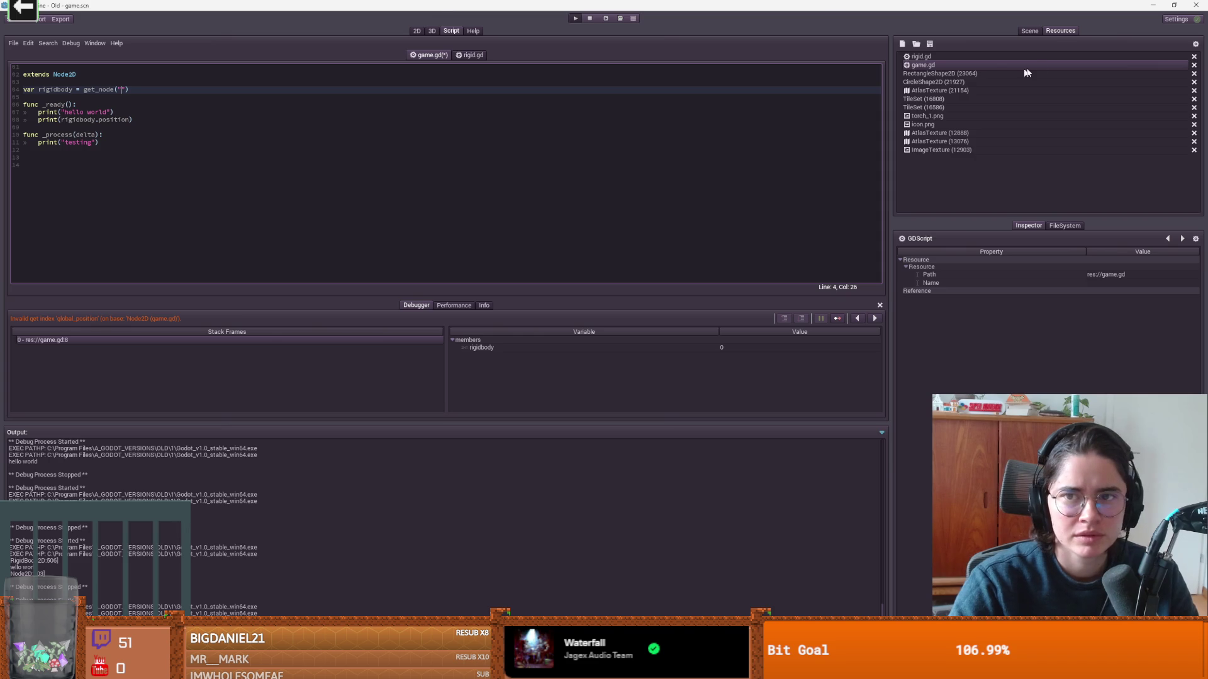
pyautogui.click(1030, 30)
pyautogui.click(945, 81)
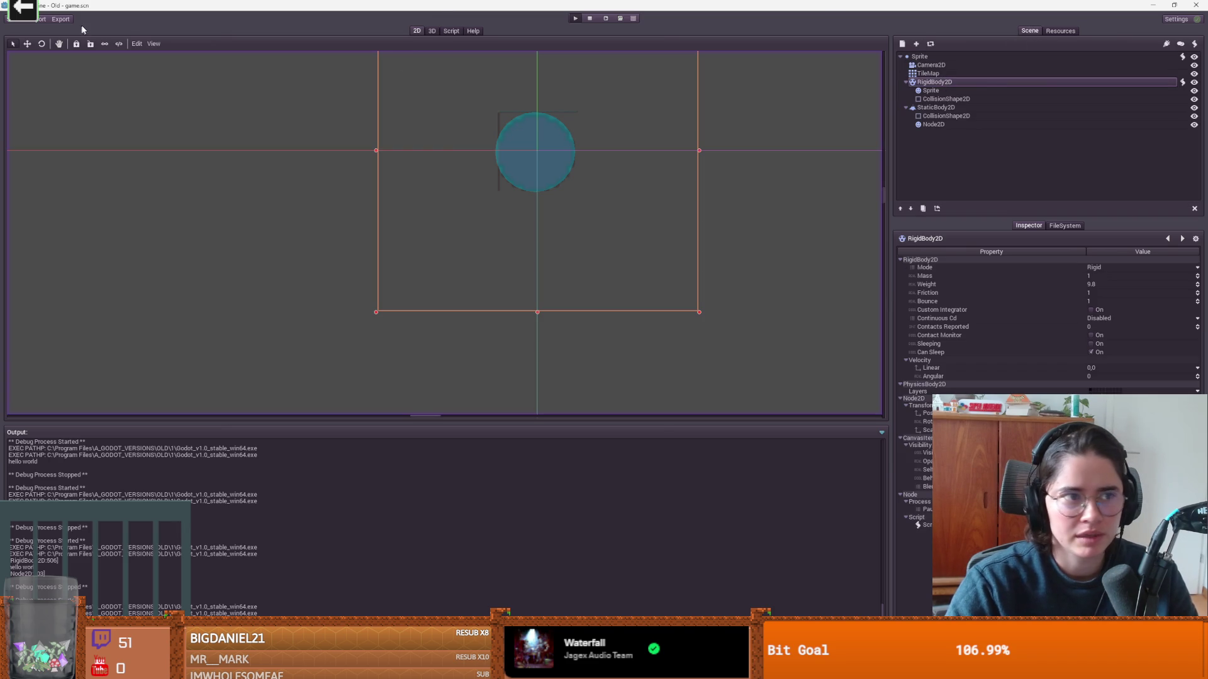
pyautogui.click(451, 30)
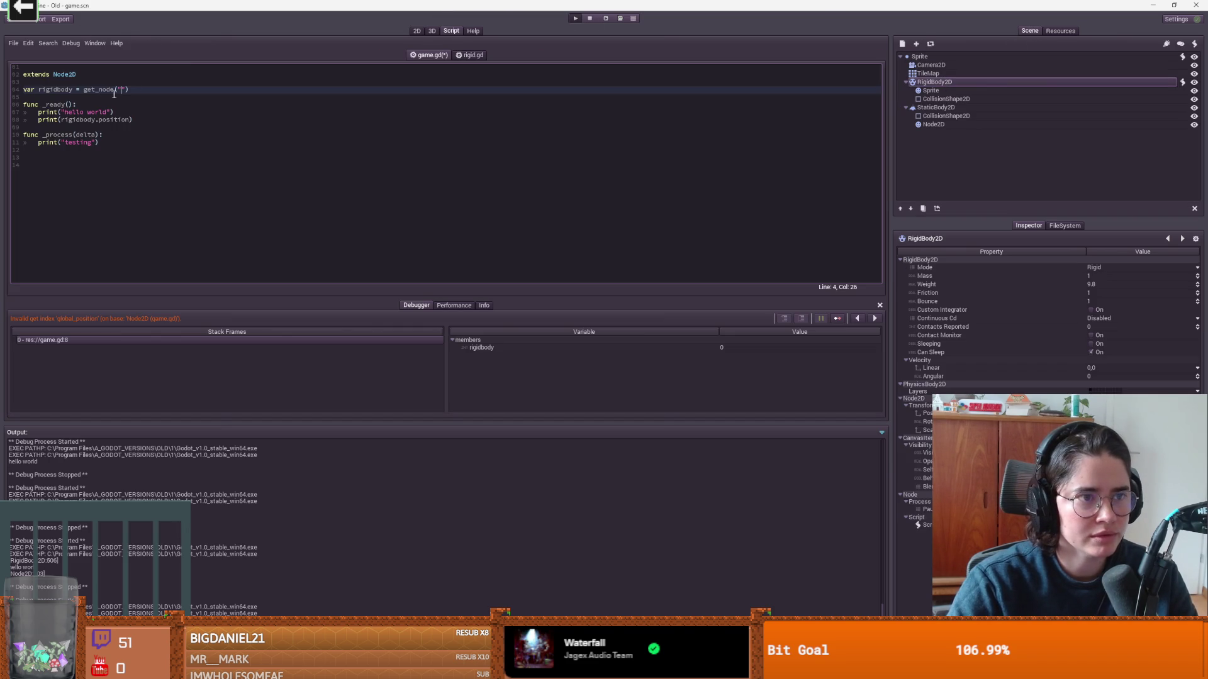
pyautogui.write('Ri')
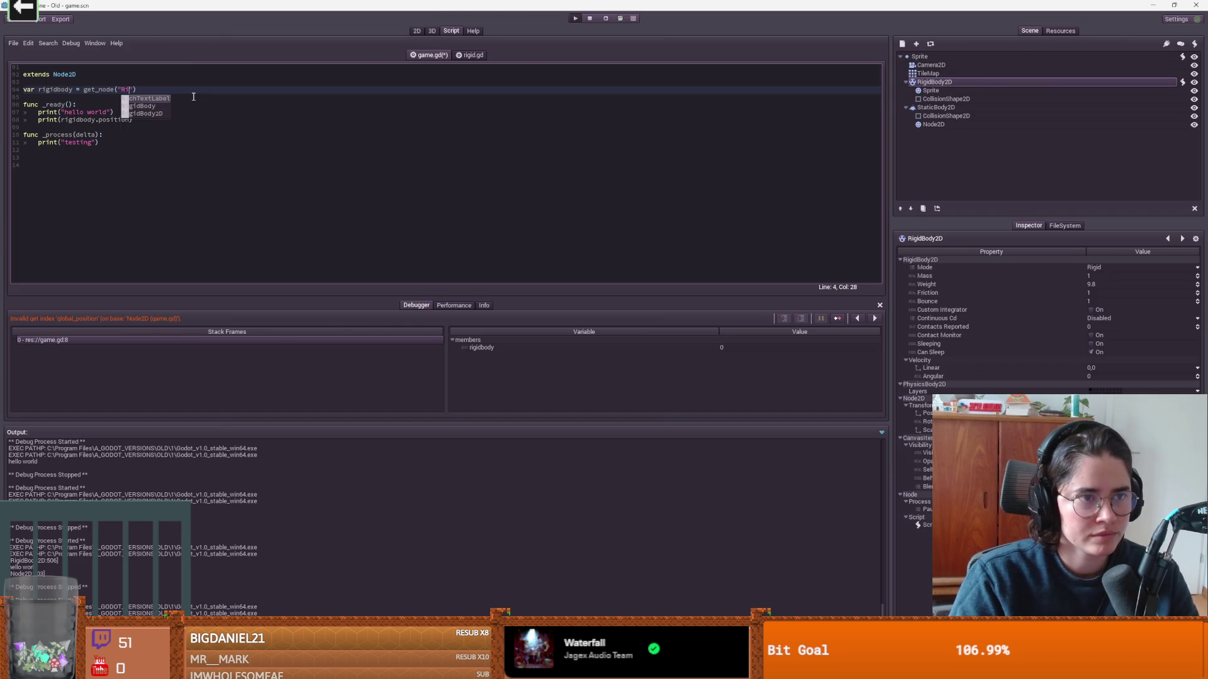
pyautogui.press('Down')
pyautogui.press('Down')
pyautogui.press('Return')
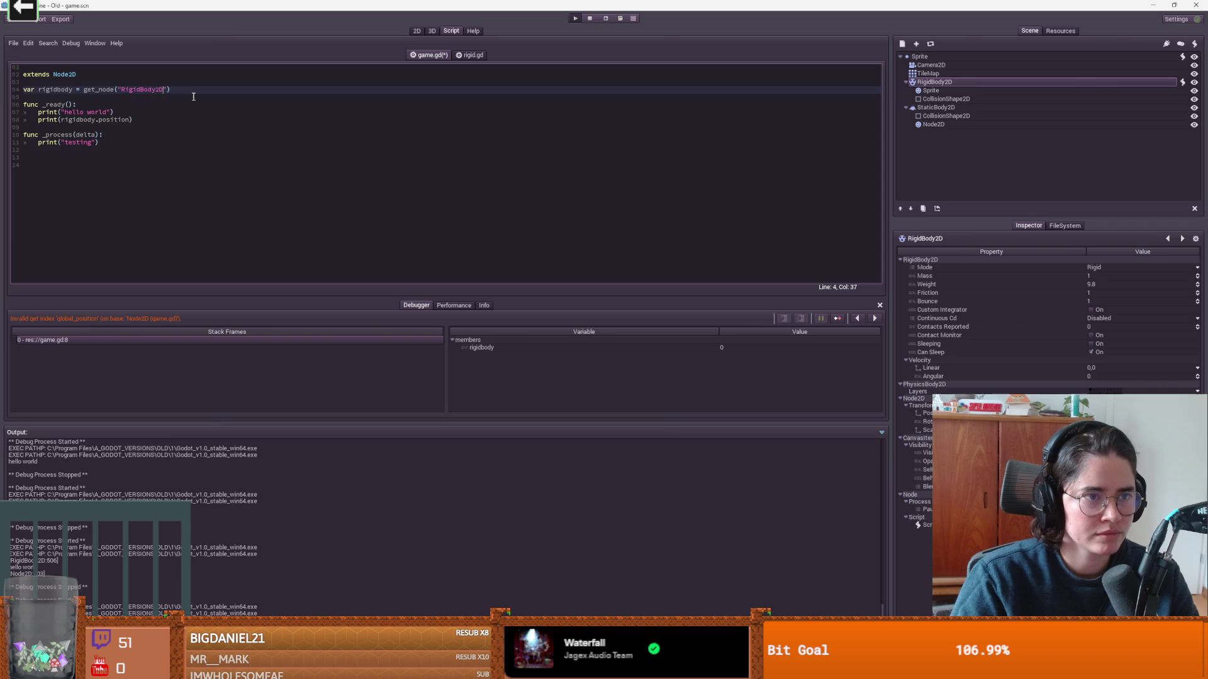
# Select the line 8 position print, save game.gd, and switch to rigid.gd's print(self) line
pyautogui.click(151, 119)
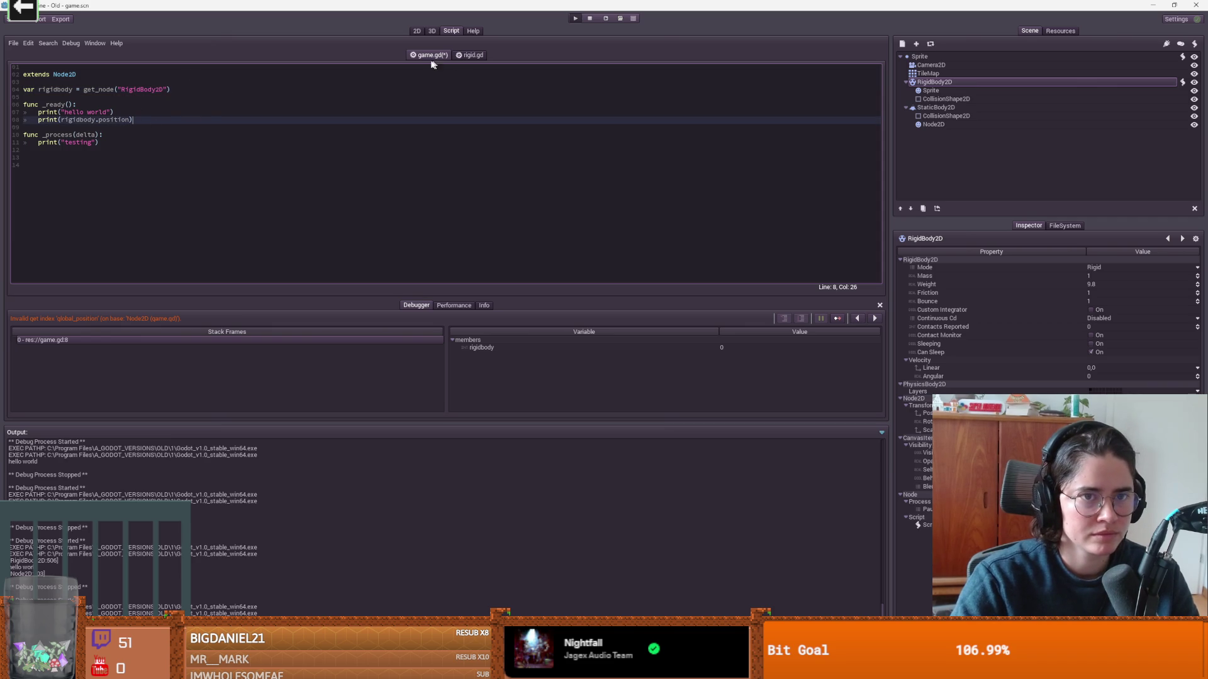
pyautogui.moveTo(37, 119); pyautogui.dragTo(170, 120)
pyautogui.hotkey('ctrl', 's')
pyautogui.click(469, 54)
pyautogui.click(76, 127)
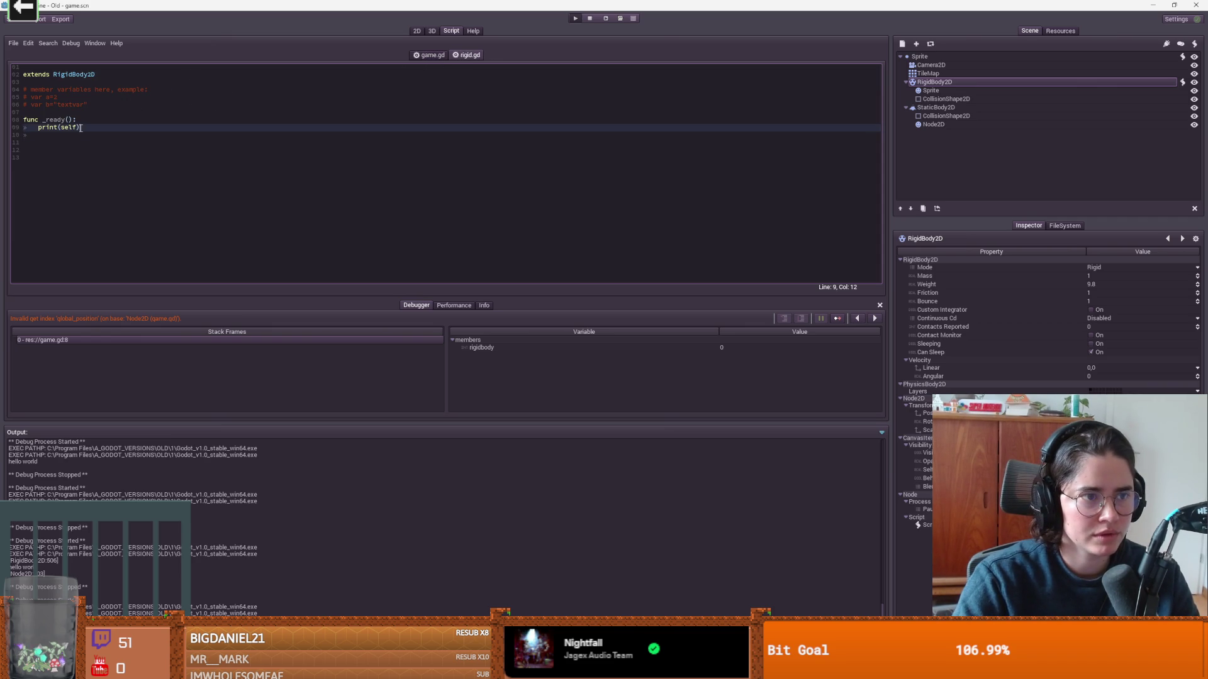
# Make rigid.gd print self.global_position, run it, then change it to self.position
pyautogui.write('.global_position')
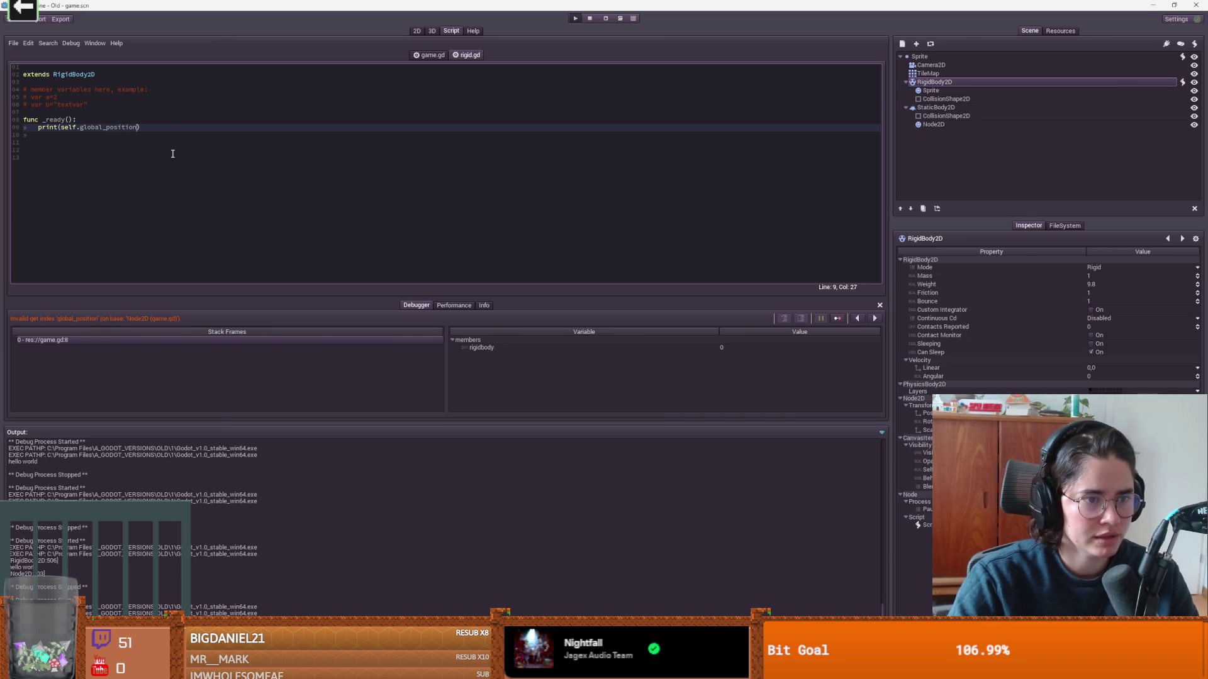
pyautogui.click(574, 17)
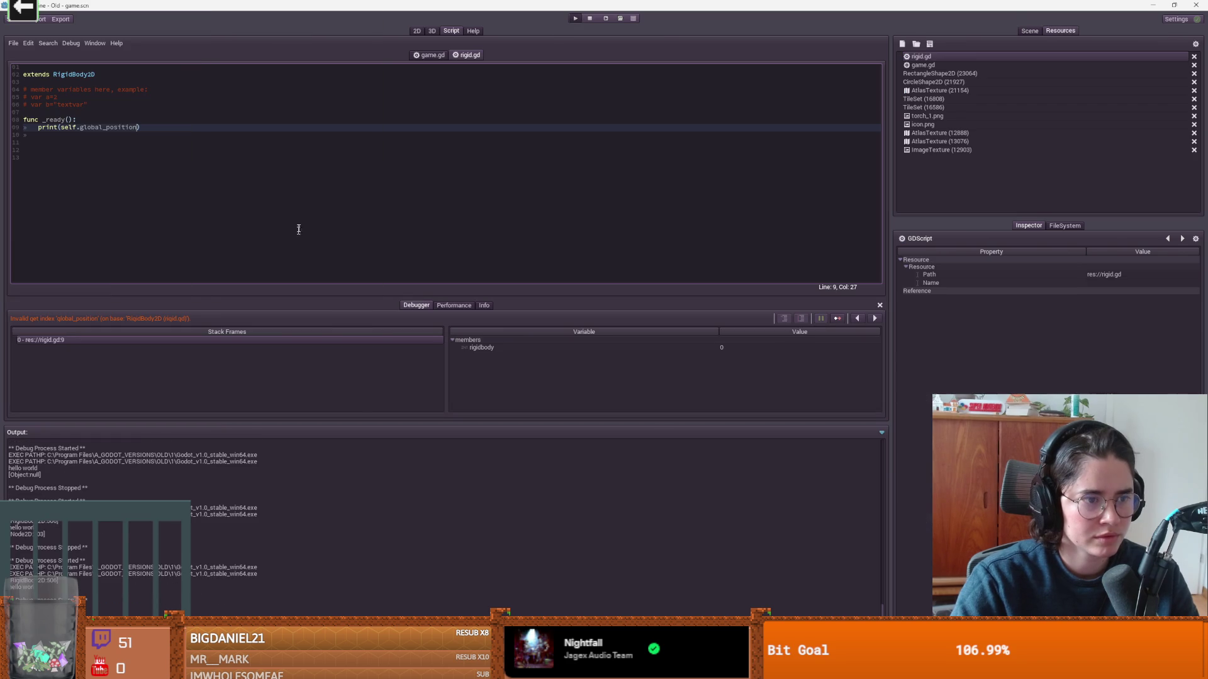
pyautogui.doubleClick(119, 128)
pyautogui.write('position')
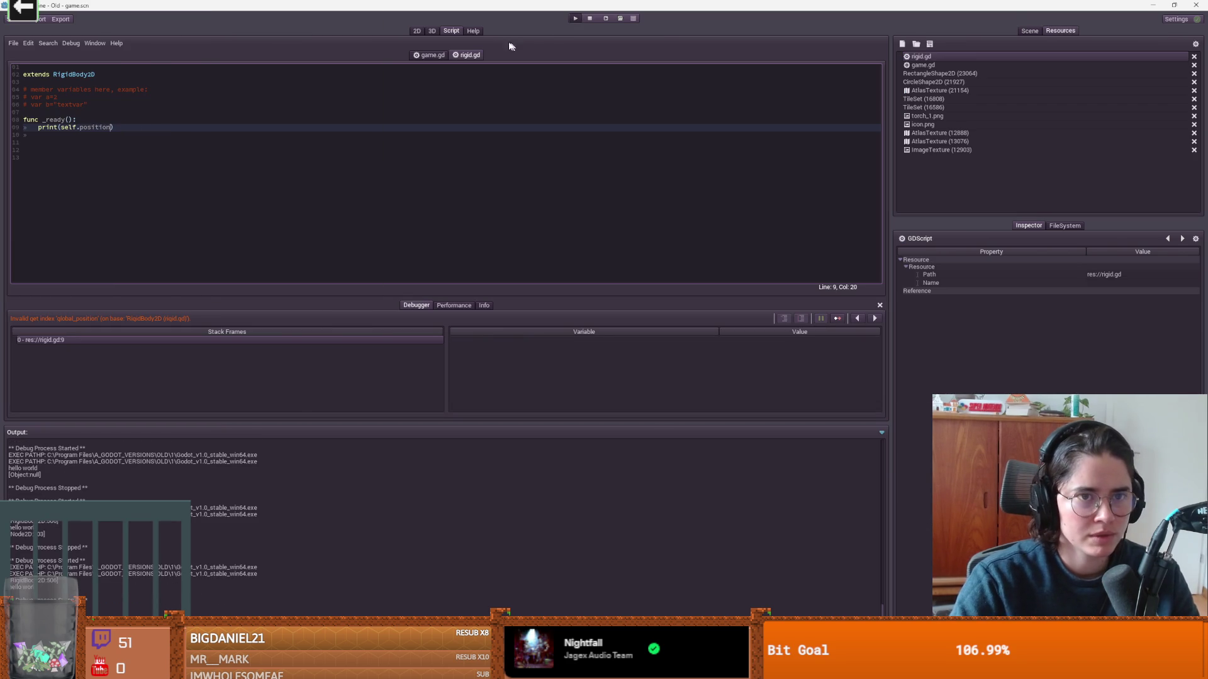
# Select the RigidBody2D class name on line 2 and bring up the Help menu
pyautogui.click(65, 75)
pyautogui.doubleClick(65, 75)
pyautogui.click(117, 43)
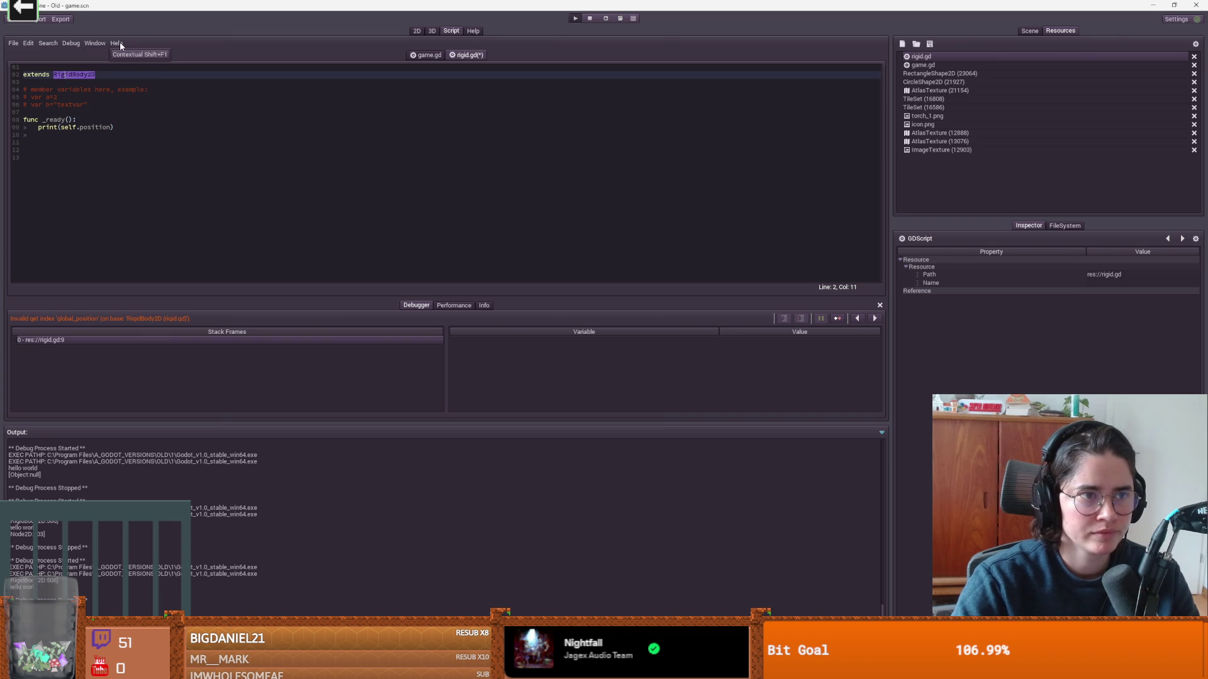
# Read the RigidBody2D class reference, then start rewriting line 9 as self.get("global_position")
pyautogui.click(124, 56)
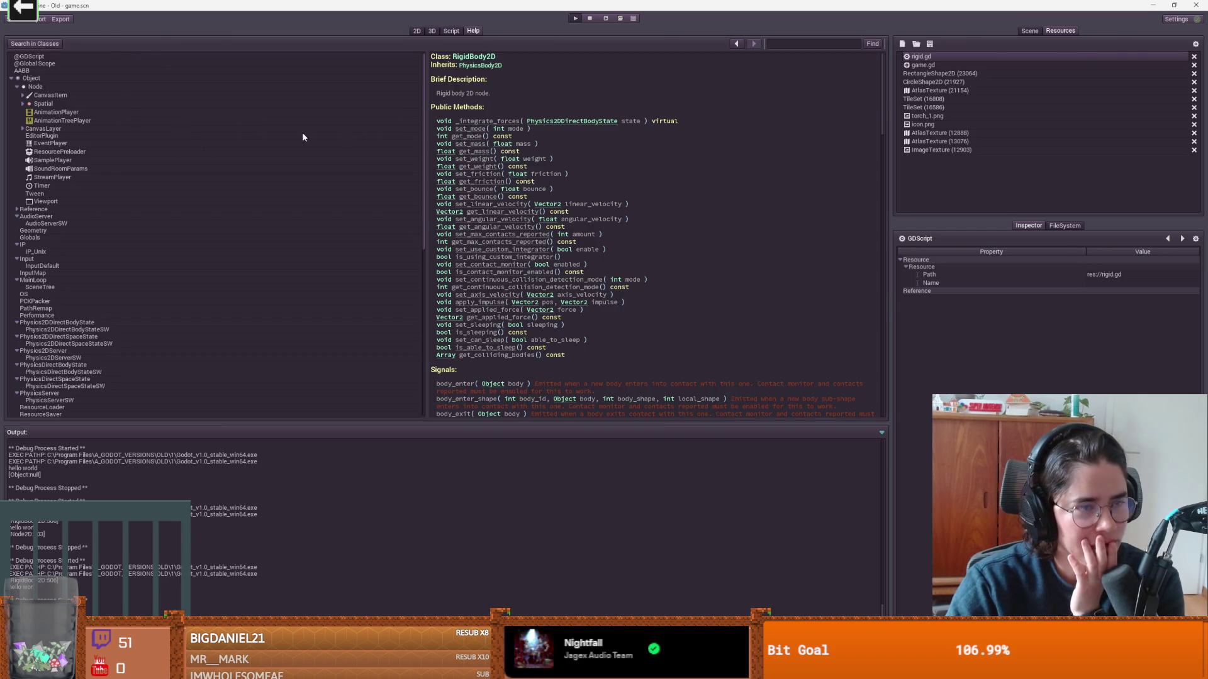
pyautogui.click(453, 33)
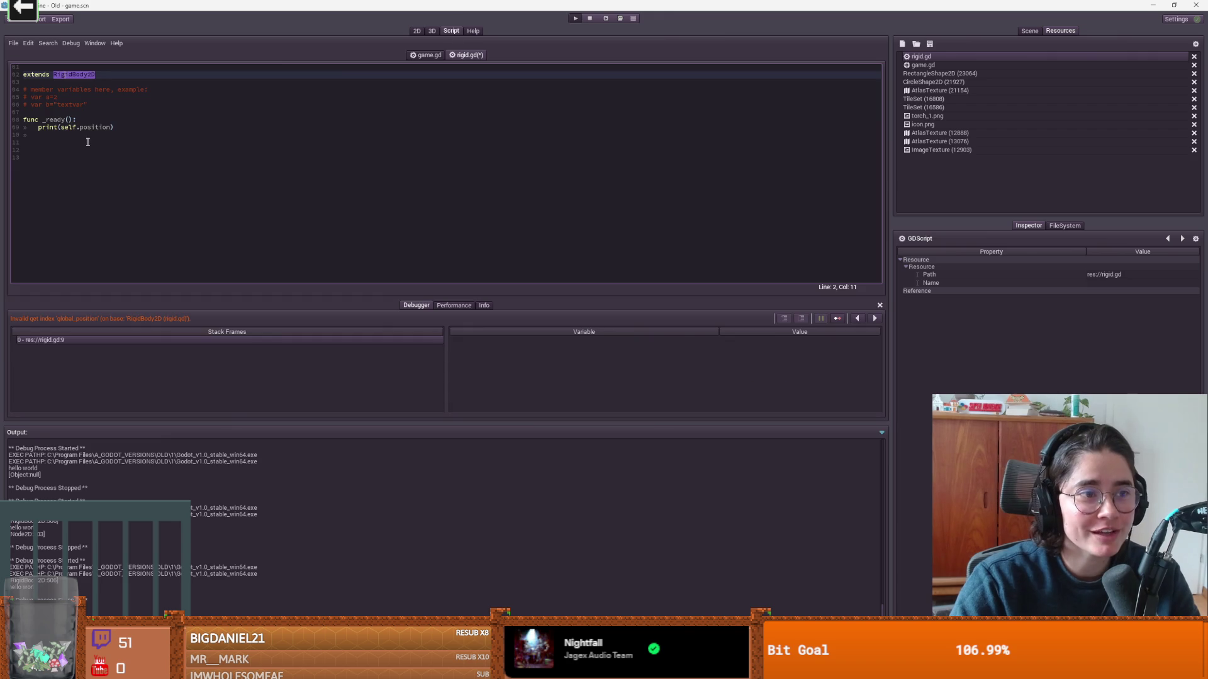
pyautogui.write('get')
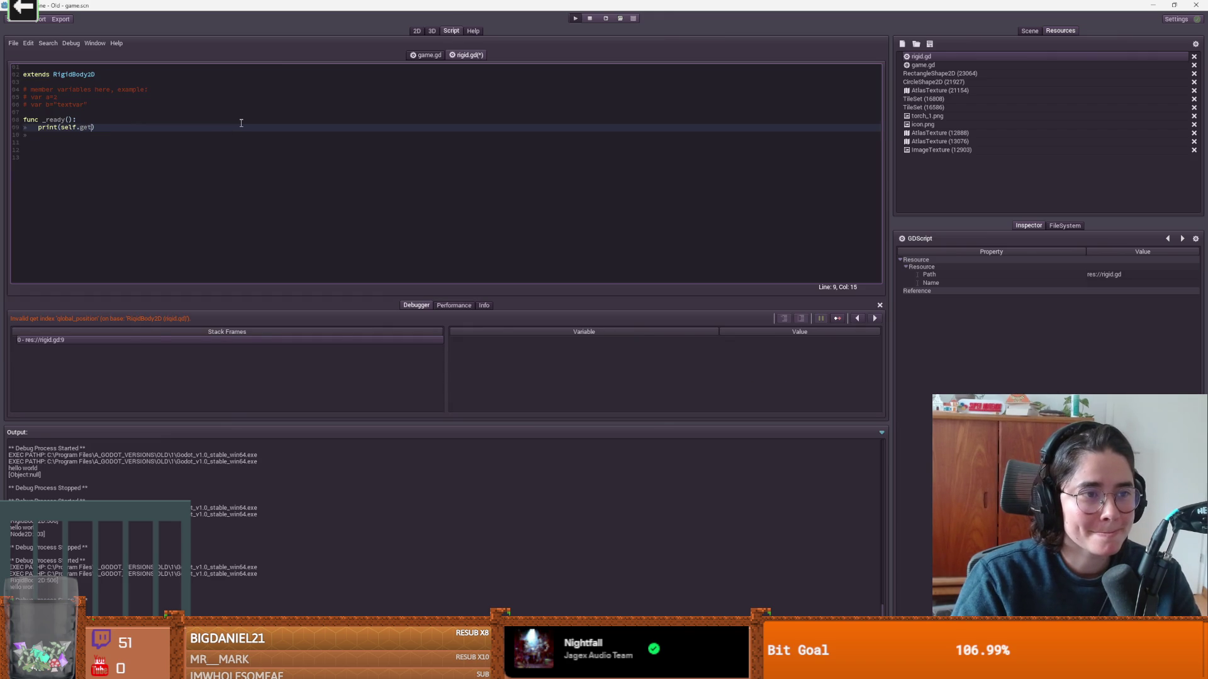
pyautogui.write('_')
pyautogui.press('BackSpace')
pyautogui.write('("globla')
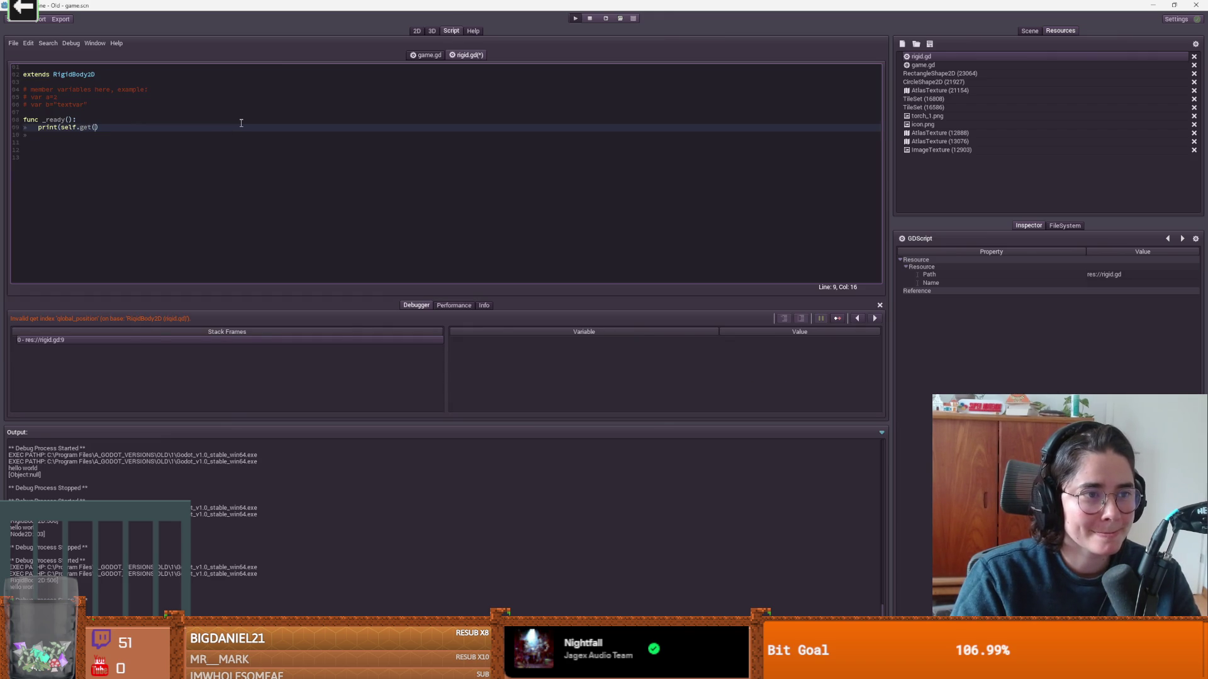
pyautogui.press('BackSpace')
pyautogui.press('BackSpace')
# Finish the get("global_position") print, run and close the game, and restore the editor to a smaller window
pyautogui.write('al_position"')
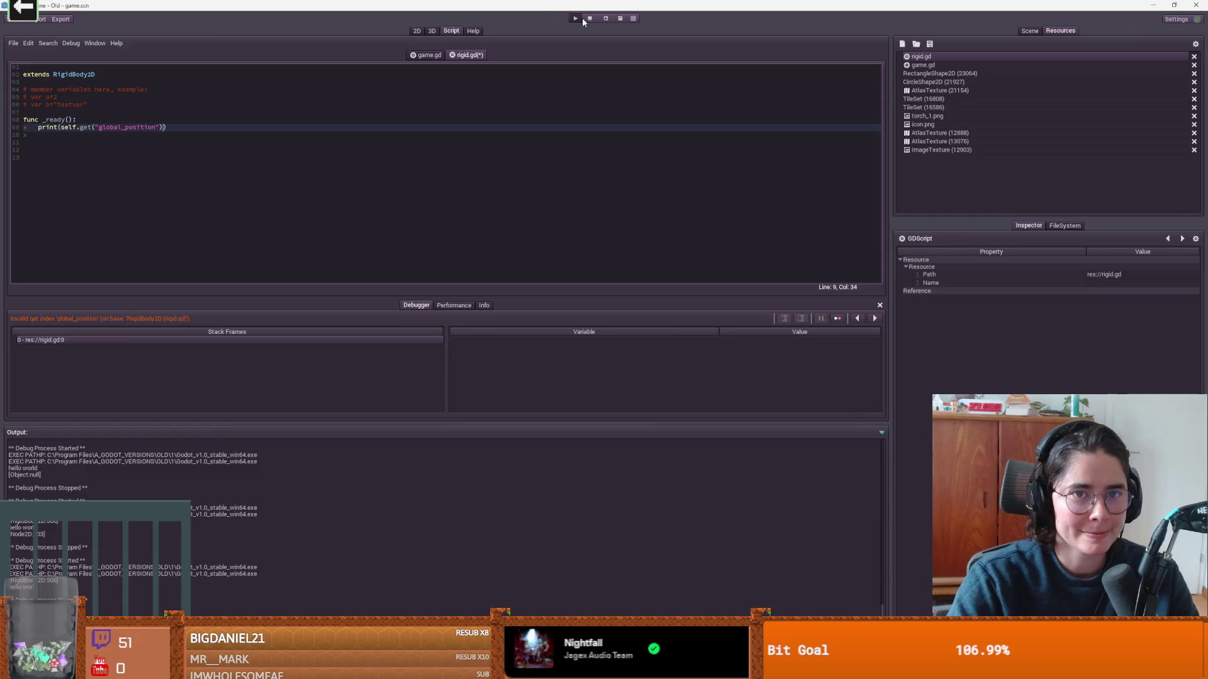
pyautogui.click(575, 18)
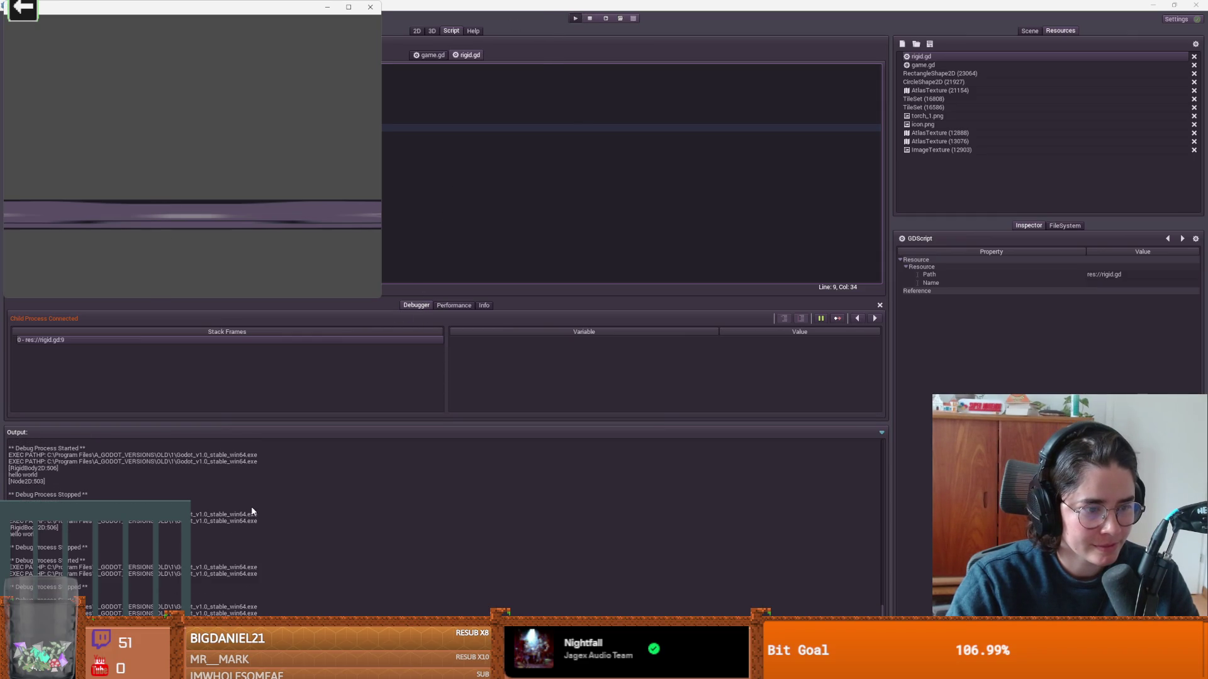
pyautogui.click(370, 7)
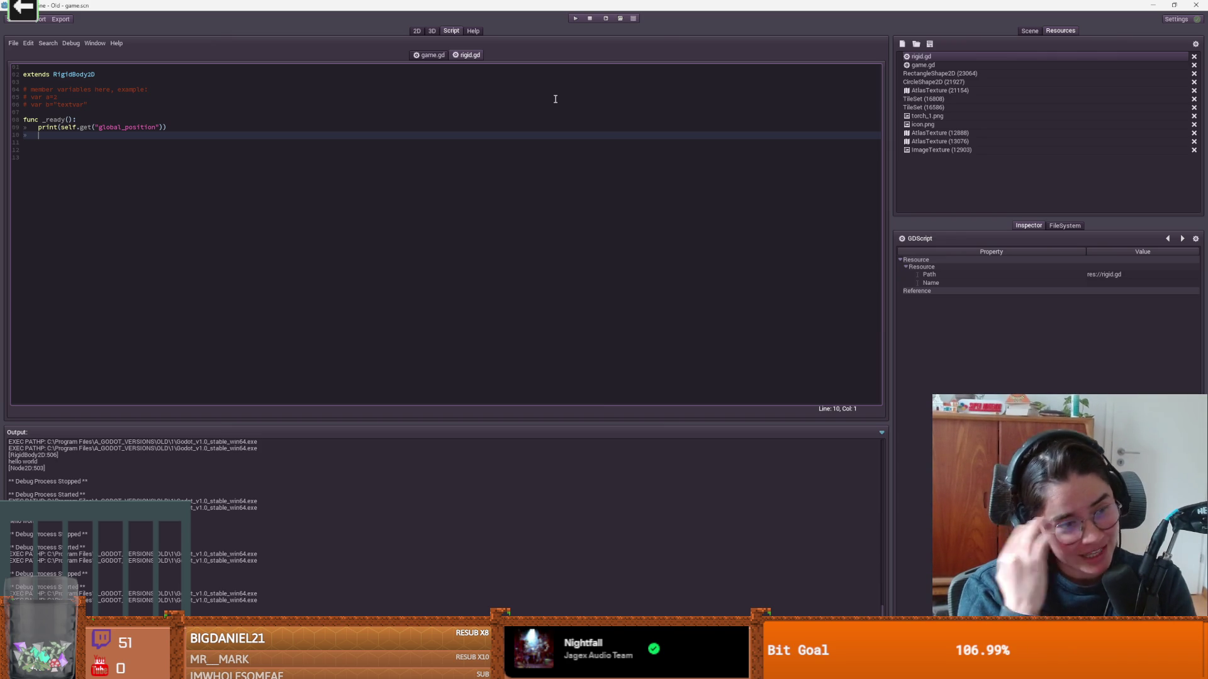
pyautogui.moveTo(648, 5)
pyautogui.mouseDown()
pyautogui.moveTo(675, 14)
pyautogui.moveTo(479, 130)
pyautogui.mouseUp()
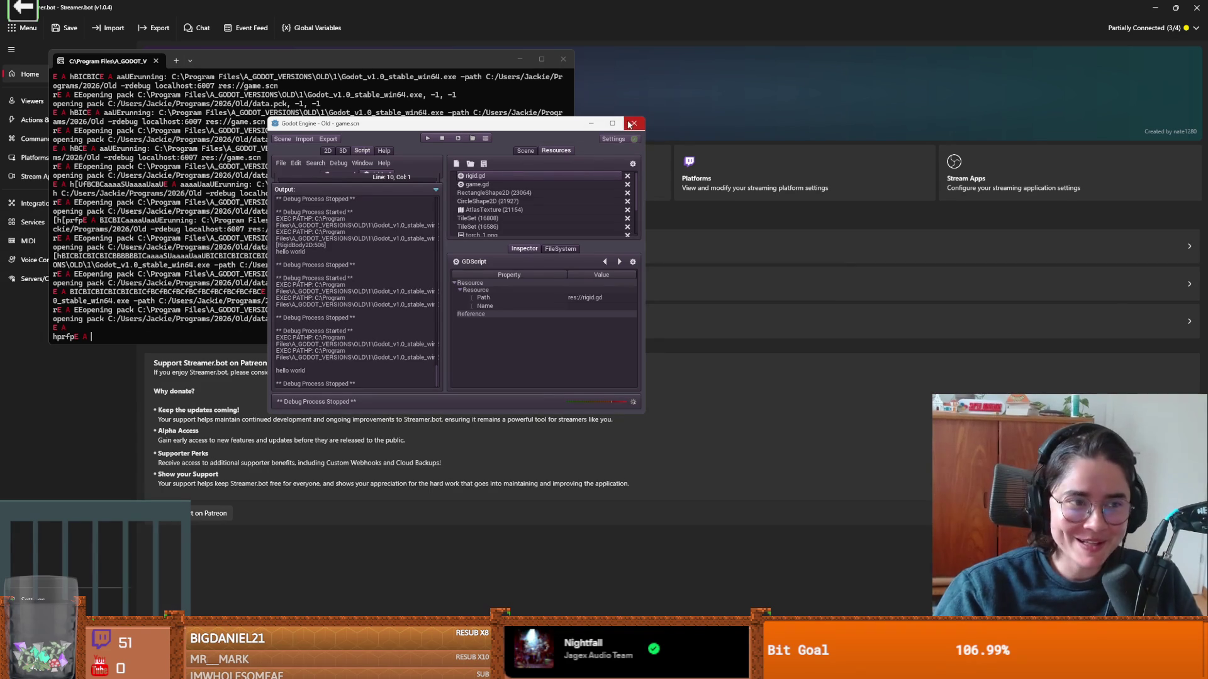
# Quit the Godot editor, view the launcher's installed editors, and switch to the godotengine.org browser window
pyautogui.click(632, 124)
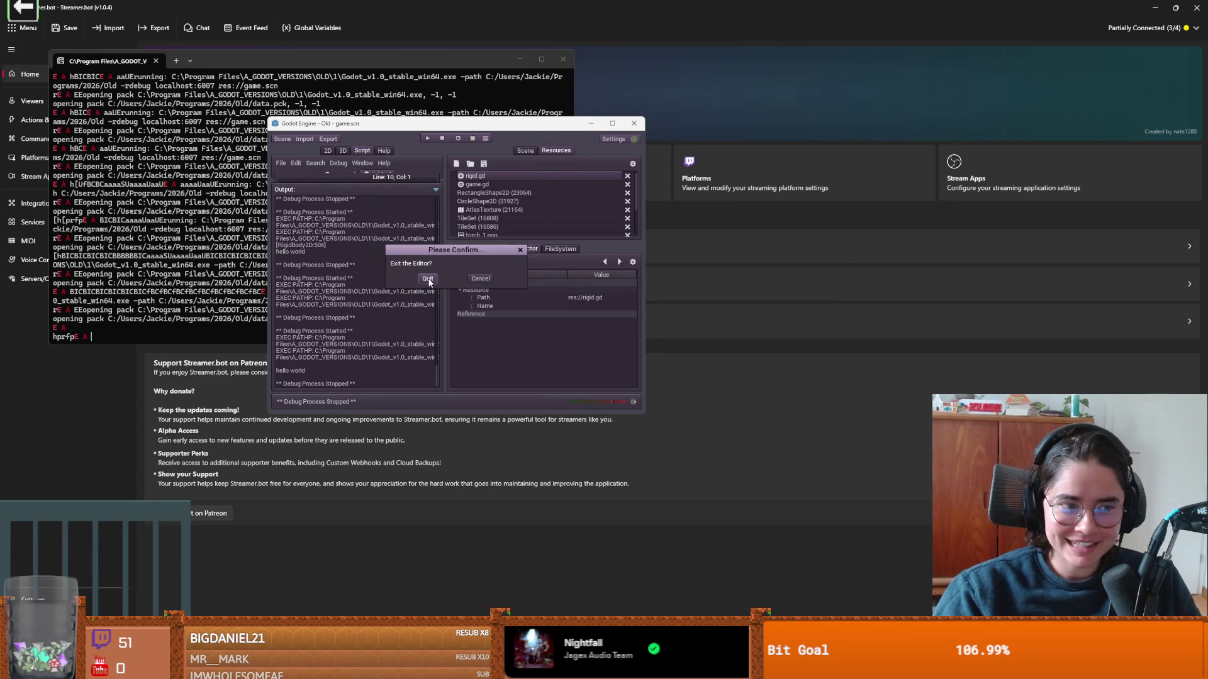
pyautogui.click(427, 283)
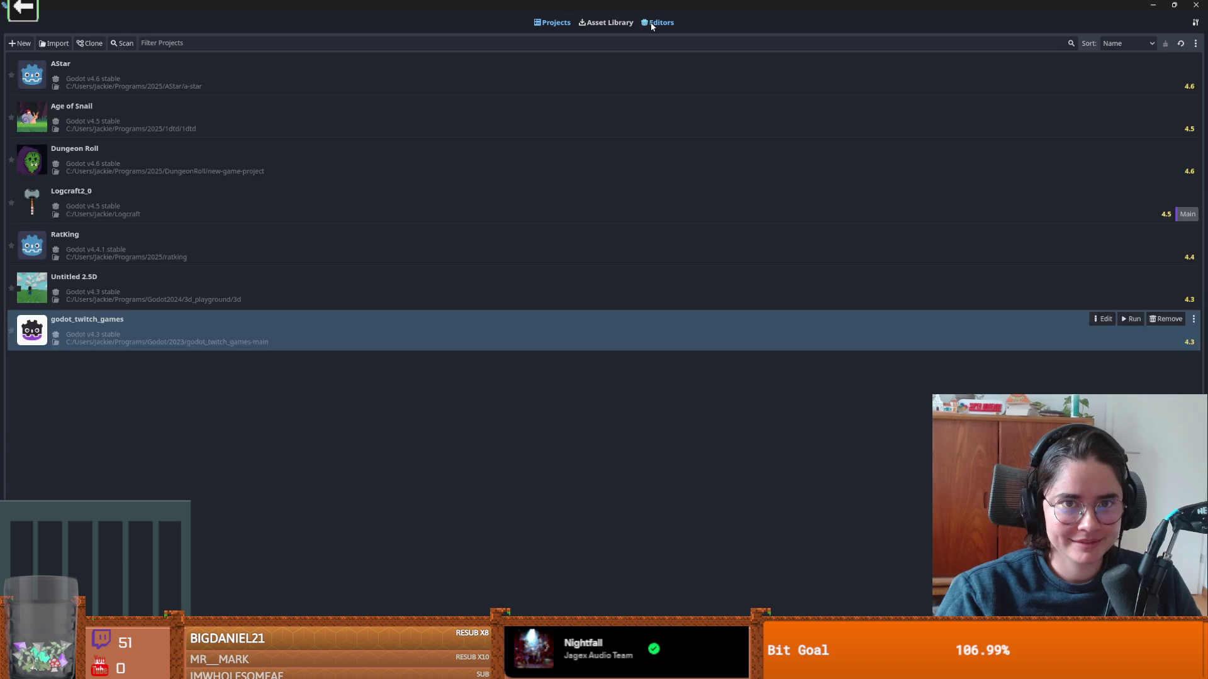
pyautogui.click(657, 22)
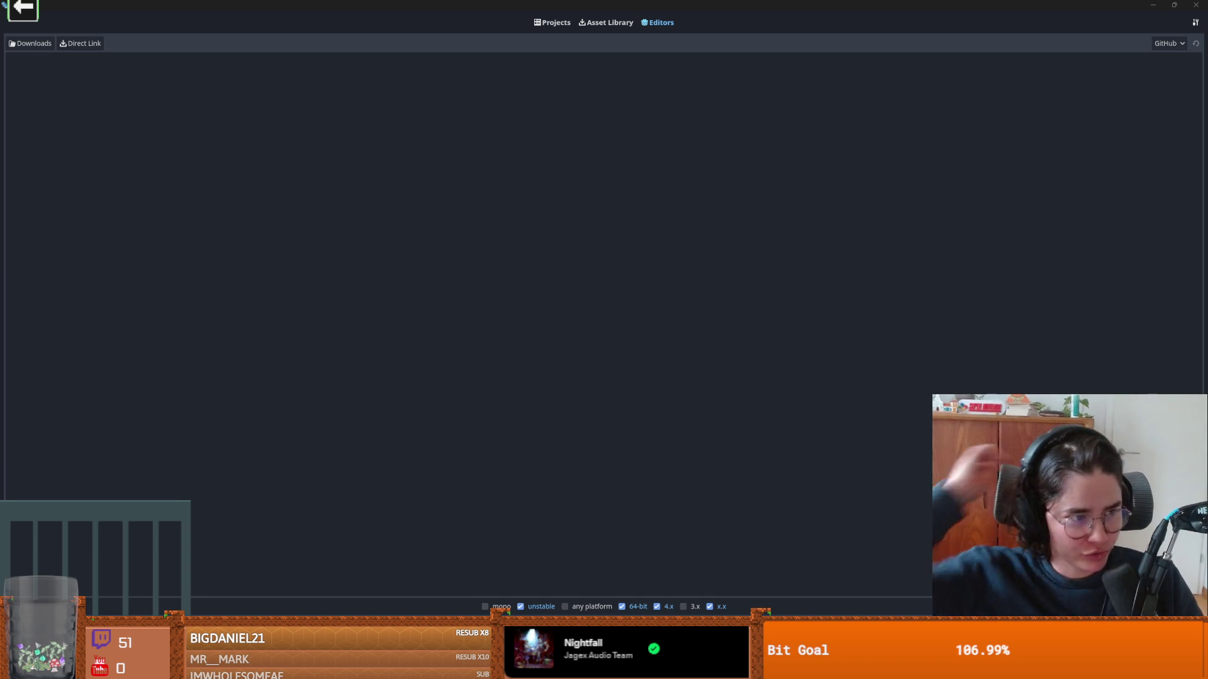
pyautogui.hotkey('alt', 'Tab')
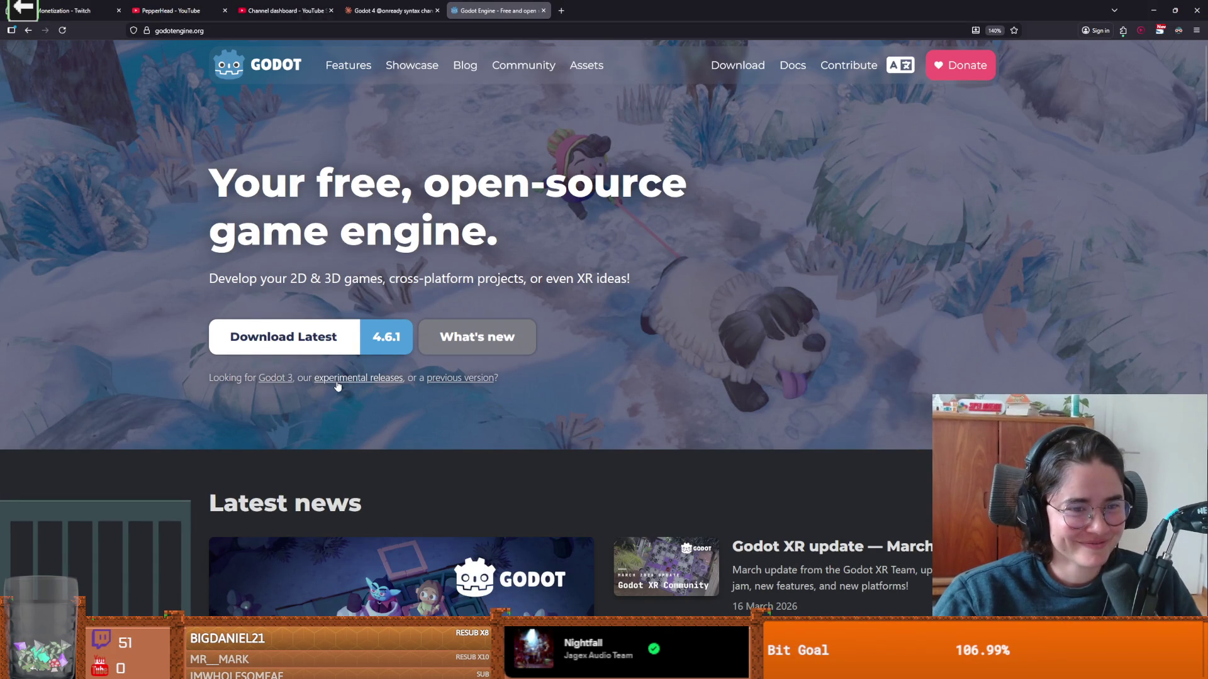
# Open the previous-versions archive, scroll to Godot 2.0, and open its changelog in a new tab
pyautogui.click(447, 381)
pyautogui.scroll(-15, 553, 379)
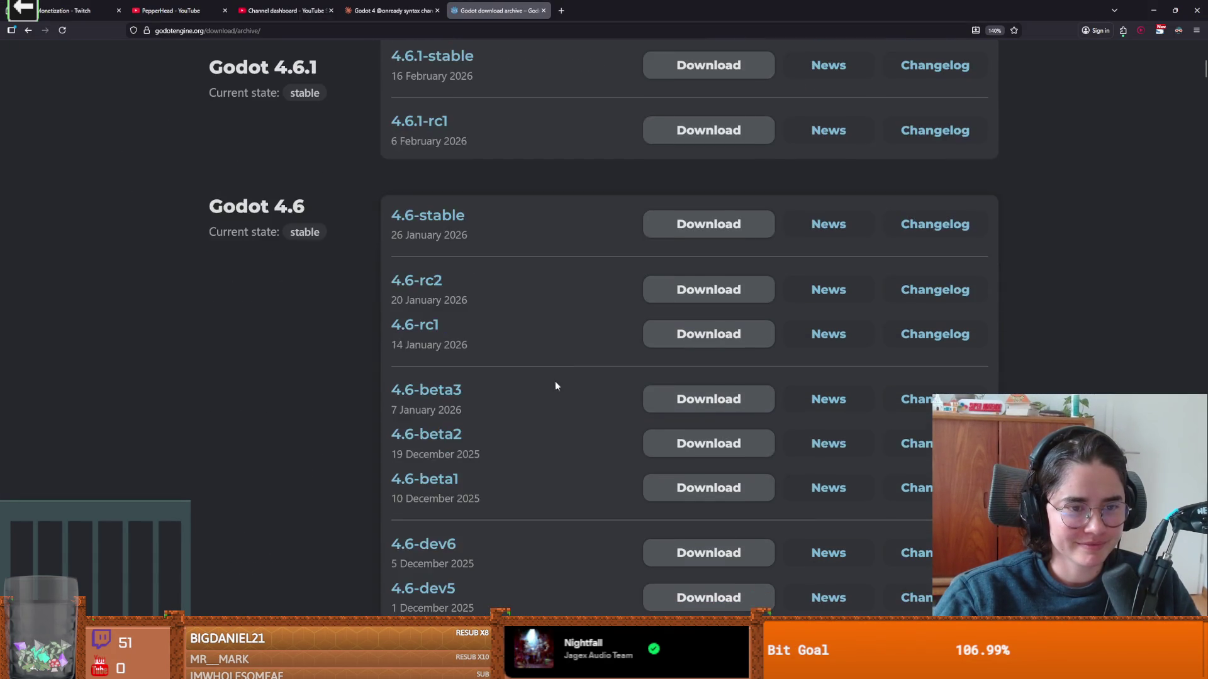
pyautogui.scroll(-5, 556, 399)
pyautogui.rightClick(554, 405)
pyautogui.scroll(-10, 692, 359)
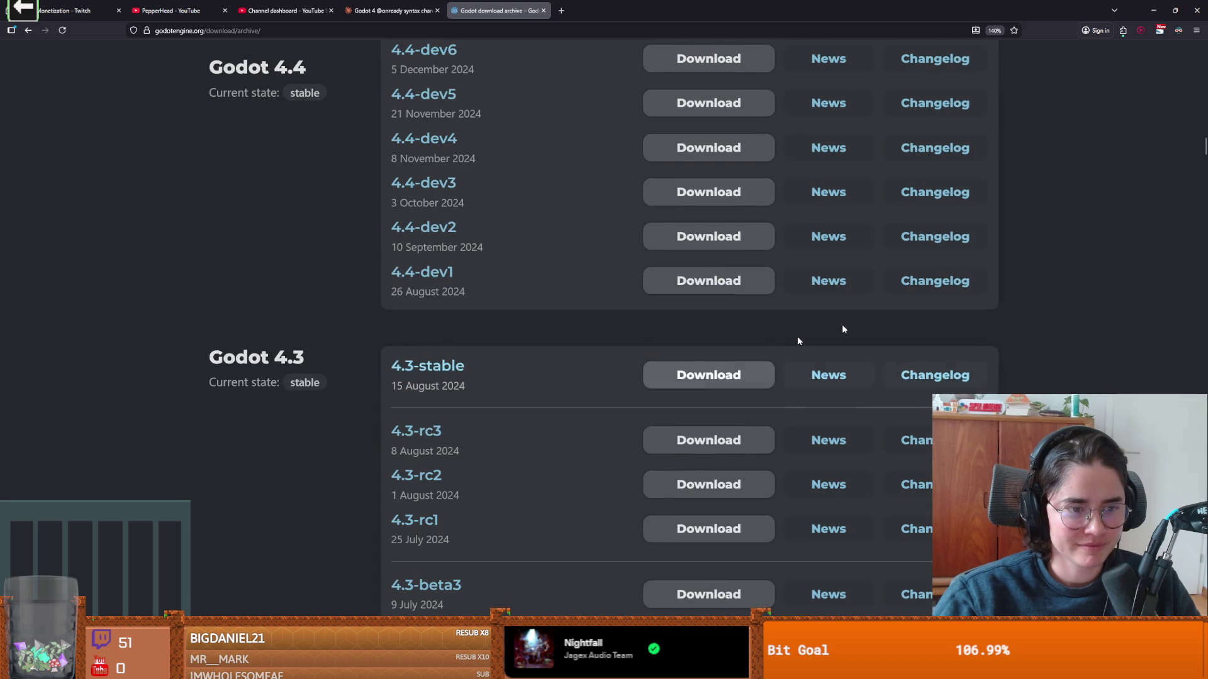
pyautogui.hotkey('alt', 'Tab')
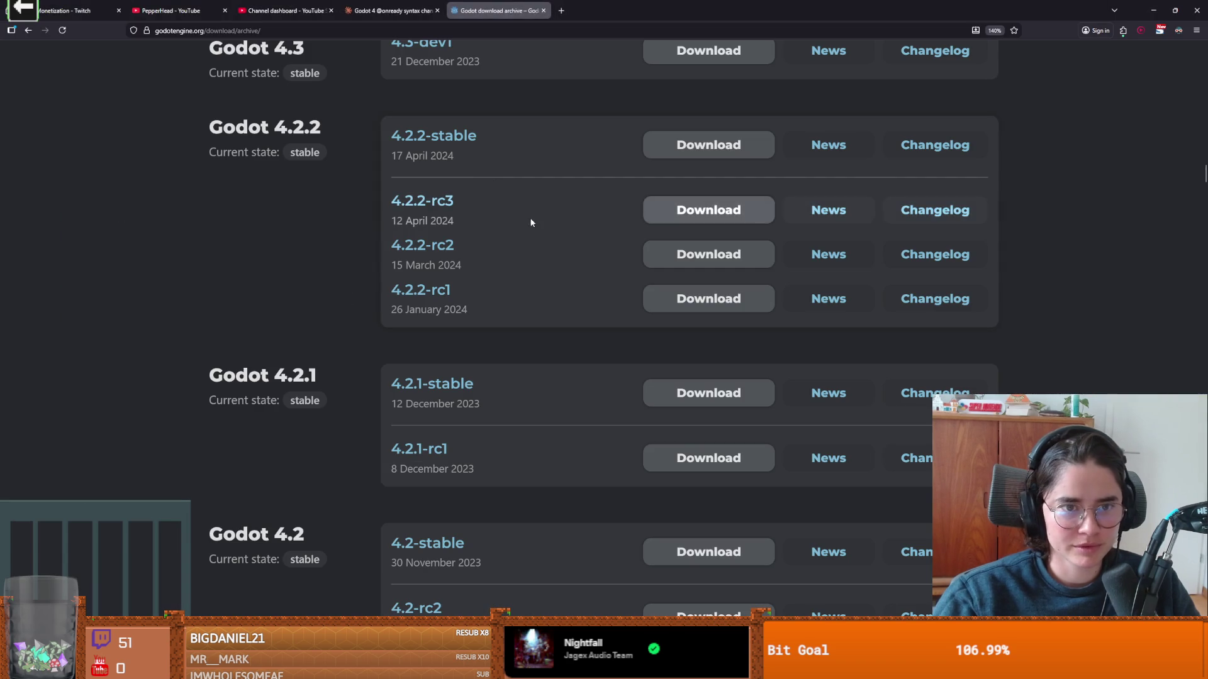
pyautogui.scroll(-20, 390, 220)
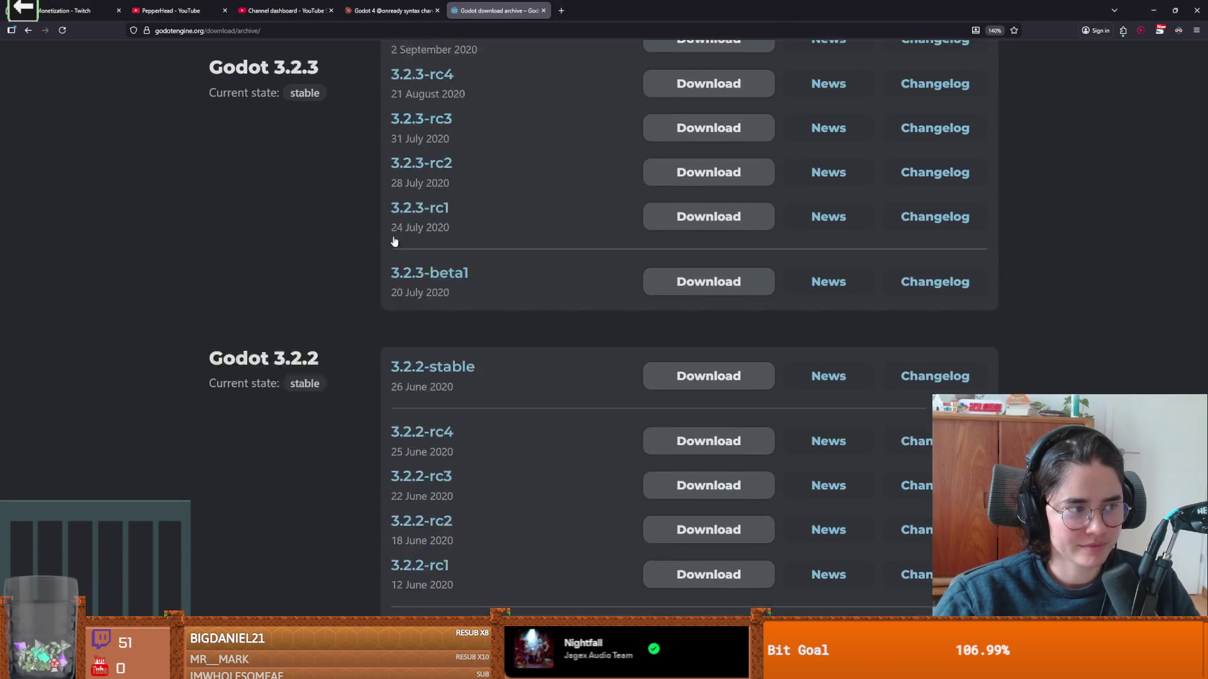
pyautogui.scroll(3, 394, 241)
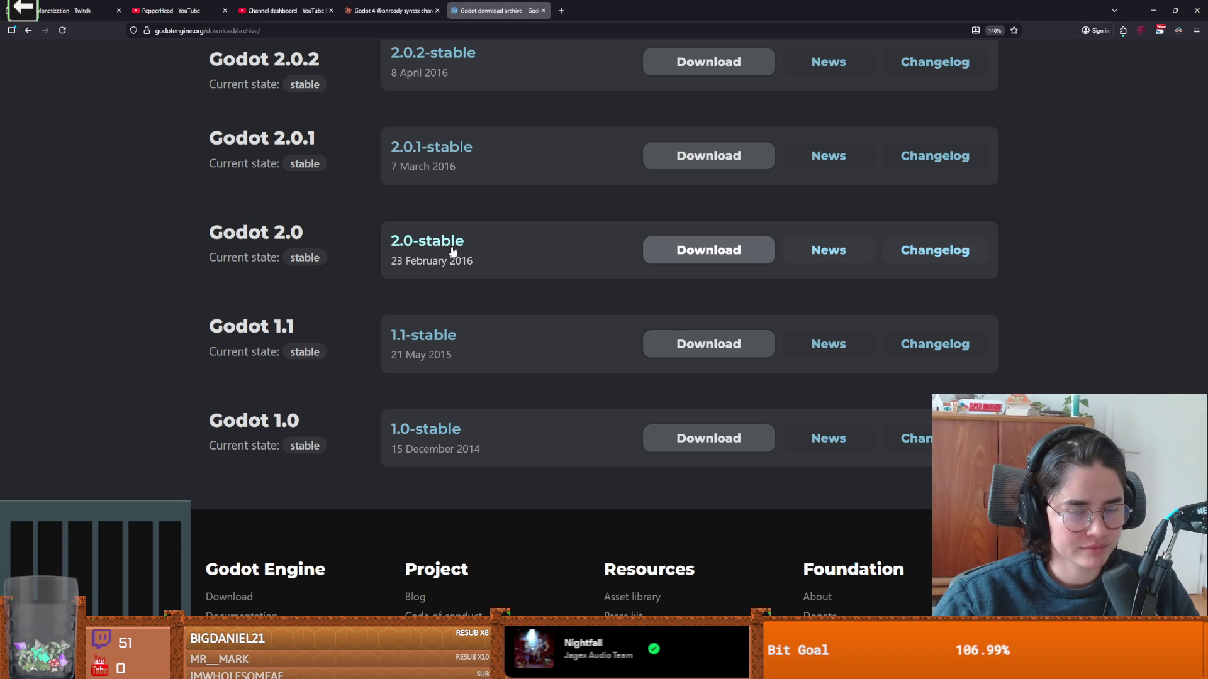
pyautogui.scroll(1, 480, 251)
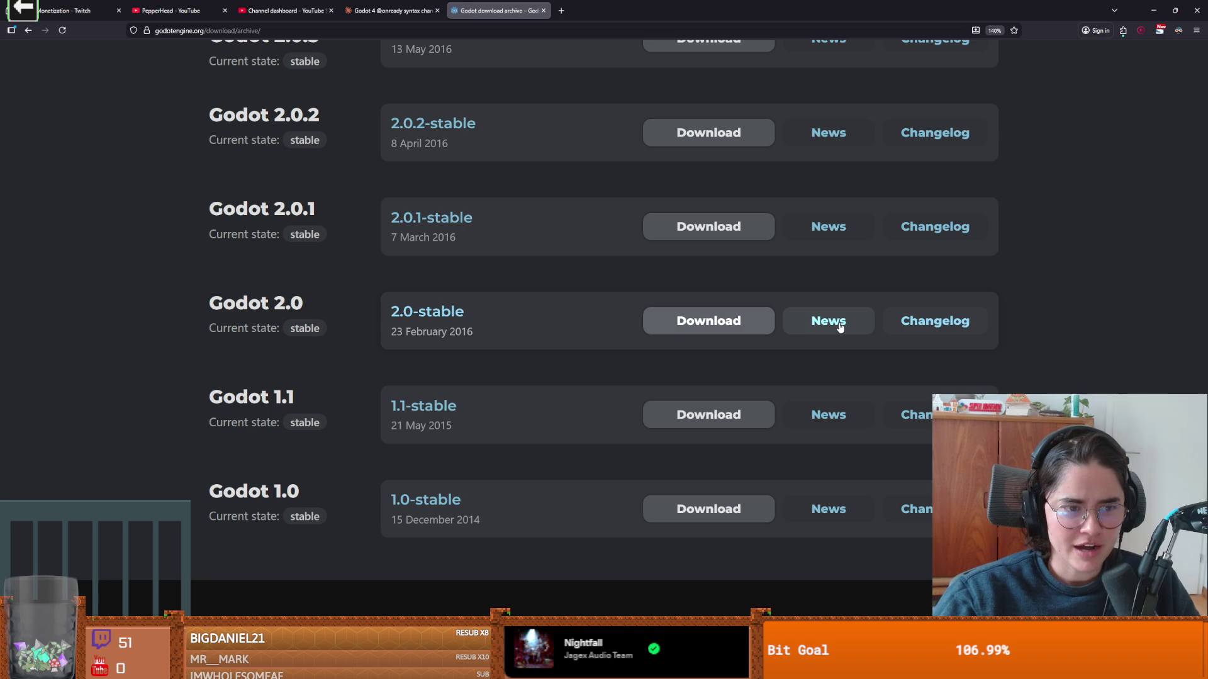
pyautogui.rightClick(936, 327)
pyautogui.click(959, 329)
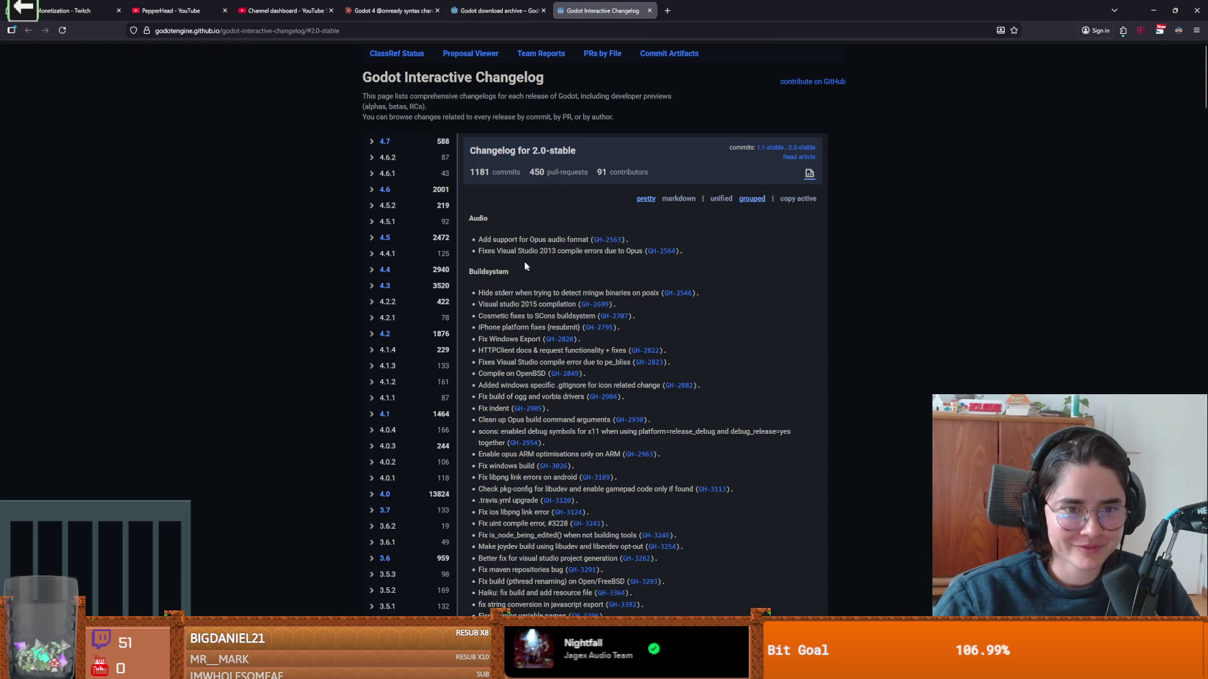
# Return to the archive and open the Godot 2.0-stable download page
pyautogui.click(503, 12)
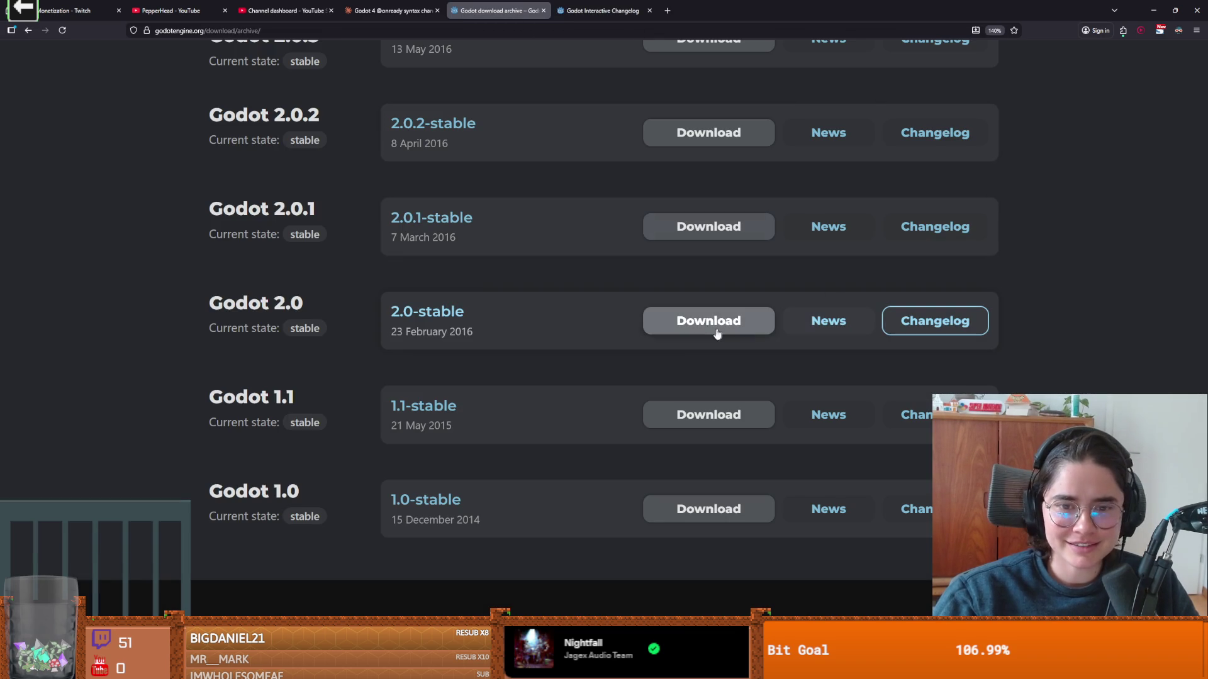
pyautogui.click(692, 339)
pyautogui.scroll(-2, 569, 333)
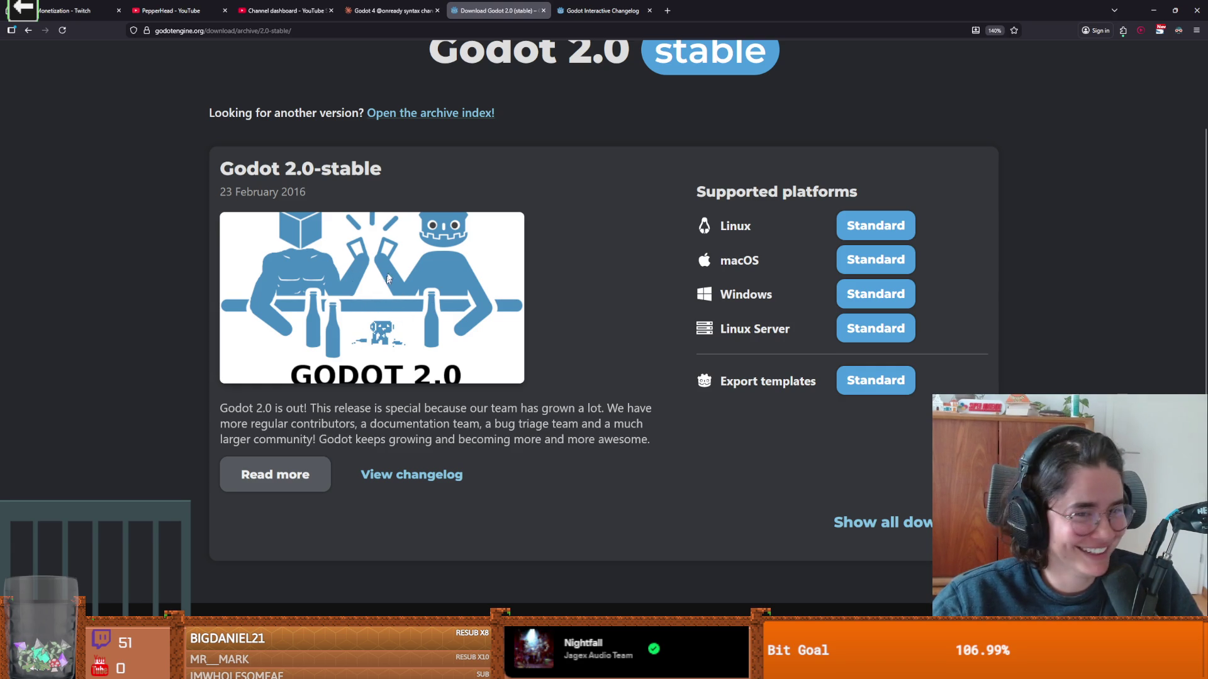
# Highlight the Godot 2.0 release blurb and the 23 February 2016 release date
pyautogui.moveTo(293, 407); pyautogui.dragTo(247, 424)
pyautogui.click(307, 407)
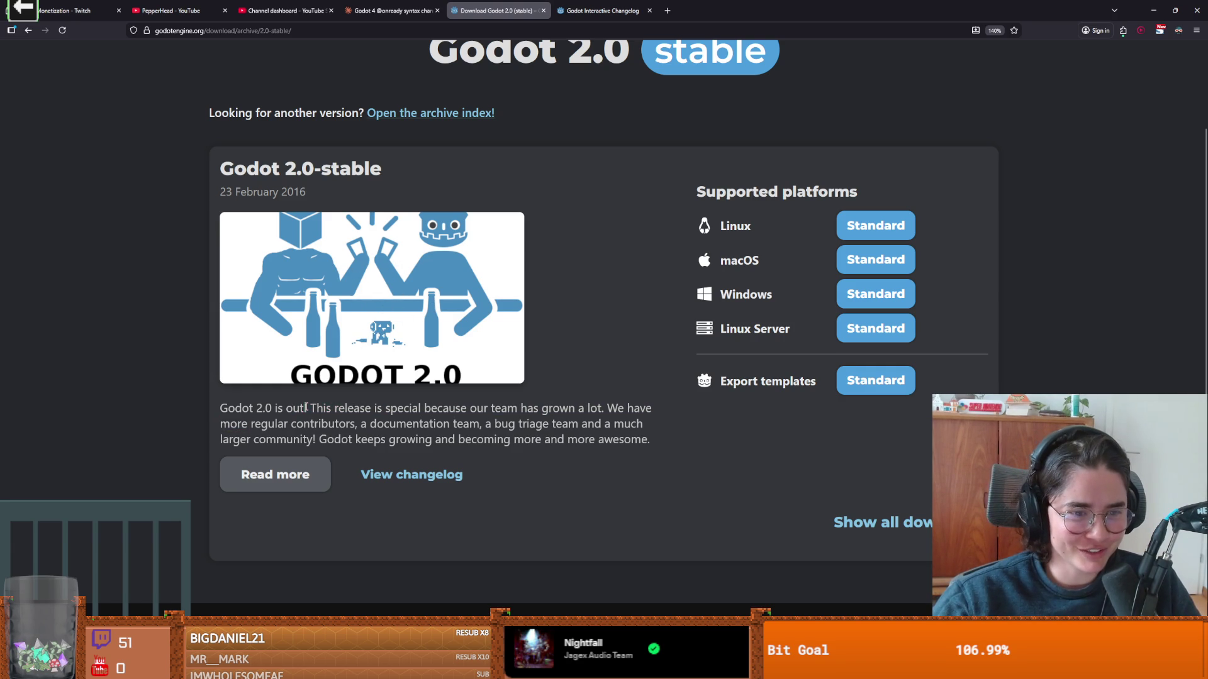
pyautogui.moveTo(338, 409); pyautogui.dragTo(604, 409)
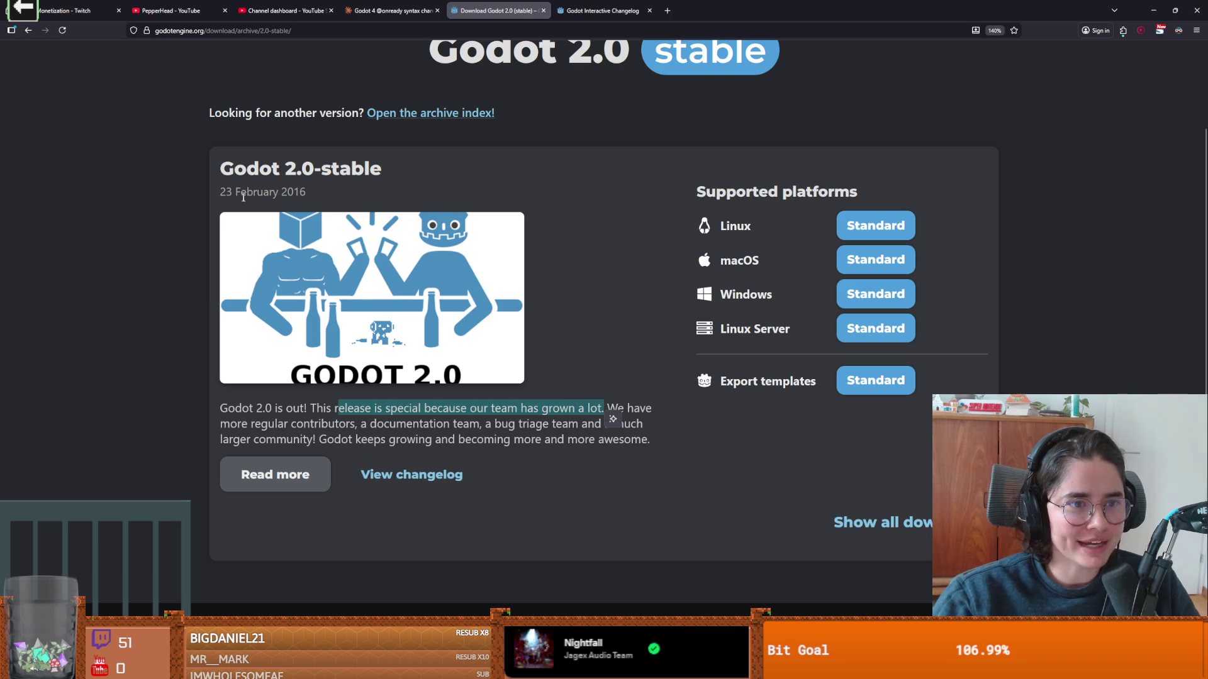
pyautogui.tripleClick(217, 195)
pyautogui.click(359, 192)
pyautogui.moveTo(360, 191); pyautogui.dragTo(214, 194)
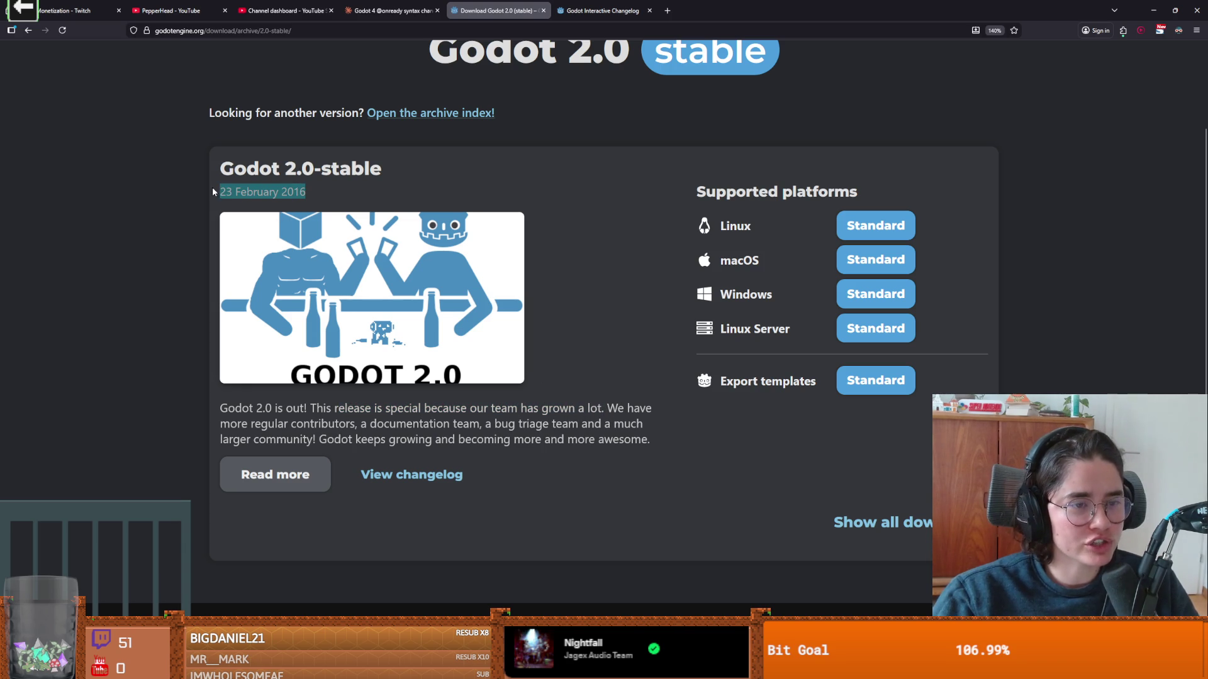
pyautogui.moveTo(328, 195); pyautogui.dragTo(217, 194)
pyautogui.click(311, 197)
pyautogui.moveTo(311, 196); pyautogui.dragTo(224, 190)
# Check the Godot 2.0 changelog tab, then return to the 2.0-stable download page
pyautogui.click(601, 10)
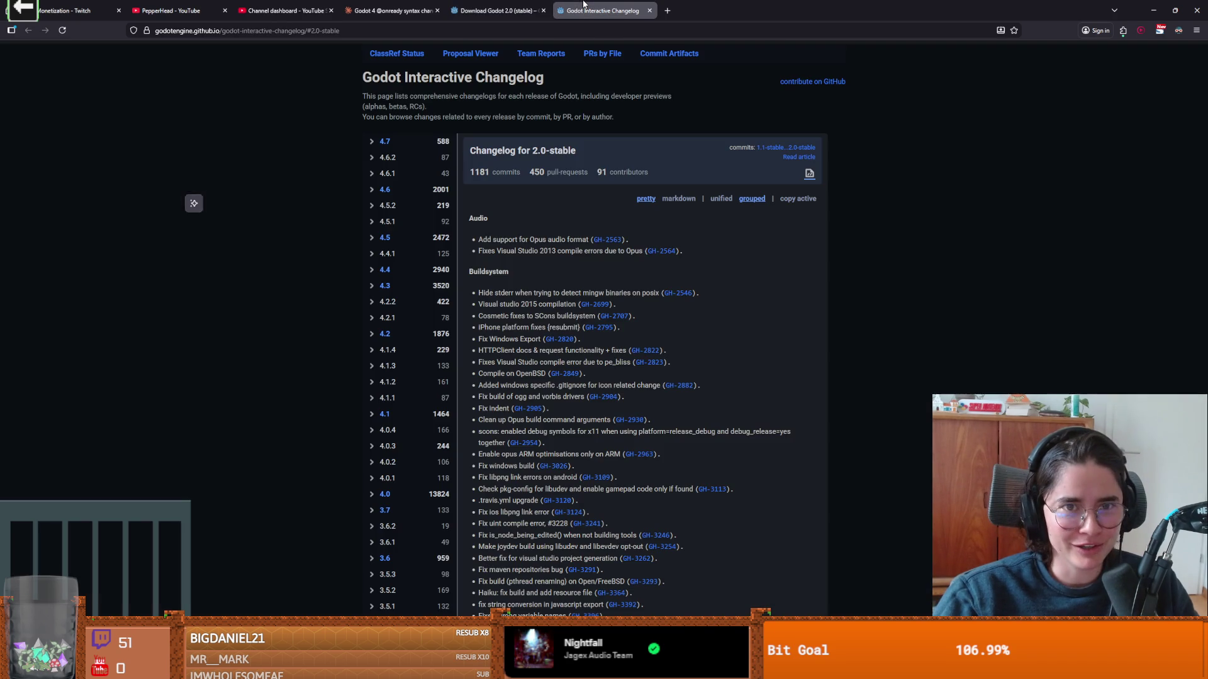
pyautogui.moveTo(518, 4)
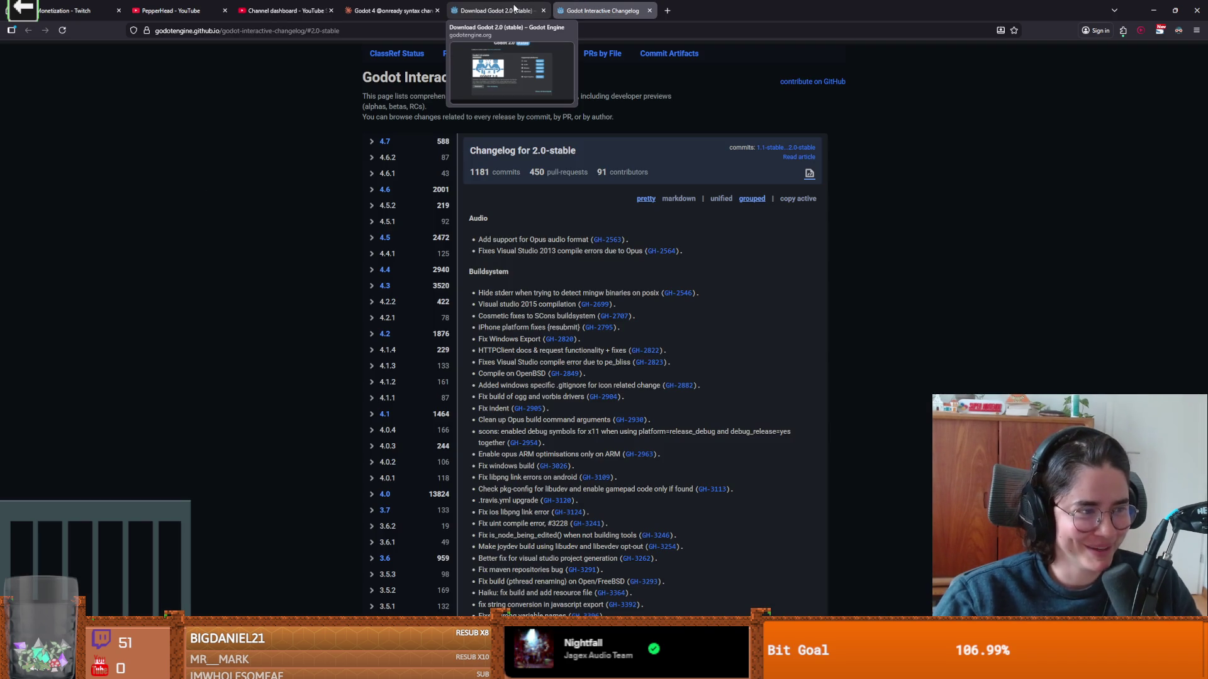
pyautogui.click(516, 4)
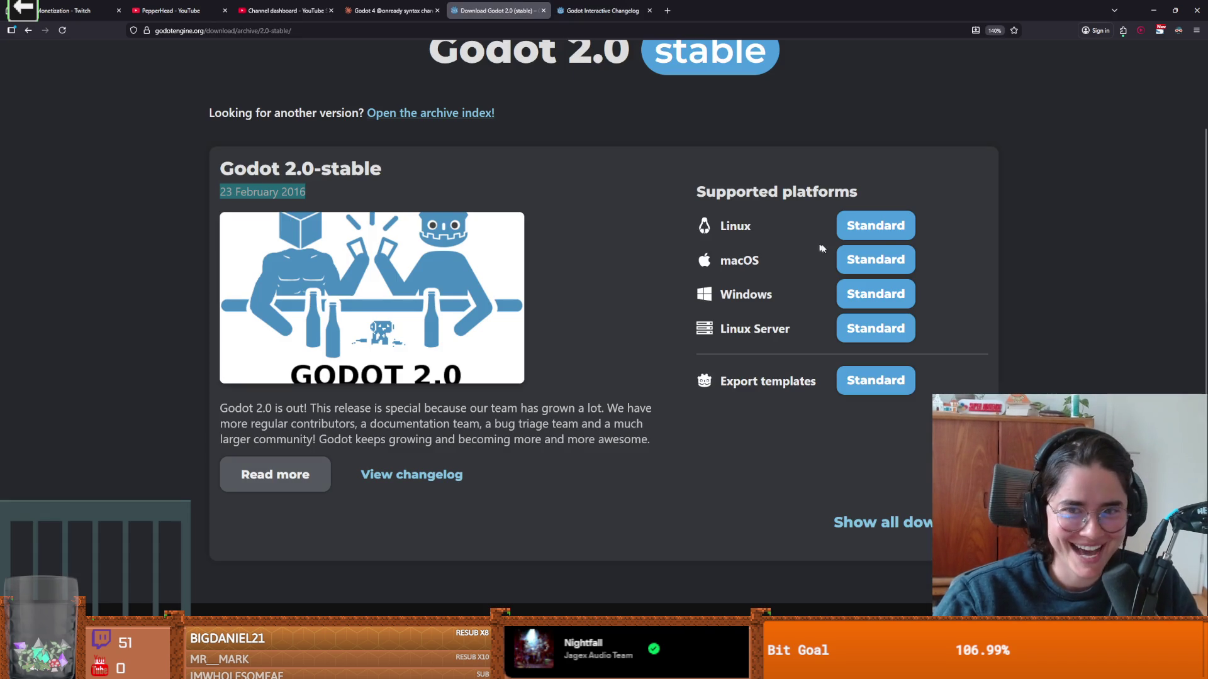
# Download the Windows Standard build of Godot 2.0-stable and extract the zip
pyautogui.click(861, 300)
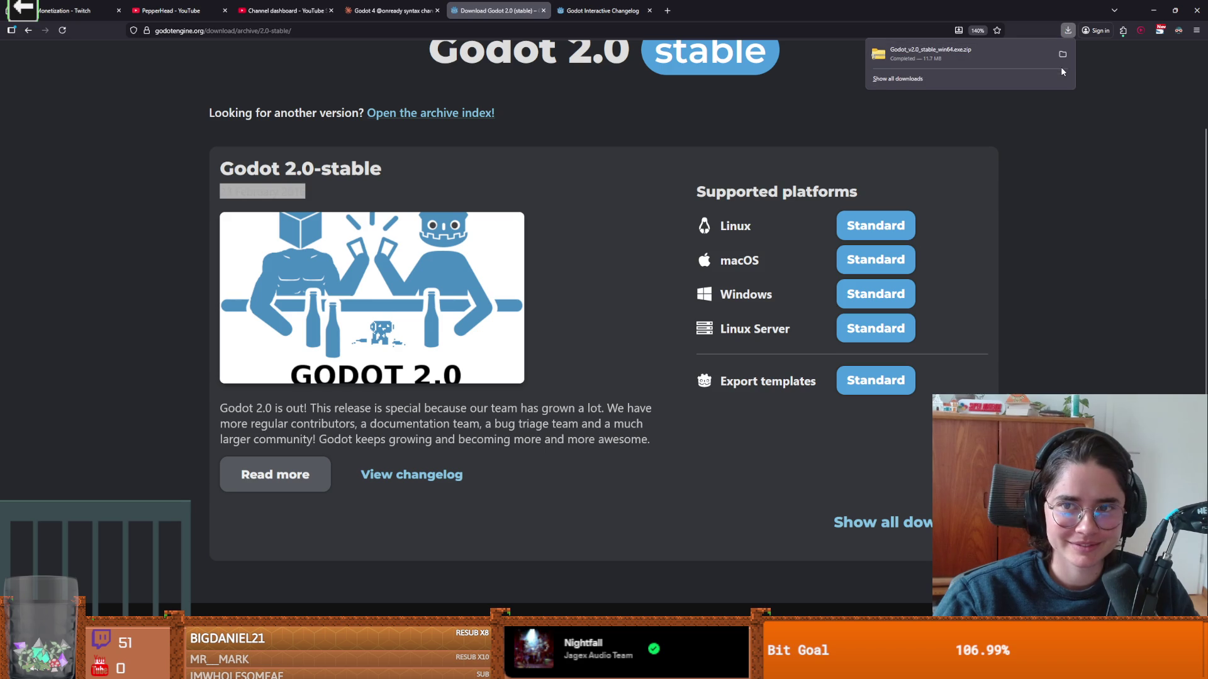
pyautogui.click(1067, 58)
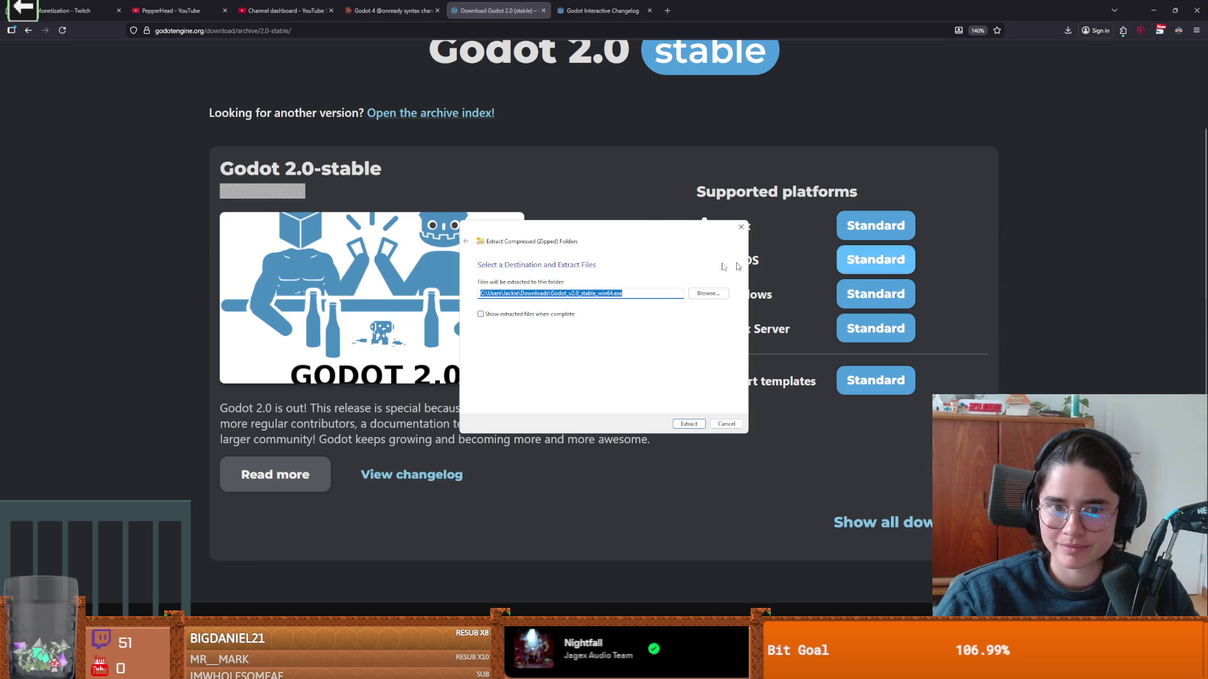
pyautogui.press('Return')
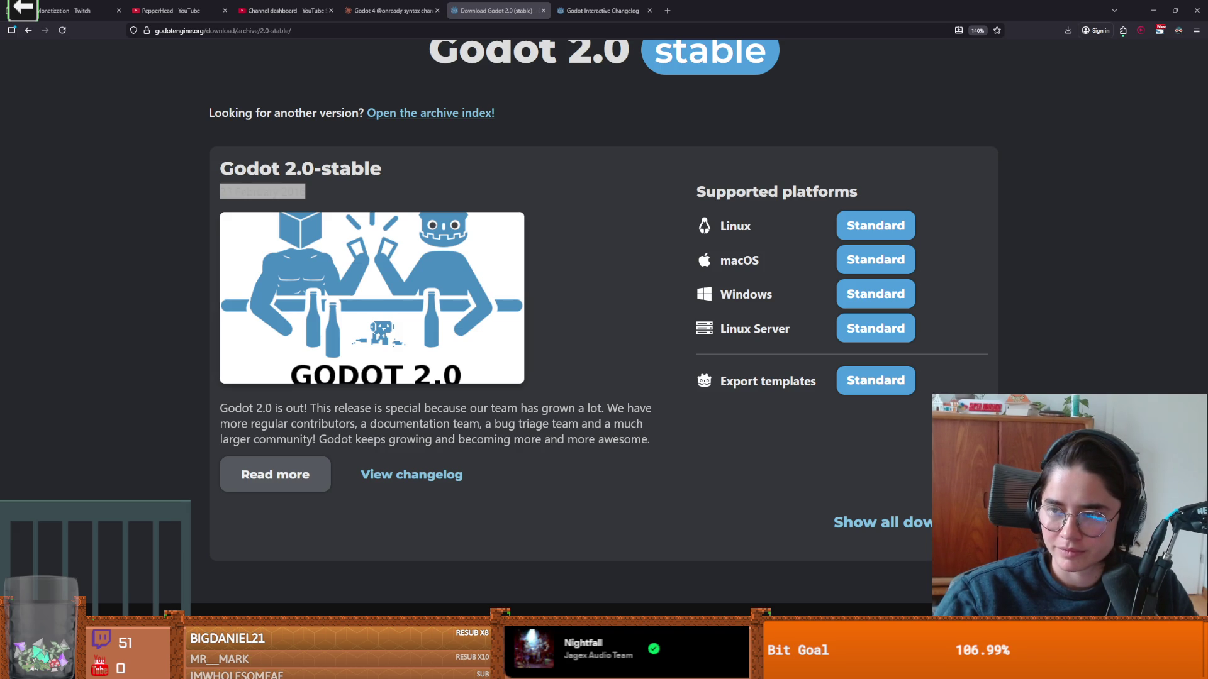
pyautogui.hotkey('alt', 'Tab')
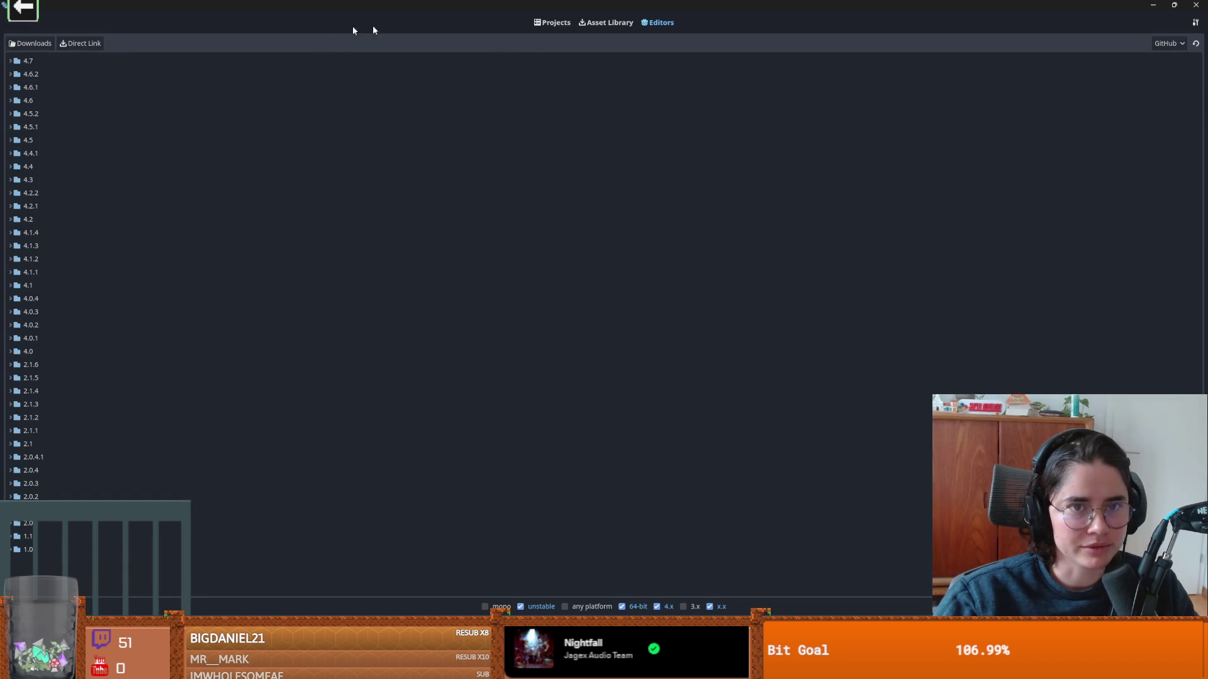
# Import Godot_v2.0_stable_win64.exe as a local editor in the Godots launcher
pyautogui.press('Escape')
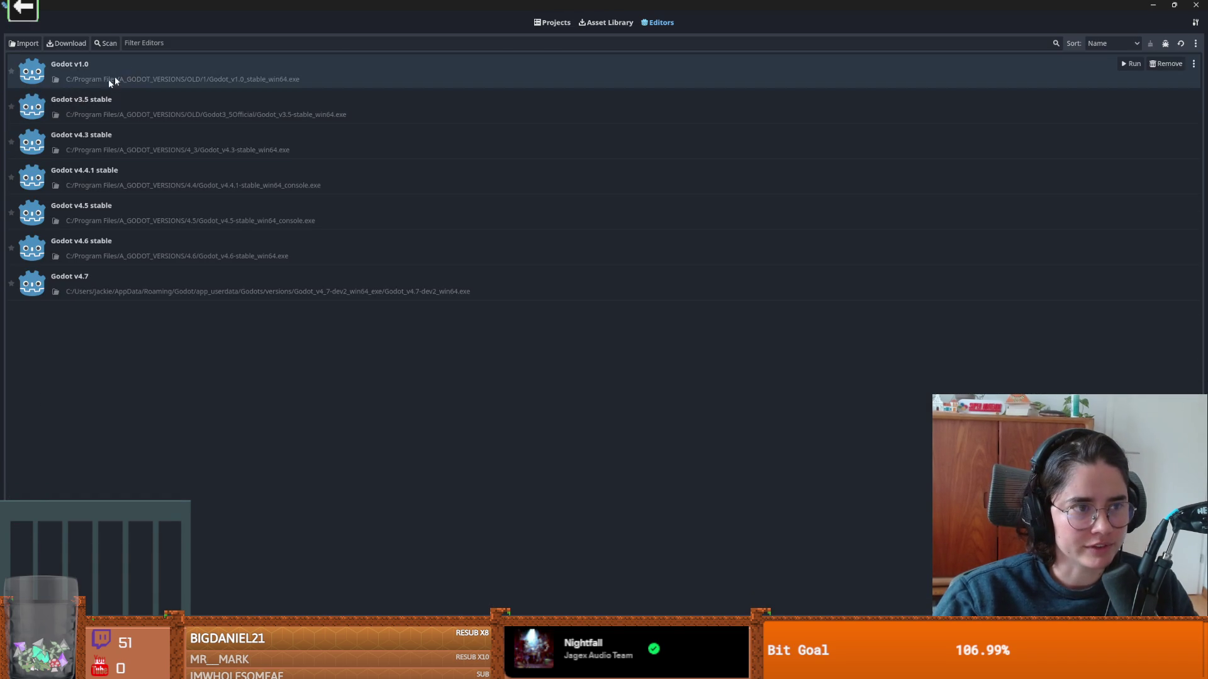
pyautogui.click(23, 43)
pyautogui.click(679, 335)
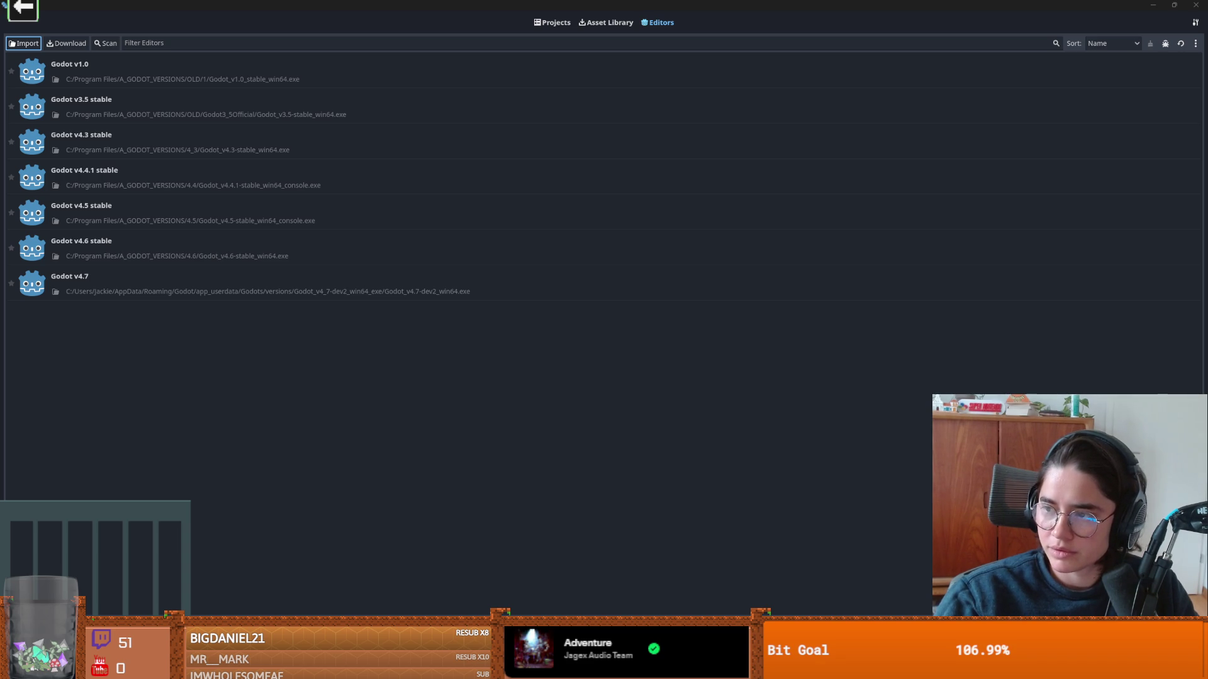
pyautogui.click(382, 319)
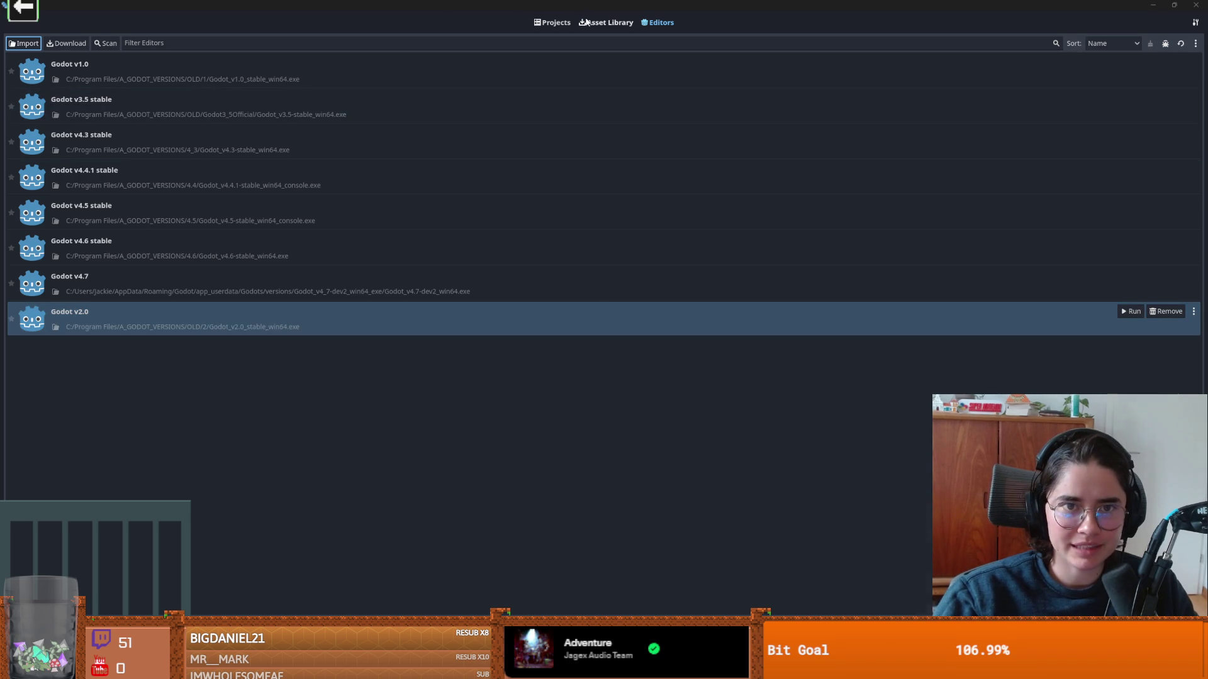
pyautogui.click(552, 22)
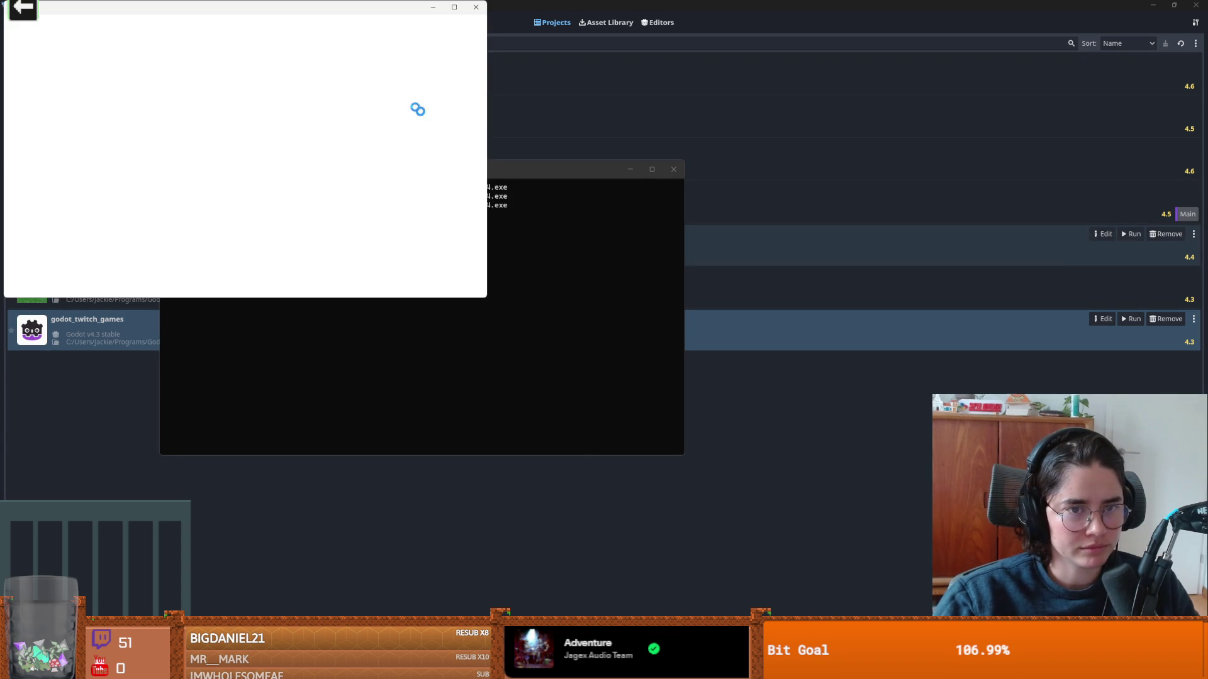
# Start a new project in Godot 2.0 and browse its folder path up to A_GODOT_VERSIONS
pyautogui.moveTo(276, 5); pyautogui.dragTo(405, 146)
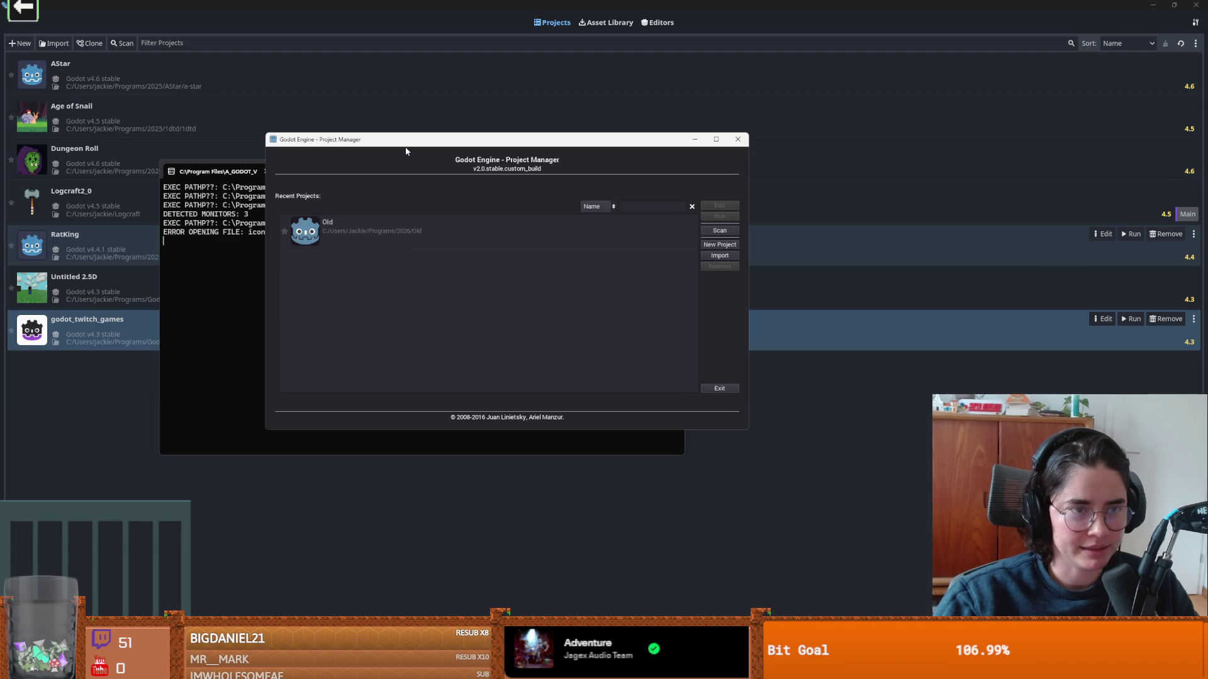
pyautogui.click(719, 244)
pyautogui.click(608, 272)
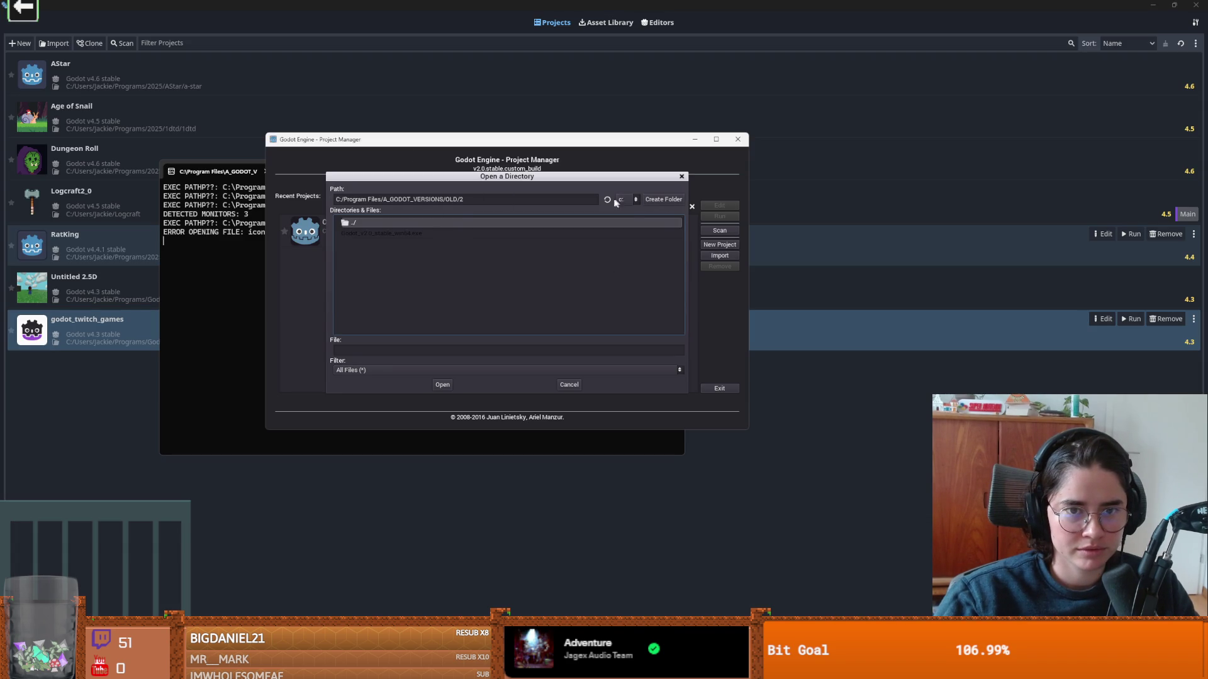
pyautogui.click(475, 200)
pyautogui.press('BackSpace')
pyautogui.press('BackSpace')
pyautogui.press('Return')
pyautogui.press('BackSpace')
pyautogui.press('BackSpace')
pyautogui.press('BackSpace')
pyautogui.press('Return')
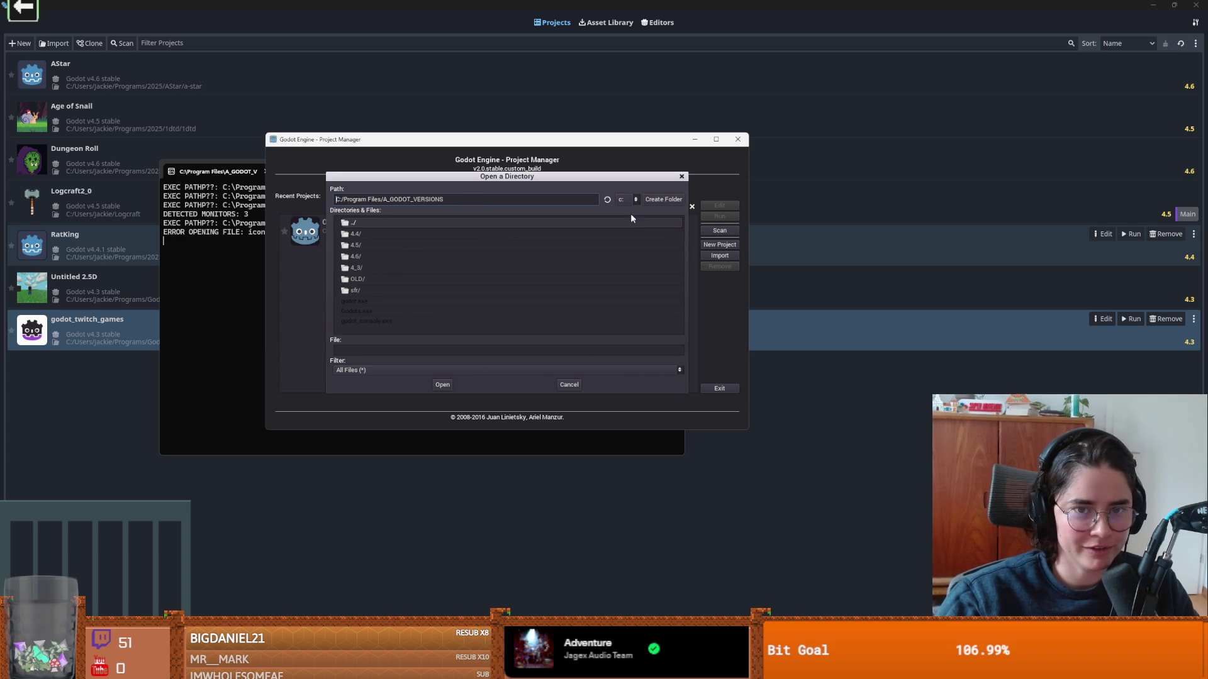
# Try creating a godot2Old folder, dismiss the 'Could not create folder' alerts, and open OLD
pyautogui.click(663, 198)
pyautogui.write('godot20')
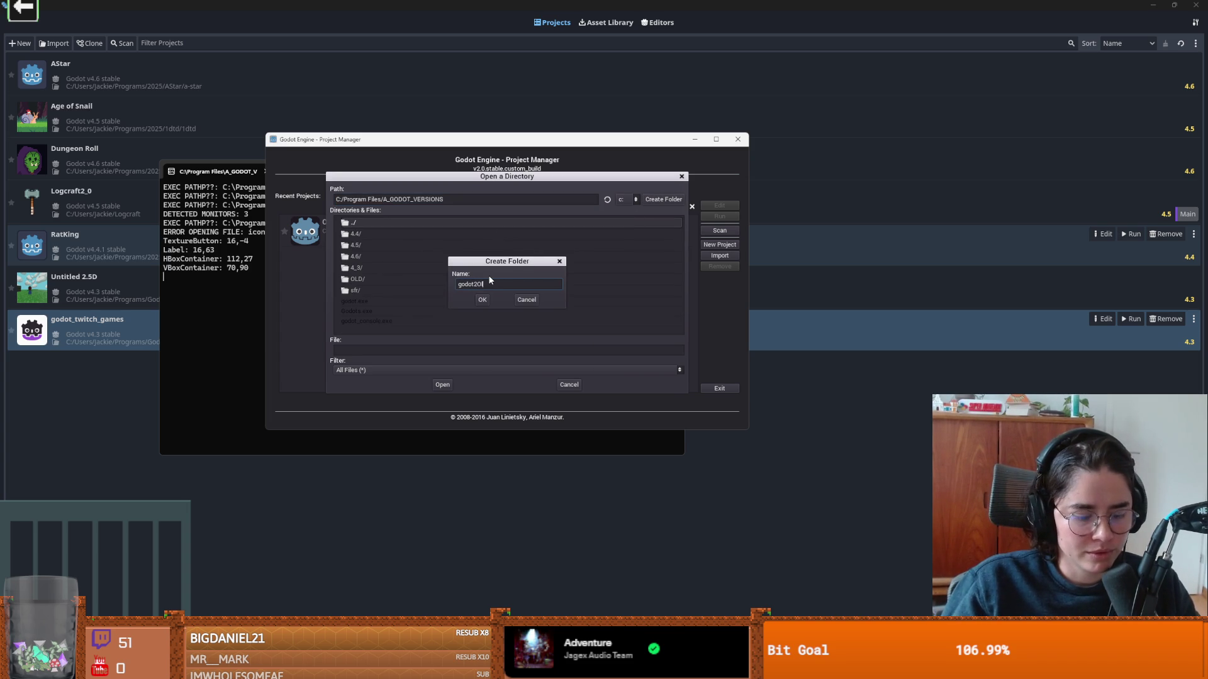
pyautogui.press('Return')
pyautogui.click(506, 293)
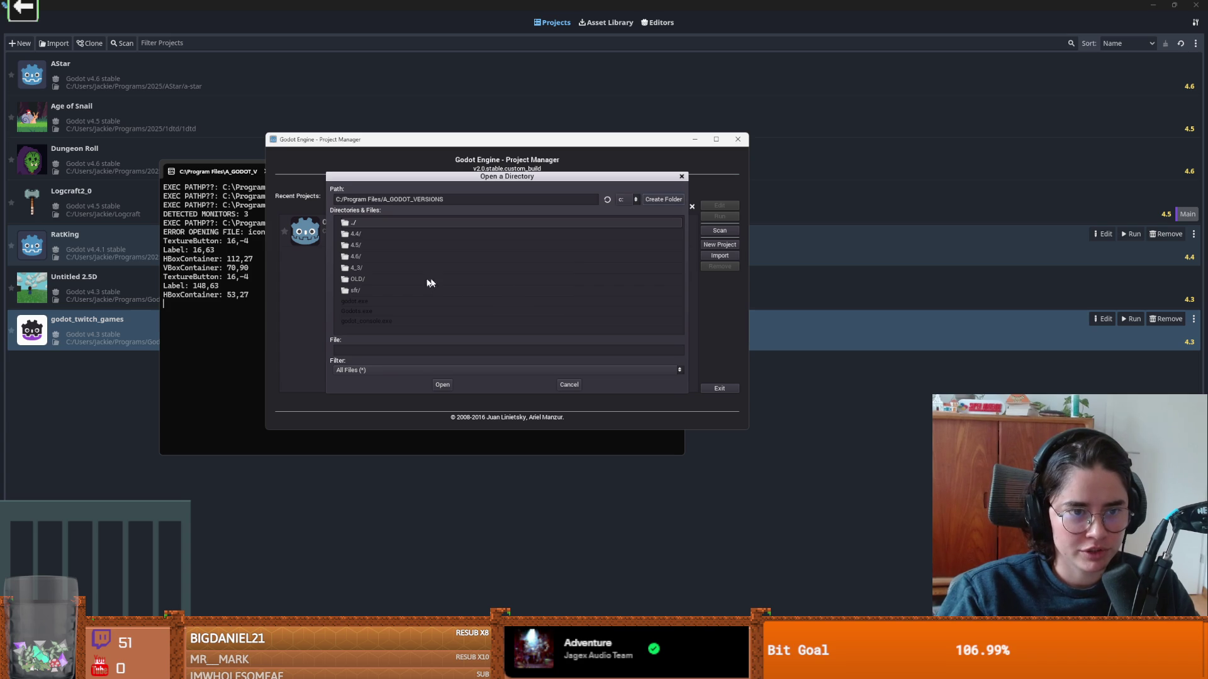
pyautogui.click(373, 280)
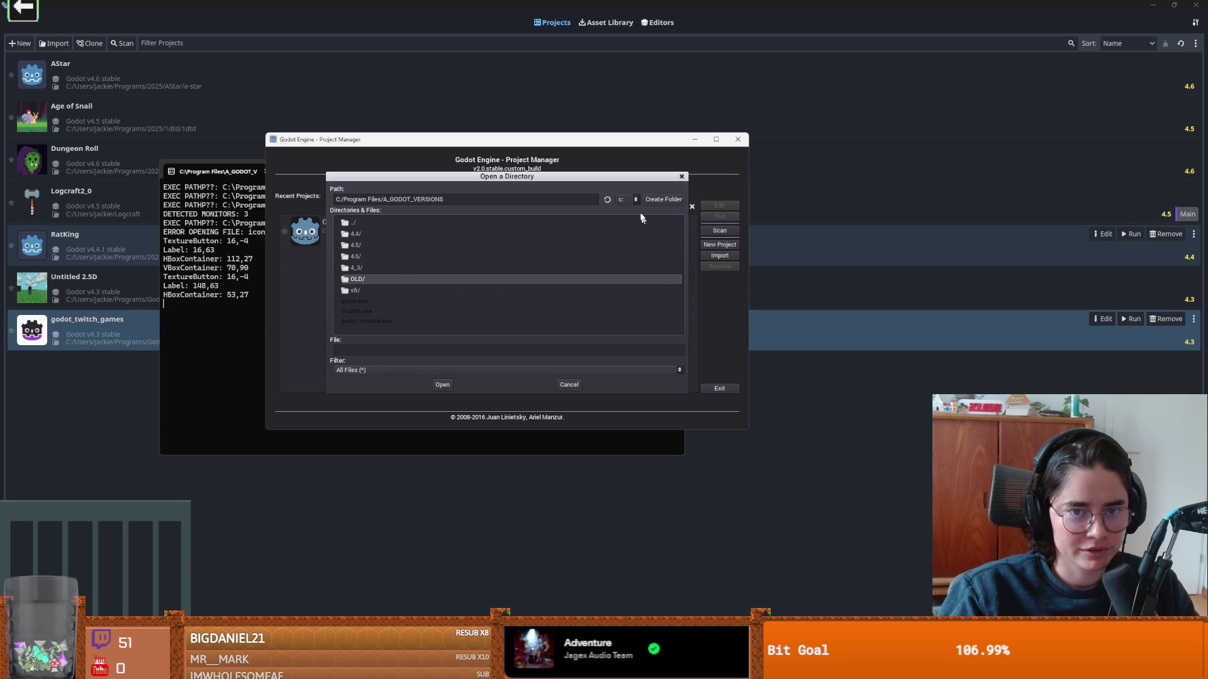
pyautogui.click(663, 199)
pyautogui.write('Old')
pyautogui.click(485, 298)
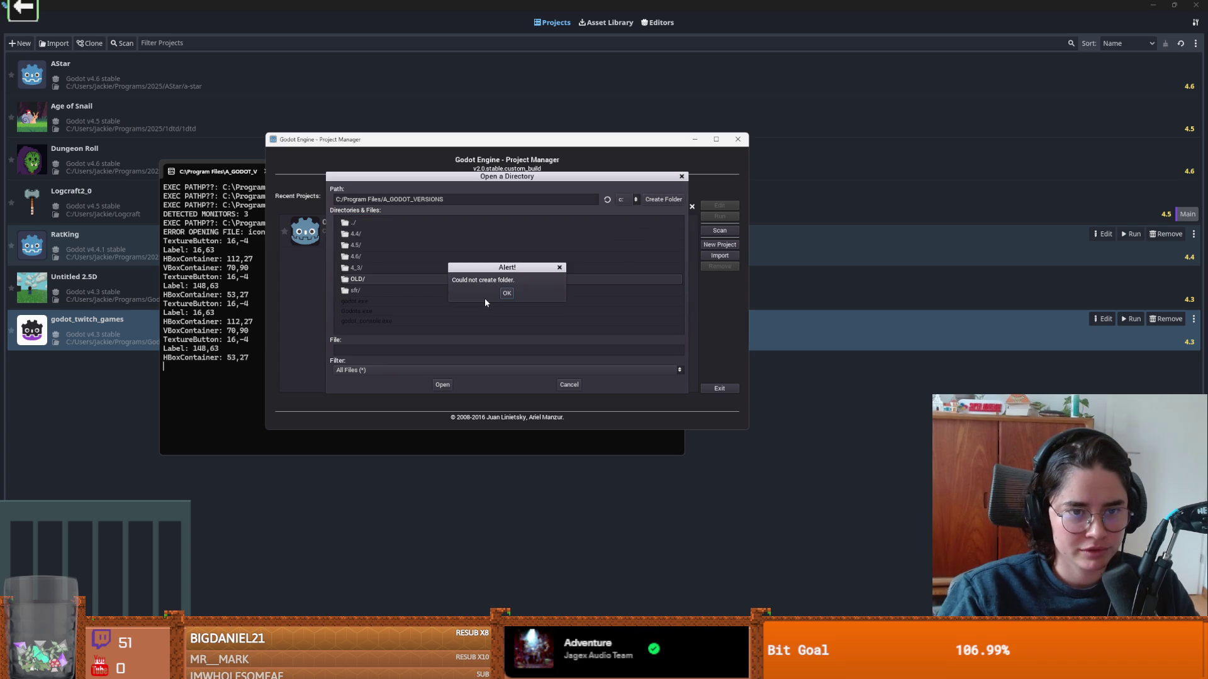
pyautogui.click(507, 293)
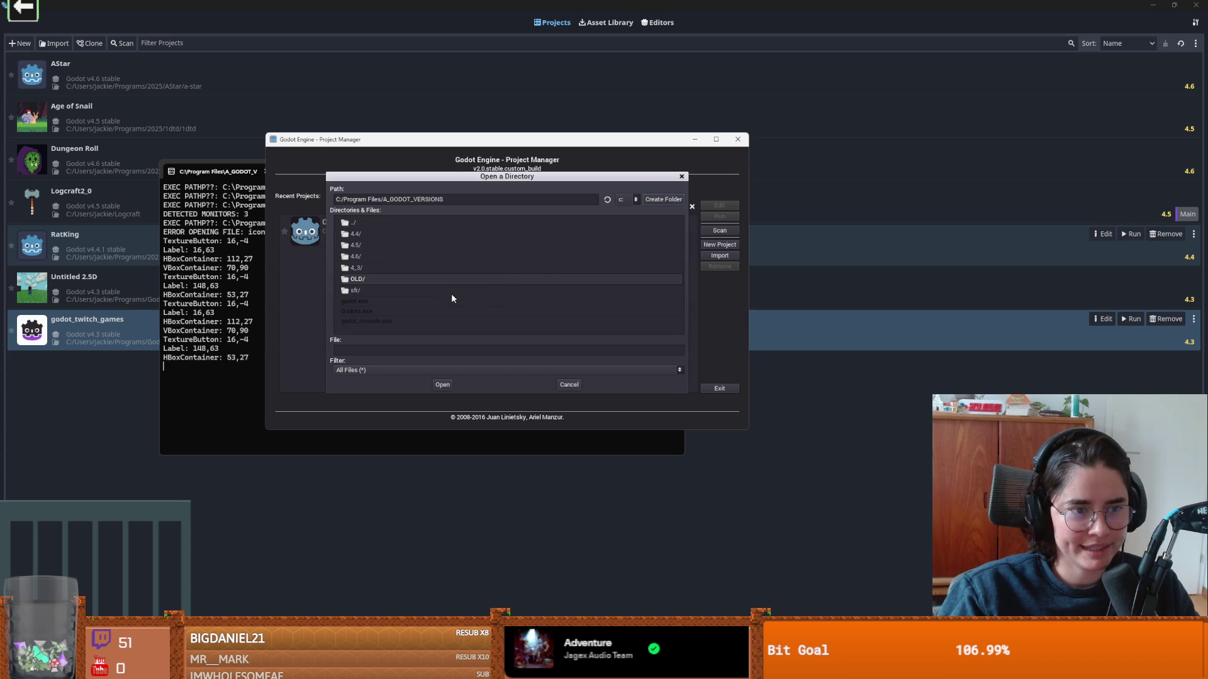
pyautogui.doubleClick(372, 280)
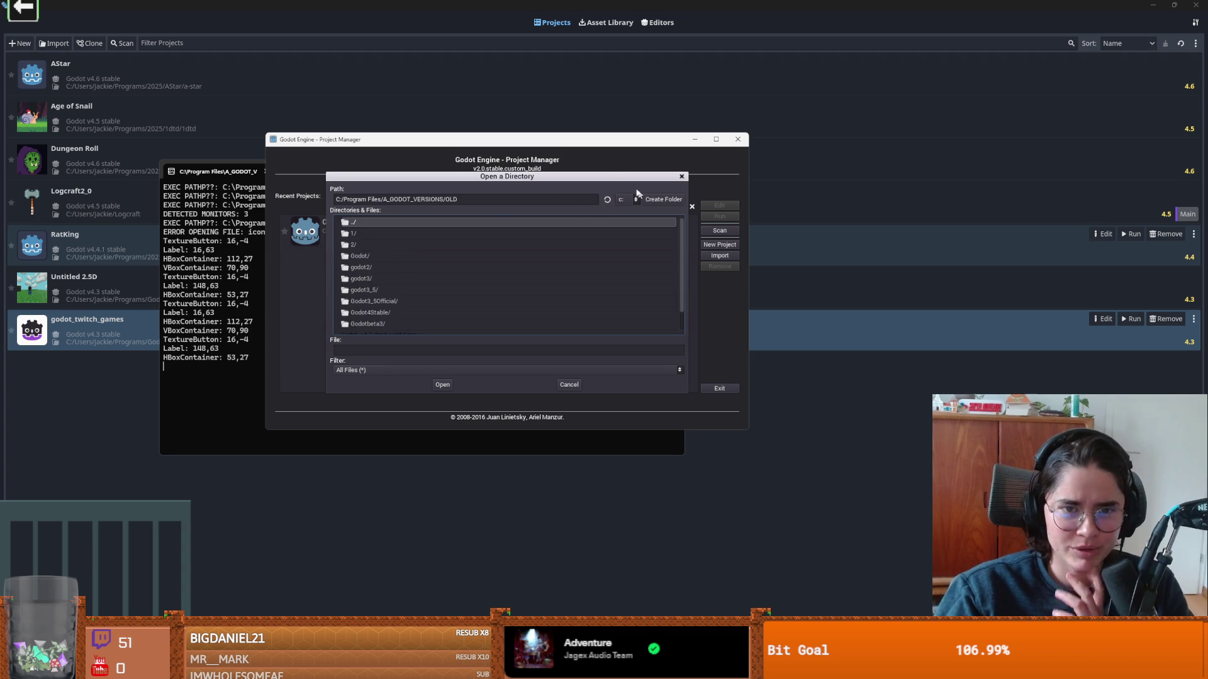
# Navigate the directory picker from C:/ through Users and the user's folder to Programs/2026
pyautogui.moveTo(608, 180); pyautogui.dragTo(547, 246)
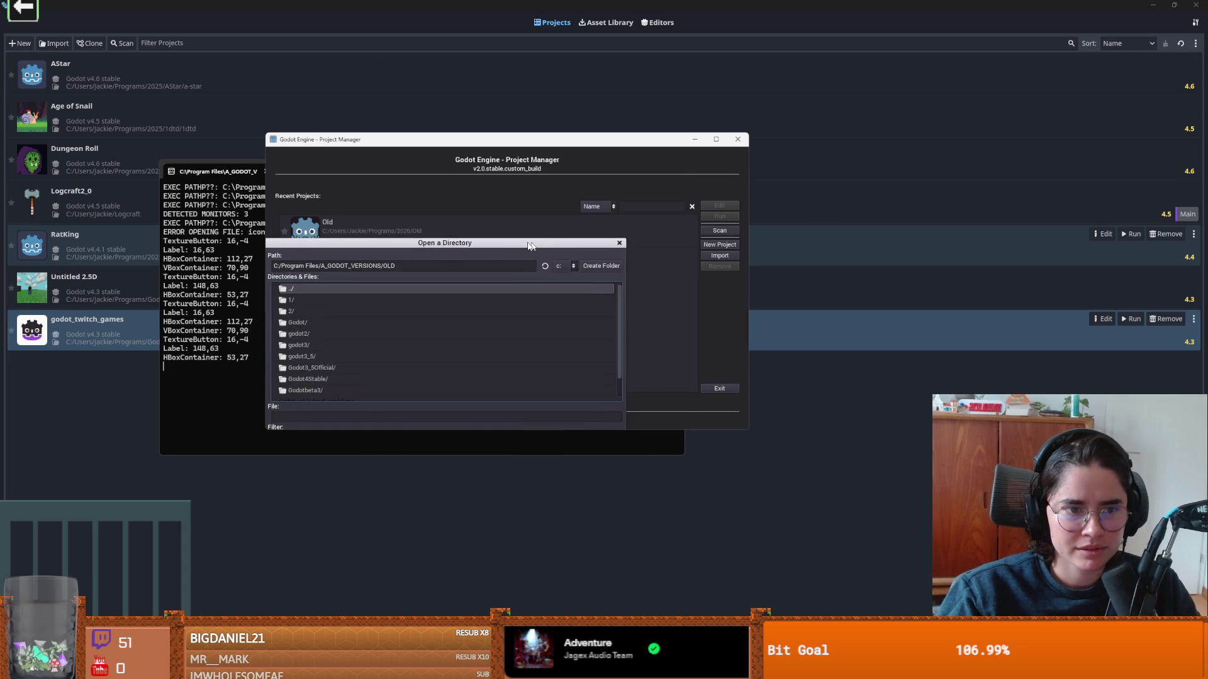
pyautogui.moveTo(398, 266); pyautogui.dragTo(284, 265)
pyautogui.press('BackSpace')
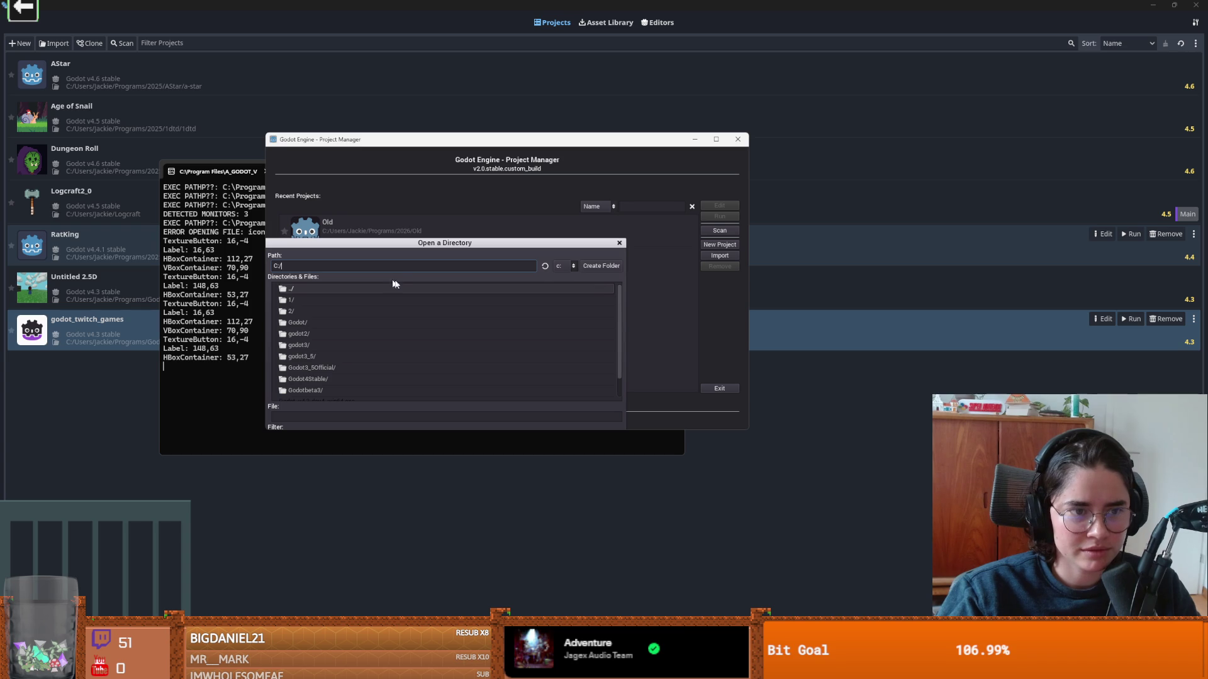
pyautogui.press('Return')
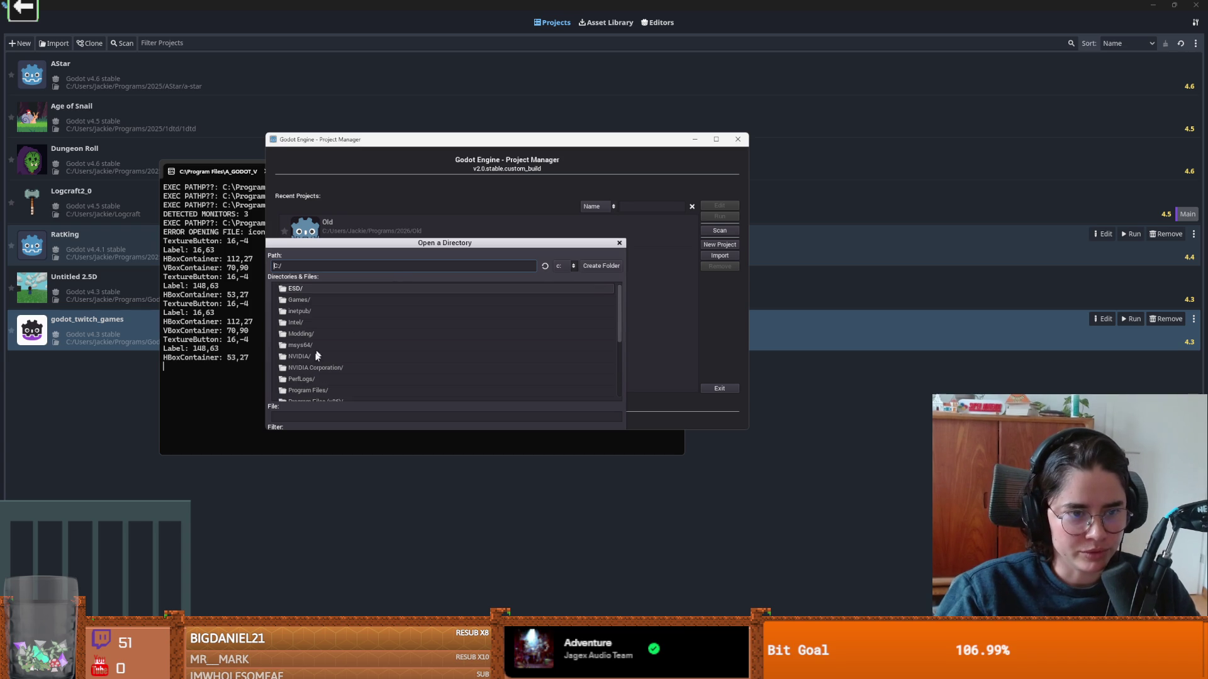
pyautogui.scroll(-3, 309, 365)
pyautogui.scroll(-1, 309, 365)
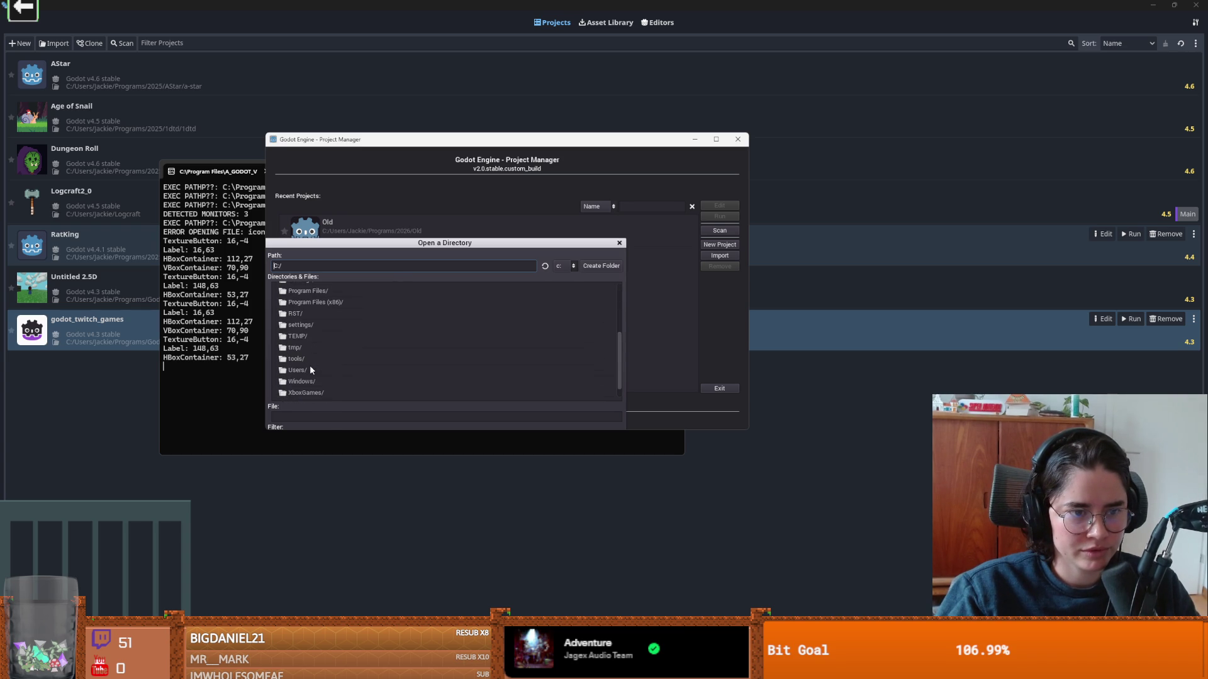
pyautogui.doubleClick(308, 368)
pyautogui.doubleClick(309, 291)
pyautogui.scroll(-3, 309, 367)
pyautogui.scroll(-10, 610, 371)
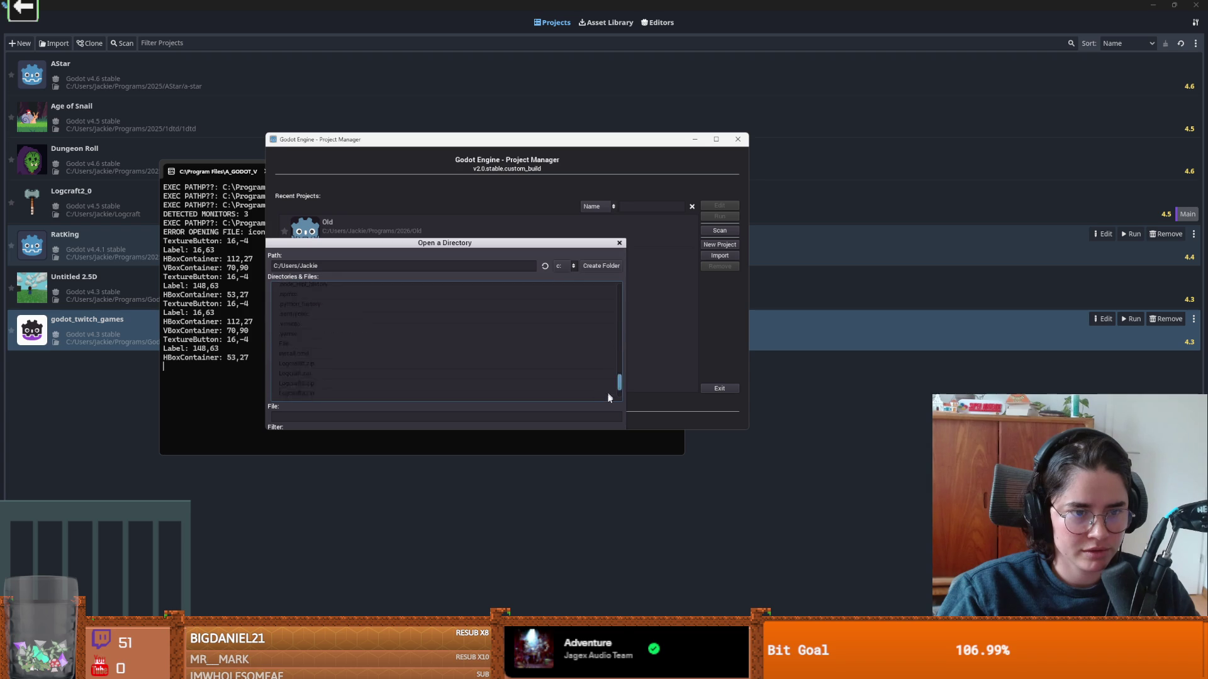
pyautogui.scroll(5, 614, 350)
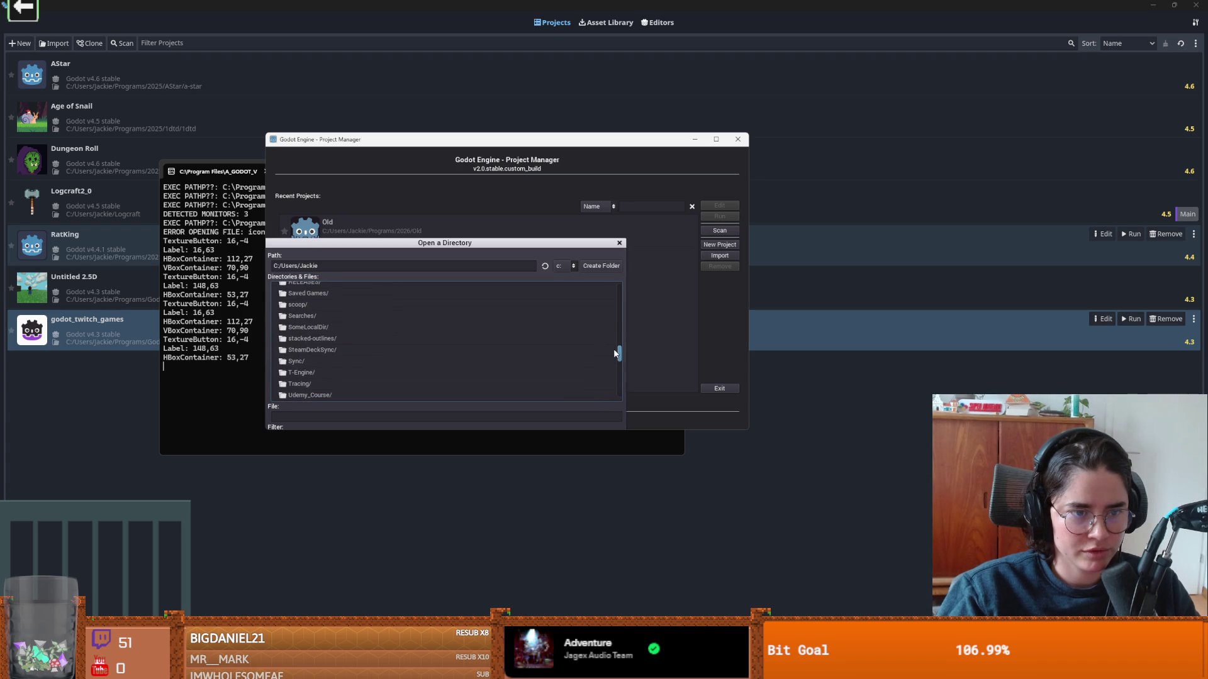
pyautogui.doubleClick(300, 327)
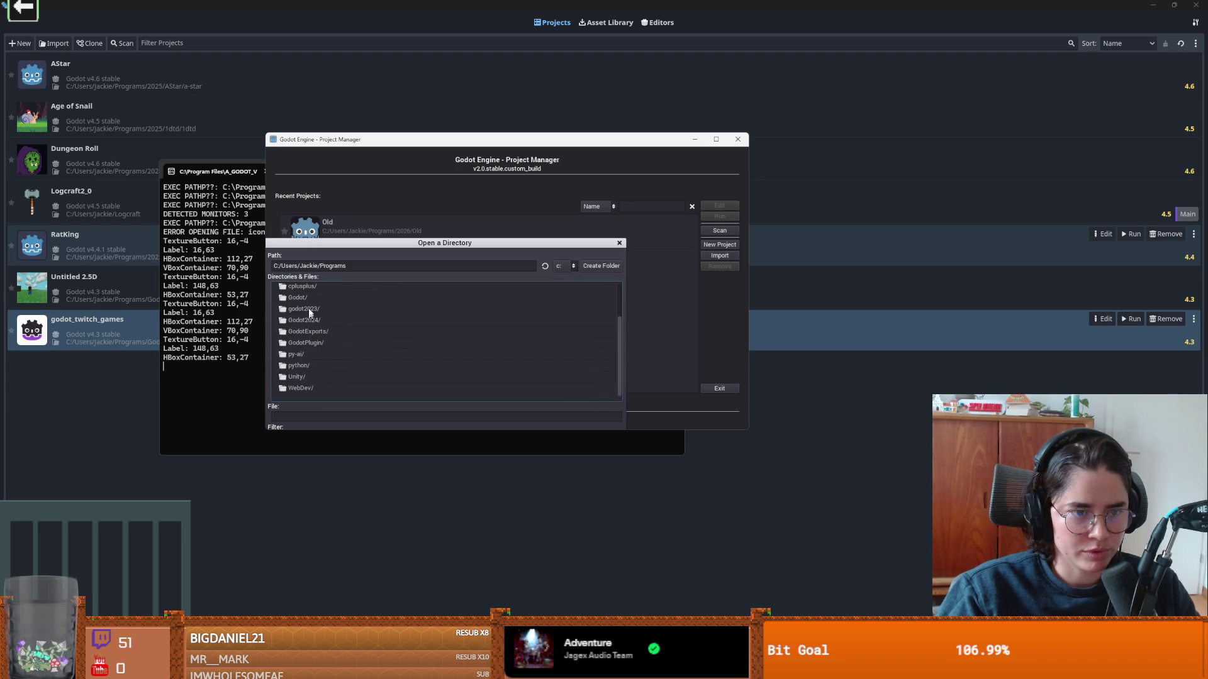
pyautogui.doubleClick(304, 313)
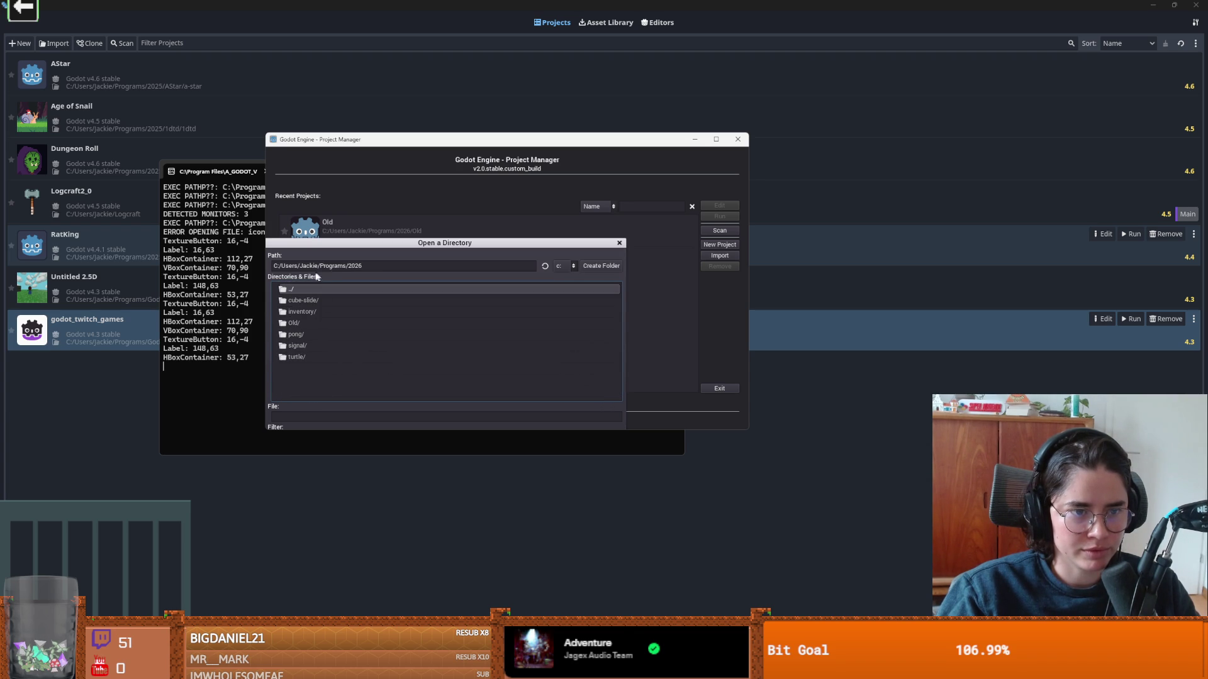
# Create a godot2Old folder inside 2026 and choose it as the project folder
pyautogui.click(601, 266)
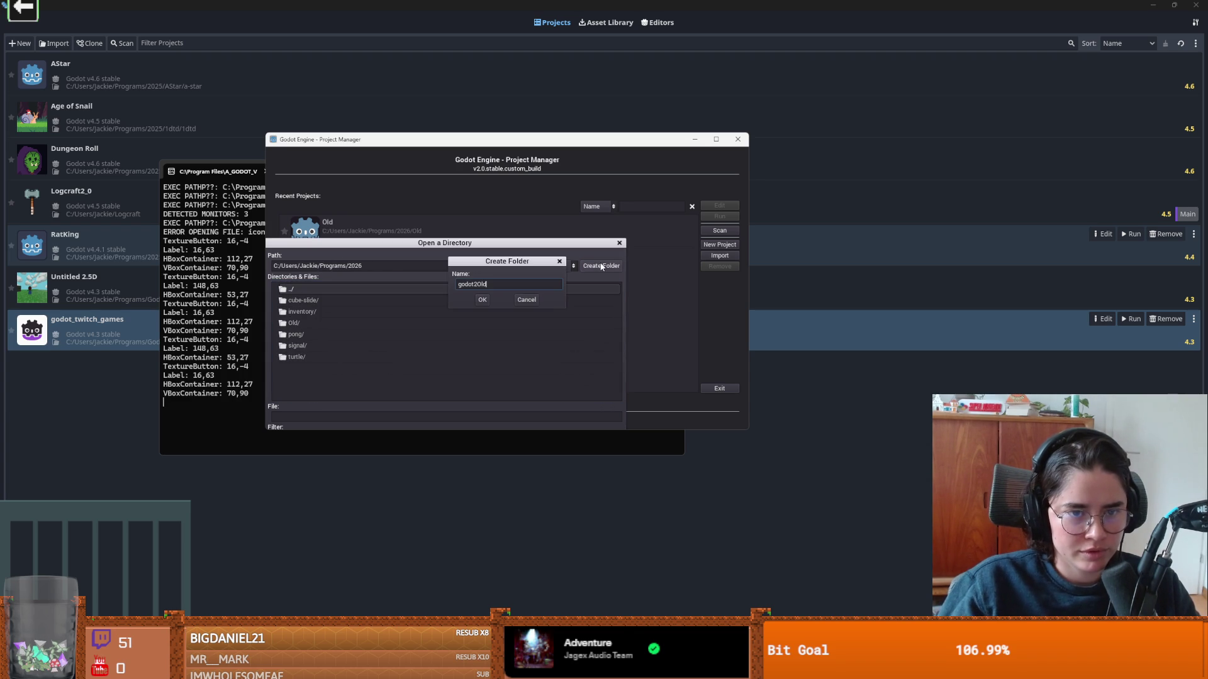
pyautogui.press('Return')
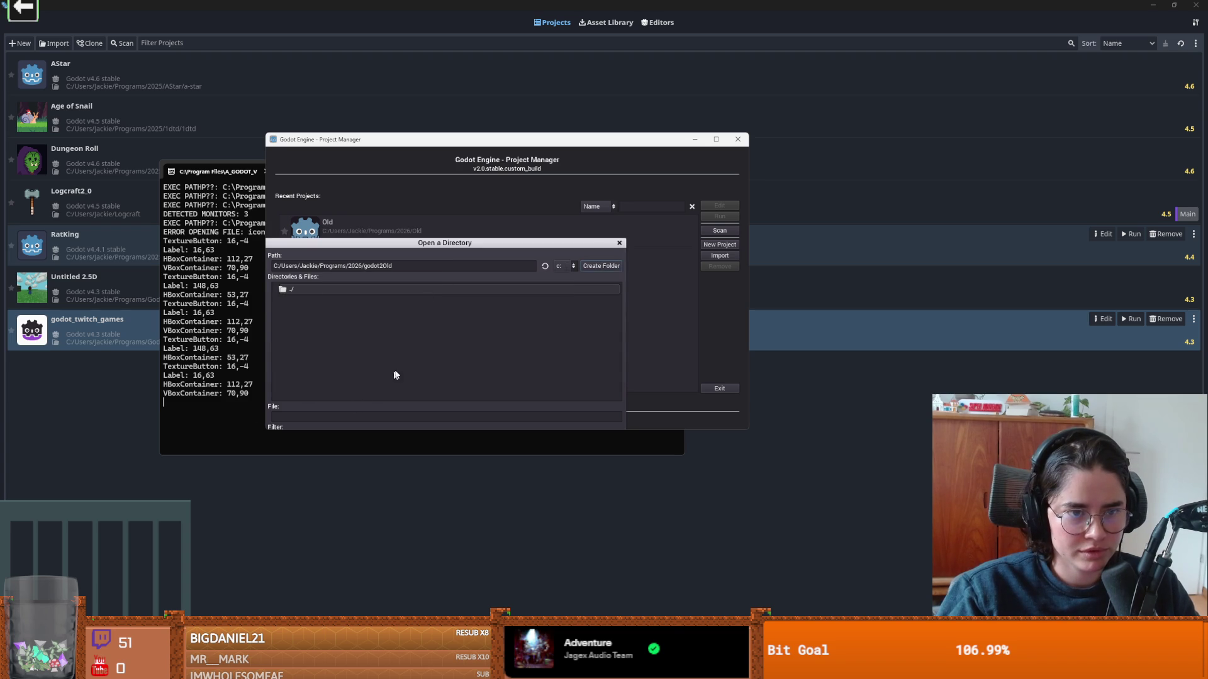
pyautogui.click(447, 337)
pyautogui.doubleClick(350, 290)
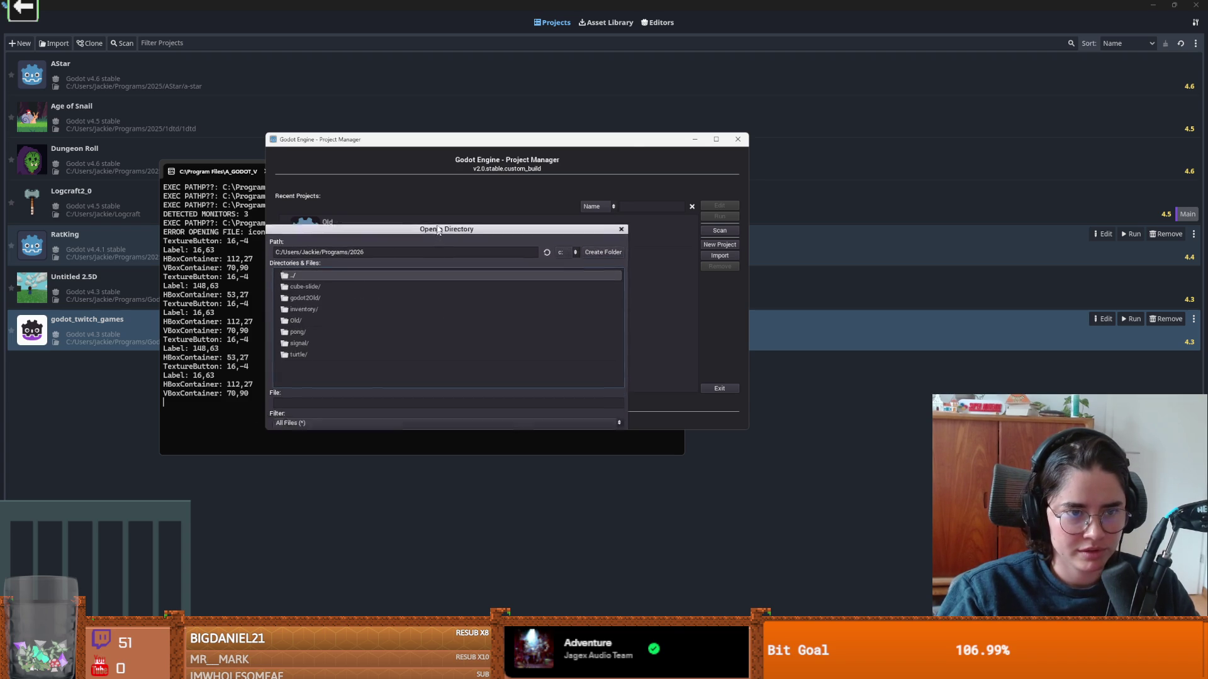
pyautogui.click(399, 164)
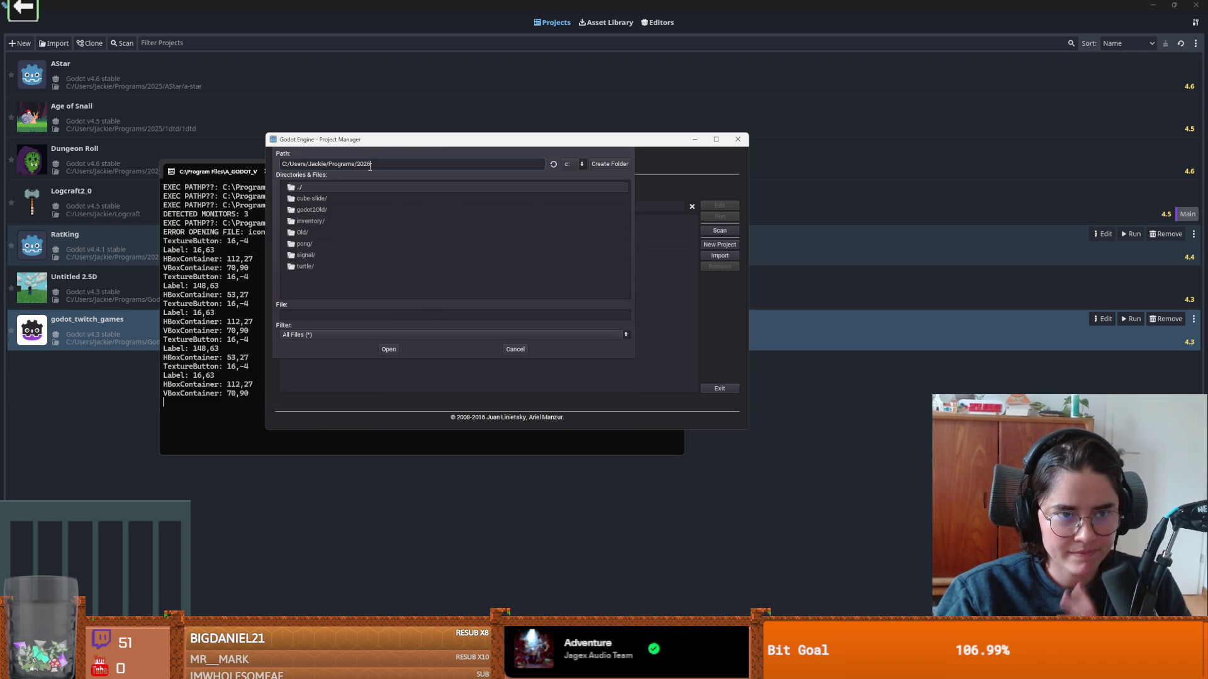
pyautogui.doubleClick(312, 209)
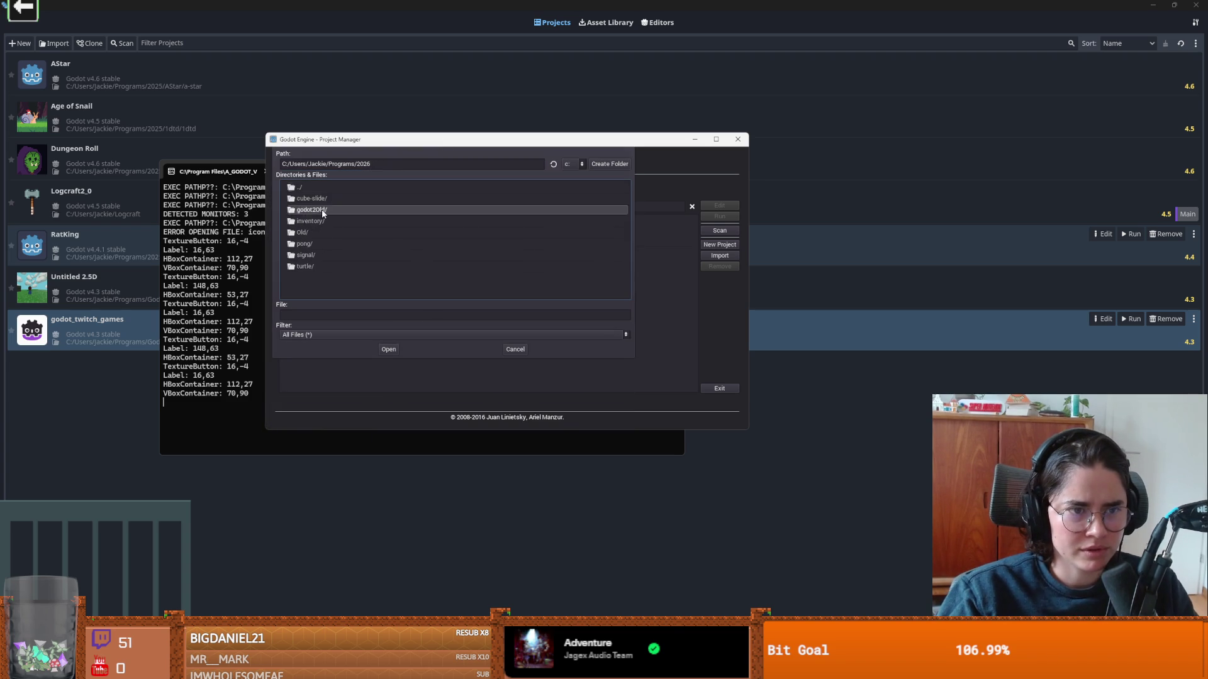
pyautogui.click(387, 349)
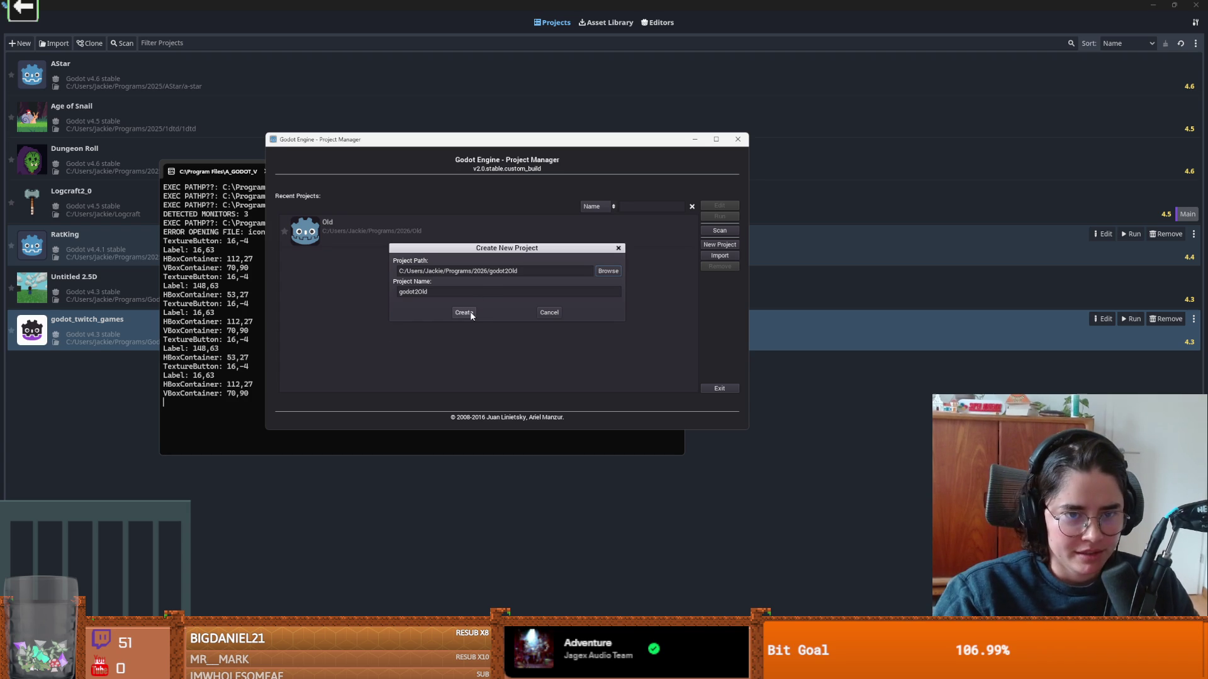
# Create and open godot2Old, switch to the 2D workspace, widen the Scene dock, and bring up Create New Node
pyautogui.click(471, 314)
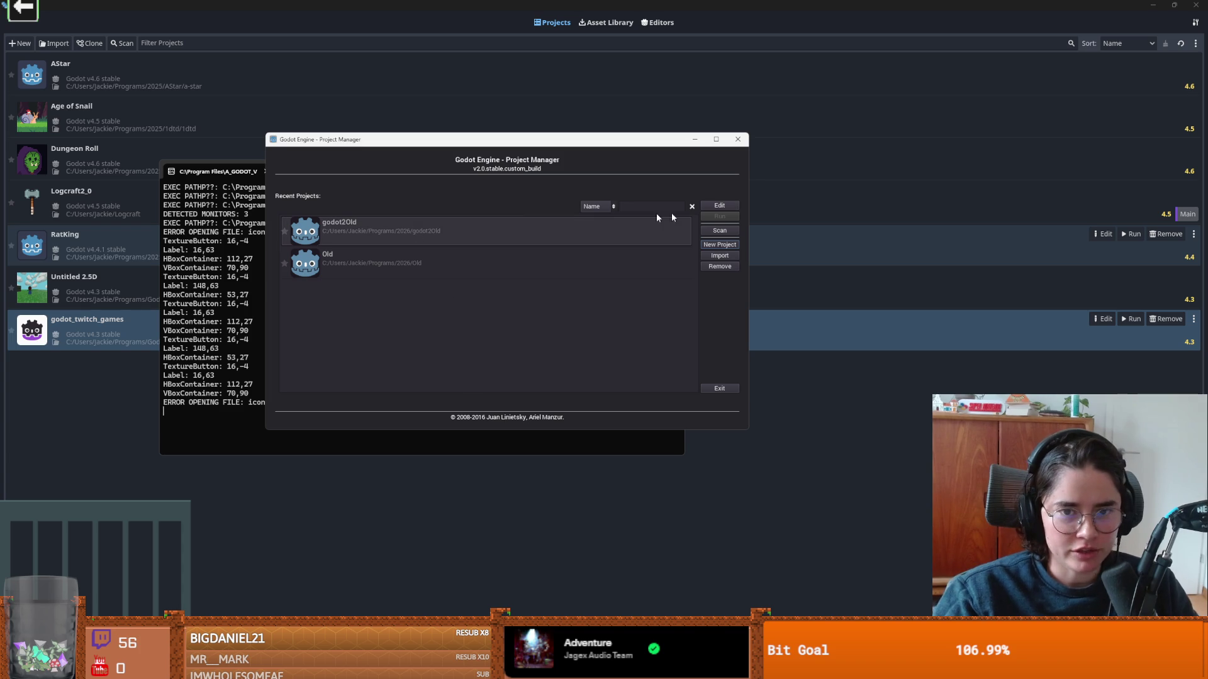
pyautogui.click(725, 205)
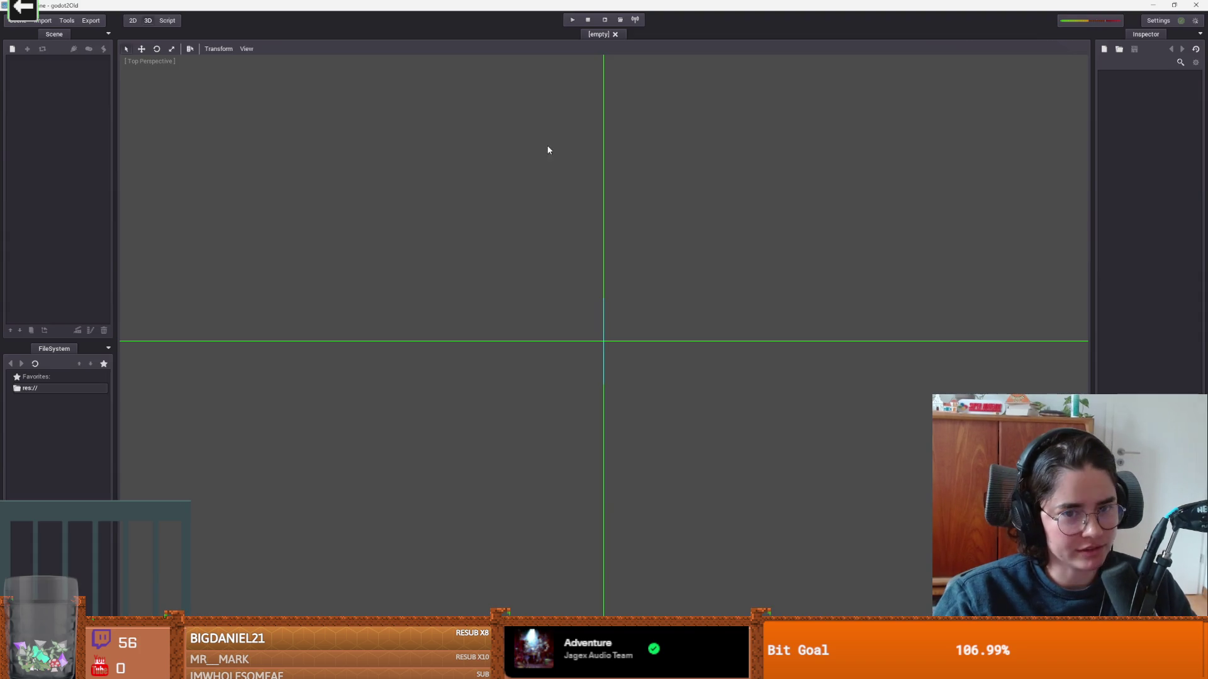
pyautogui.moveTo(584, 294)
pyautogui.mouseDown()
pyautogui.moveTo(602, 329)
pyautogui.moveTo(512, 269)
pyautogui.moveTo(613, 304)
pyautogui.moveTo(584, 342)
pyautogui.moveTo(499, 119)
pyautogui.mouseUp()
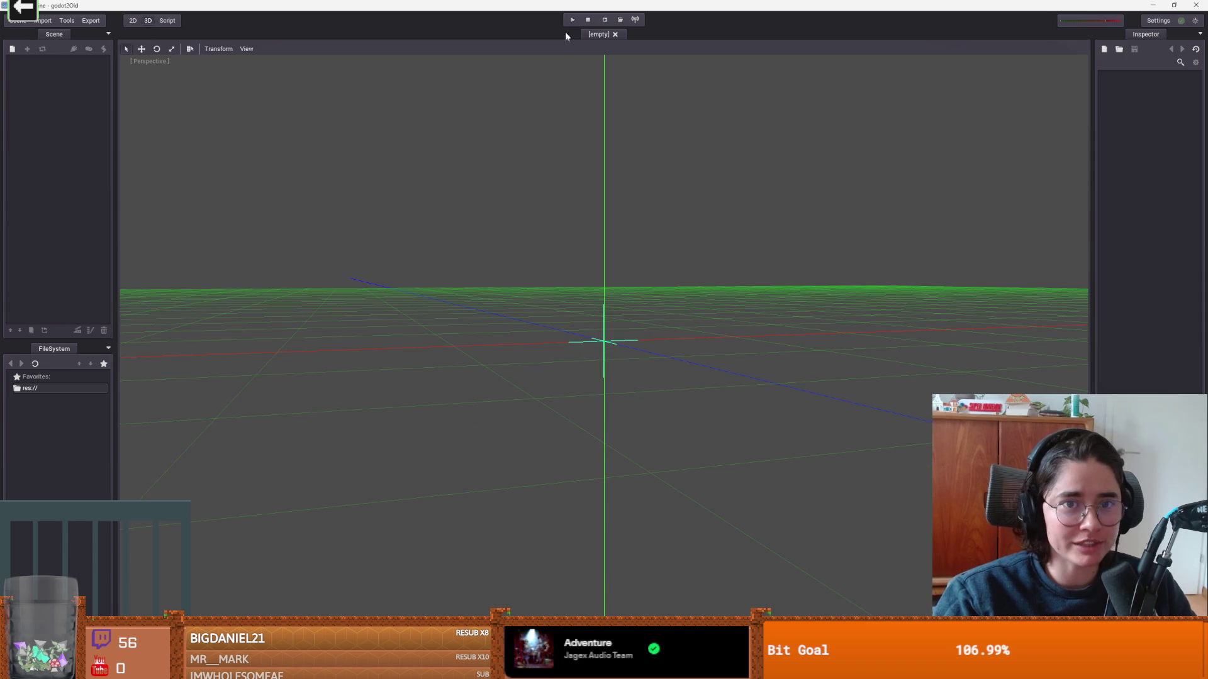
pyautogui.click(133, 20)
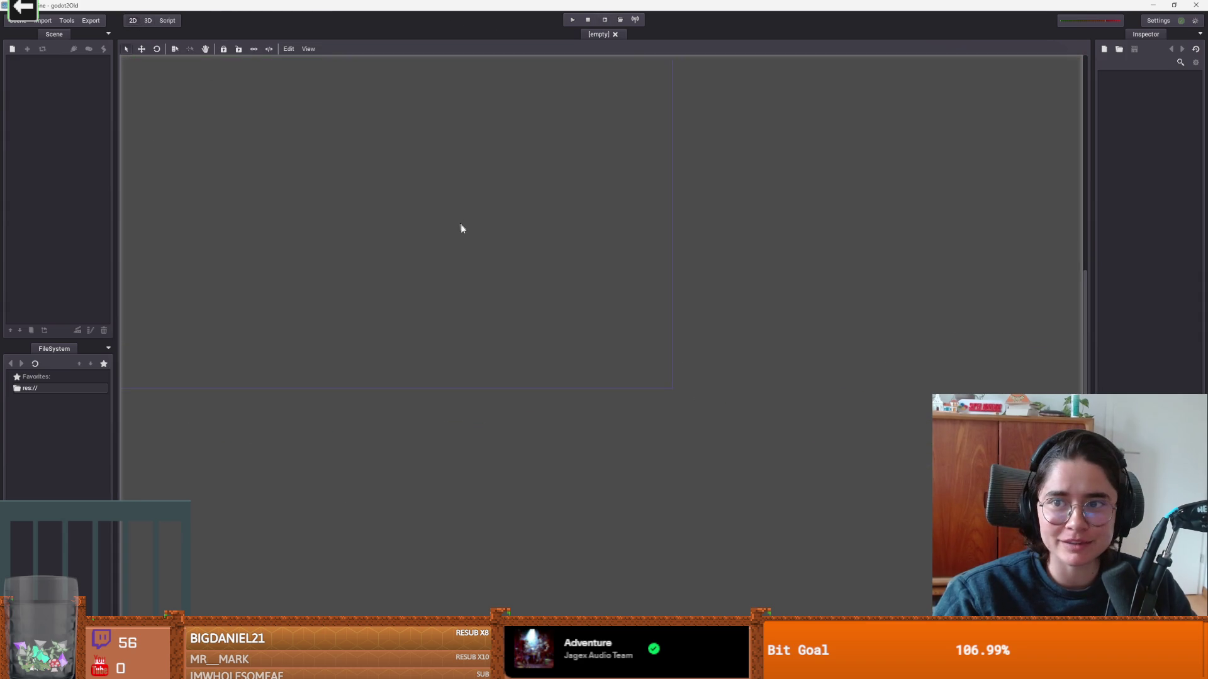
pyautogui.moveTo(110, 272); pyautogui.dragTo(189, 269)
pyautogui.hotkey('ctrl', 'a')
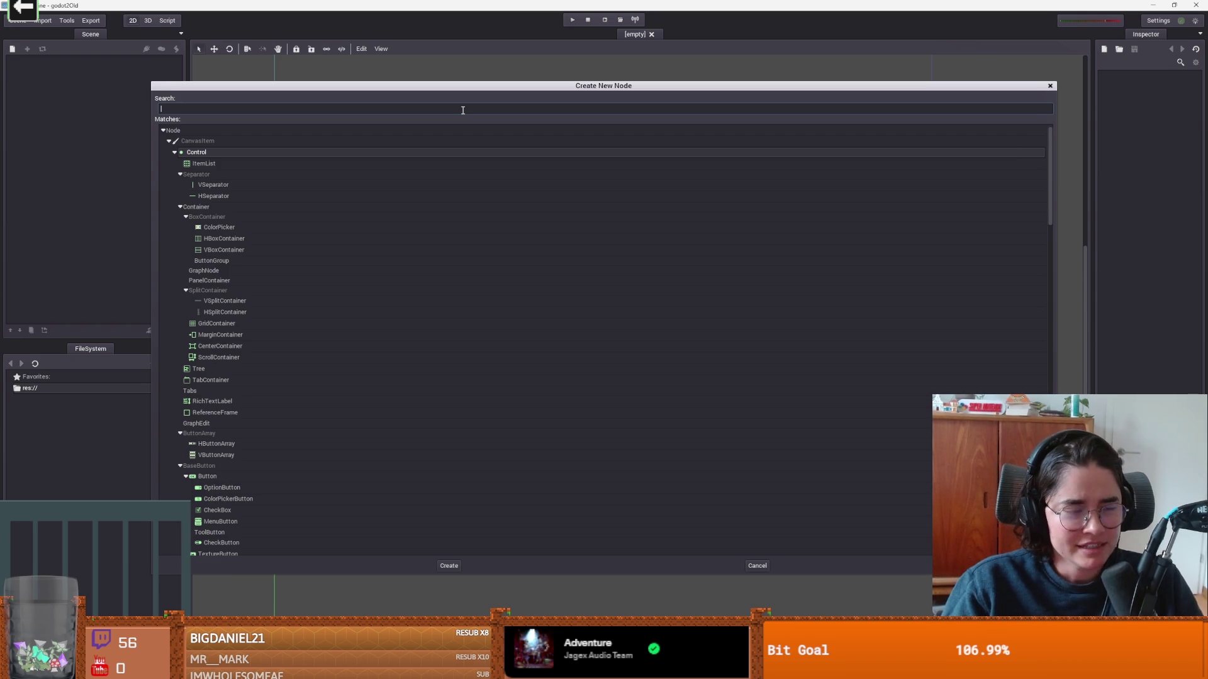
# Add a Node2D root, then a StaticBody2D child under it, via 'node2d' and 'static' searches
pyautogui.write('node2d')
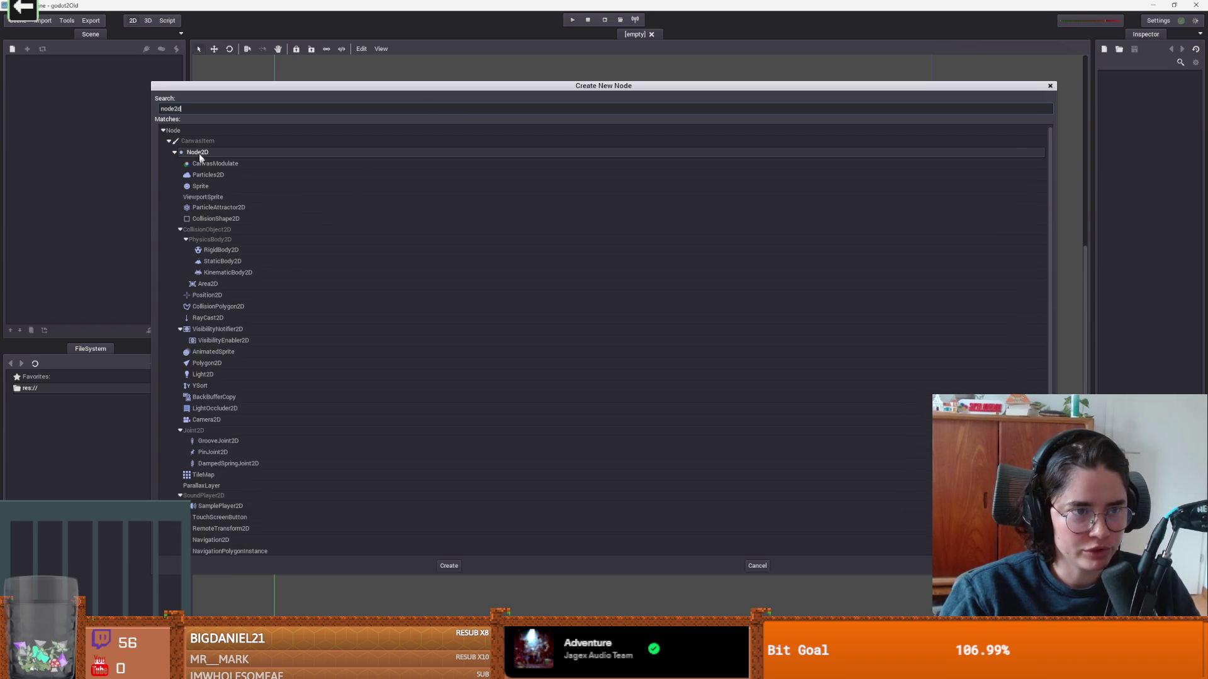
pyautogui.doubleClick(202, 161)
pyautogui.click(54, 63)
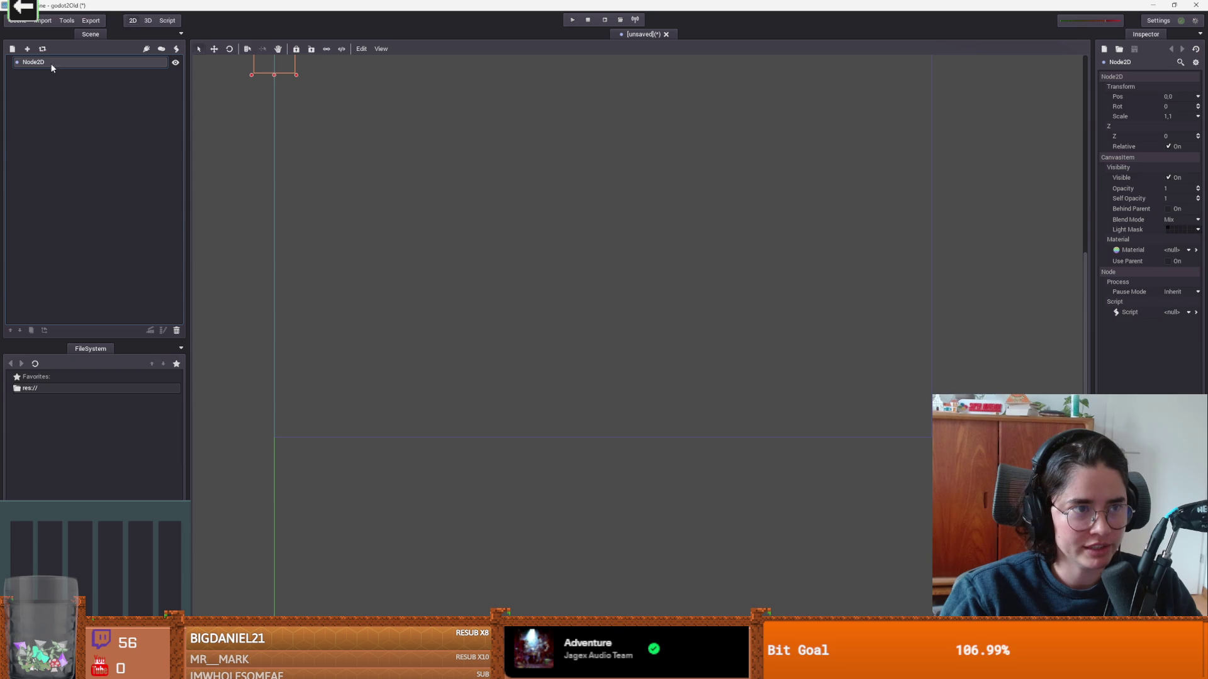
pyautogui.click(13, 49)
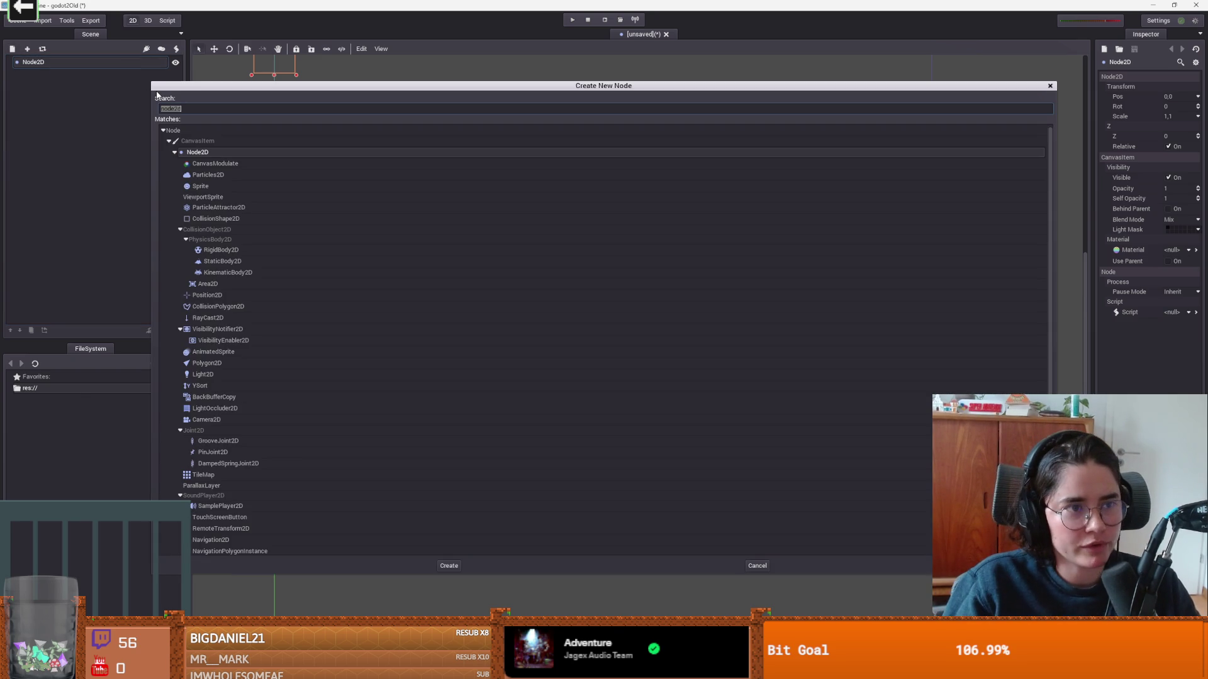
pyautogui.write('static')
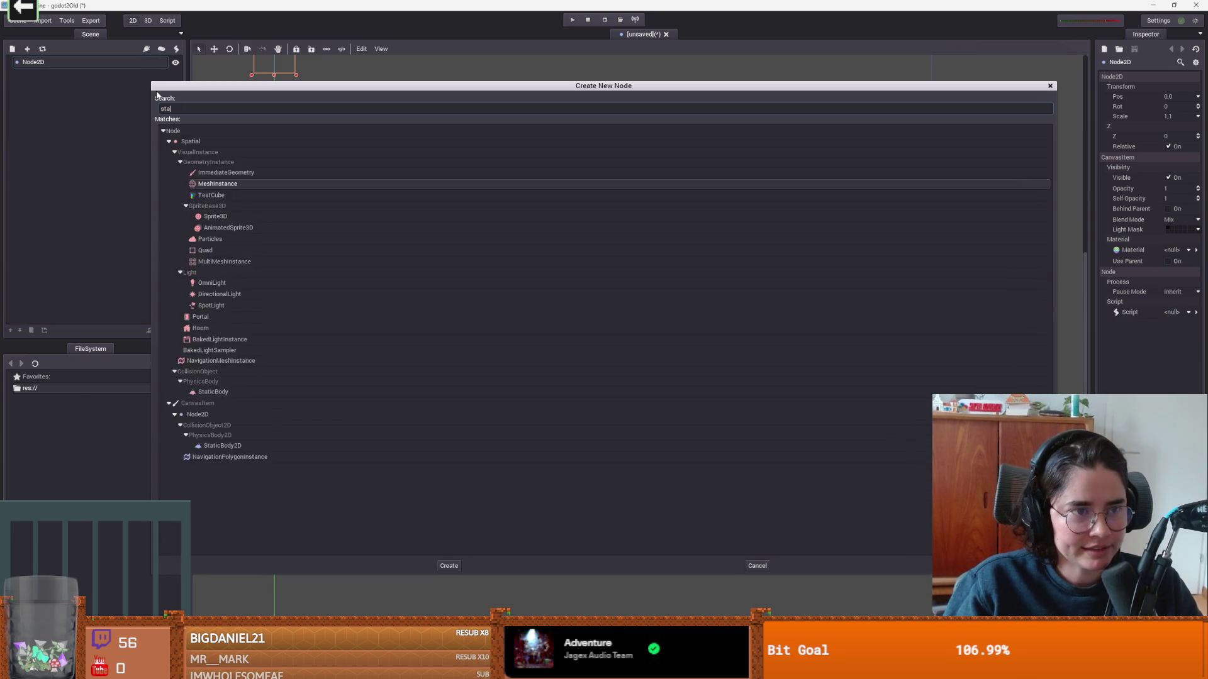
pyautogui.doubleClick(223, 228)
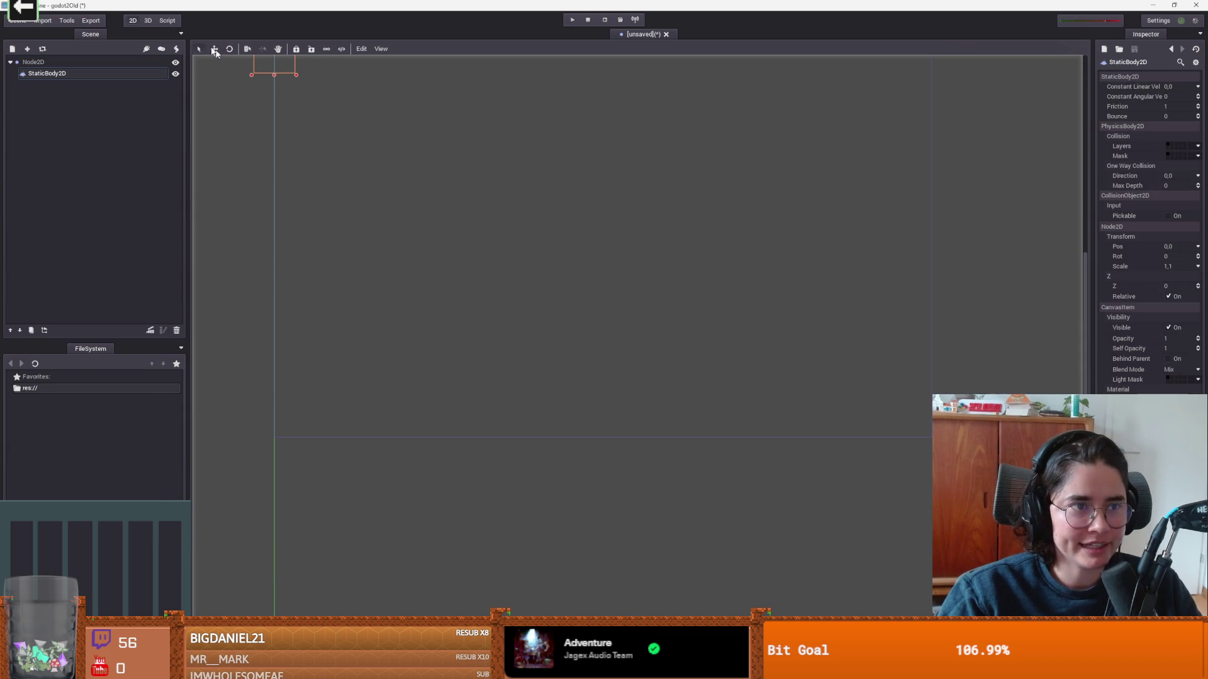
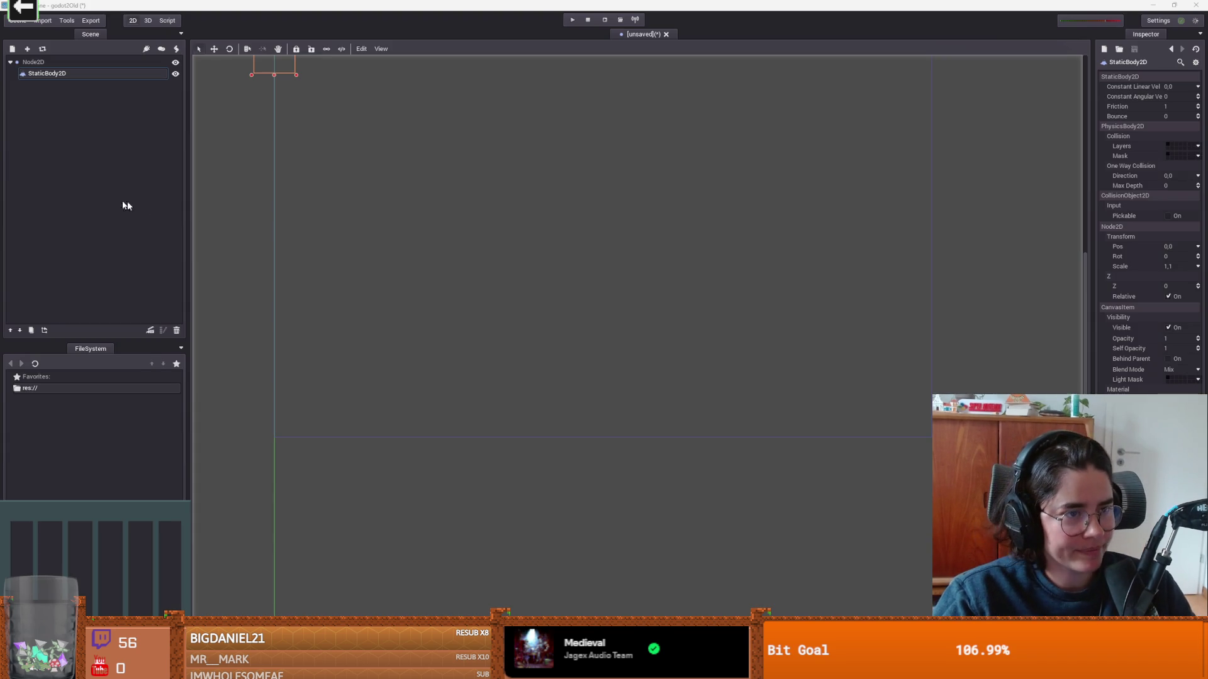
# Add a Camera2D node under the root Node2D
pyautogui.click(63, 73)
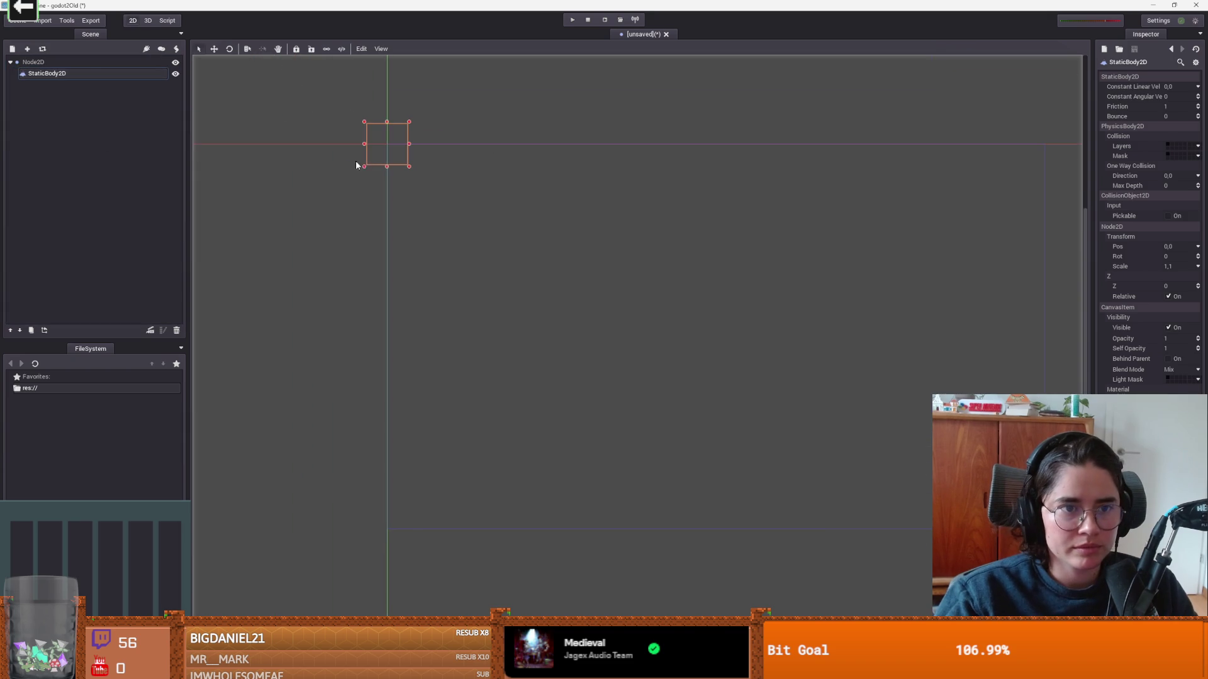
pyautogui.click(31, 61)
pyautogui.click(27, 49)
pyautogui.write('camera')
pyautogui.doubleClick(224, 196)
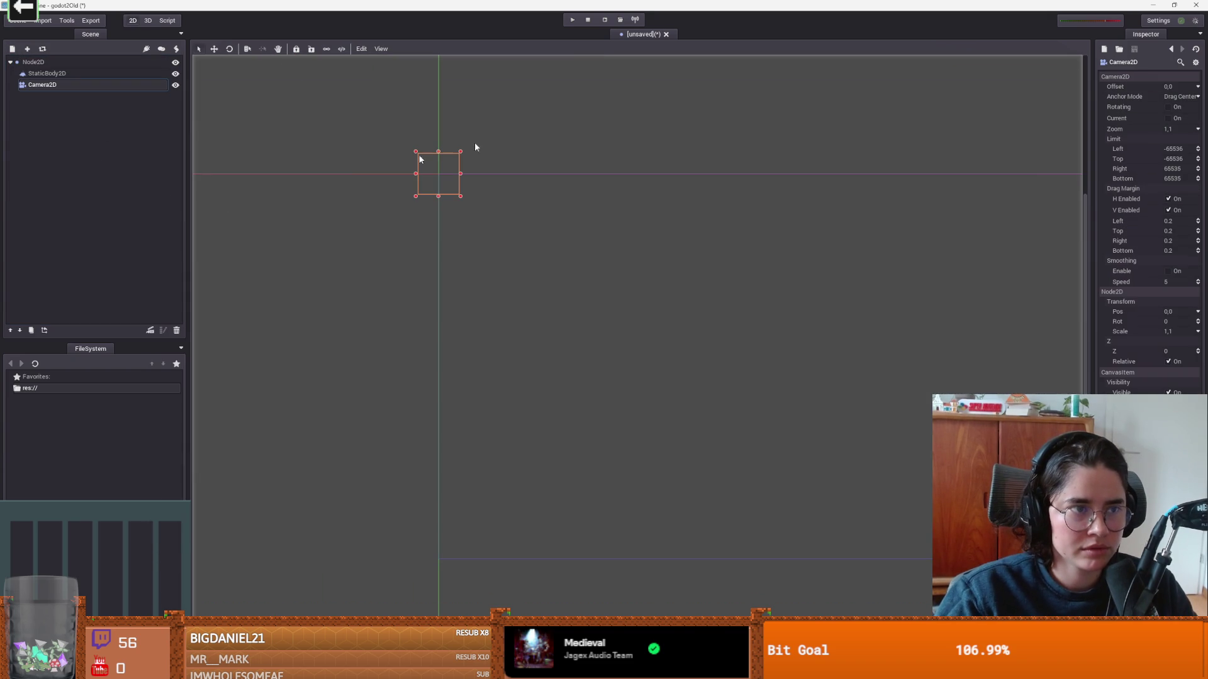
# Run the scene, saving it as game.scn when prompted
pyautogui.click(573, 19)
pyautogui.click(604, 342)
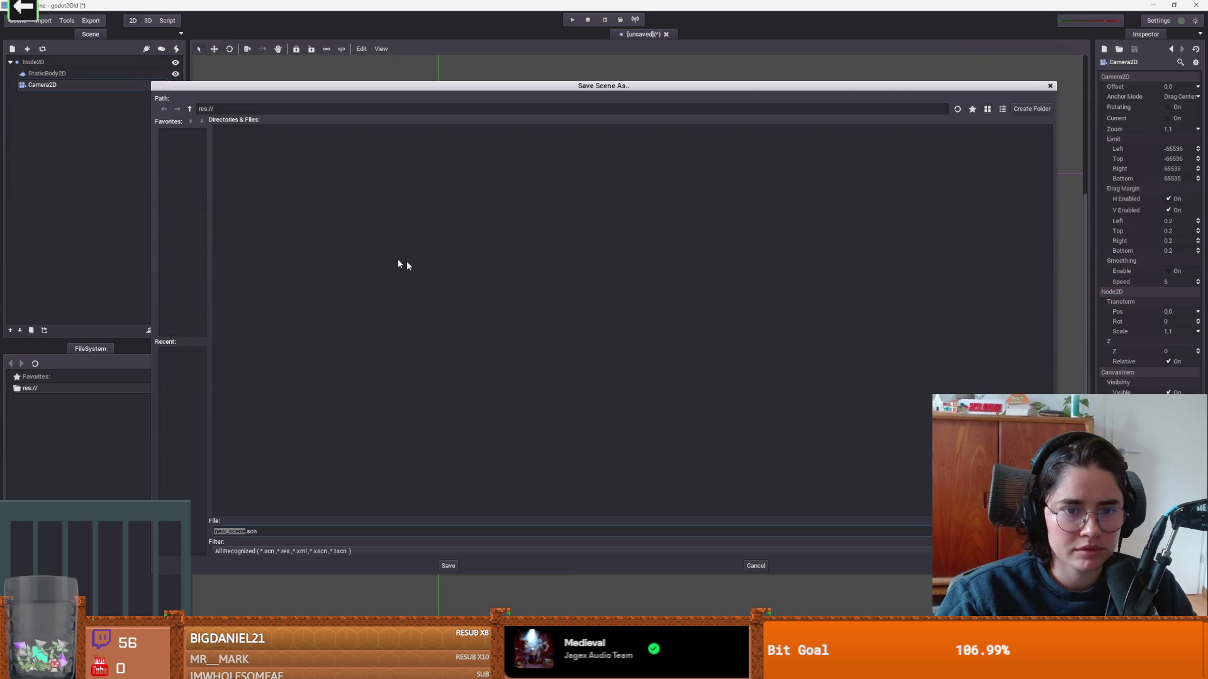
pyautogui.write('game')
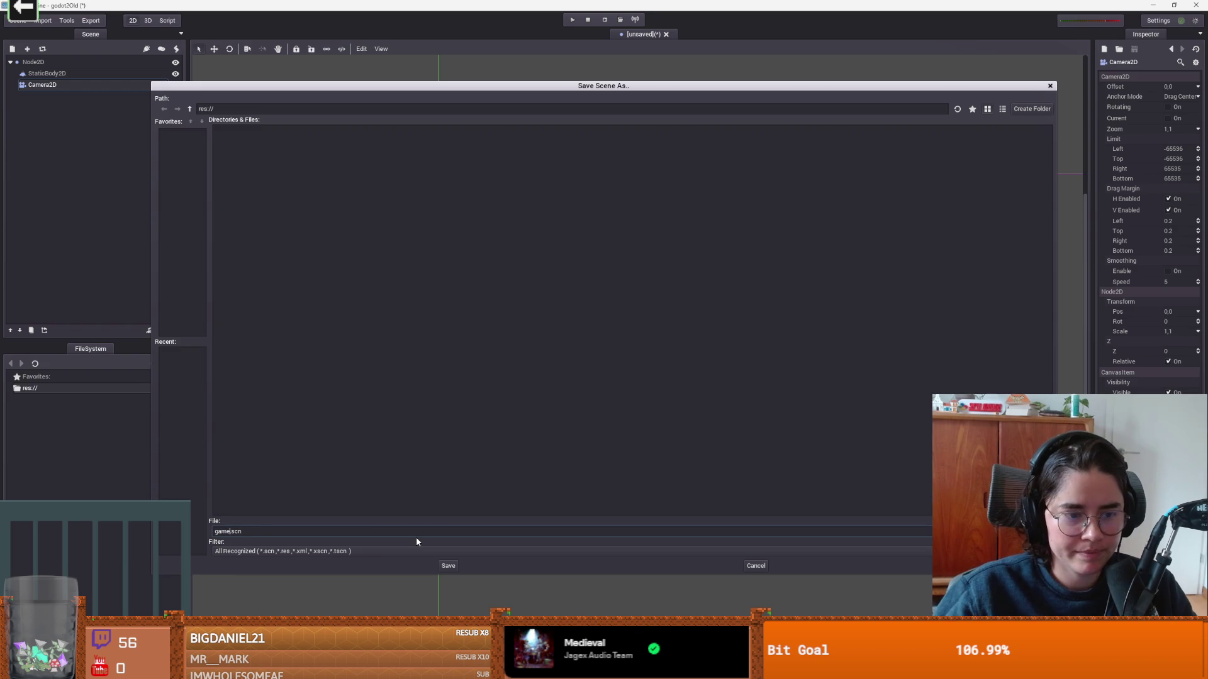
pyautogui.press('Return')
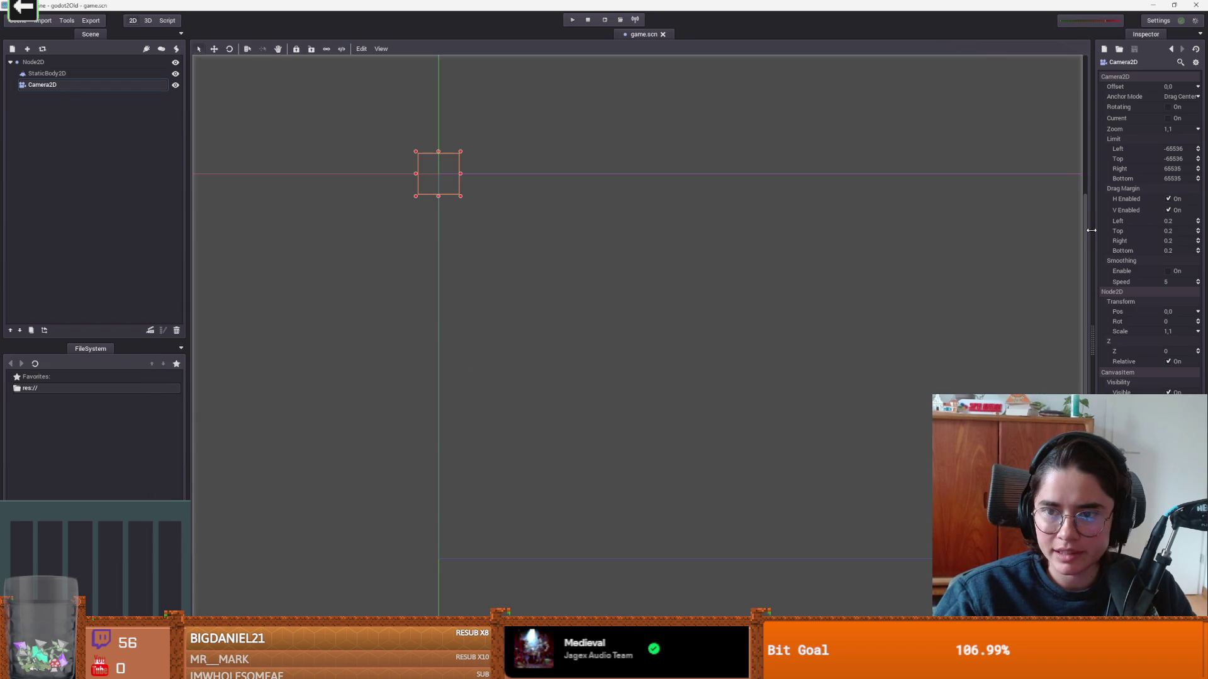
pyautogui.moveTo(1093, 230); pyautogui.dragTo(1032, 214)
# Make Camera2D current with a larger frame and add a Sprite under StaticBody2D
pyautogui.click(1147, 120)
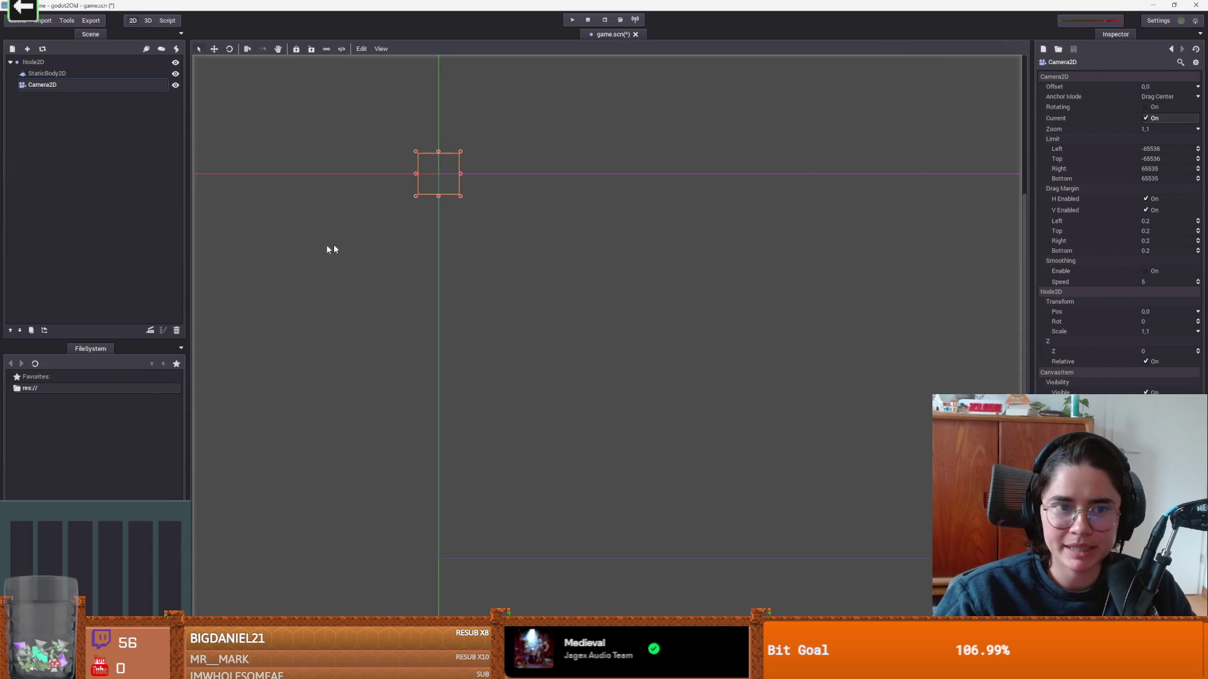
pyautogui.moveTo(466, 196); pyautogui.dragTo(647, 266)
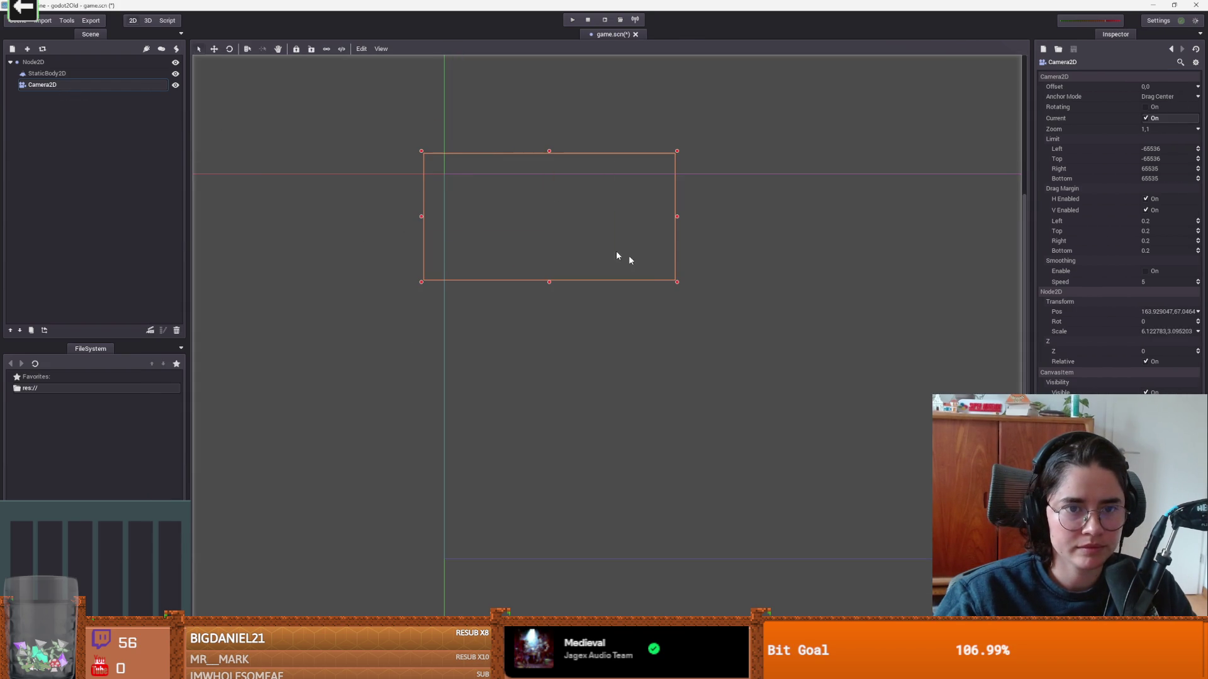
pyautogui.click(44, 75)
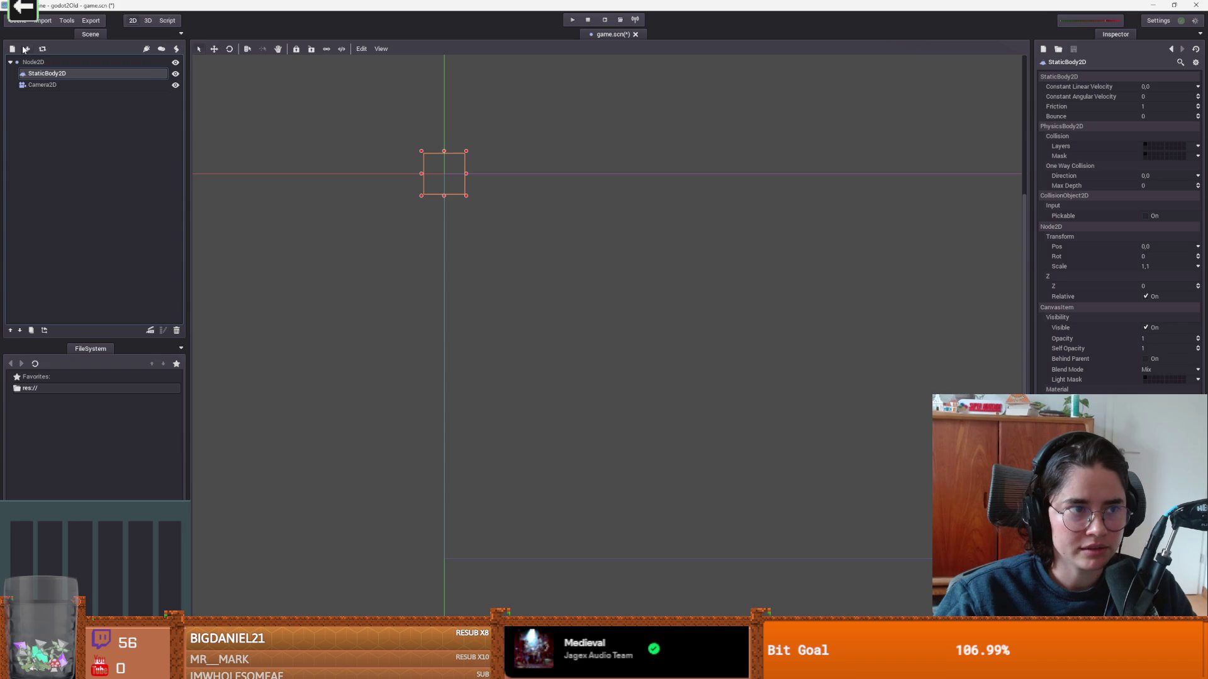
pyautogui.click(25, 50)
pyautogui.write('sprite')
pyautogui.click(207, 229)
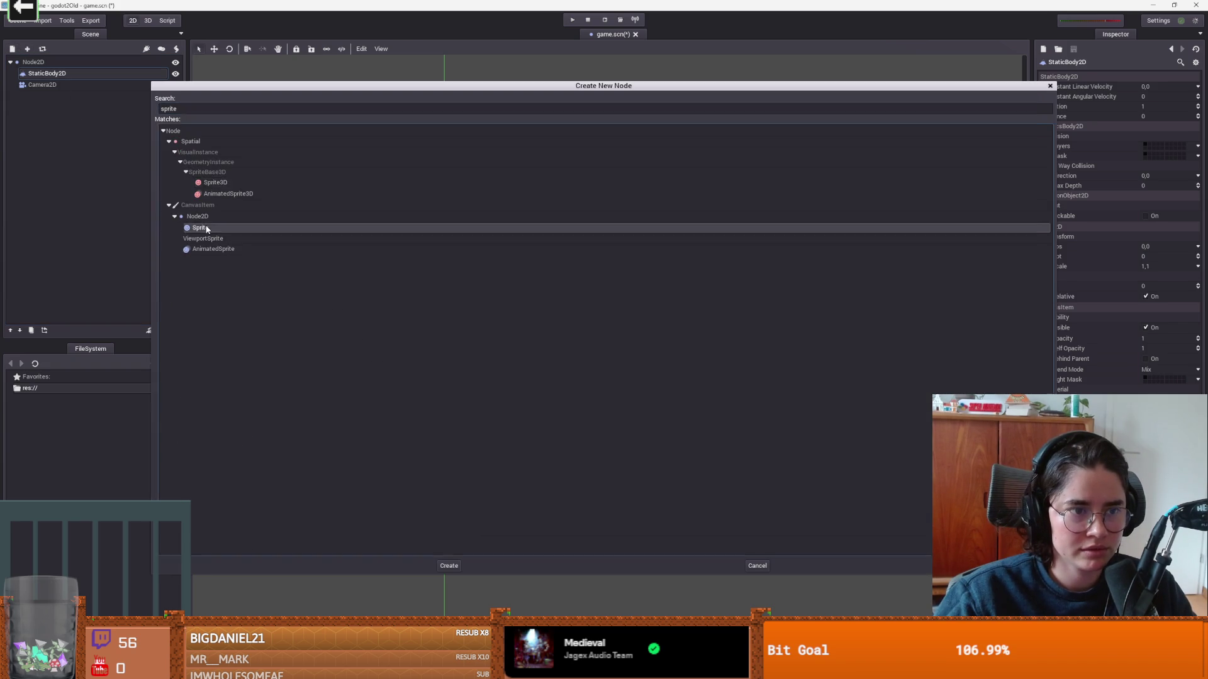
pyautogui.doubleClick(207, 229)
# Load icon.png from res:// as the Sprite's texture
pyautogui.click(24, 390)
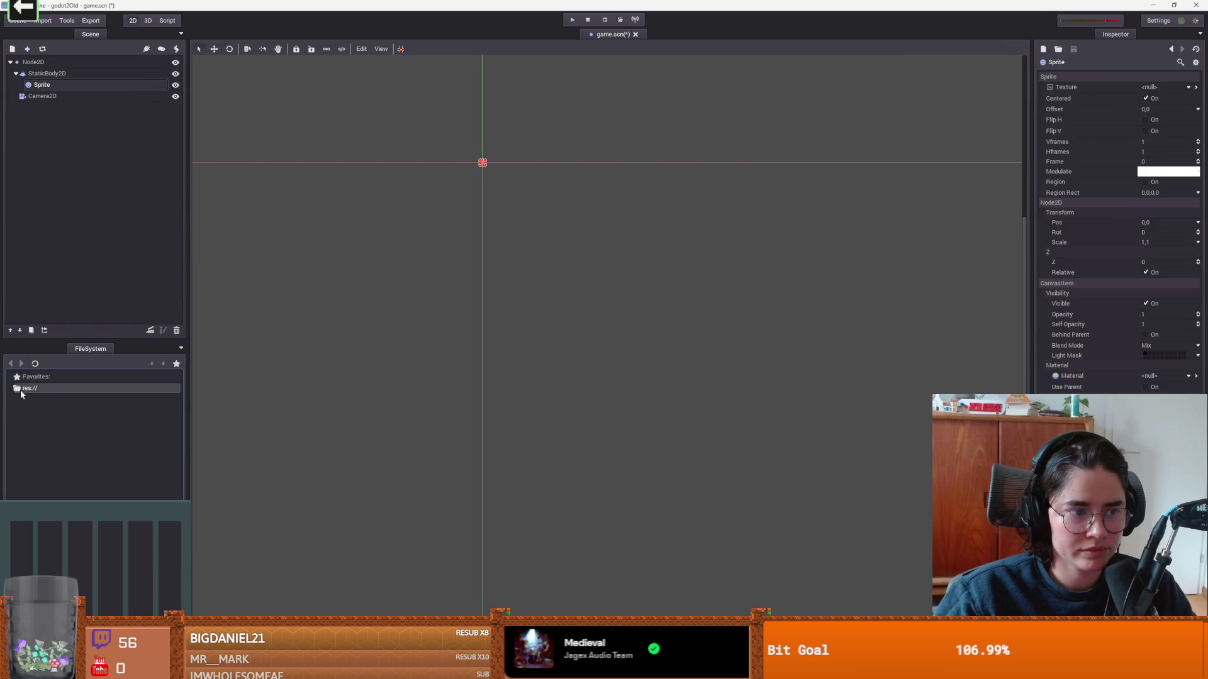
pyautogui.doubleClick(23, 390)
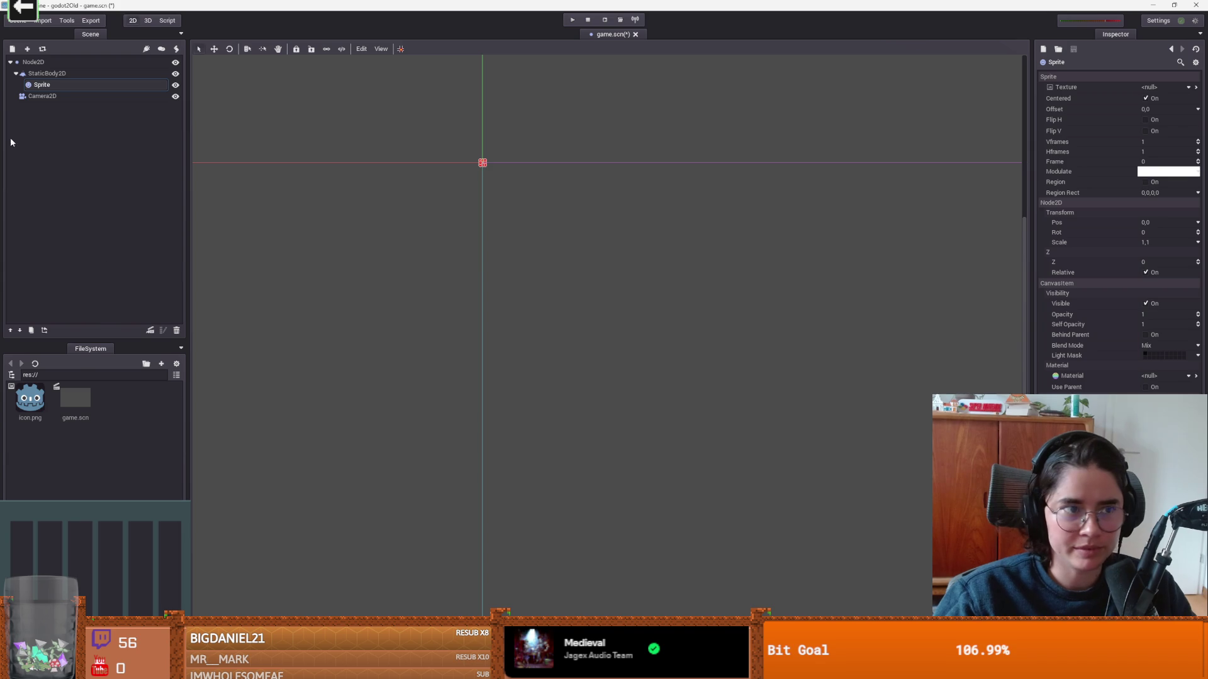
pyautogui.click(30, 400)
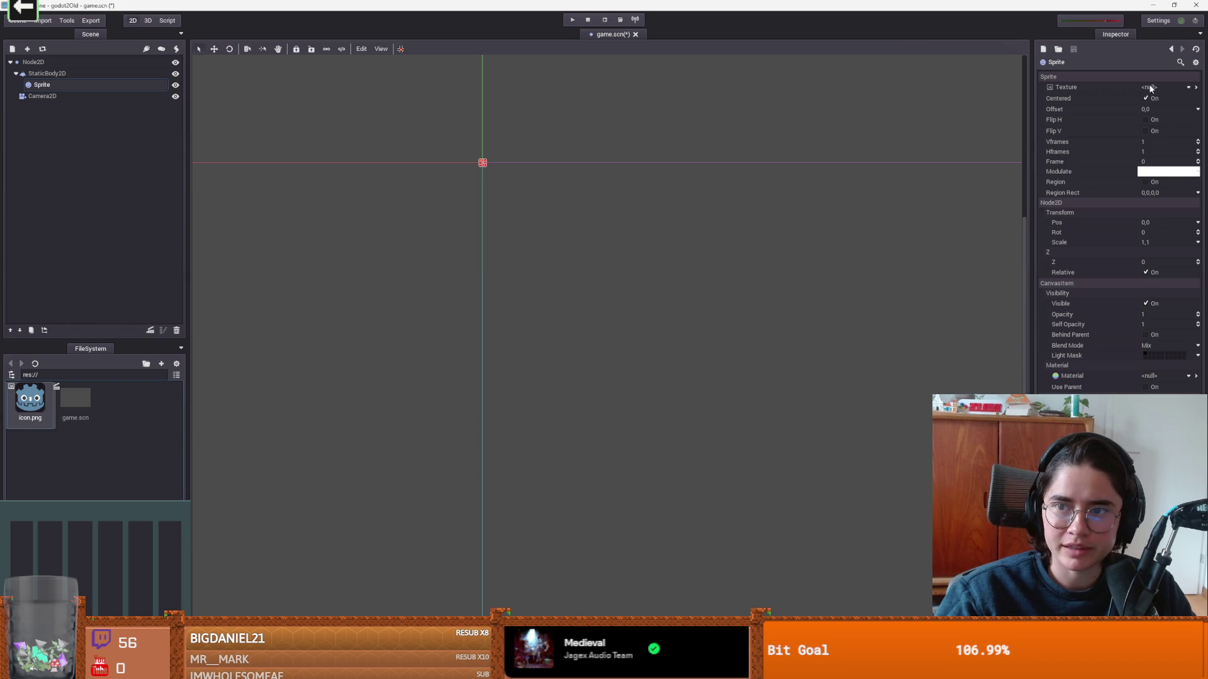
pyautogui.click(1188, 89)
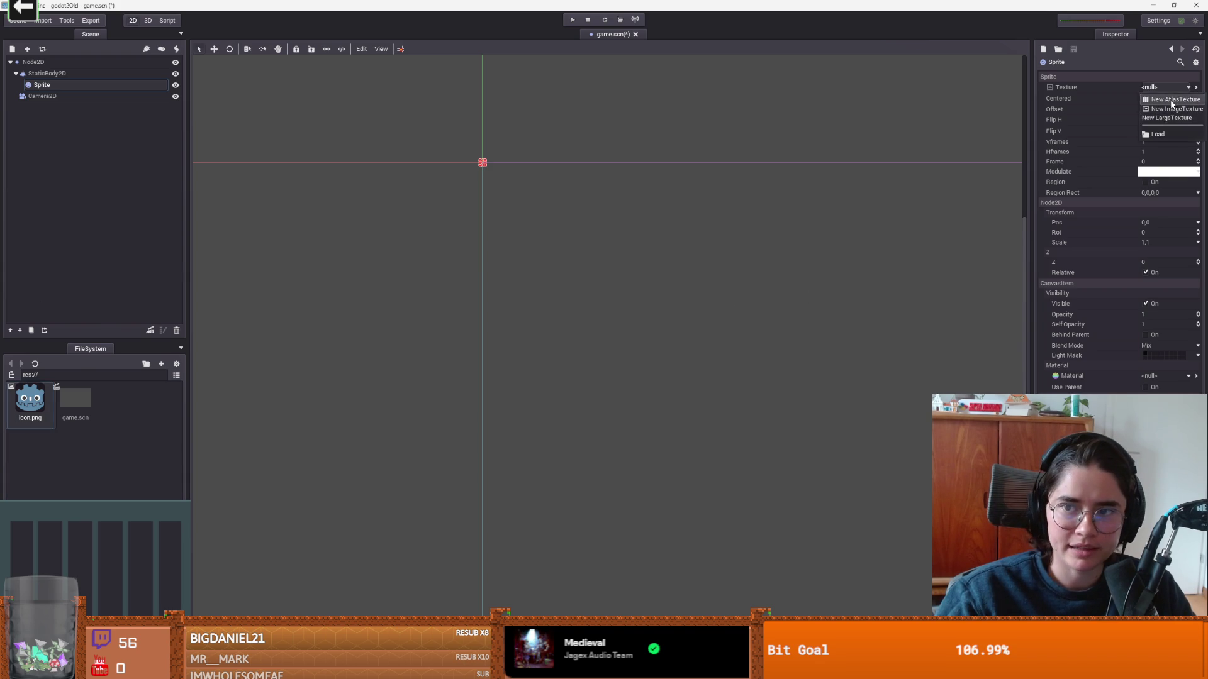
pyautogui.click(1165, 135)
pyautogui.doubleClick(237, 141)
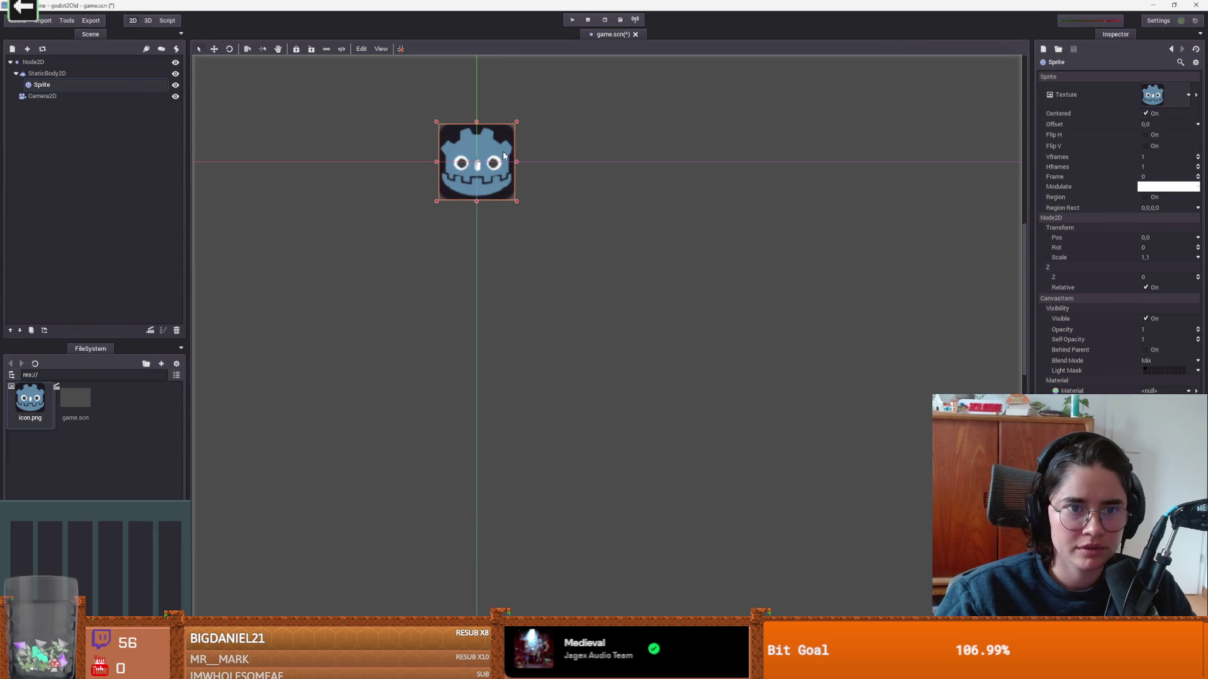
# Reposition the camera frame around the icon
pyautogui.click(102, 96)
pyautogui.scroll(-1, 547, 201)
pyautogui.moveTo(548, 202); pyautogui.dragTo(528, 194)
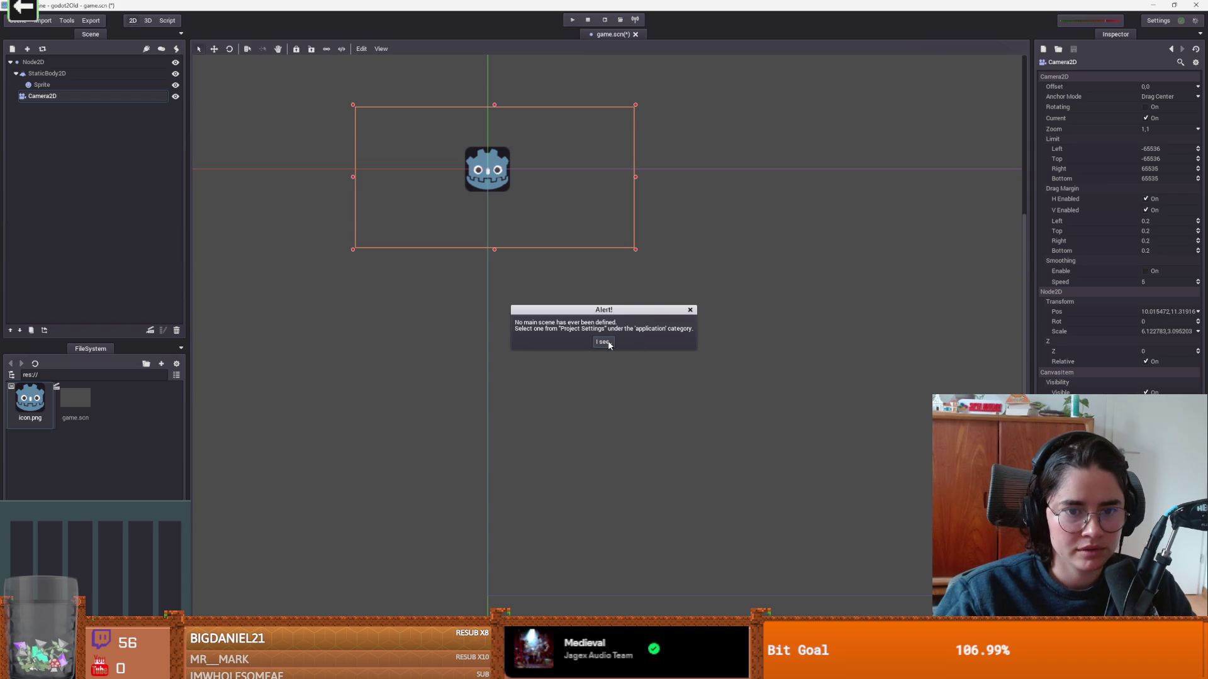
# Set res://game.scn as application/main_scene in Project Settings
pyautogui.click(602, 342)
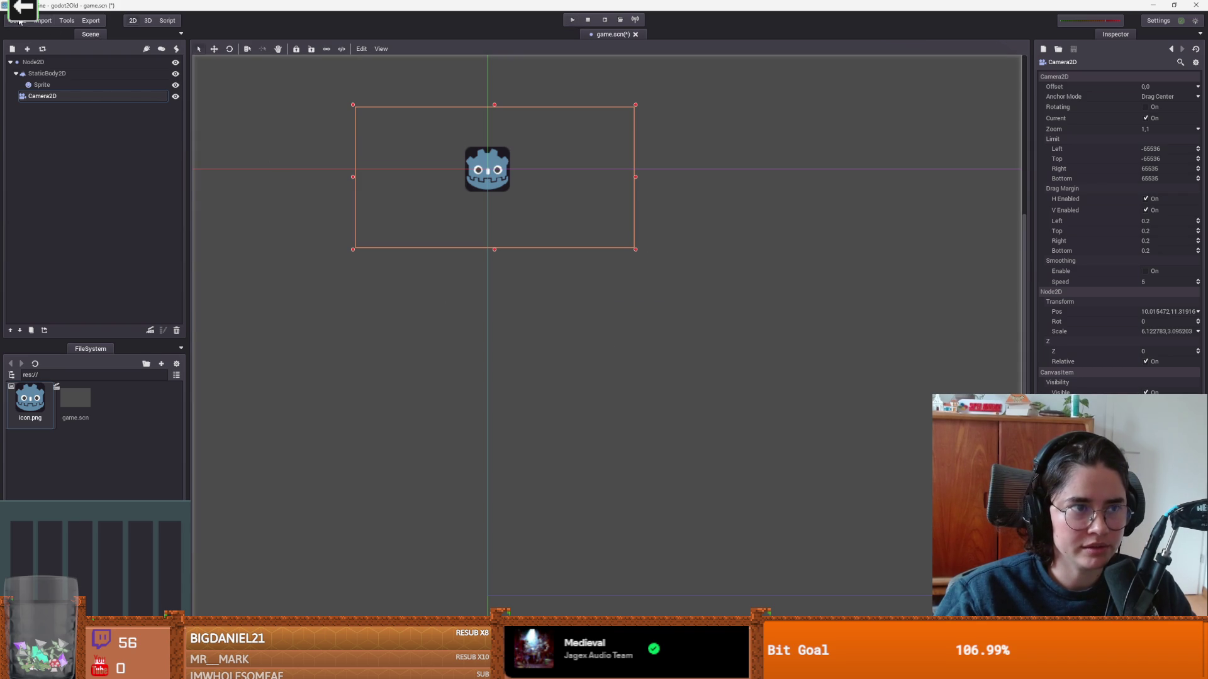
pyautogui.click(21, 22)
pyautogui.click(43, 219)
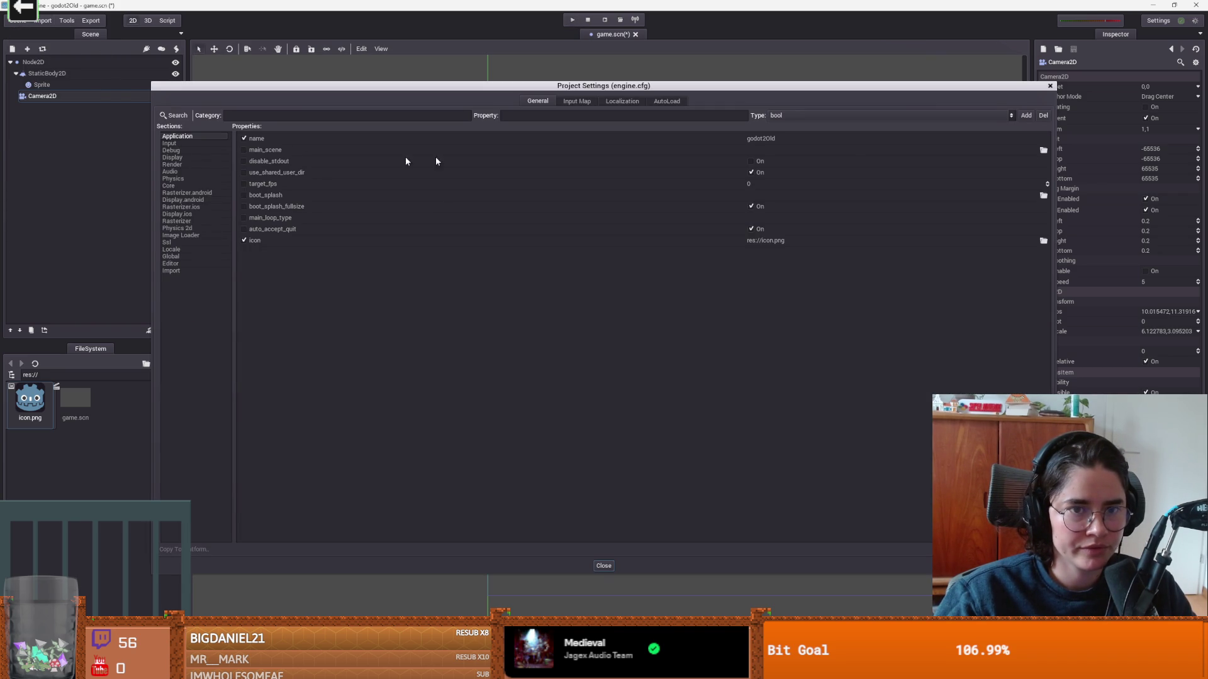
pyautogui.click(650, 151)
pyautogui.click(1043, 151)
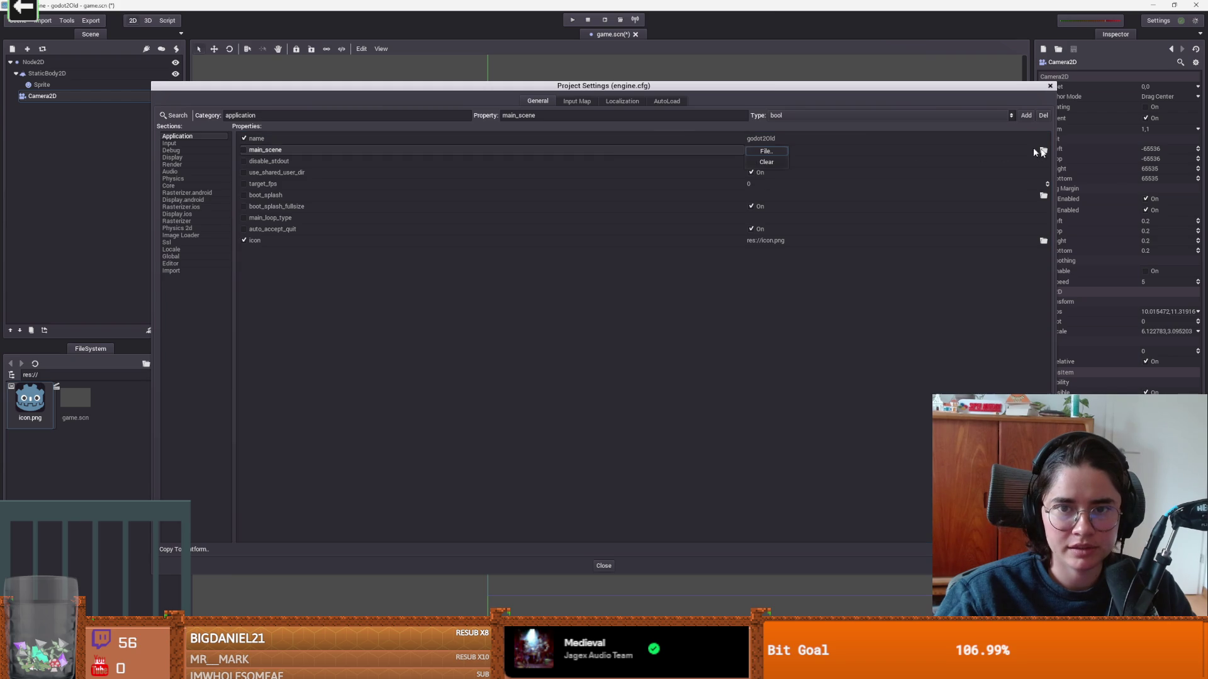
pyautogui.click(766, 152)
pyautogui.doubleClick(228, 144)
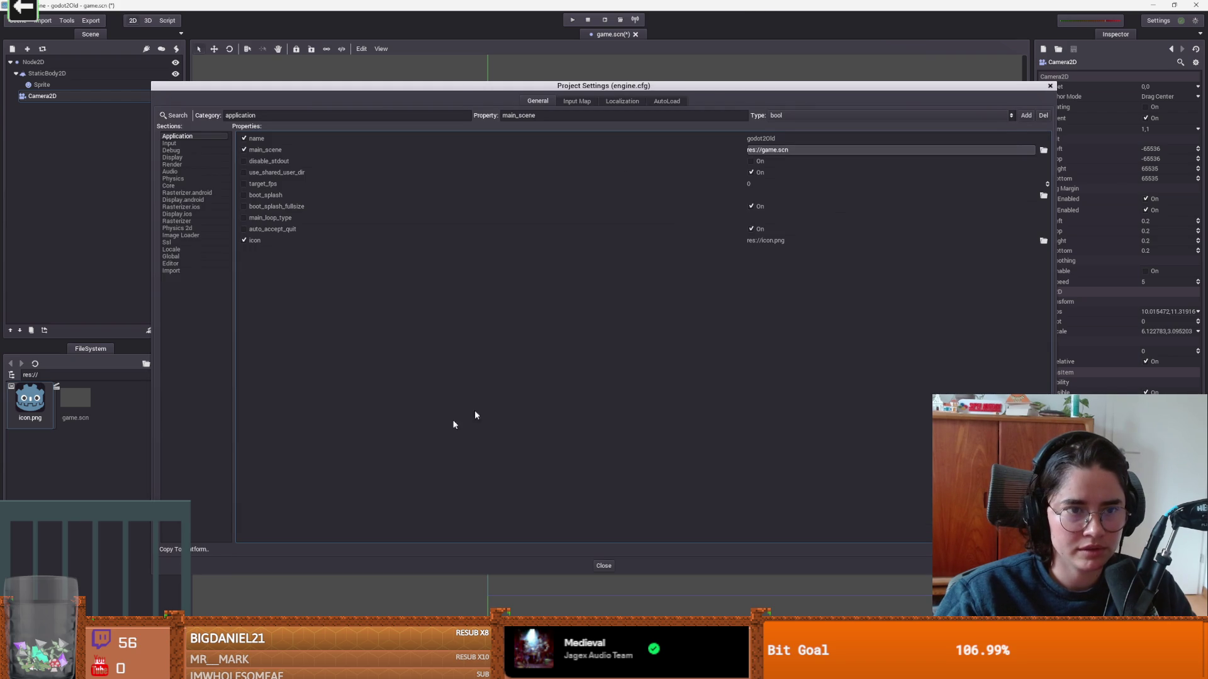
pyautogui.click(605, 566)
# Test-run the game showing the icon, stop it, and save the scene
pyautogui.click(573, 21)
pyautogui.click(558, 407)
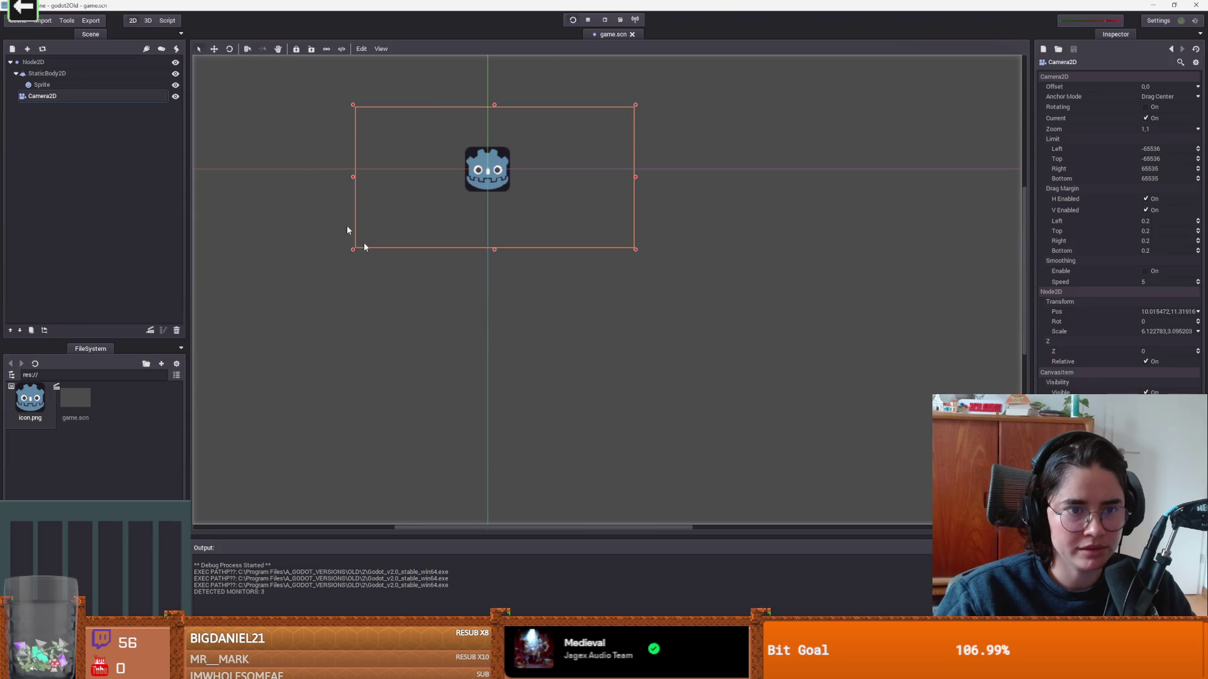
pyautogui.click(574, 21)
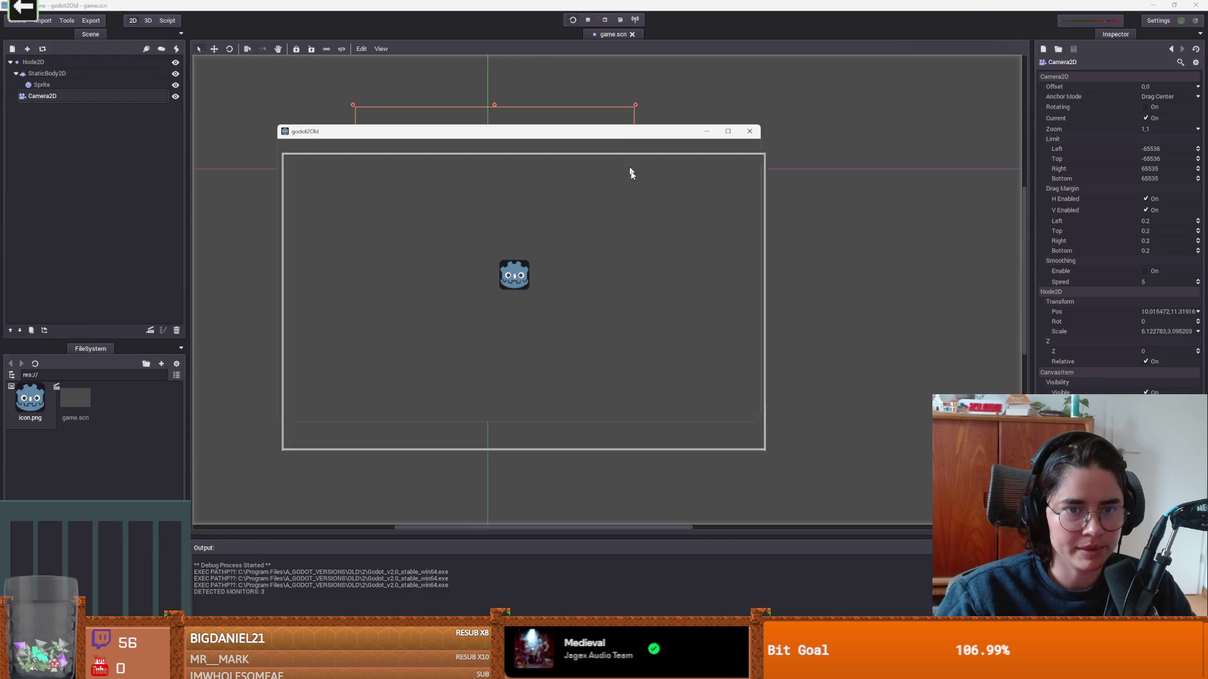
pyautogui.click(758, 171)
pyautogui.click(335, 167)
pyautogui.hotkey('ctrl', 's')
# Lock the camera in place after undoing an accidental move
pyautogui.click(43, 95)
pyautogui.click(48, 73)
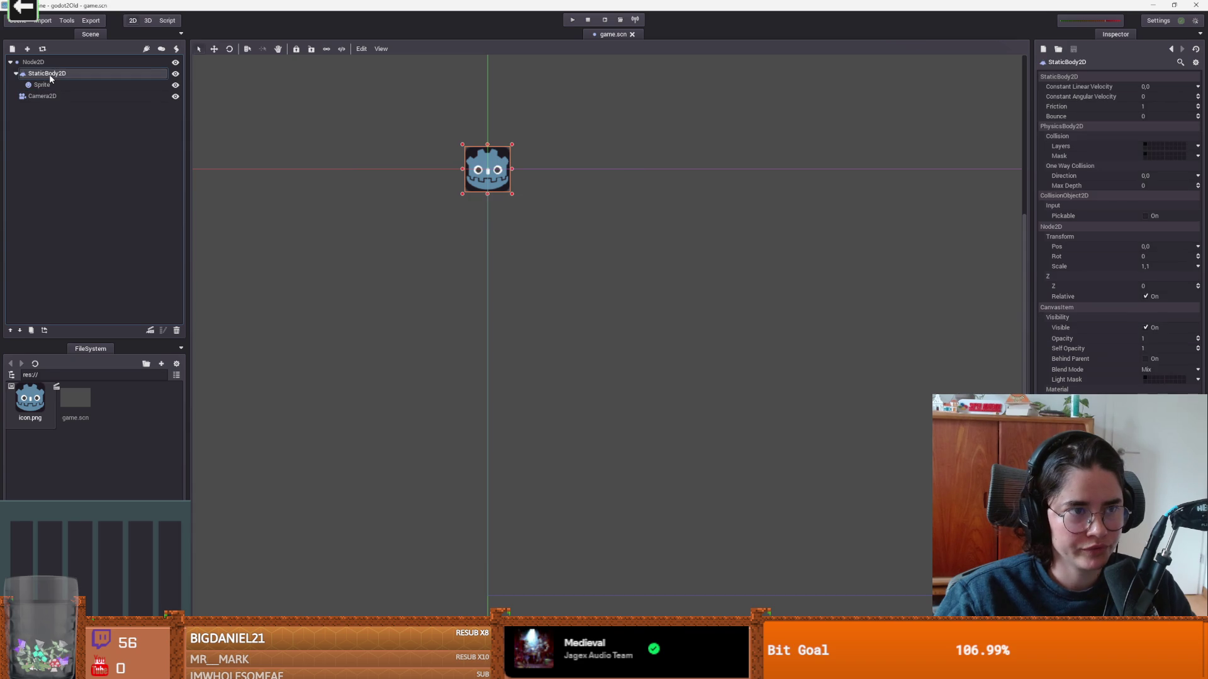
pyautogui.moveTo(512, 167)
pyautogui.mouseDown()
pyautogui.moveTo(822, 186)
pyautogui.moveTo(711, 179)
pyautogui.mouseUp()
pyautogui.hotkey('ctrl', 'z')
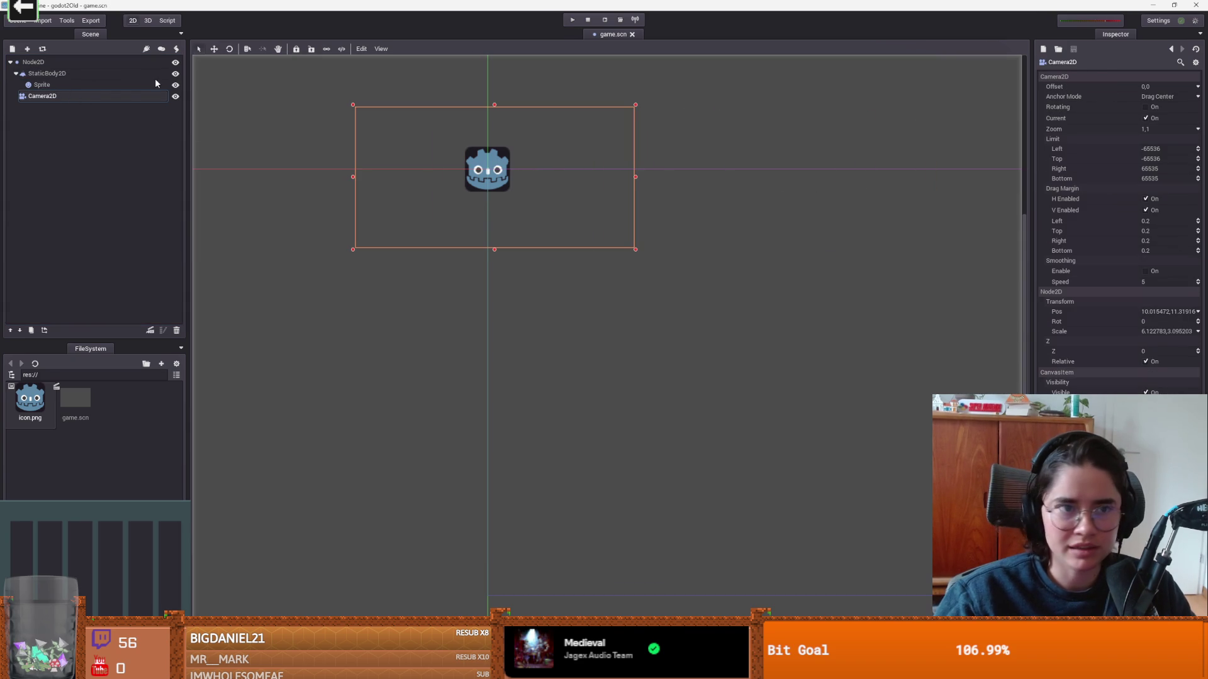
pyautogui.click(296, 49)
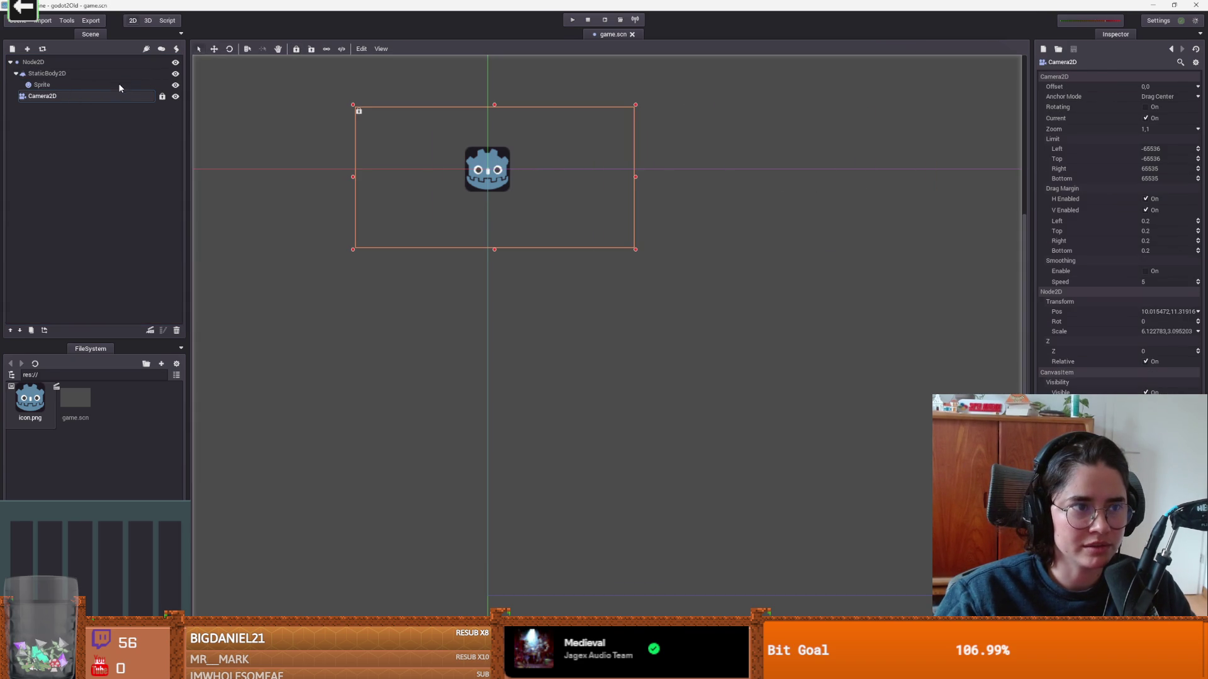
# Stretch the platform's icon sprite wider to both sides
pyautogui.click(500, 176)
pyautogui.moveTo(512, 168); pyautogui.dragTo(696, 169)
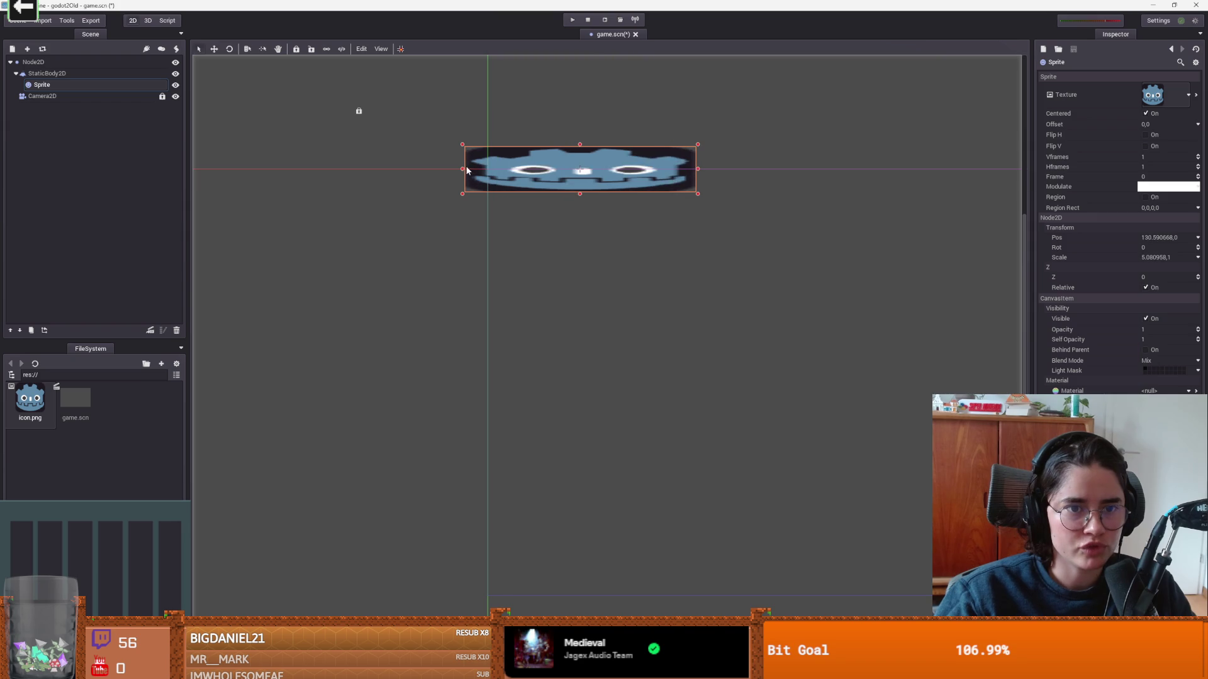
pyautogui.moveTo(466, 168); pyautogui.dragTo(333, 159)
# Add a CollisionShape2D under StaticBody2D, undoing a mistaken CollisionPolygon2D
pyautogui.click(54, 74)
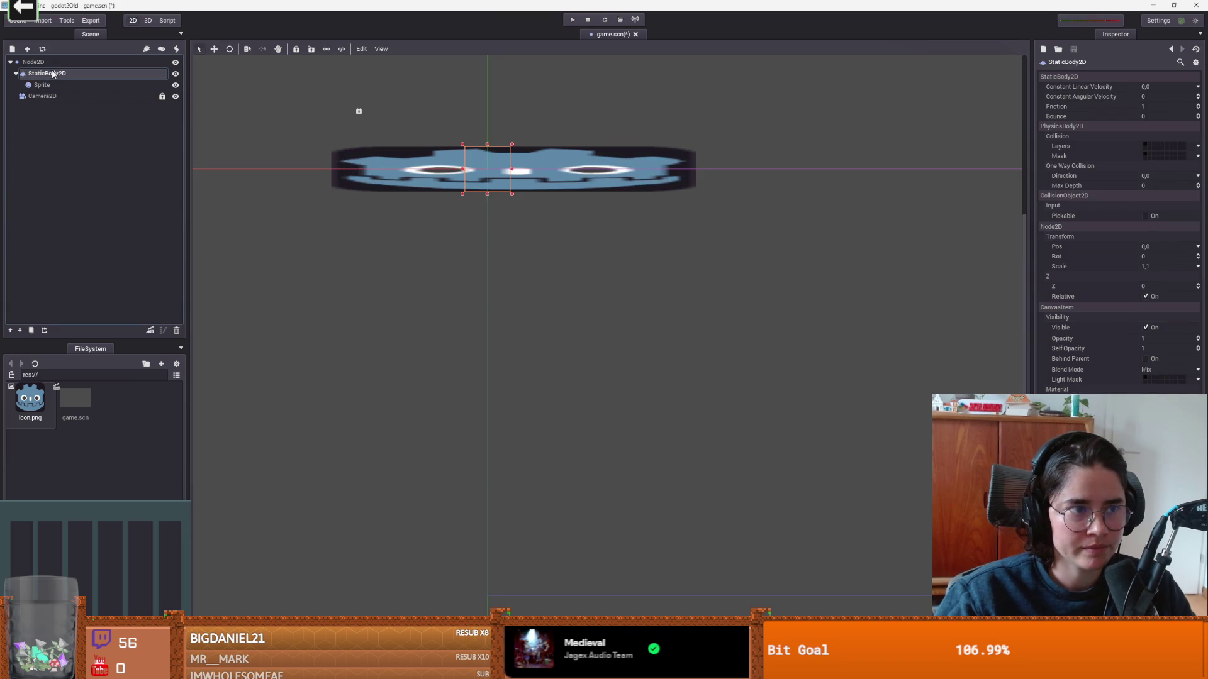
pyautogui.click(26, 51)
pyautogui.write('collision')
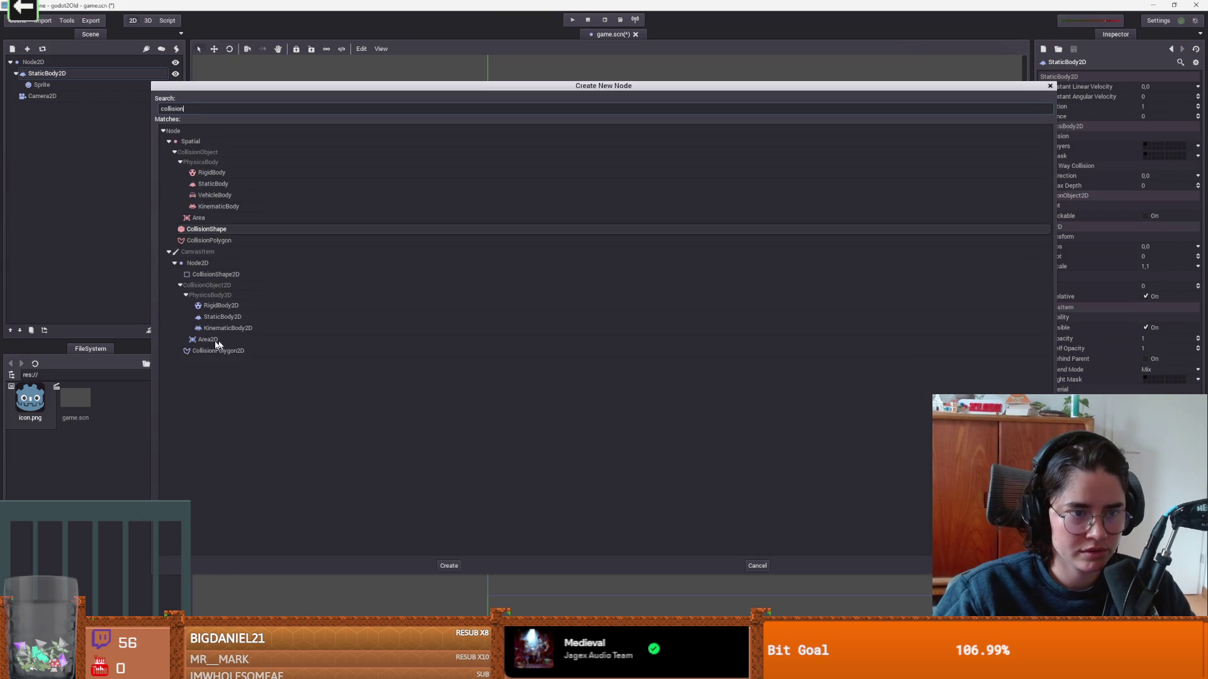
pyautogui.doubleClick(213, 349)
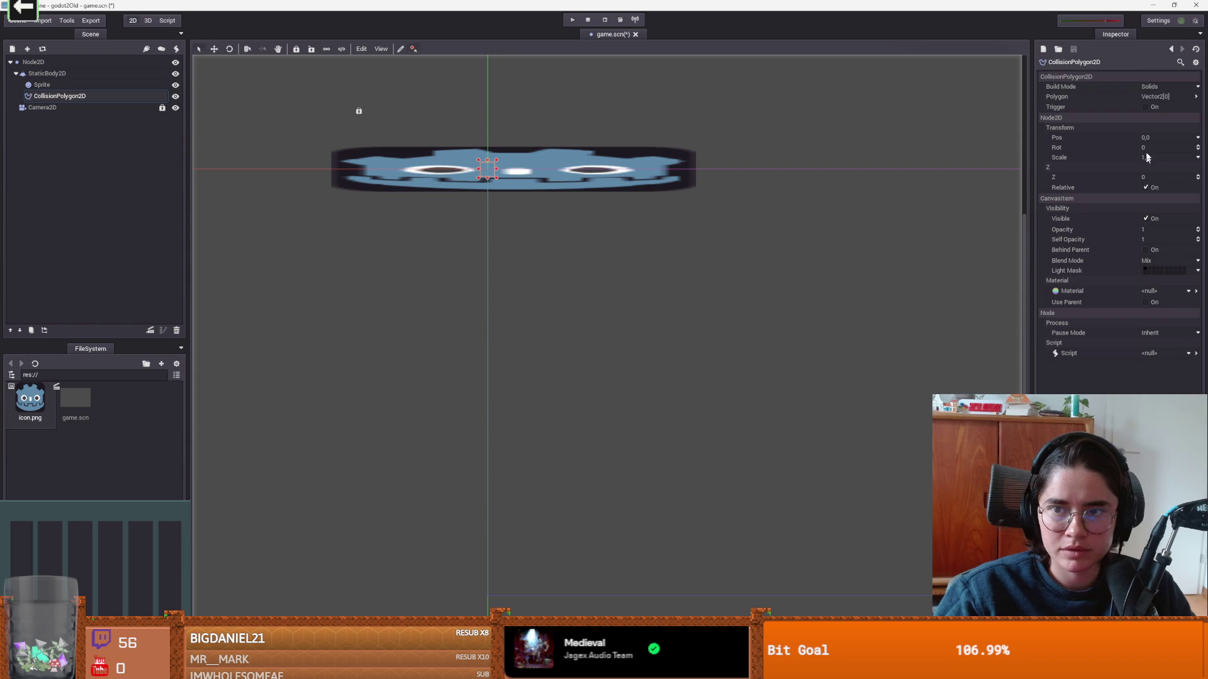
pyautogui.hotkey('ctrl', 'z')
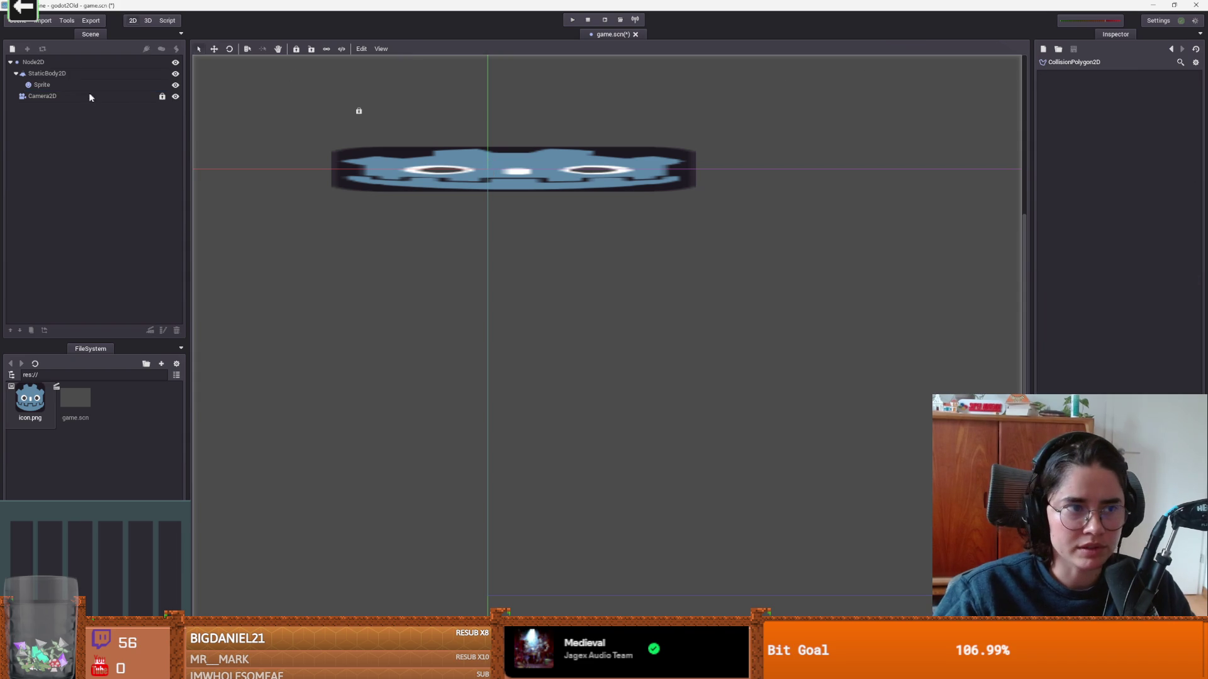
pyautogui.click(42, 74)
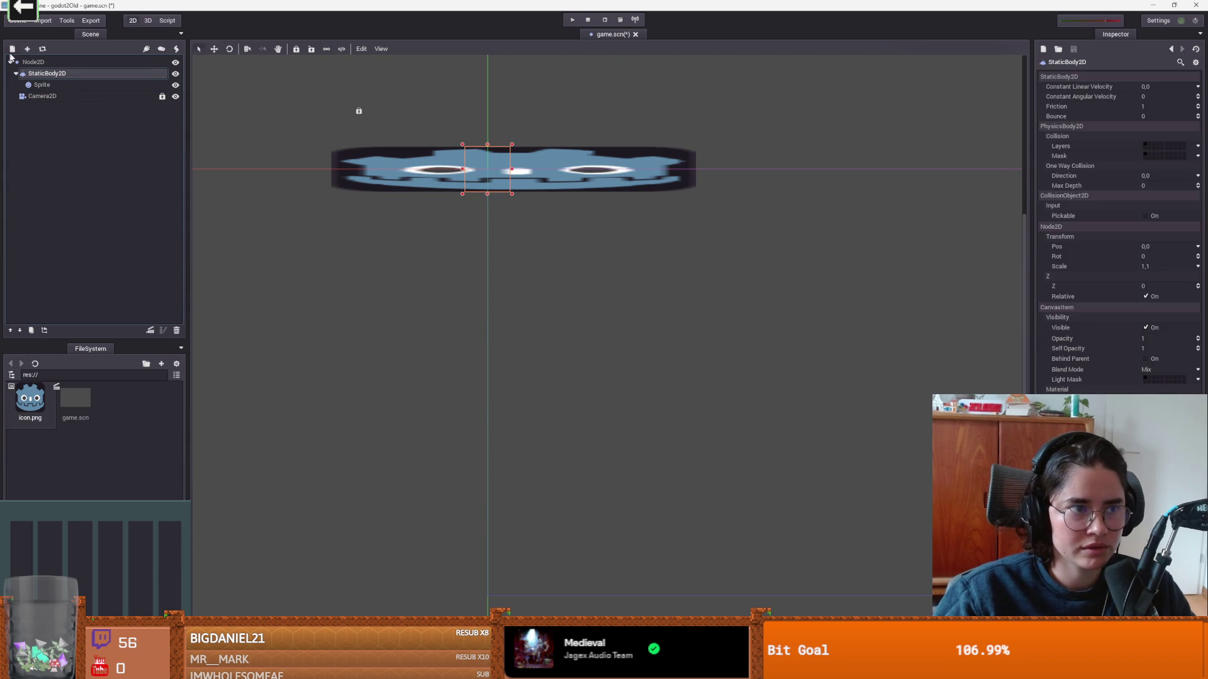
pyautogui.click(24, 48)
pyautogui.write('co')
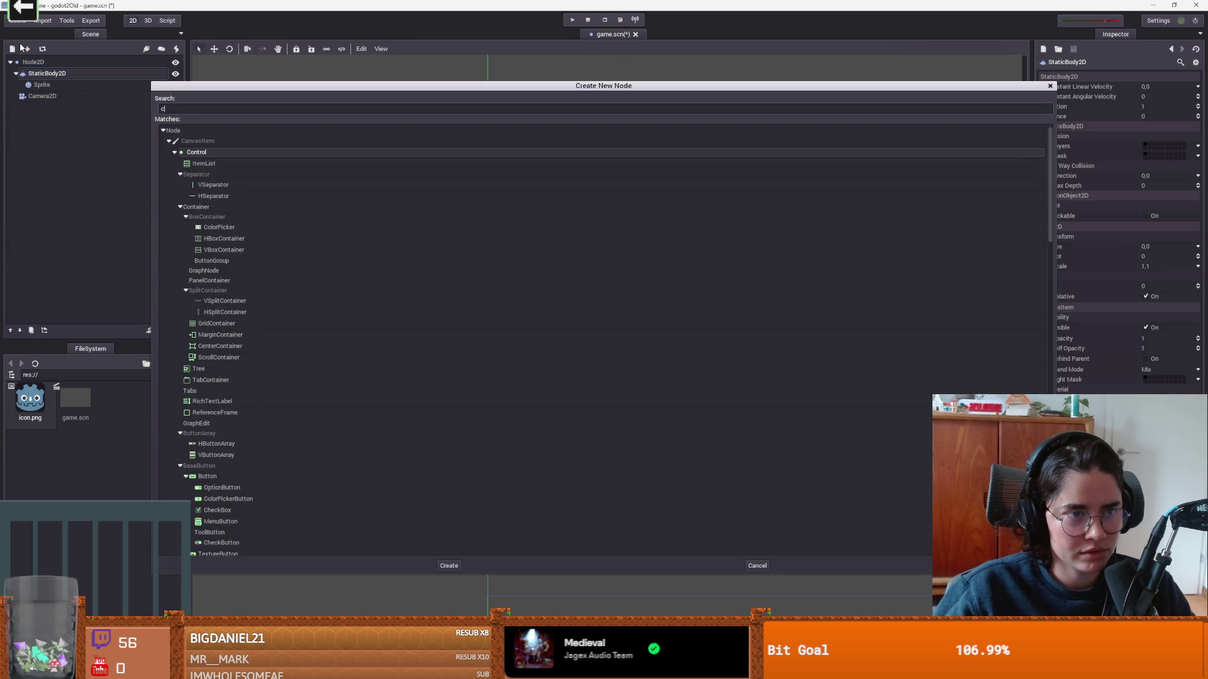
pyautogui.write('llision')
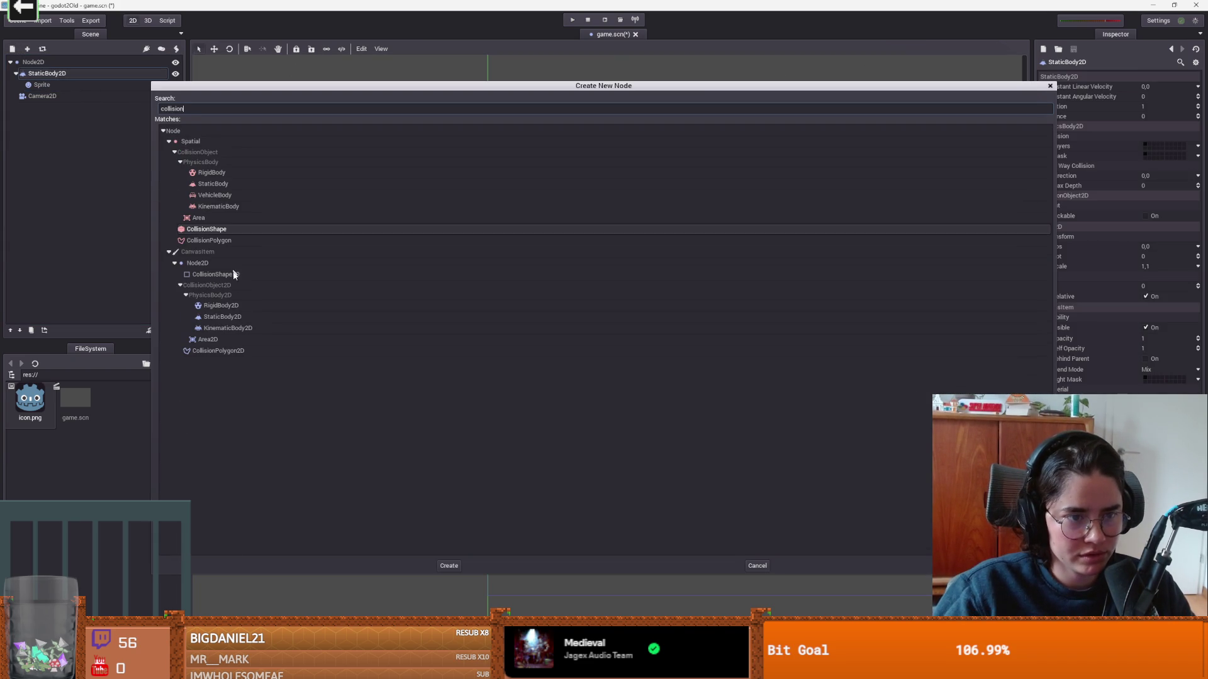
pyautogui.click(224, 349)
pyautogui.doubleClick(243, 275)
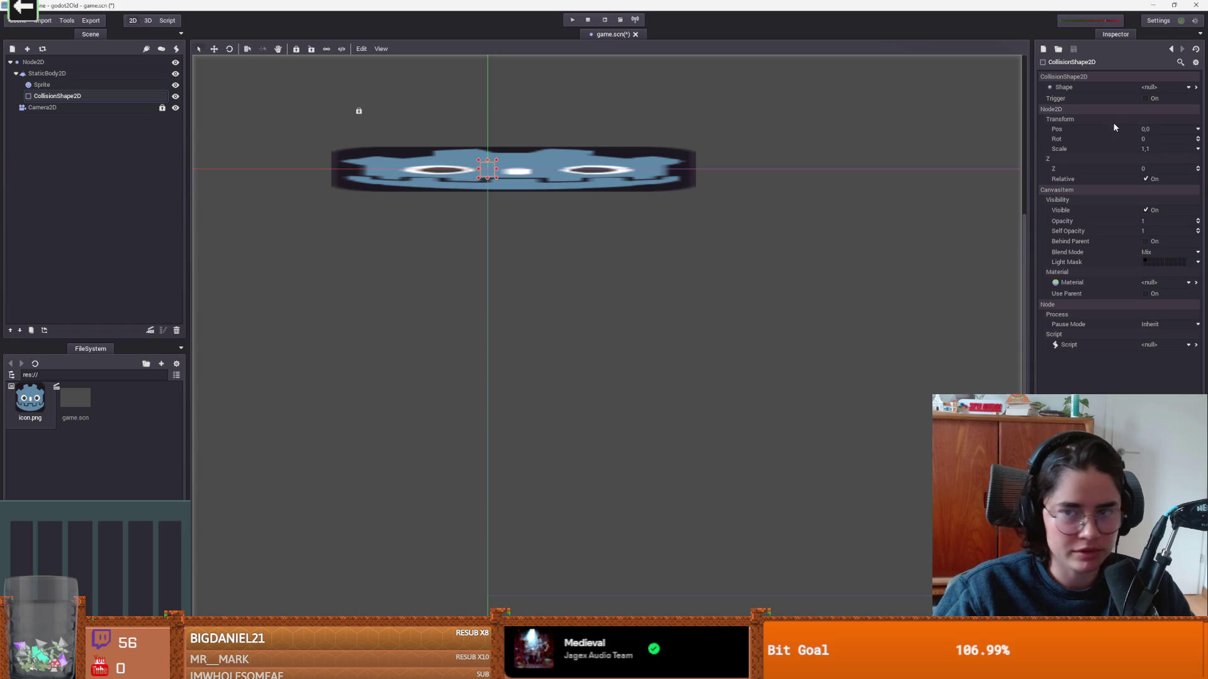
# Give the collision shape a RectangleShape2D stretched over the flattened sprite
pyautogui.click(1193, 90)
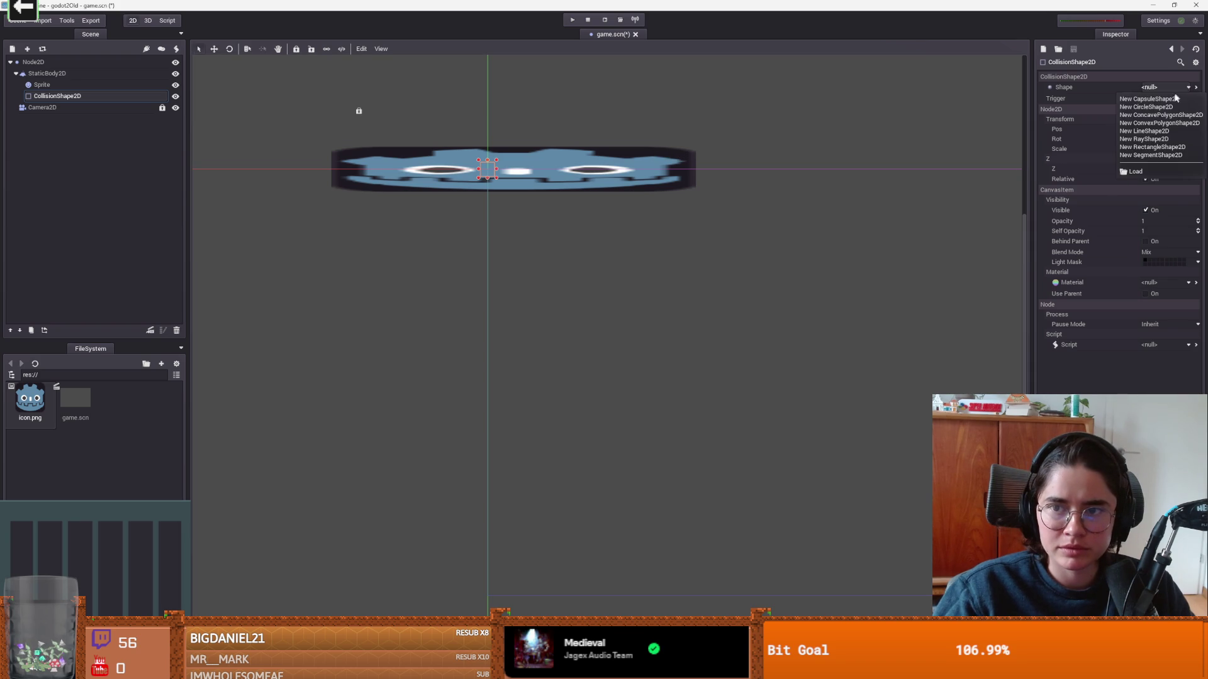
pyautogui.click(1158, 140)
pyautogui.moveTo(496, 171)
pyautogui.mouseDown()
pyautogui.moveTo(685, 187)
pyautogui.moveTo(654, 189)
pyautogui.moveTo(620, 175)
pyautogui.moveTo(693, 175)
pyautogui.mouseUp()
pyautogui.moveTo(510, 162)
pyautogui.mouseDown()
pyautogui.moveTo(520, 134)
pyautogui.moveTo(541, 169)
pyautogui.mouseUp()
# Save and test-run the scene, then close the game window
pyautogui.click(572, 20)
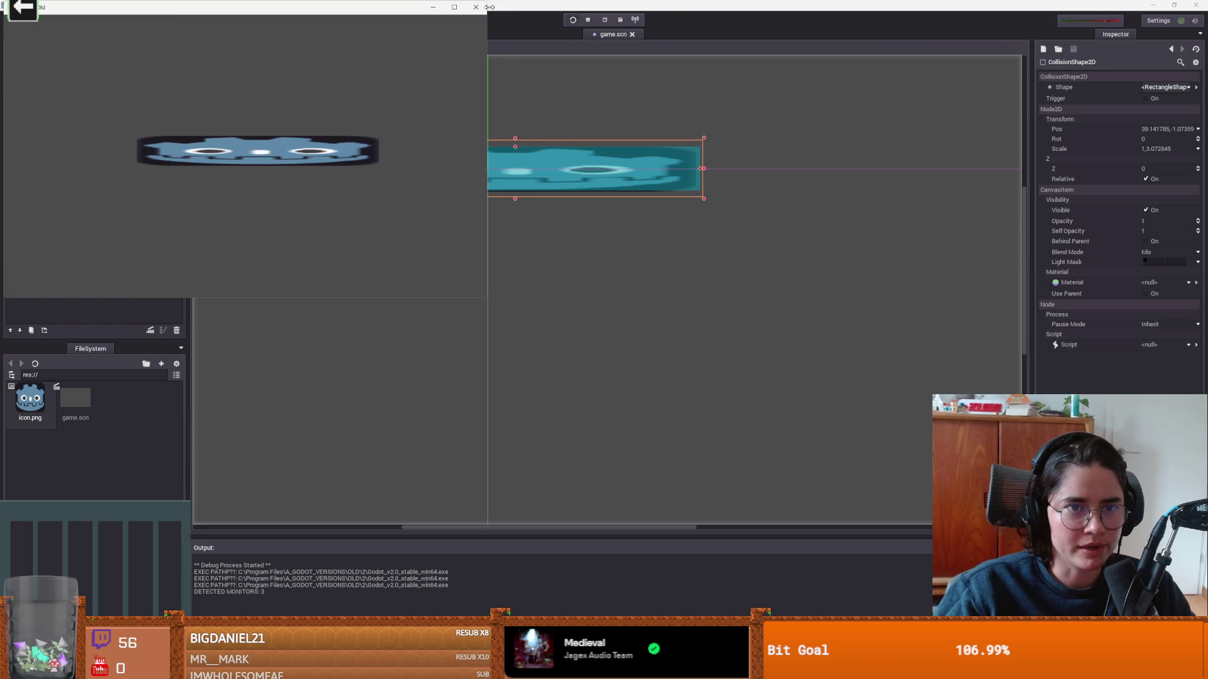
pyautogui.click(475, 7)
pyautogui.click(44, 73)
pyautogui.click(15, 73)
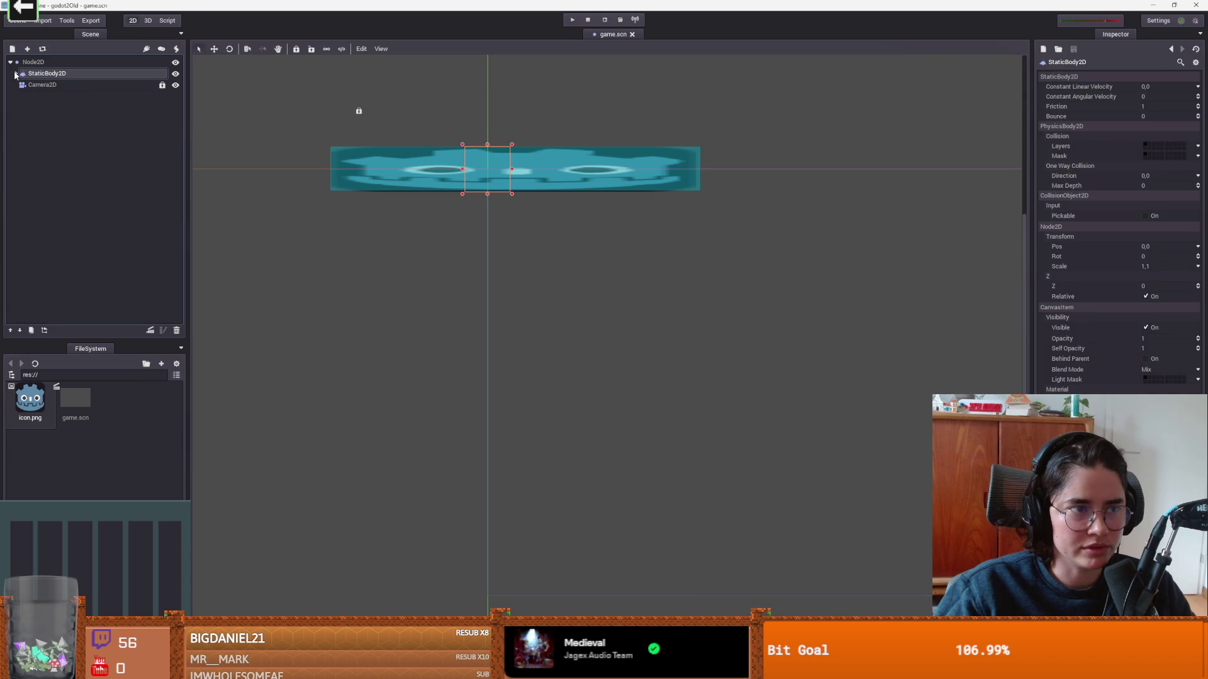
# Add a RigidBody2D under the root Node2D
pyautogui.click(32, 61)
pyautogui.click(12, 48)
pyautogui.write('rigid')
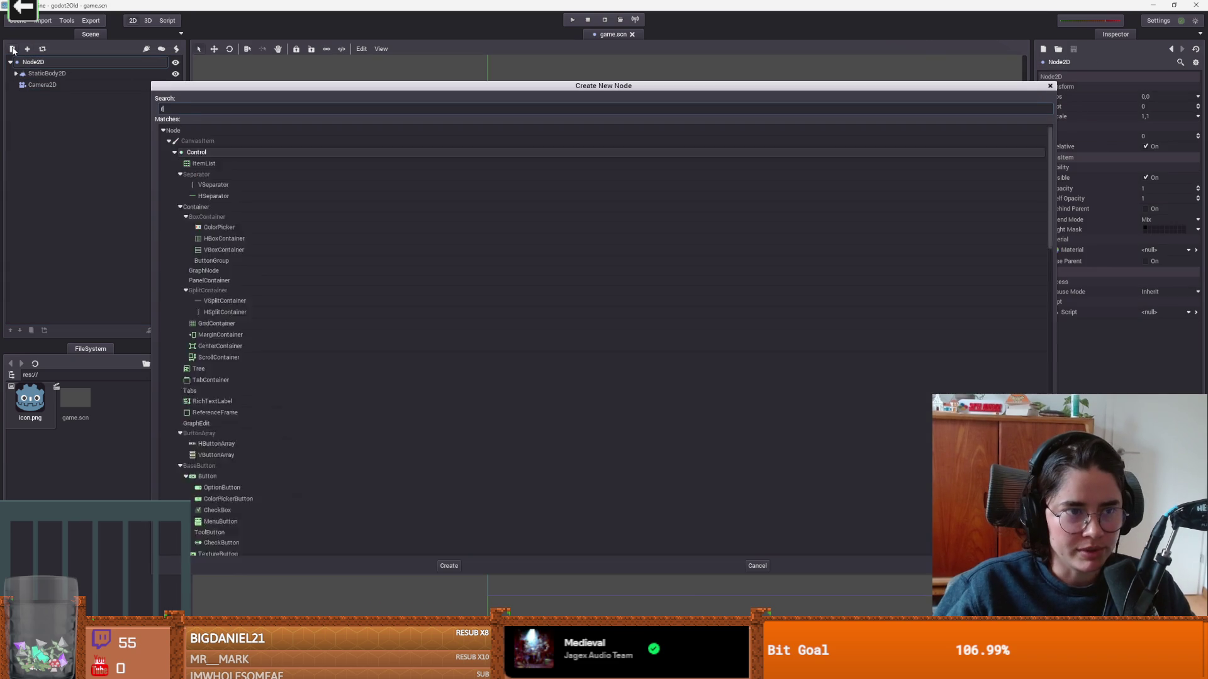
pyautogui.press('Down')
pyautogui.press('Down')
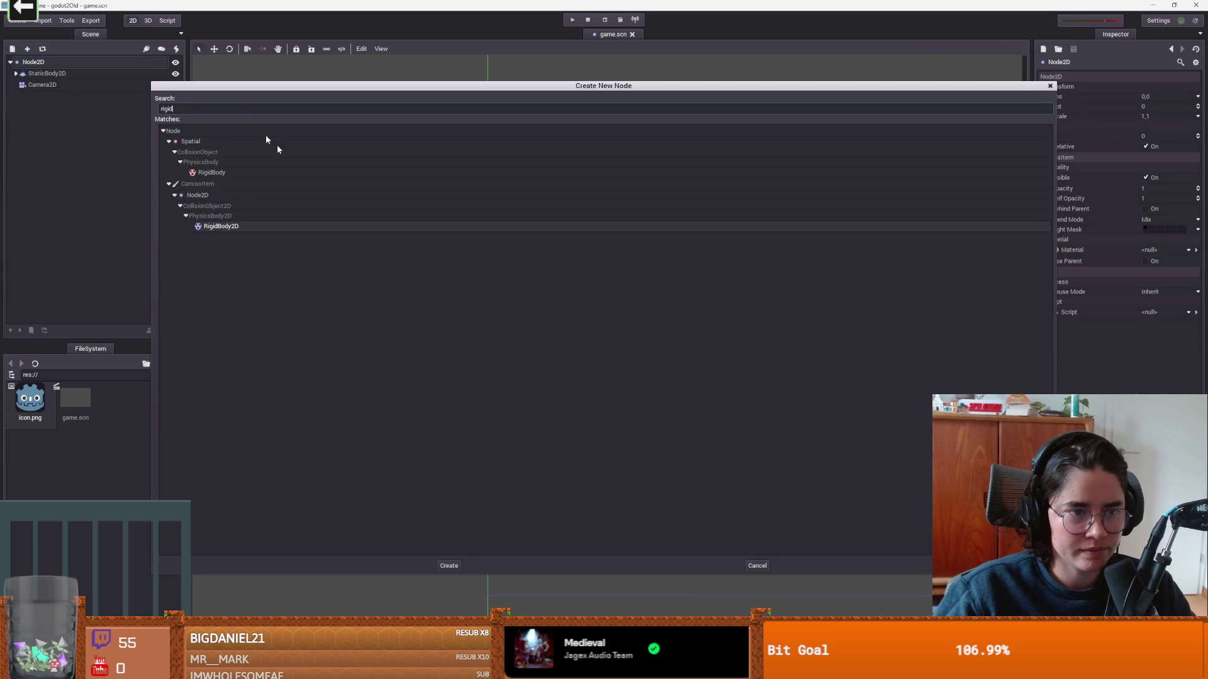
pyautogui.press('Return')
# Add a Sprite as a child of the RigidBody2D
pyautogui.click(16, 73)
pyautogui.click(34, 85)
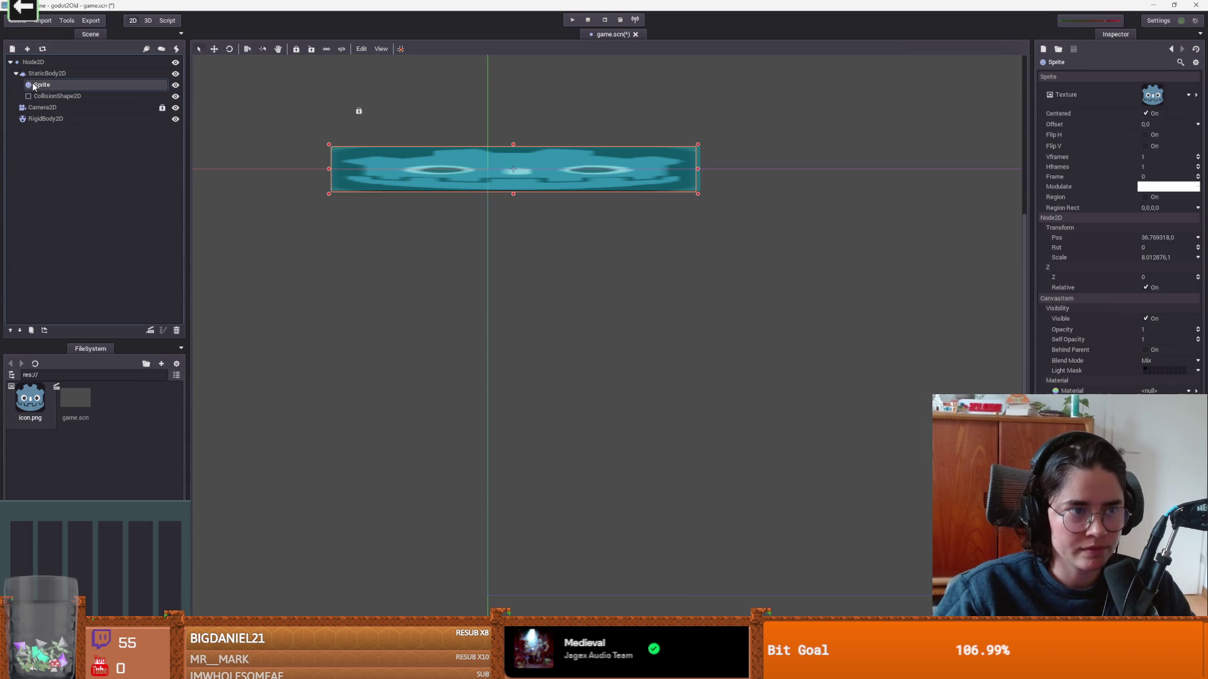
pyautogui.click(48, 120)
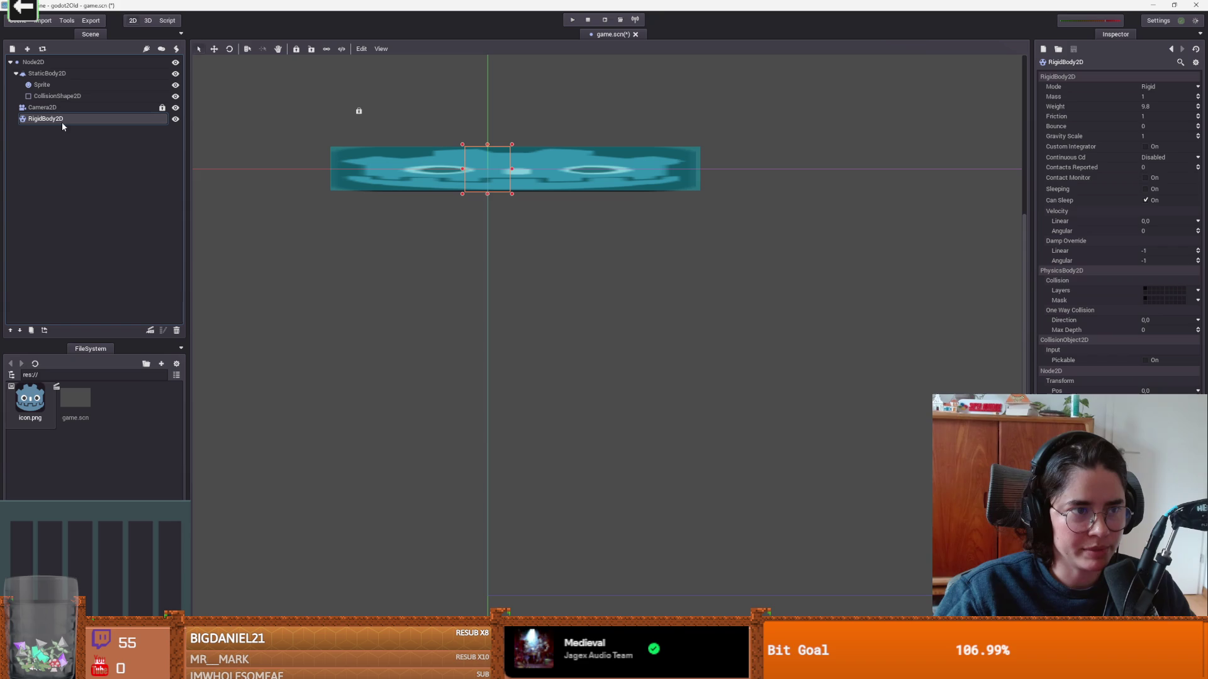
pyautogui.click(42, 85)
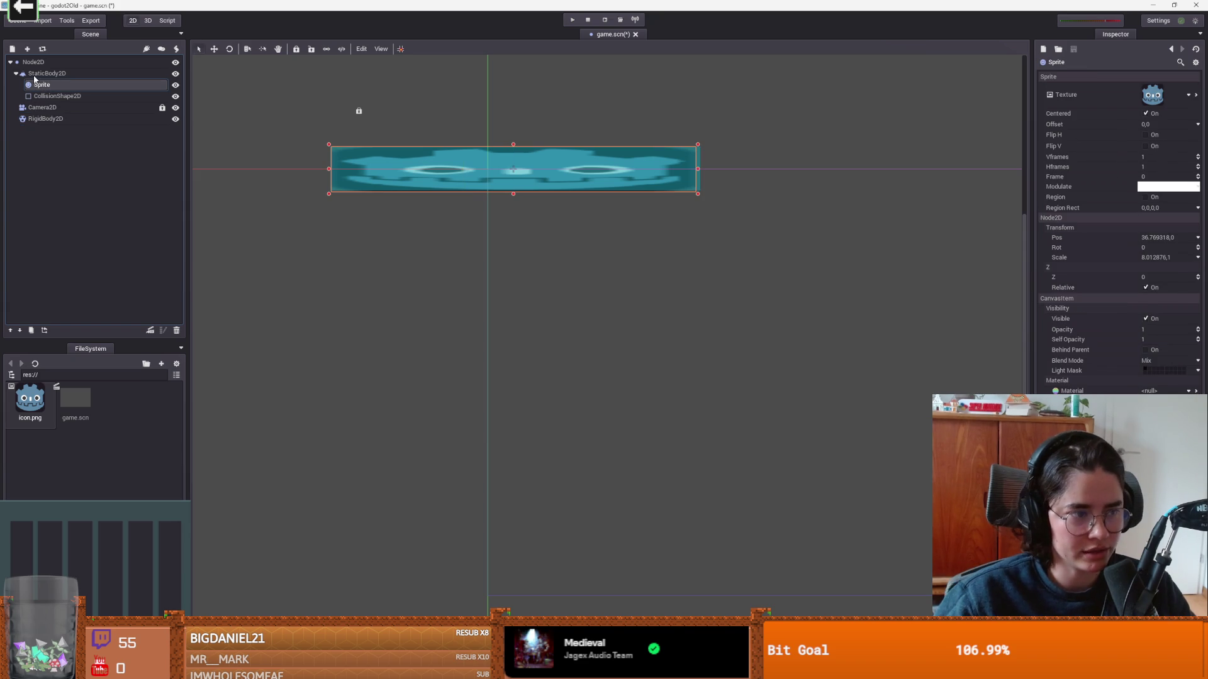
pyautogui.click(46, 119)
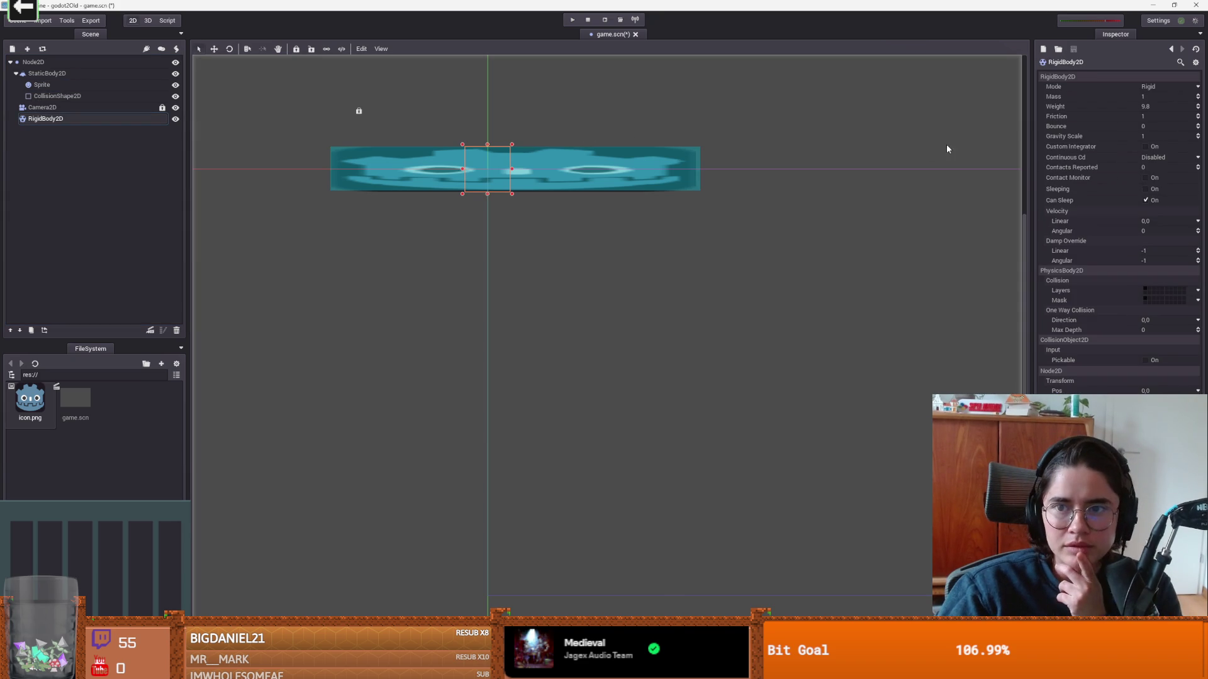
pyautogui.click(13, 49)
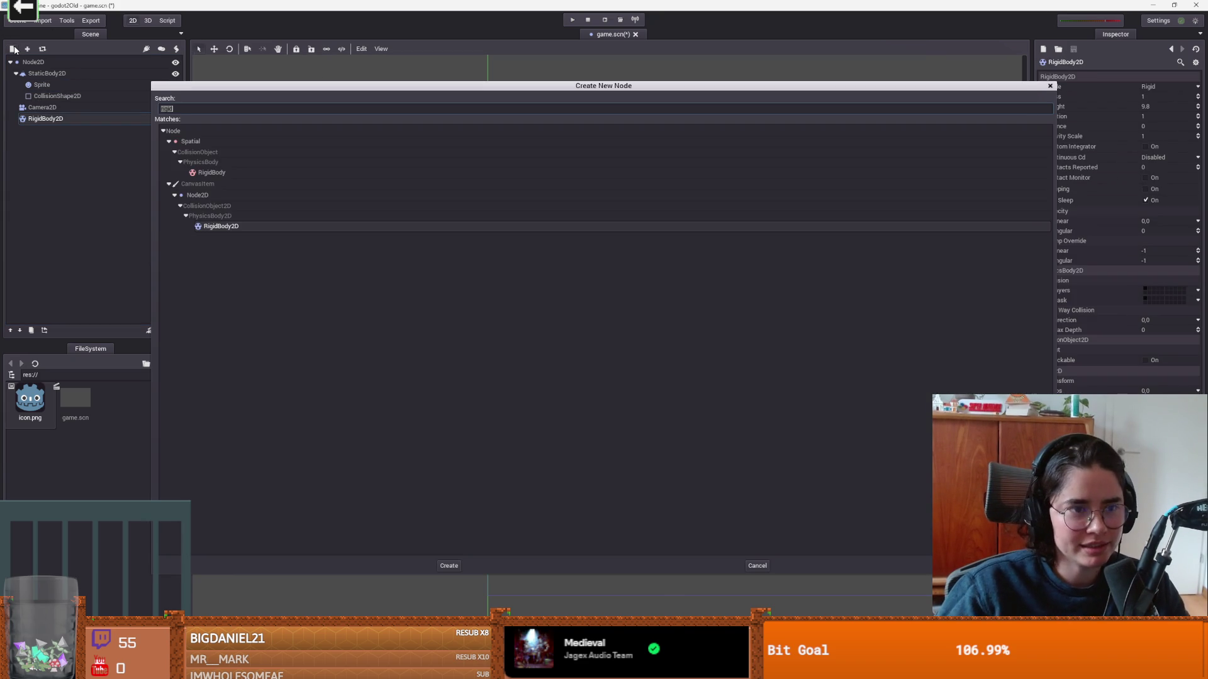
pyautogui.write('sprite')
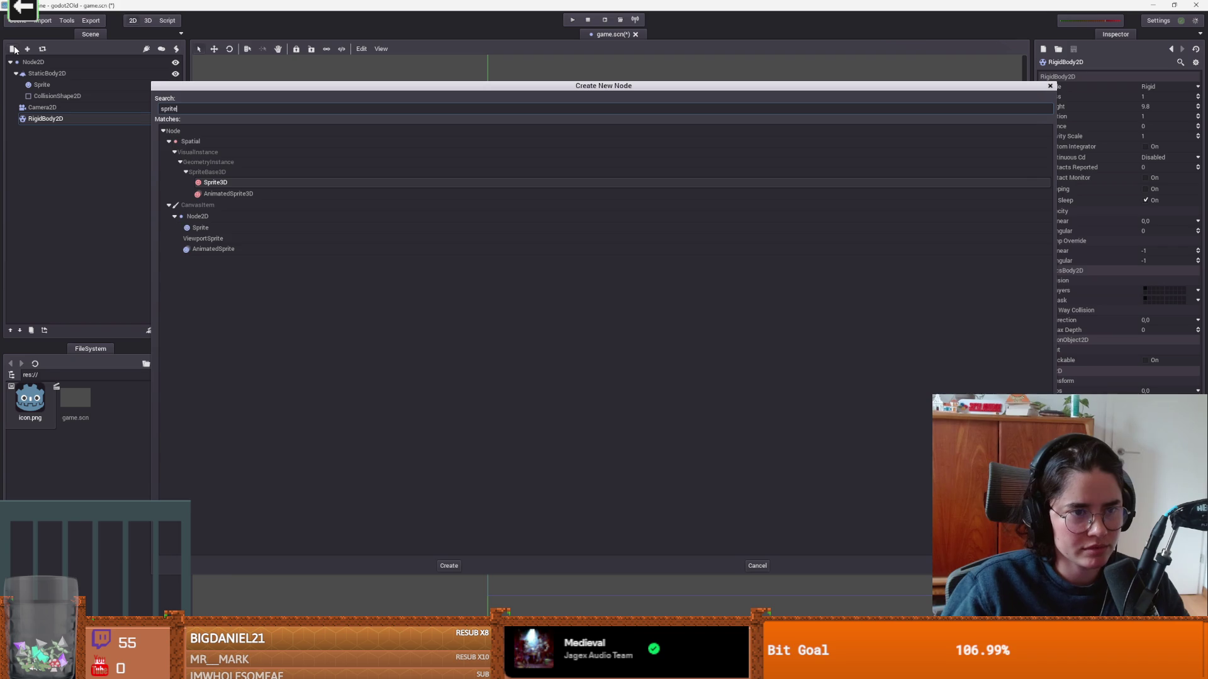
pyautogui.press('Down')
pyautogui.press('Down')
pyautogui.press('Down')
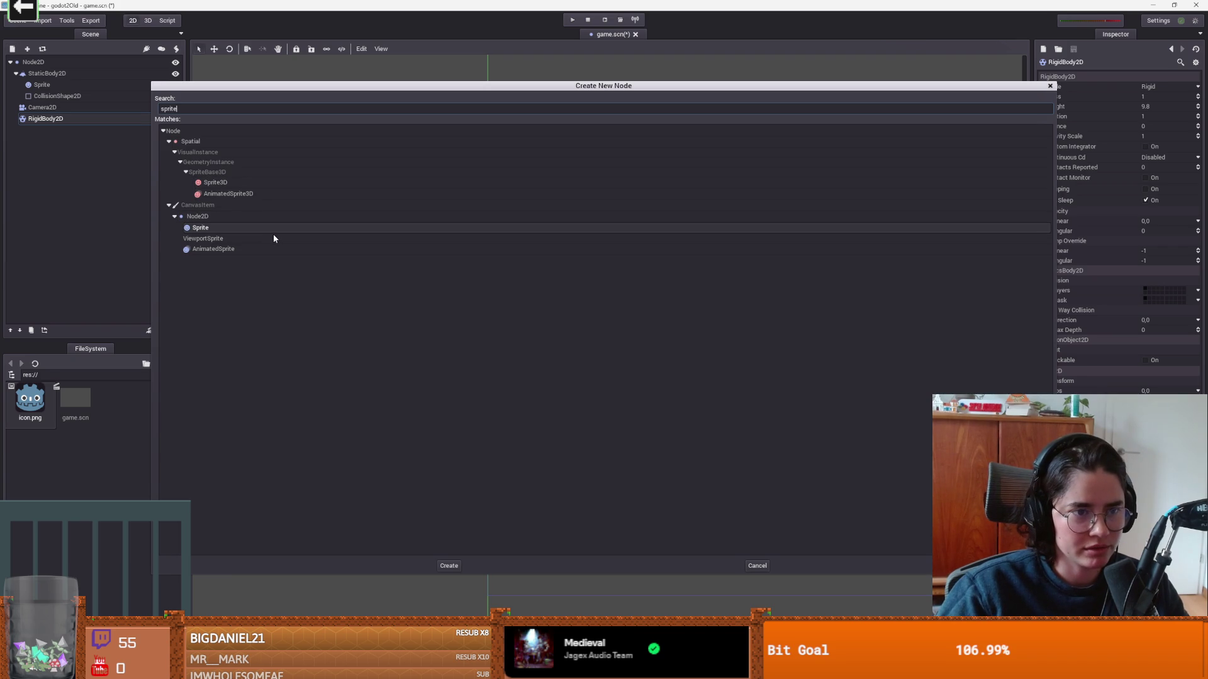
pyautogui.press('Return')
# Load icon.png as the ball sprite's texture and move it above the platform
pyautogui.click(1188, 87)
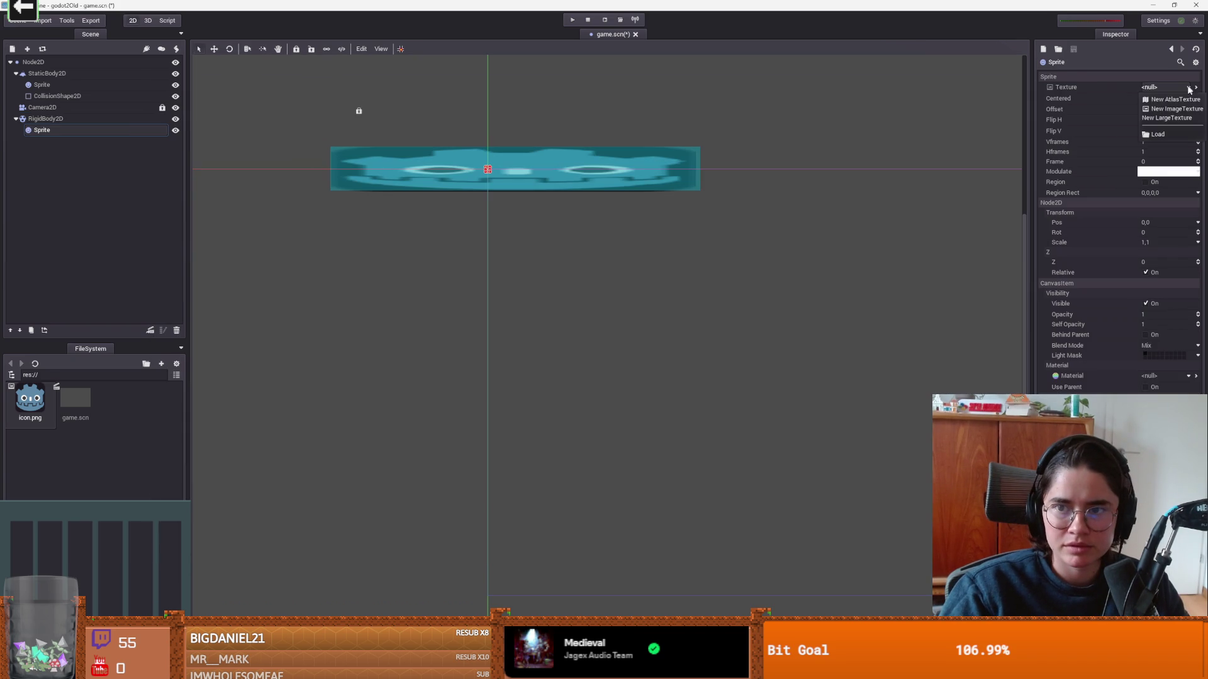
pyautogui.click(1170, 117)
pyautogui.doubleClick(249, 145)
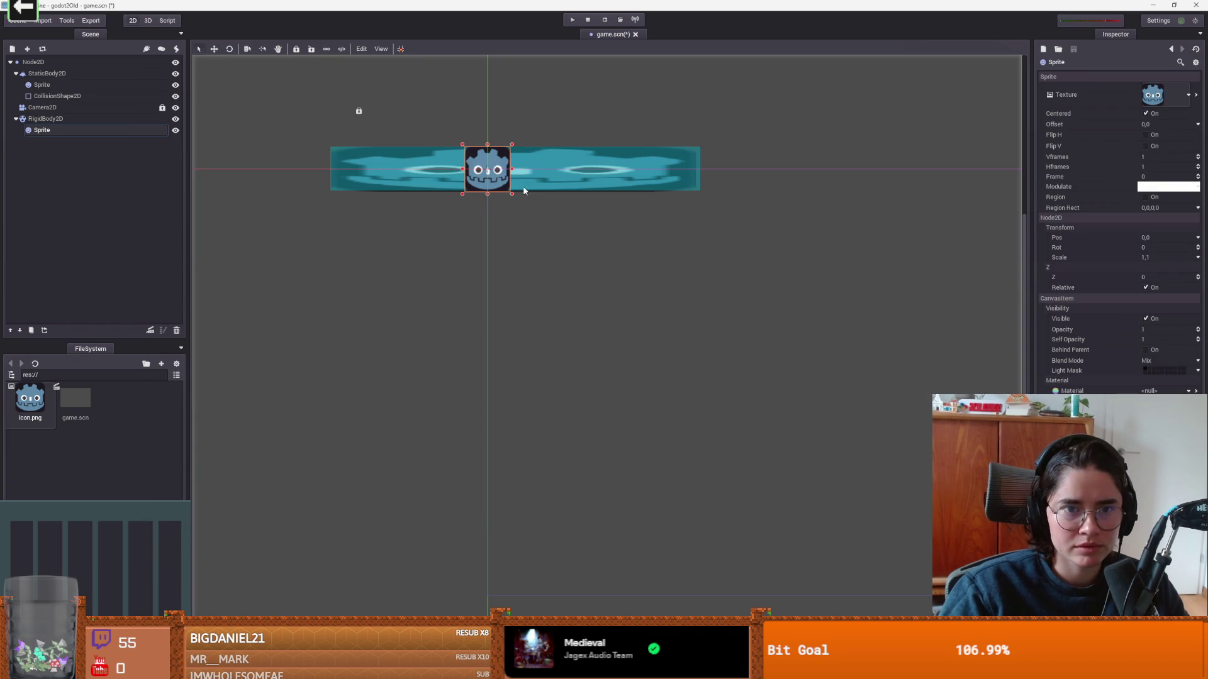
pyautogui.moveTo(519, 300); pyautogui.dragTo(515, 207)
pyautogui.click(94, 118)
pyautogui.hotkey('ctrl', 'z')
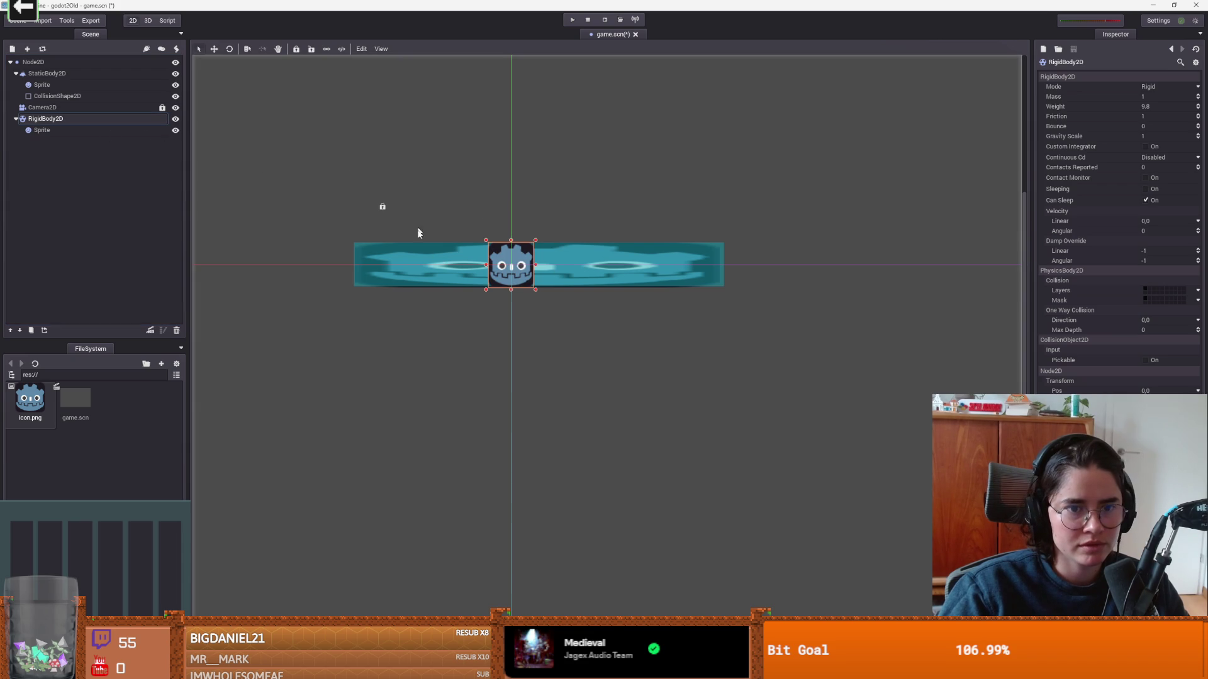
pyautogui.hotkey('ctrl', 'shift', 'z')
# Reselect the RigidBody2D and start adding another child node to it
pyautogui.click(57, 128)
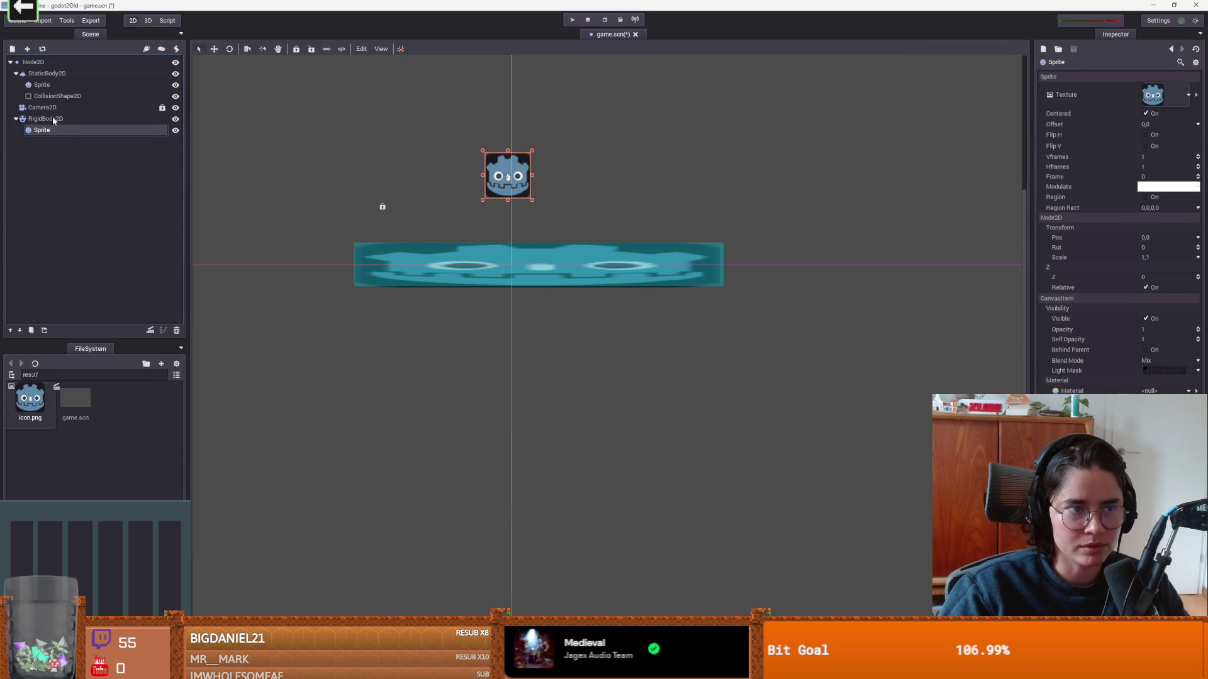
pyautogui.click(62, 119)
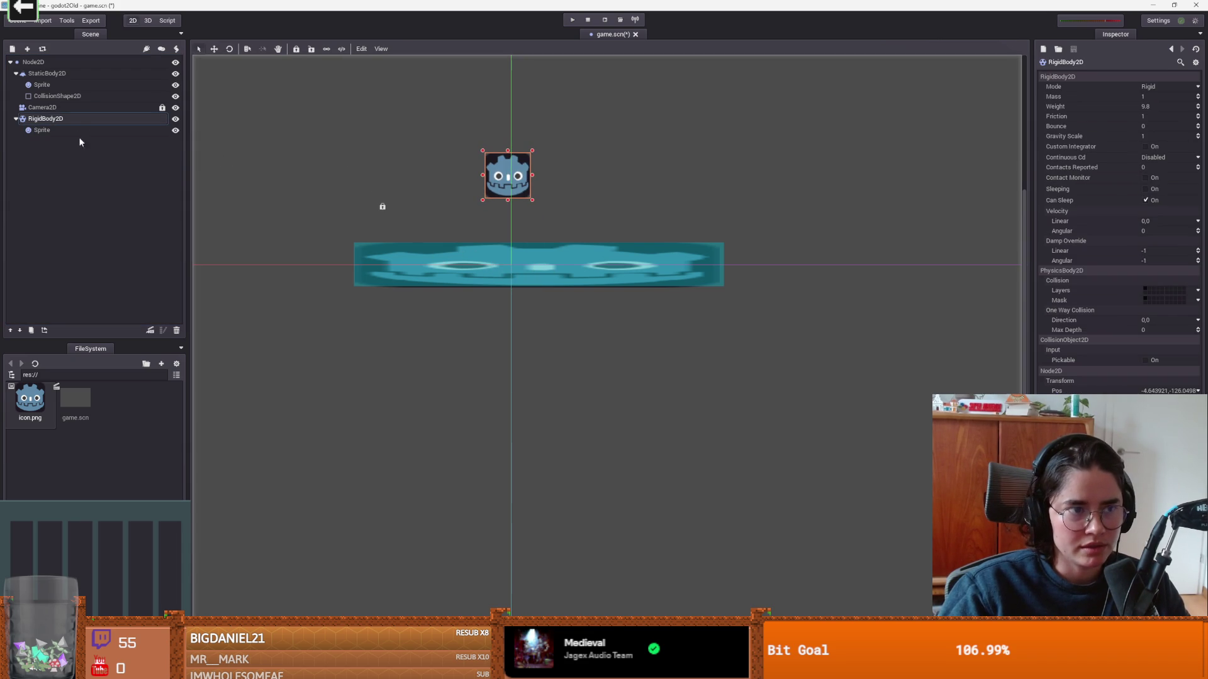
pyautogui.click(63, 119)
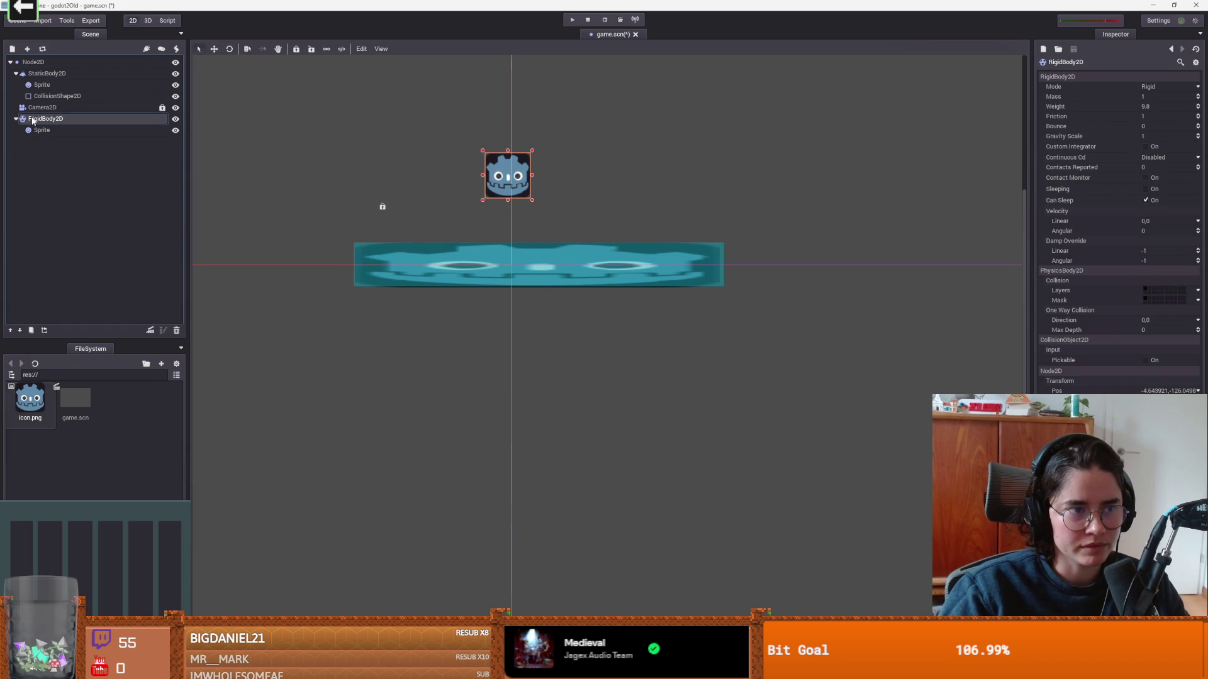
pyautogui.hotkey('ctrl', 'a')
# Add a CollisionShape2D with a CircleShape2D fitted around the ball sprite, and save
pyautogui.write('collisio')
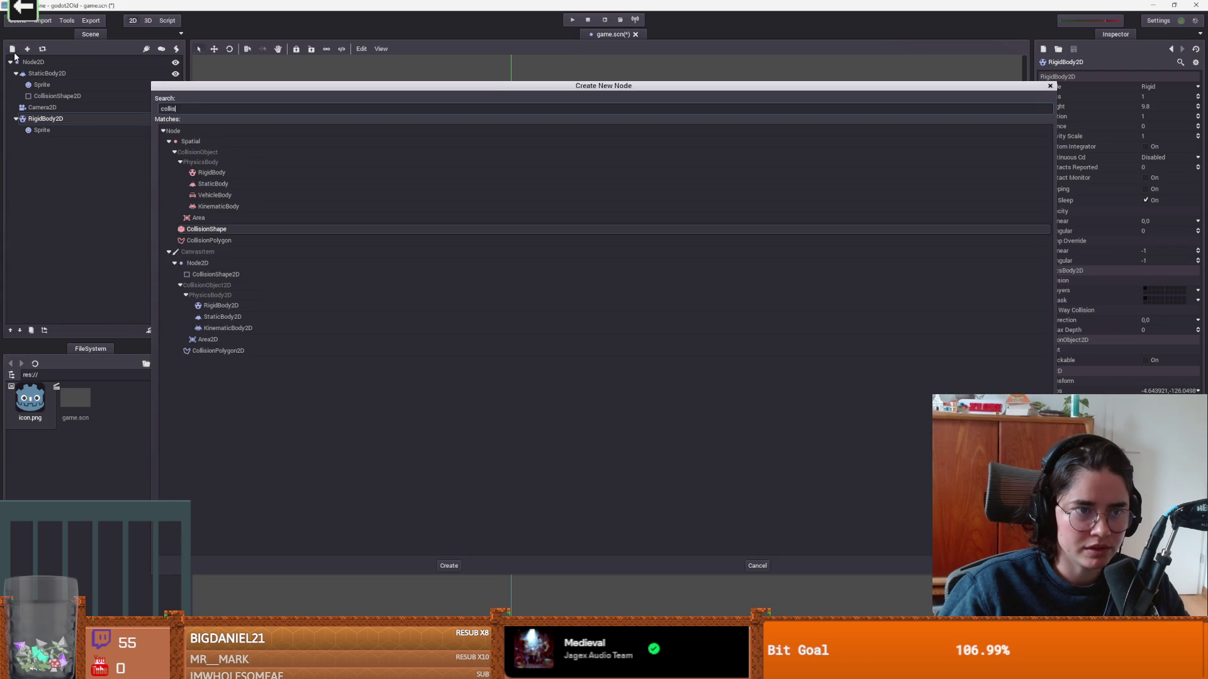
pyautogui.doubleClick(291, 274)
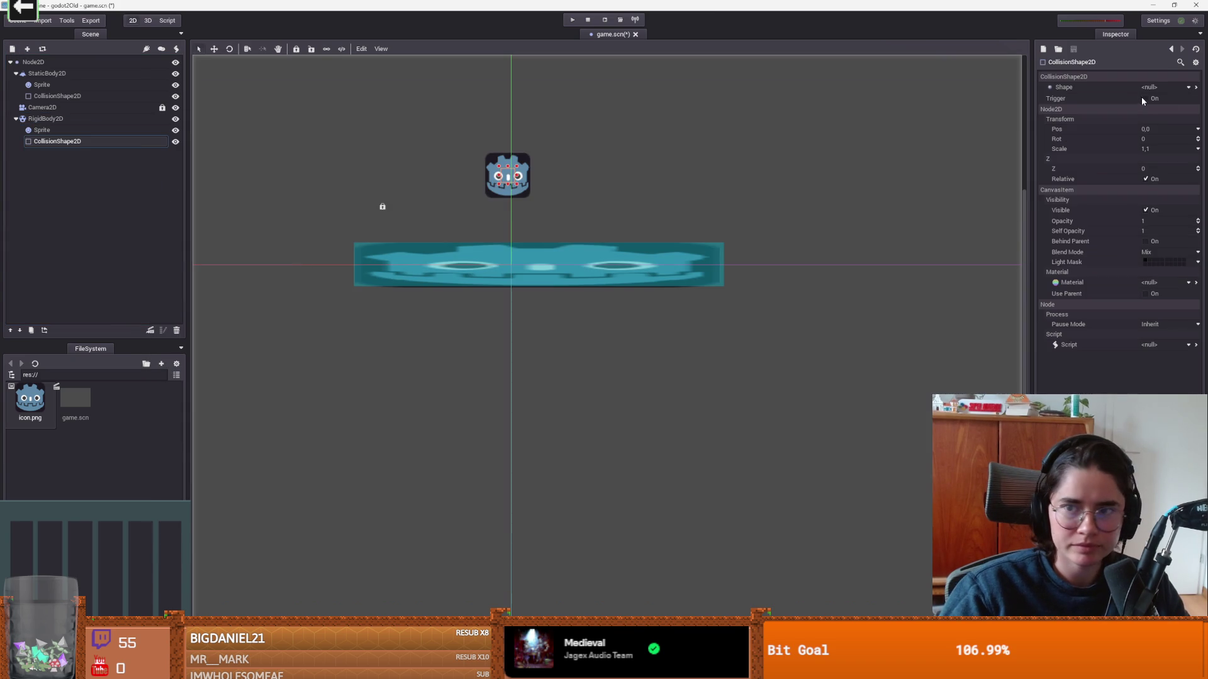
pyautogui.click(1193, 89)
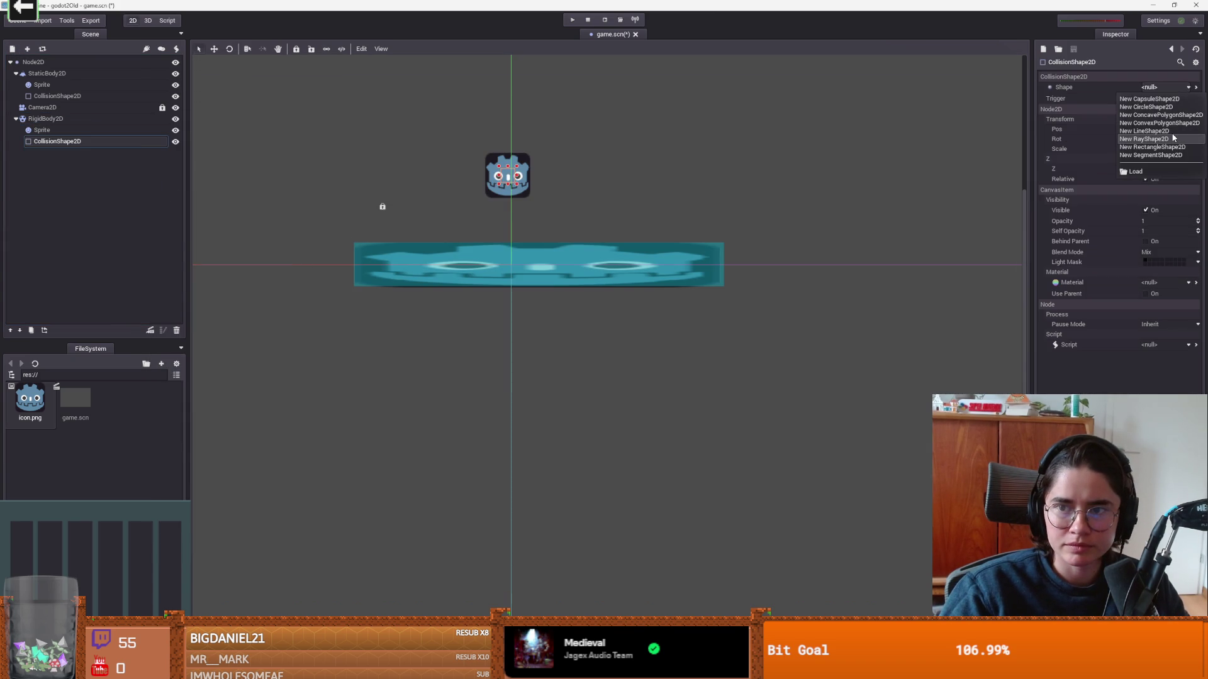
pyautogui.click(1146, 107)
pyautogui.scroll(7, 500, 182)
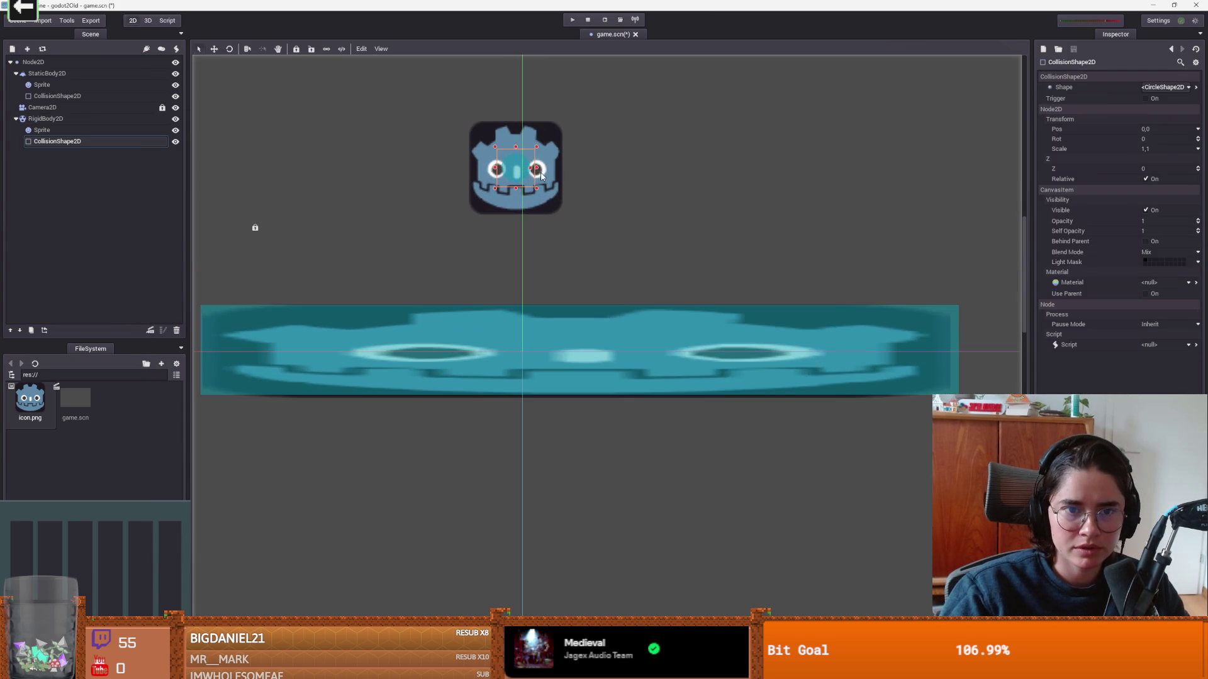
pyautogui.moveTo(533, 186); pyautogui.dragTo(632, 282)
pyautogui.moveTo(562, 234); pyautogui.dragTo(516, 187)
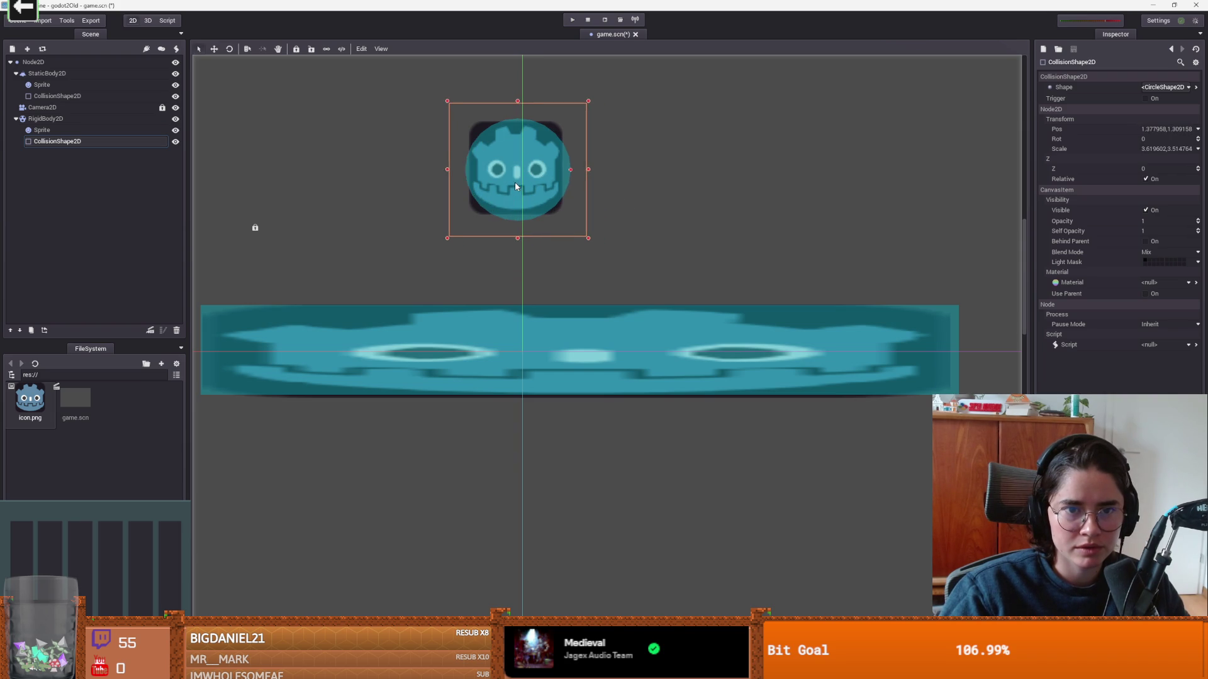
pyautogui.hotkey('ctrl', 's')
# Adjust the ball's Bounce and Friction values, then save and run the scene
pyautogui.click(45, 118)
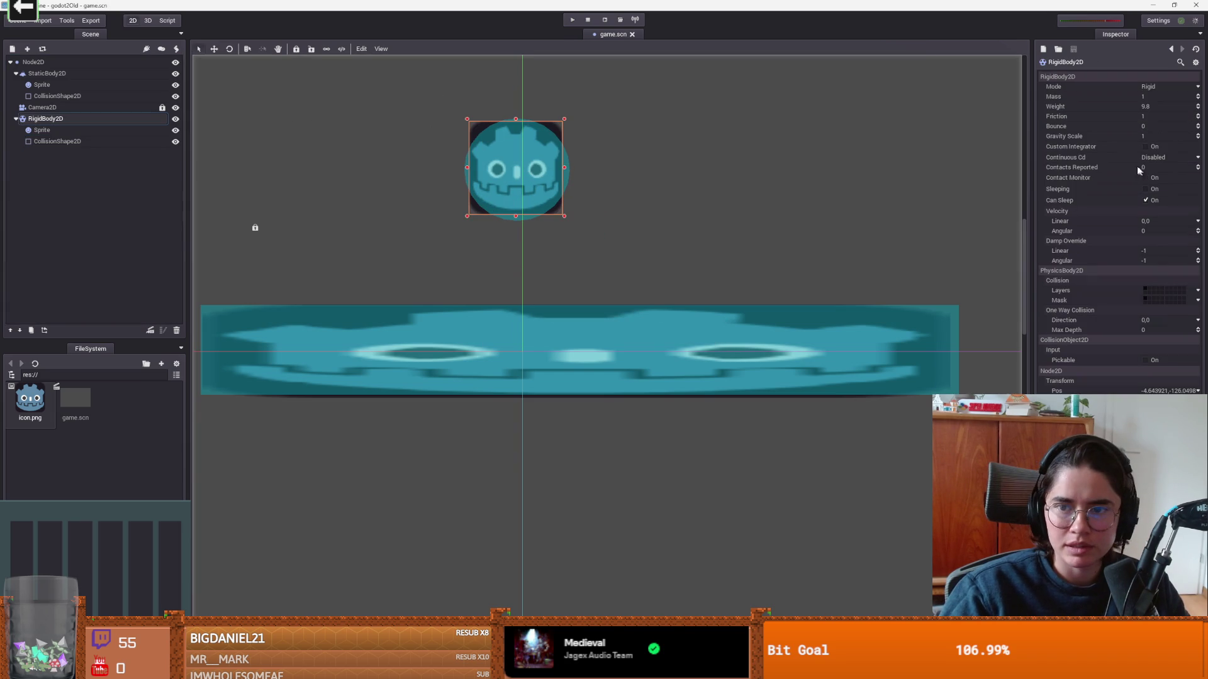
pyautogui.click(1199, 127)
pyautogui.click(1153, 118)
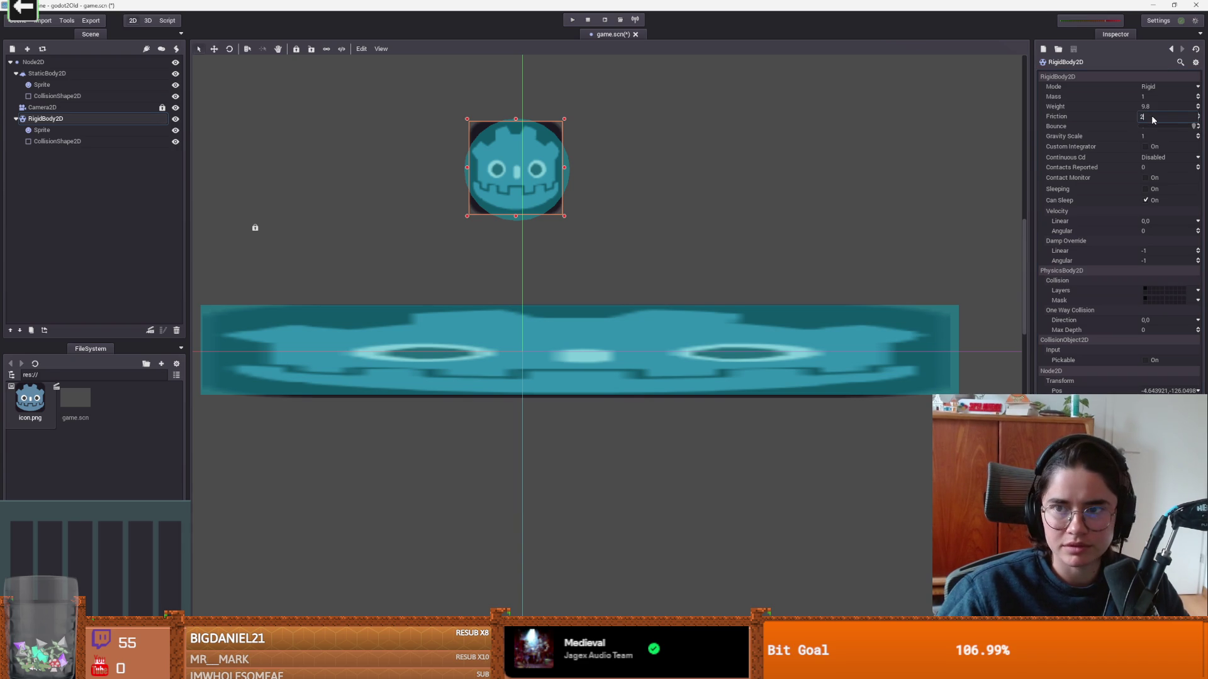
pyautogui.click(793, 145)
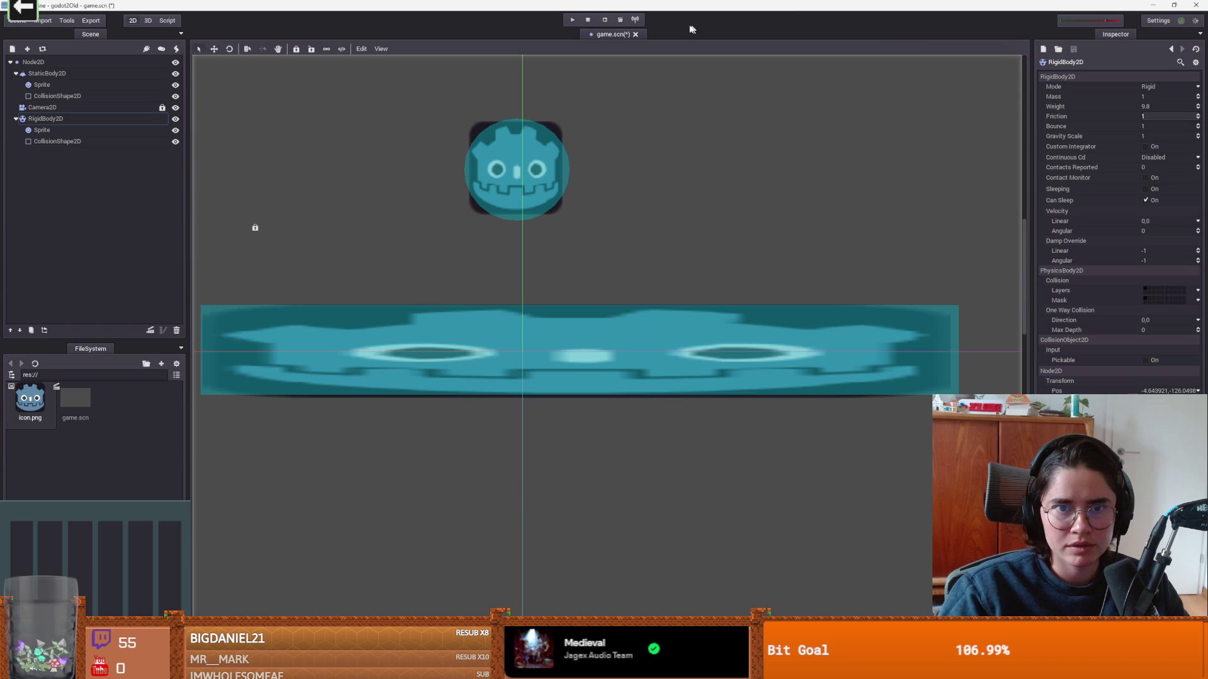
pyautogui.click(576, 20)
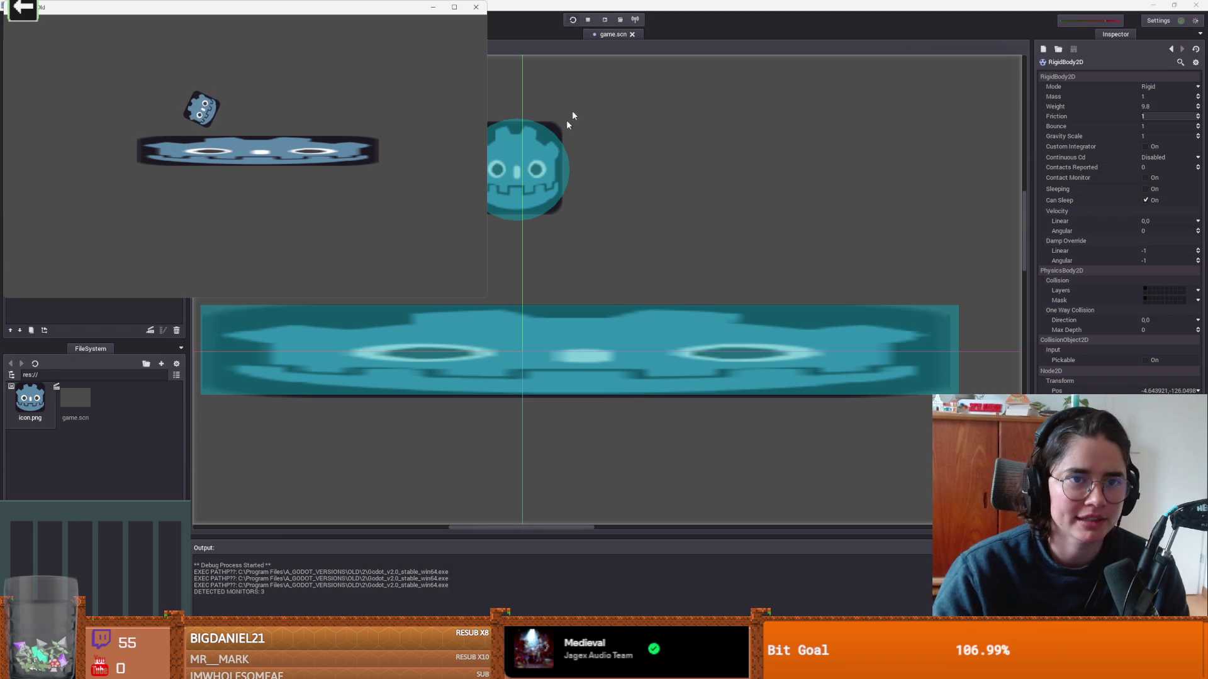
# Close the game window once the ball settles and select the RigidBody2D
pyautogui.click(475, 8)
pyautogui.click(48, 73)
pyautogui.click(46, 118)
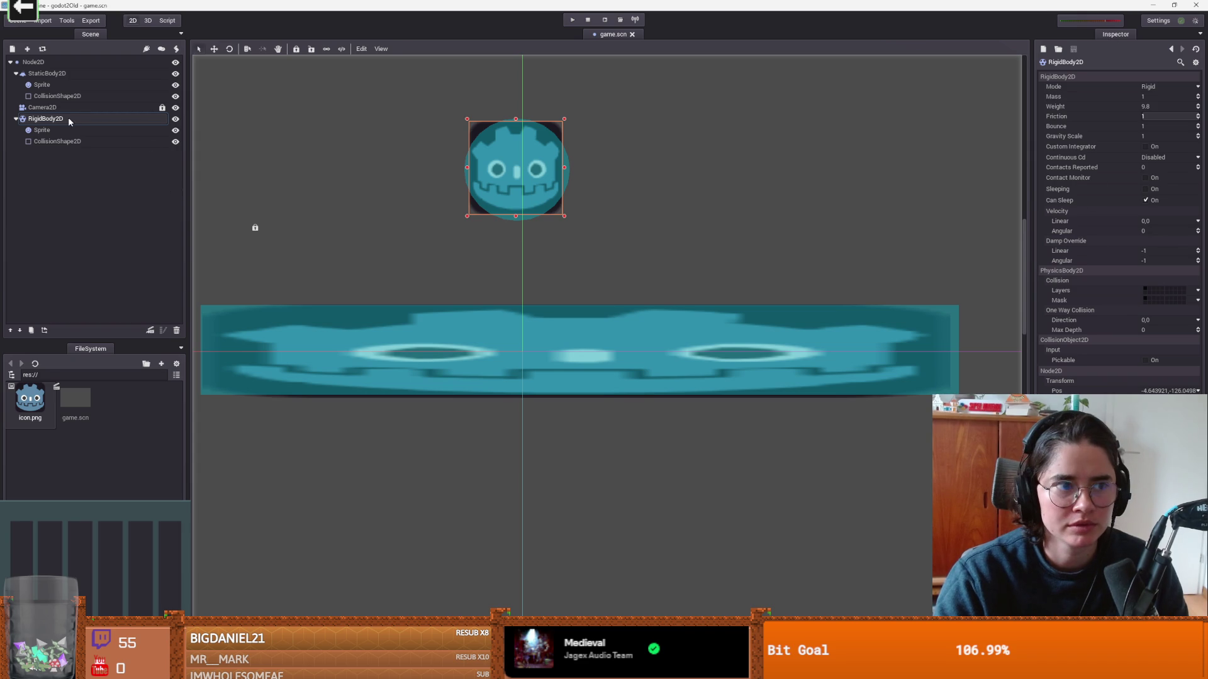
# Attach a new script saved as res://ball.gd to the ball and select _ready's template body
pyautogui.click(176, 50)
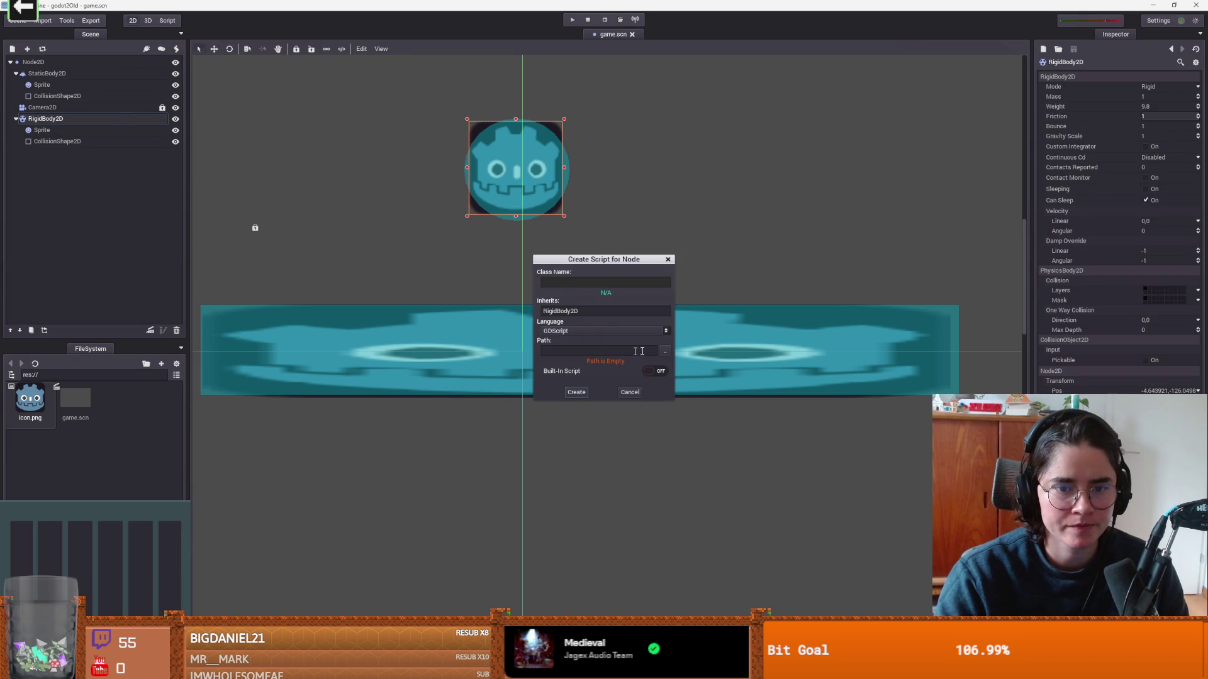
pyautogui.click(665, 351)
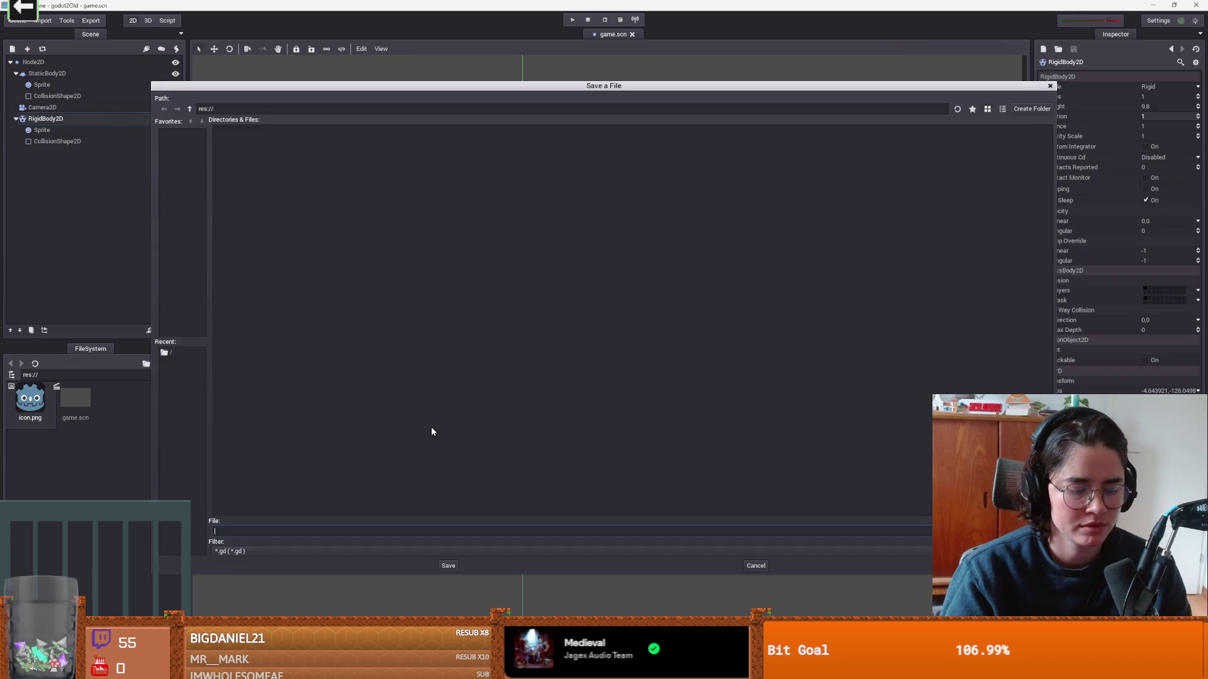
pyautogui.write('d')
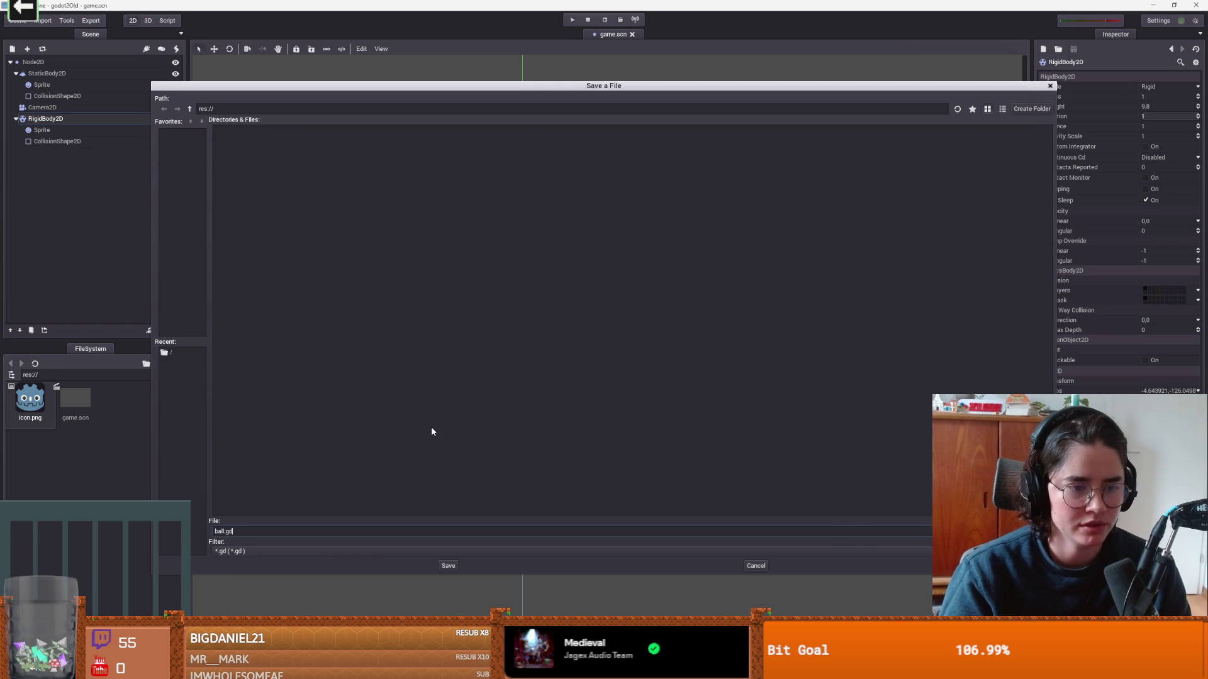
pyautogui.press('Return')
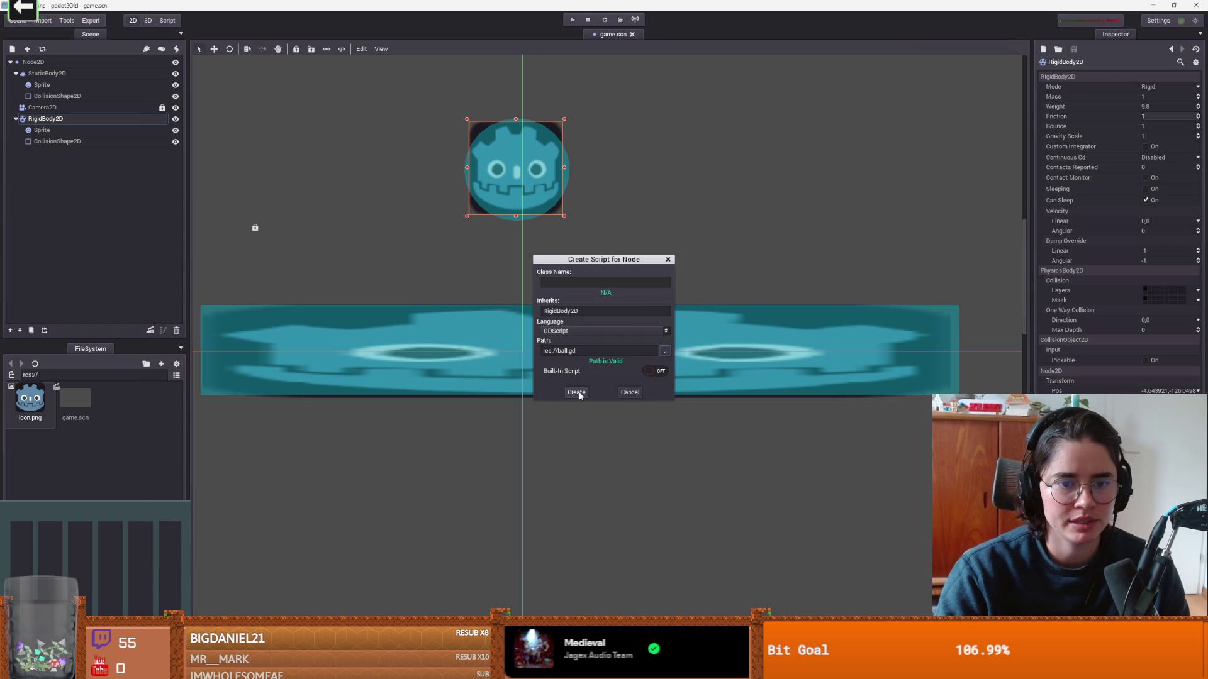
pyautogui.click(576, 392)
pyautogui.click(322, 200)
pyautogui.moveTo(314, 153); pyautogui.dragTo(291, 137)
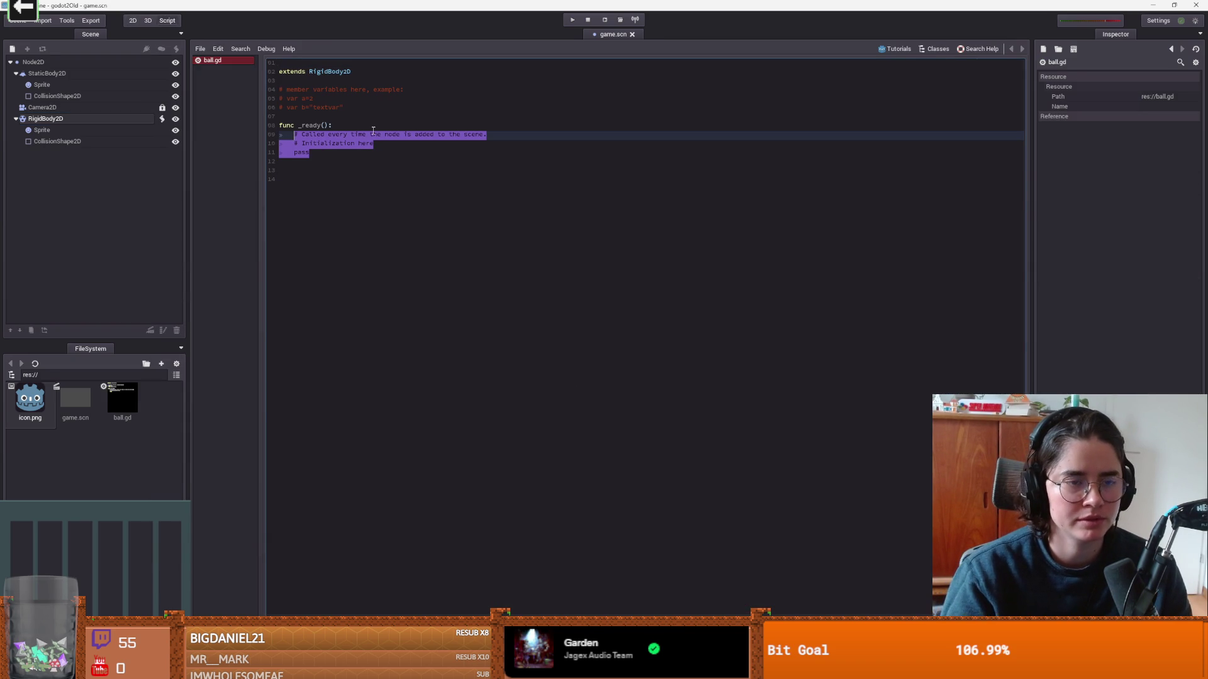
# Replace _ready's template body with a print( call, trying out autocomplete suggestions
pyautogui.write('print(glo')
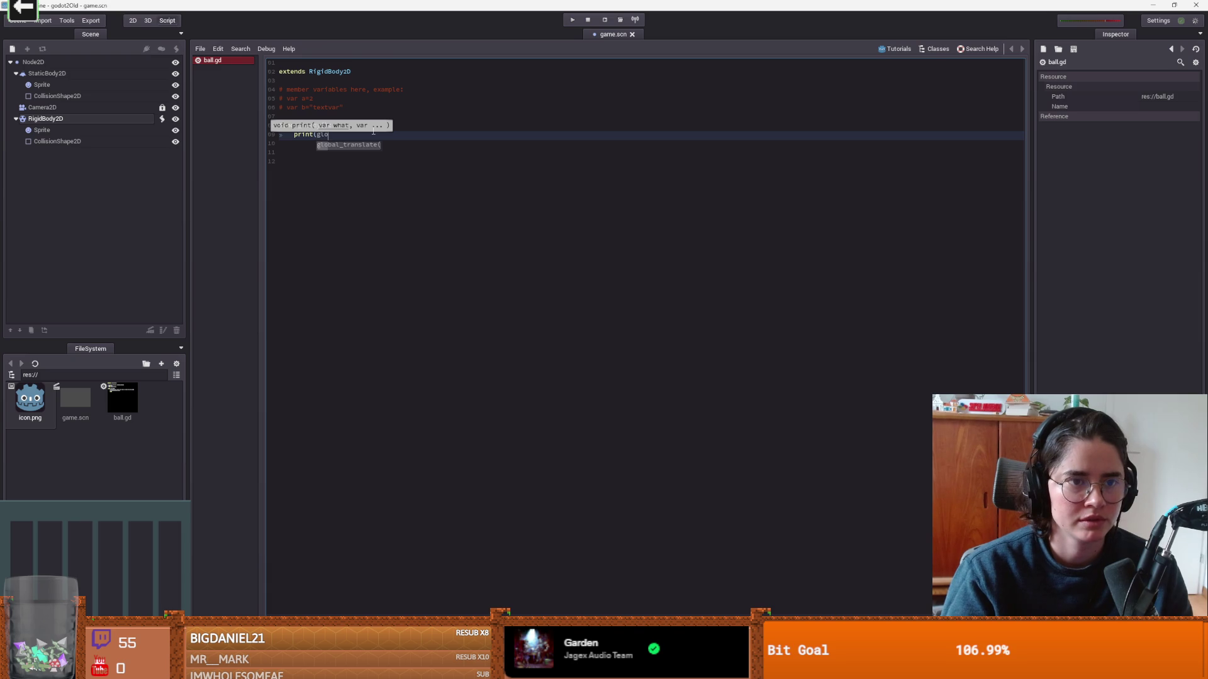
pyautogui.press('BackSpace')
pyautogui.press('BackSpace')
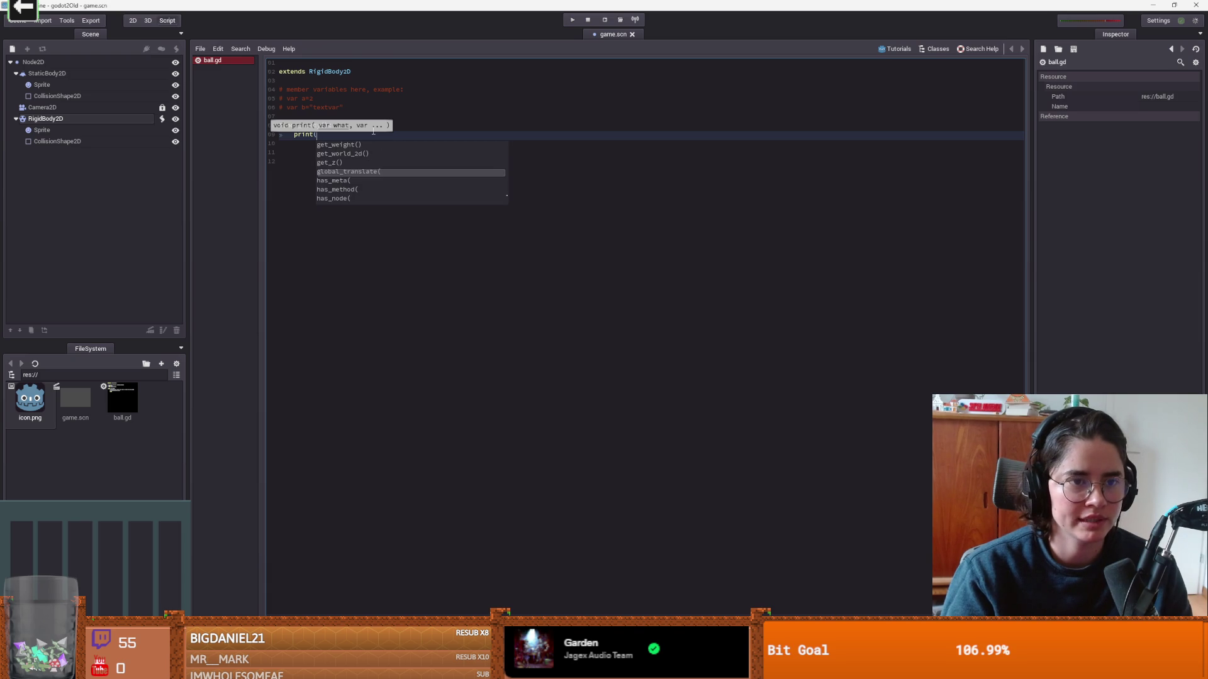
pyautogui.press('Return')
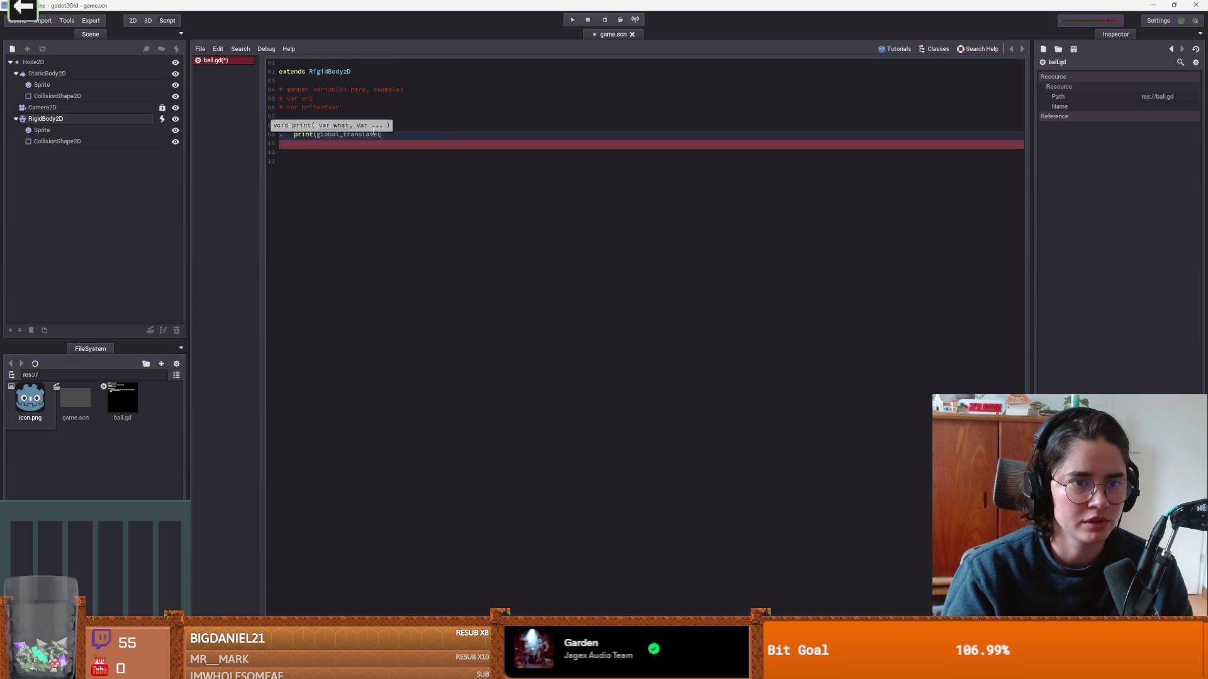
pyautogui.write(')')
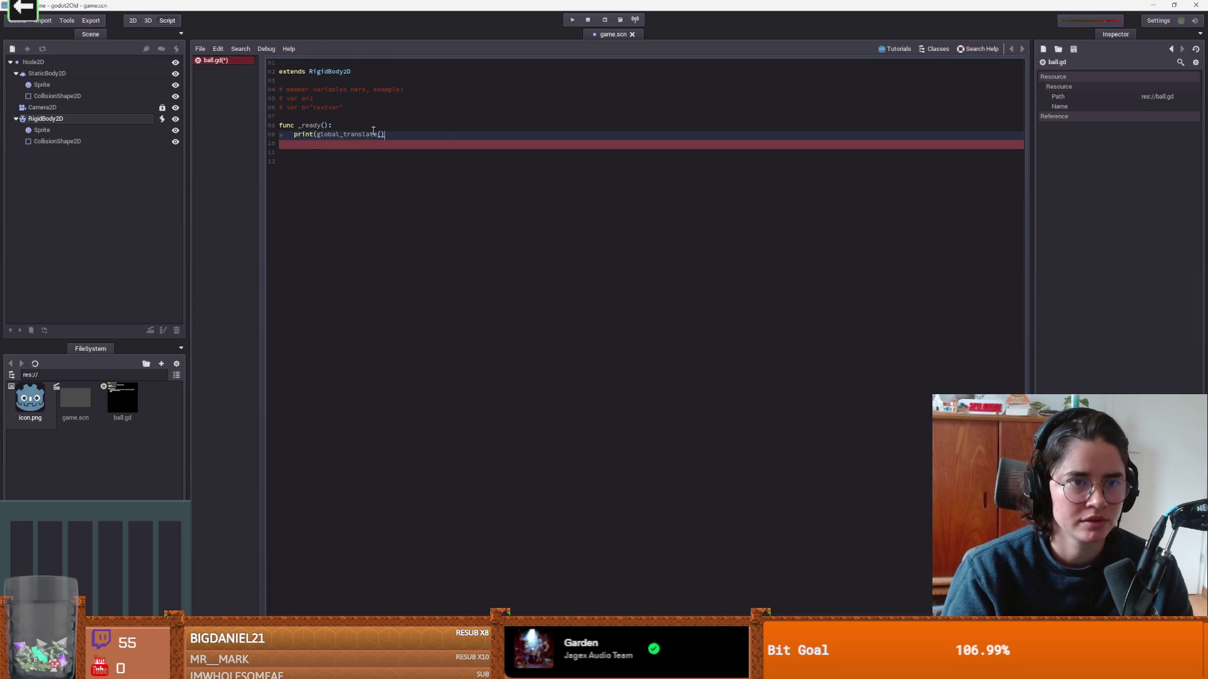
pyautogui.press('BackSpace')
pyautogui.press('BackSpace')
pyautogui.press('BackSpace')
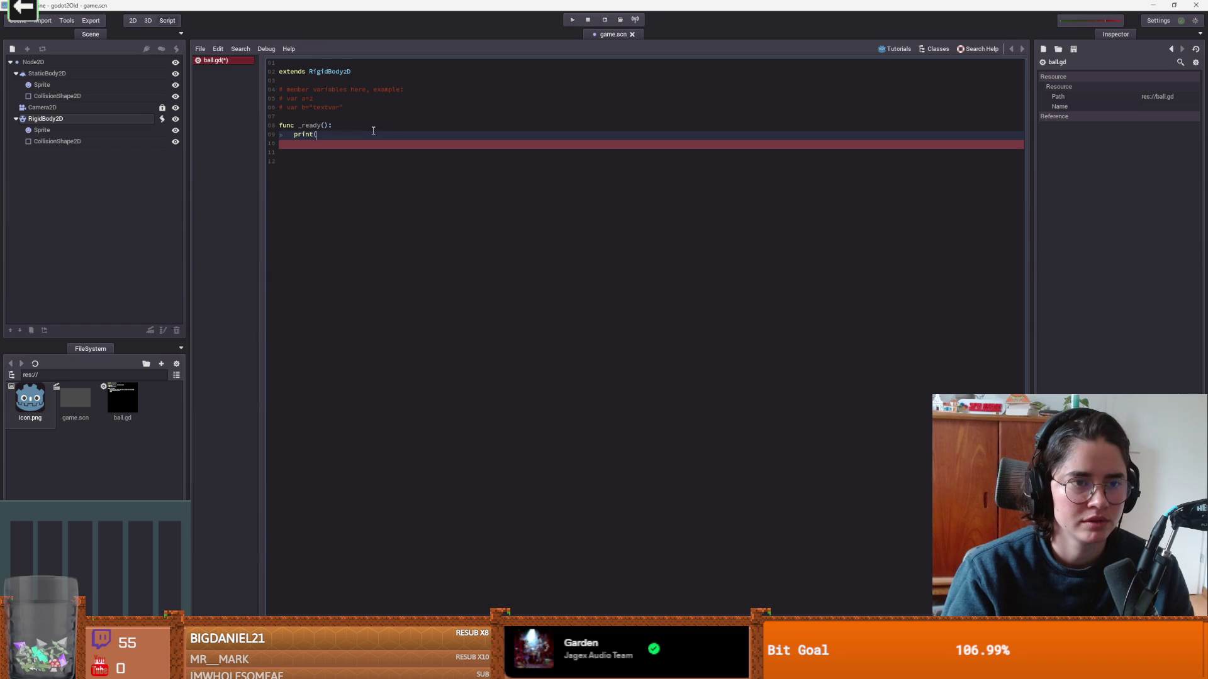
pyautogui.write('pos')
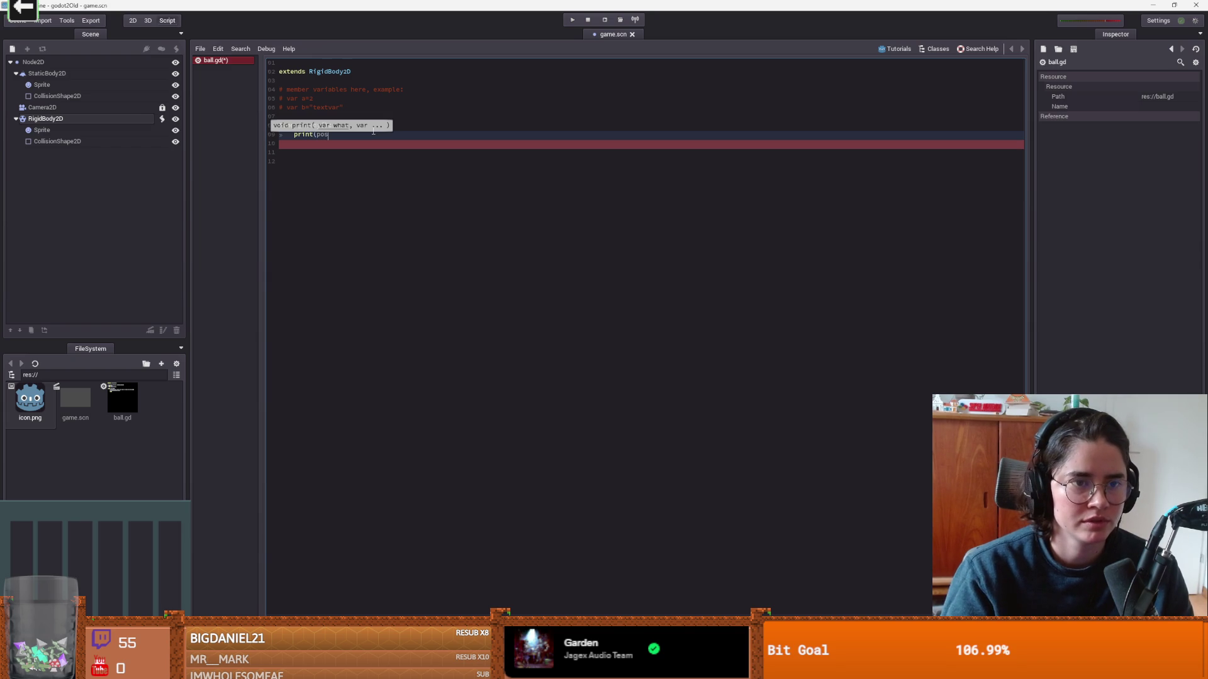
pyautogui.press('BackSpace')
pyautogui.press('BackSpace')
pyautogui.press('BackSpace')
pyautogui.write('tran')
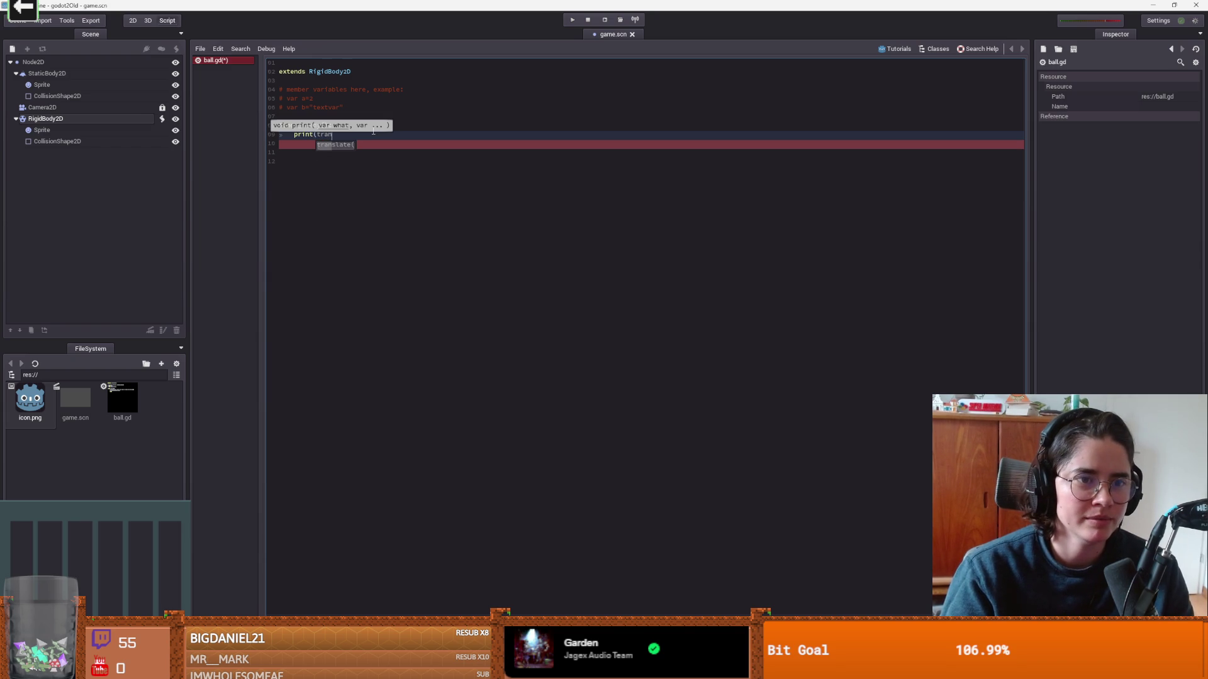
pyautogui.press('BackSpace')
pyautogui.press('BackSpace')
pyautogui.press('BackSpace')
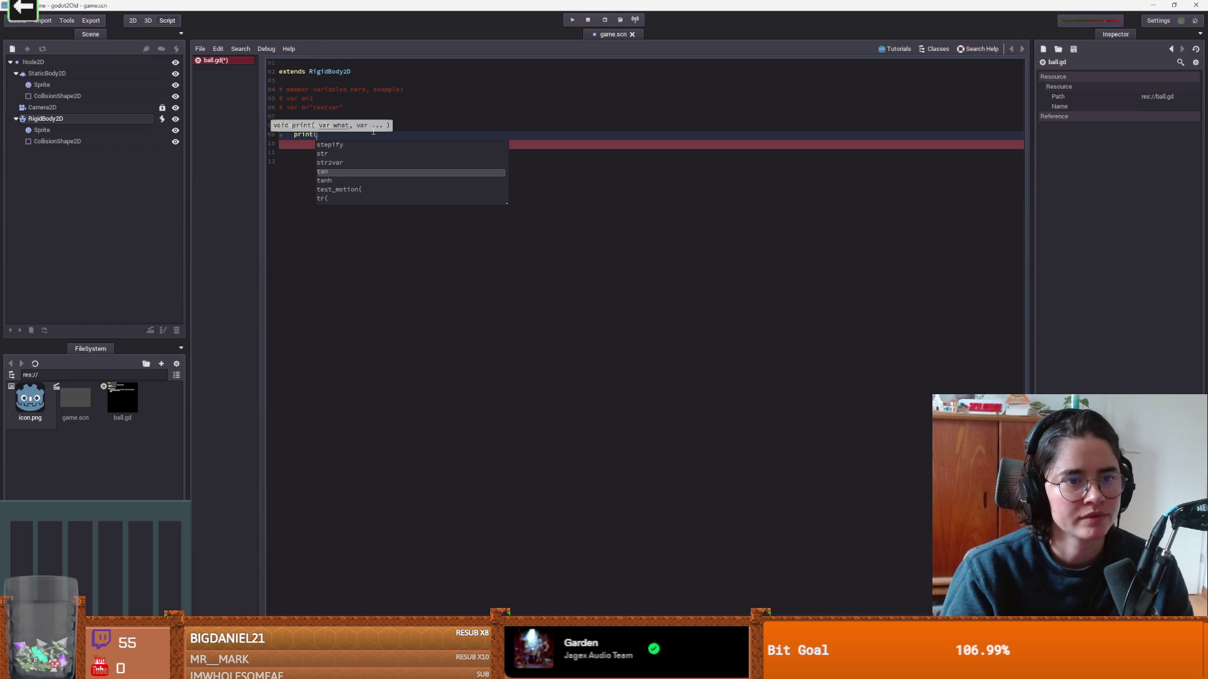
pyautogui.press('Up')
pyautogui.press('Up')
pyautogui.press('Up')
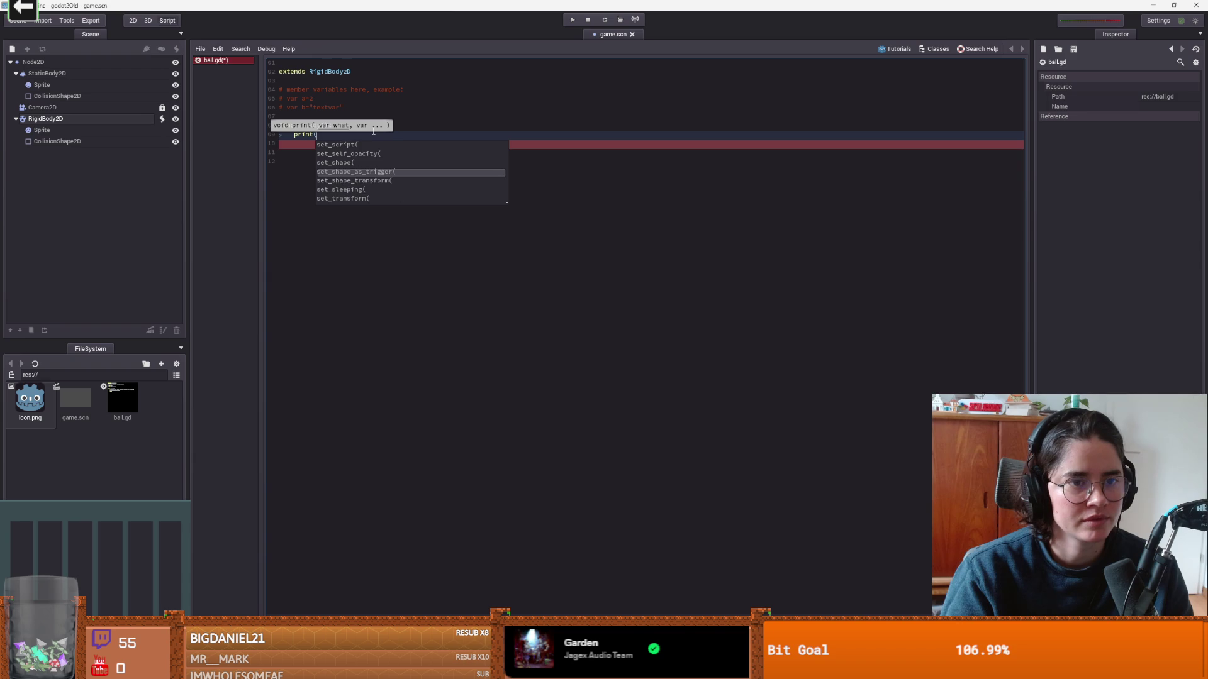
pyautogui.press('Up')
pyautogui.press('Up')
pyautogui.press('Up')
pyautogui.press('Escape')
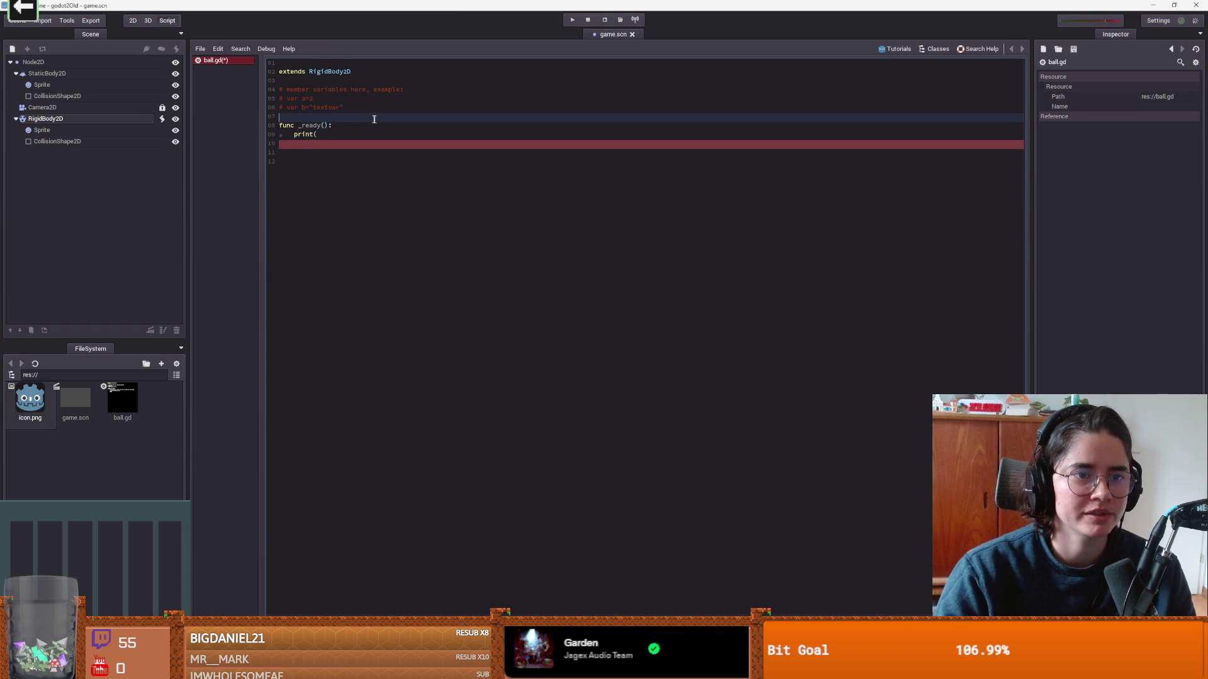
pyautogui.write('pos')
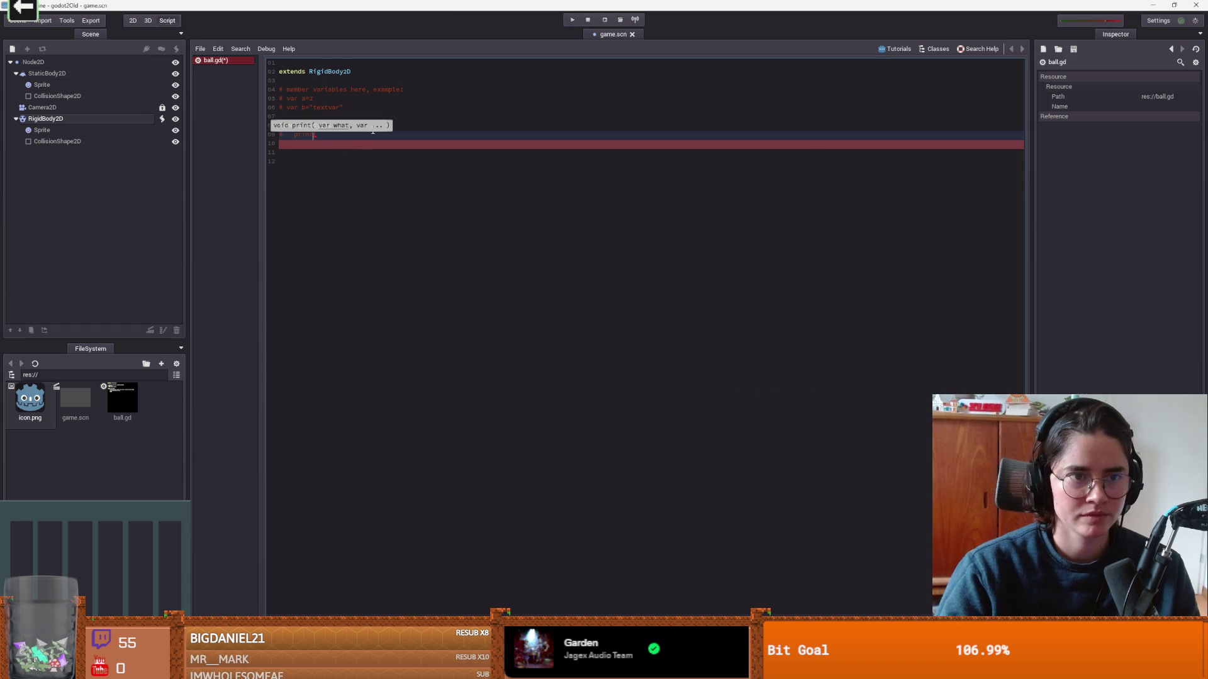
# Comment out the print and func _ready lines, then briefly open the online documentation
pyautogui.hotkey('ctrl', 'k')
pyautogui.press('Up')
pyautogui.hotkey('ctrl', 'k')
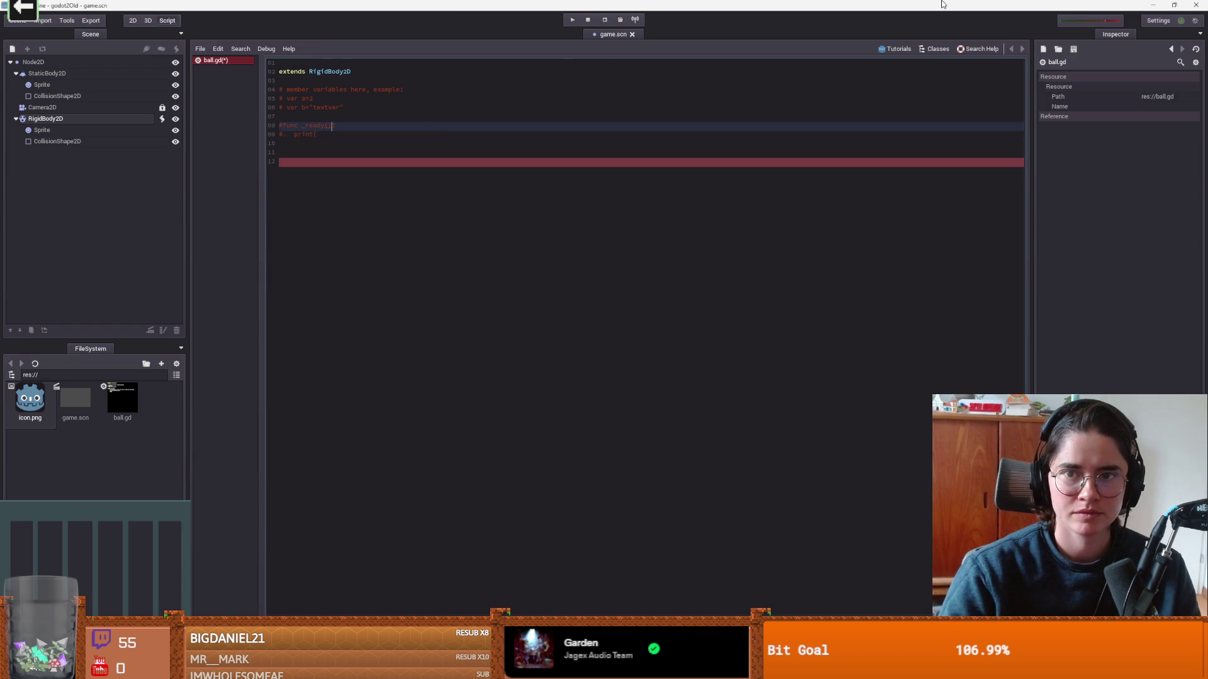
pyautogui.click(901, 50)
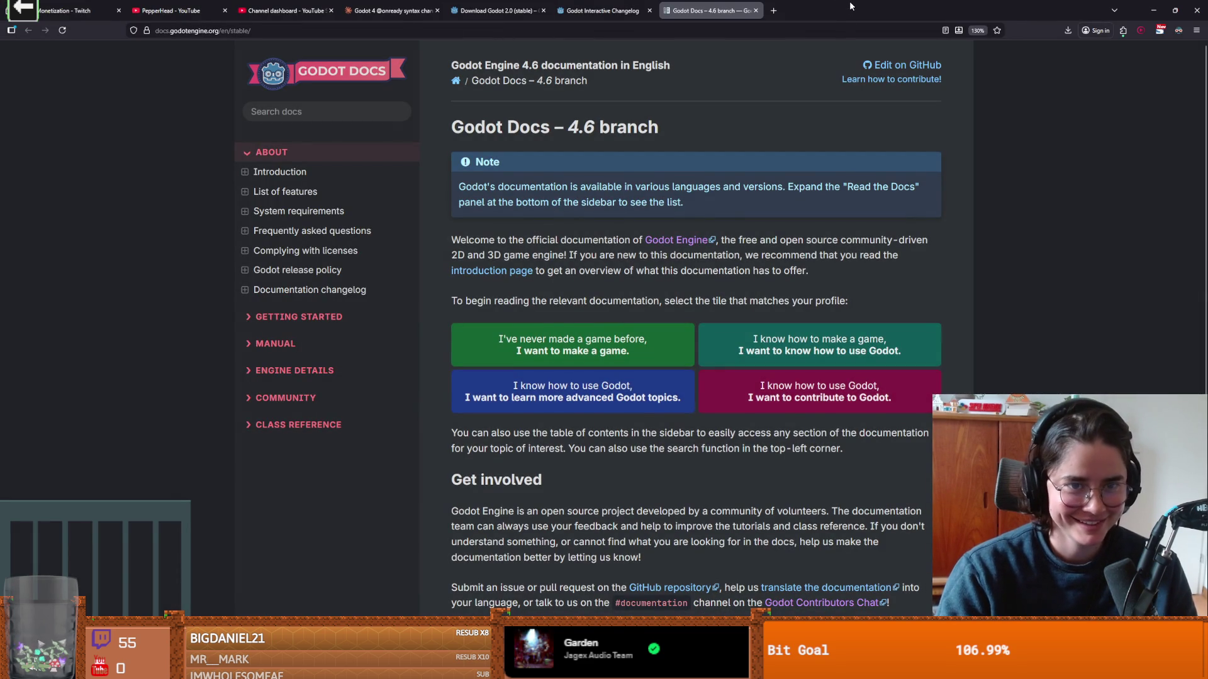
pyautogui.click(1123, 30)
pyautogui.hotkey('alt', 'Tab')
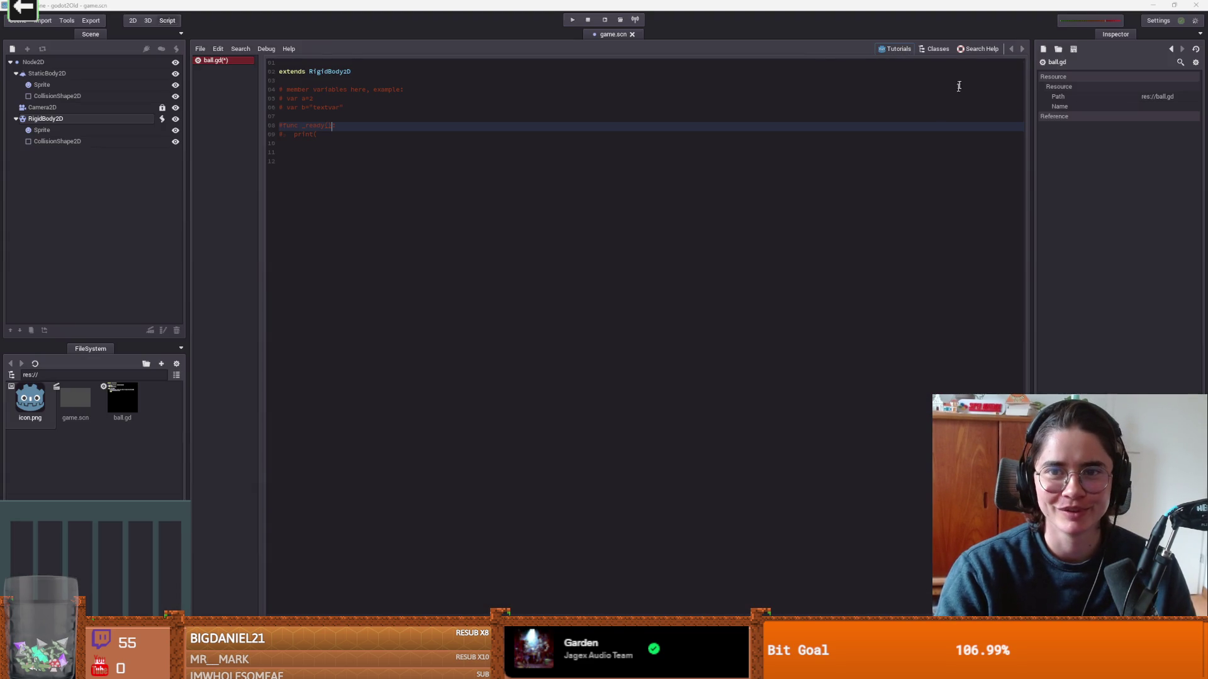
# Open the Node2D class reference from Search Help, then return to ball.gd
pyautogui.click(974, 49)
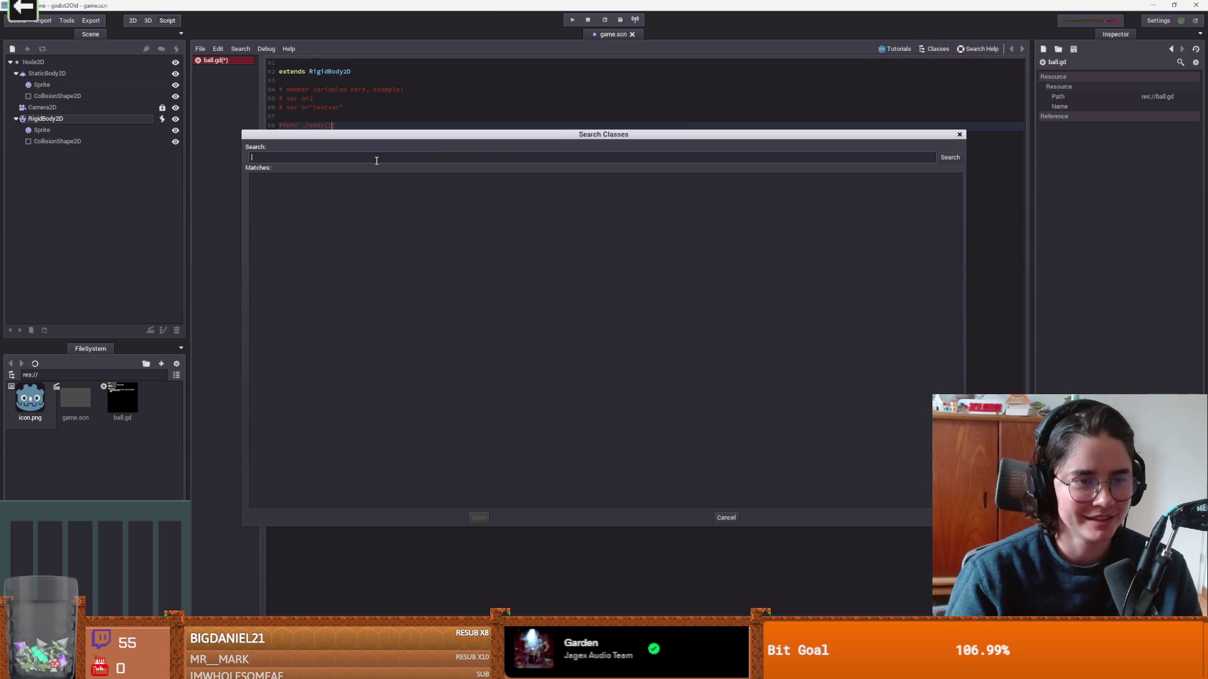
pyautogui.write('ri')
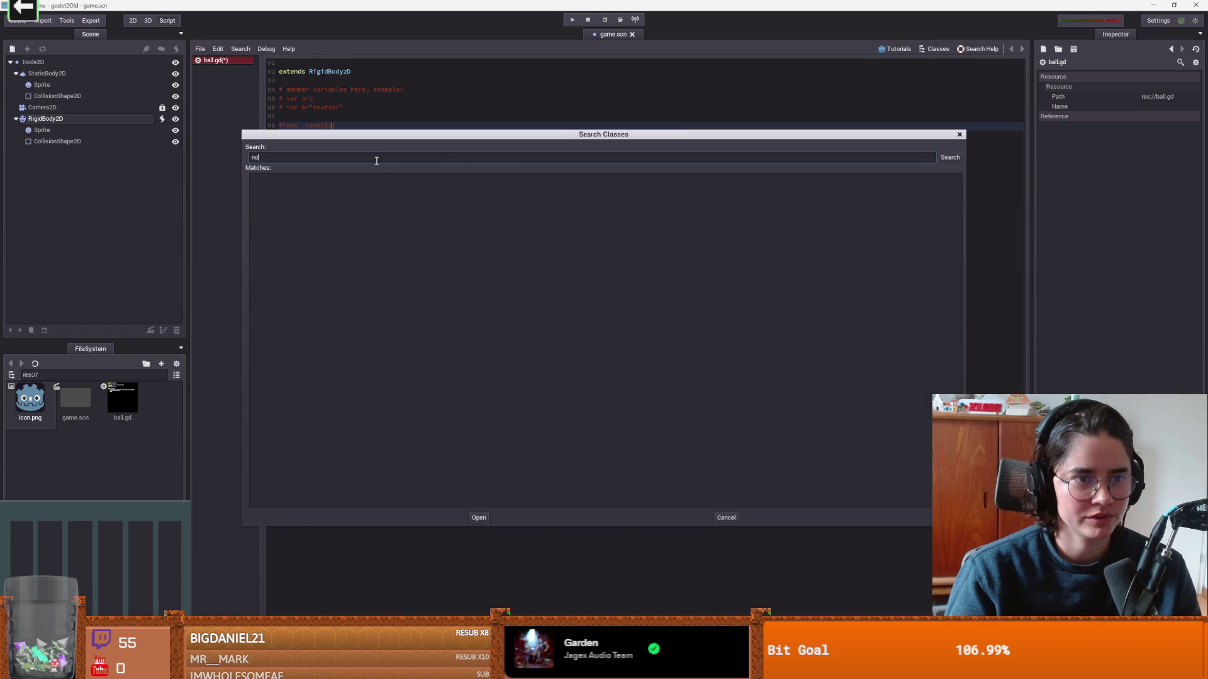
pyautogui.write('de')
pyautogui.click(281, 198)
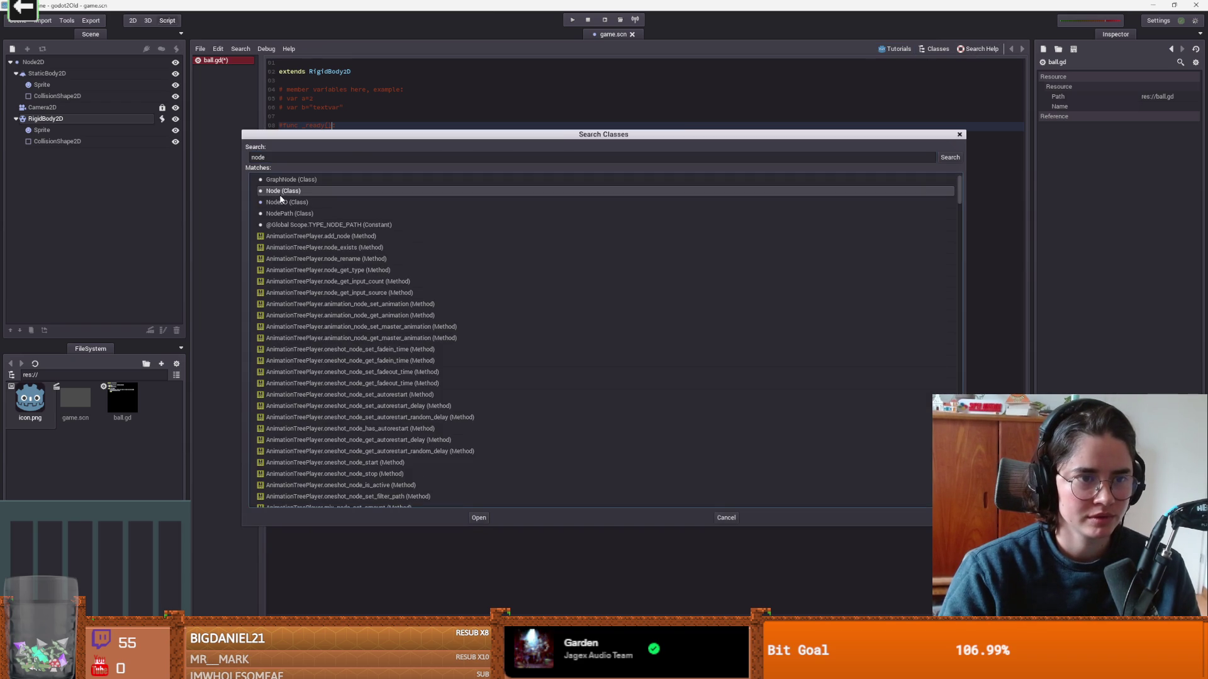
pyautogui.doubleClick(280, 200)
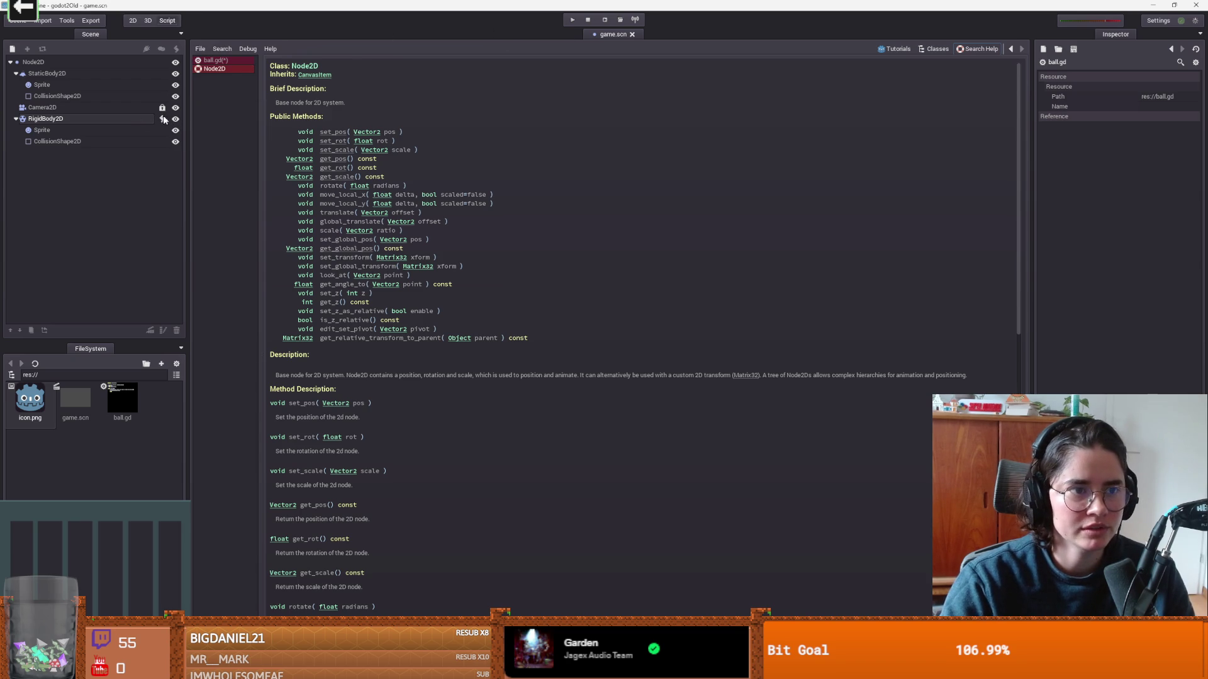
pyautogui.click(162, 119)
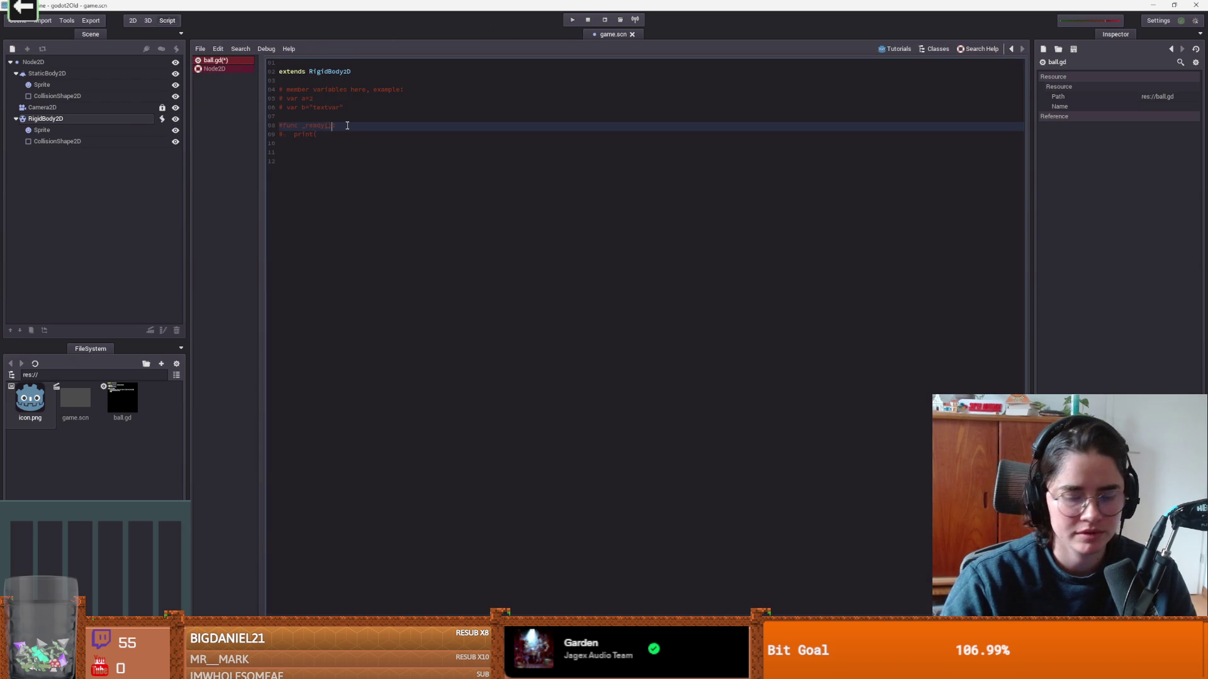
# Uncomment _ready so it prints get_pos(), then save ball.gd
pyautogui.hotkey('ctrl', 'k')
pyautogui.press('Down')
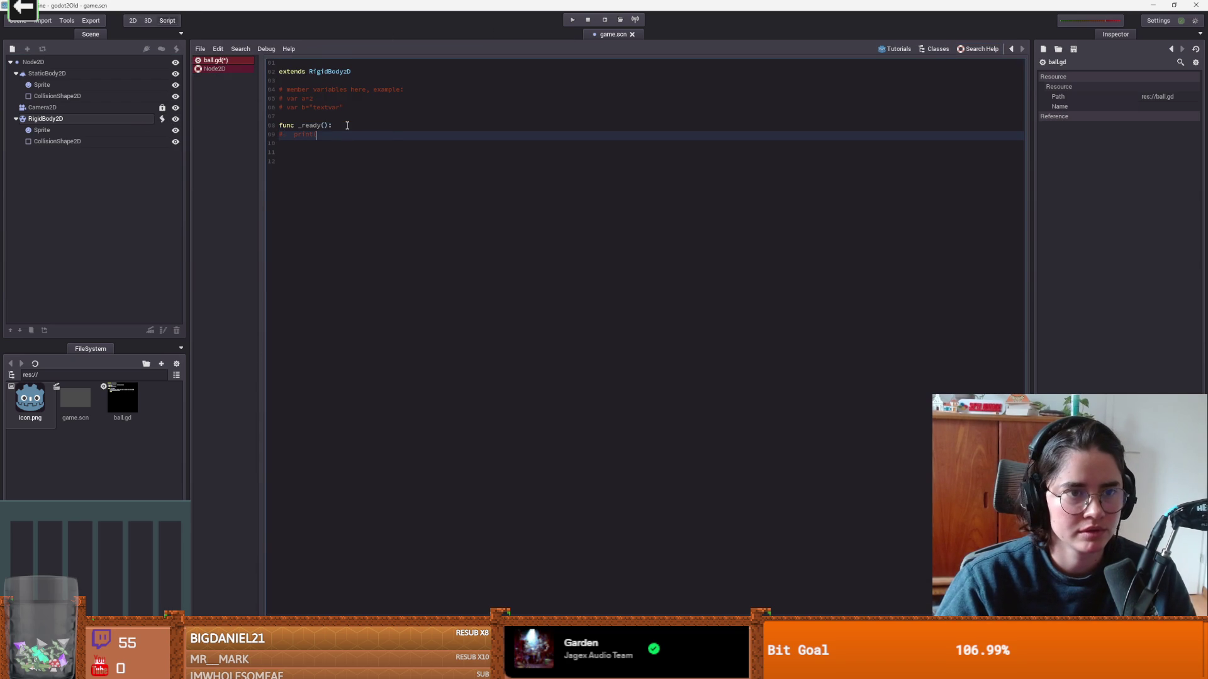
pyautogui.hotkey('ctrl', 'k')
pyautogui.write('get_pos')
pyautogui.press('Return')
pyautogui.write(')')
pyautogui.hotkey('ctrl', 's')
# Add a _process(delta) function below _ready that prints "lol"
pyautogui.press('Return')
pyautogui.press('Return')
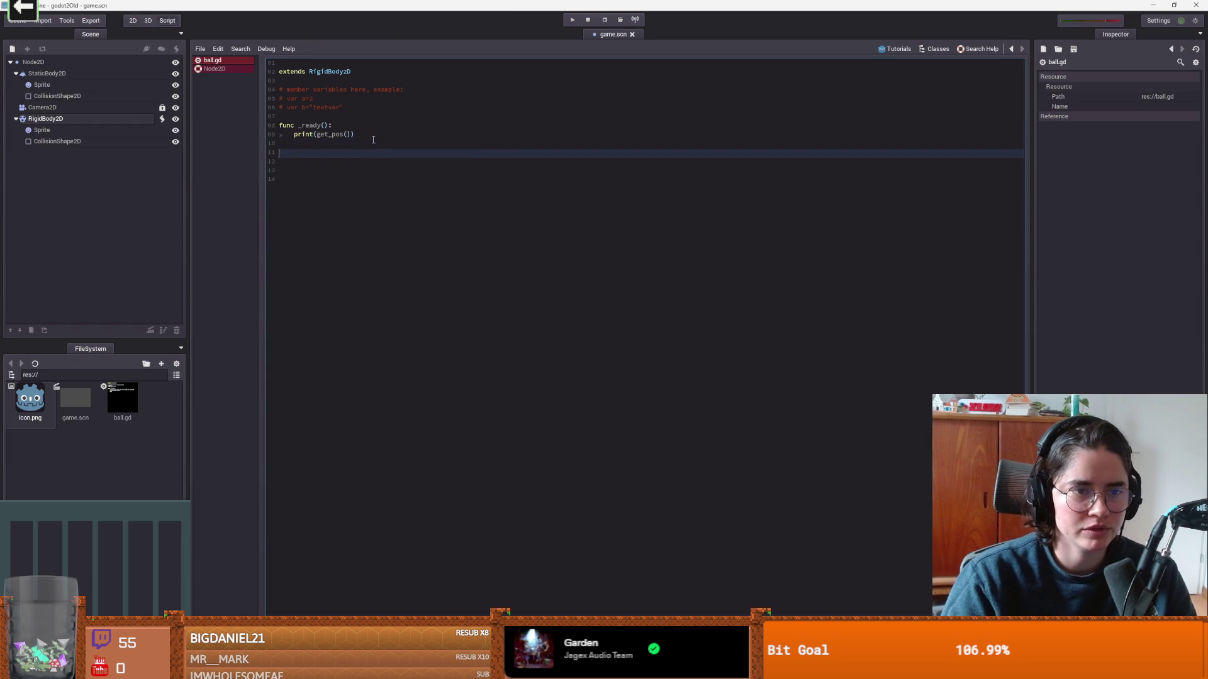
pyautogui.write('pr')
pyautogui.press('Return')
pyautogui.press('Return')
pyautogui.write('pass')
pyautogui.press('BackSpace')
pyautogui.press('BackSpace')
pyautogui.press('BackSpace')
pyautogui.write('ppr')
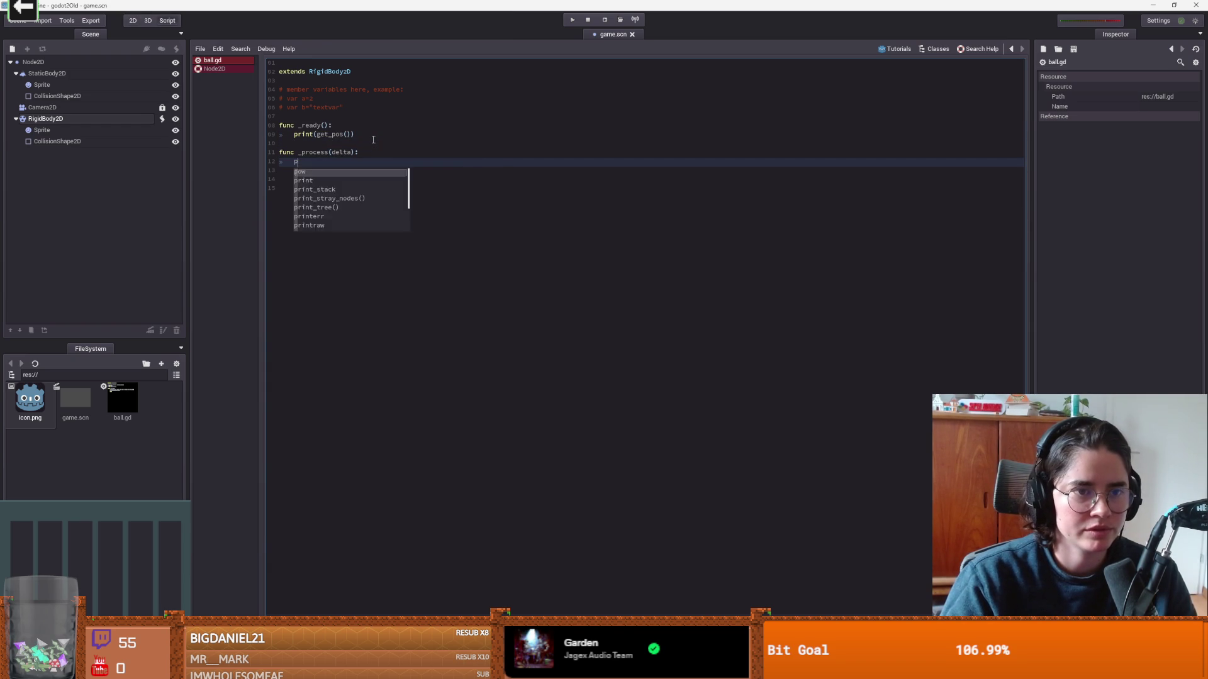
pyautogui.write('t("')
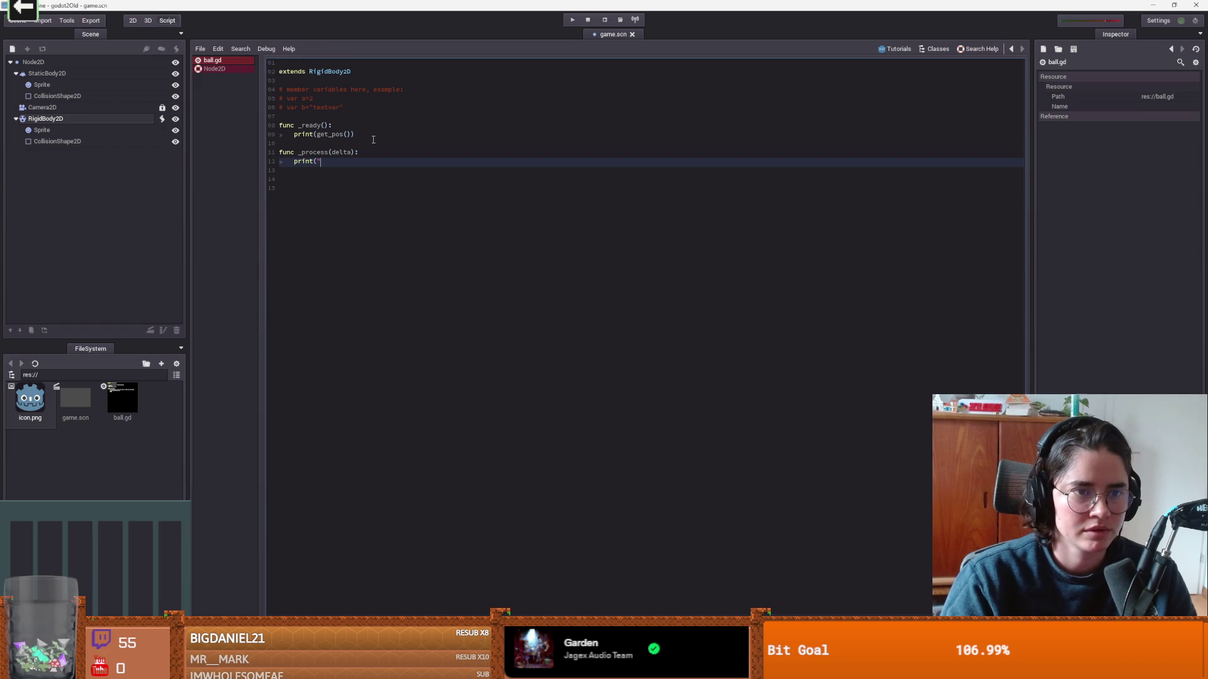
pyautogui.write('")')
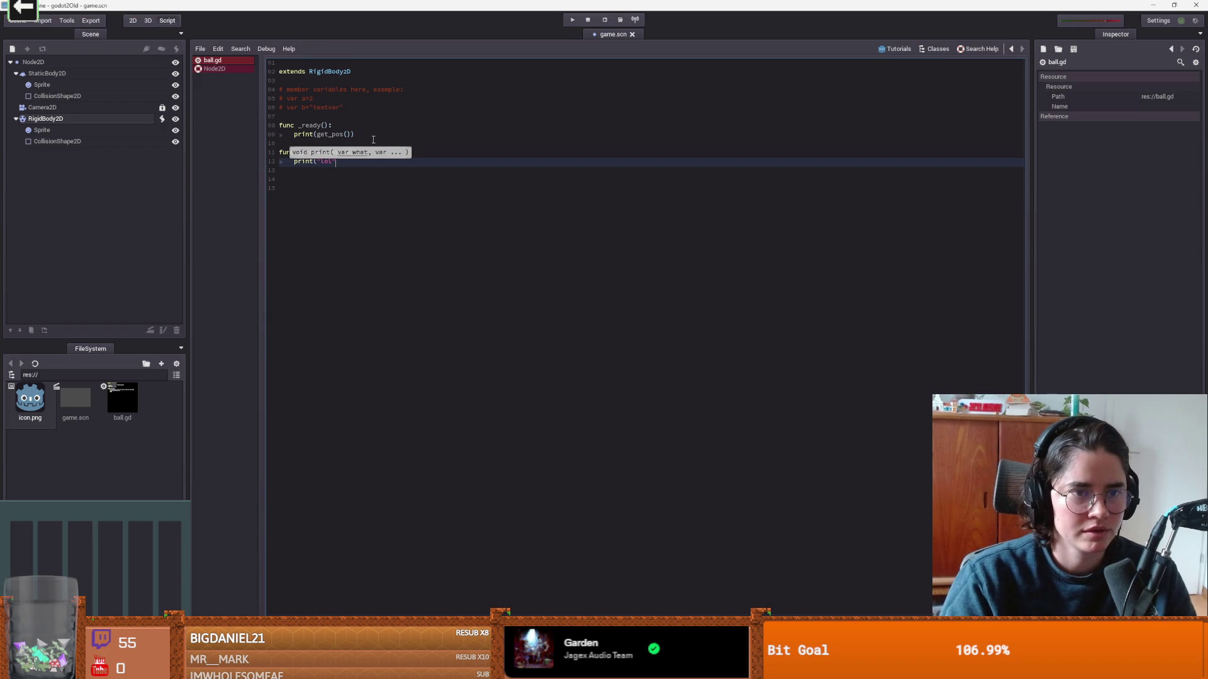
pyautogui.write(')')
pyautogui.click(538, 123)
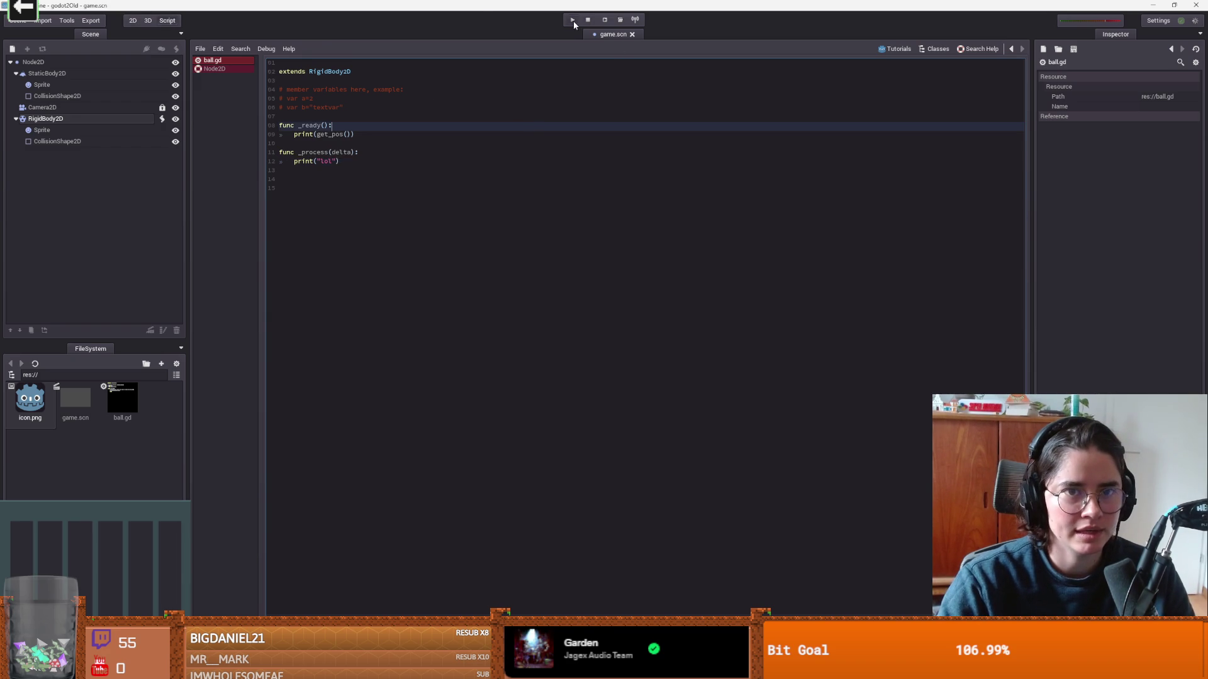
# Test-run the scene, close the game window, and place the caret on the print("lol") line
pyautogui.click(573, 21)
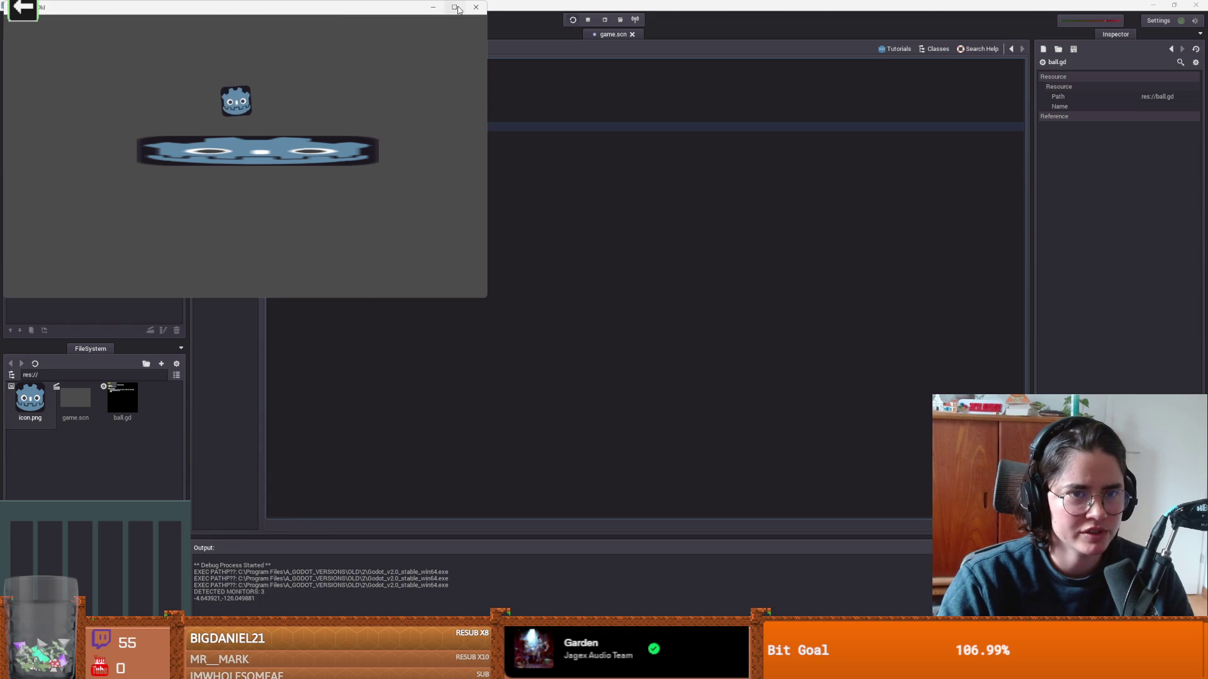
pyautogui.click(476, 6)
pyautogui.click(338, 167)
pyautogui.click(339, 163)
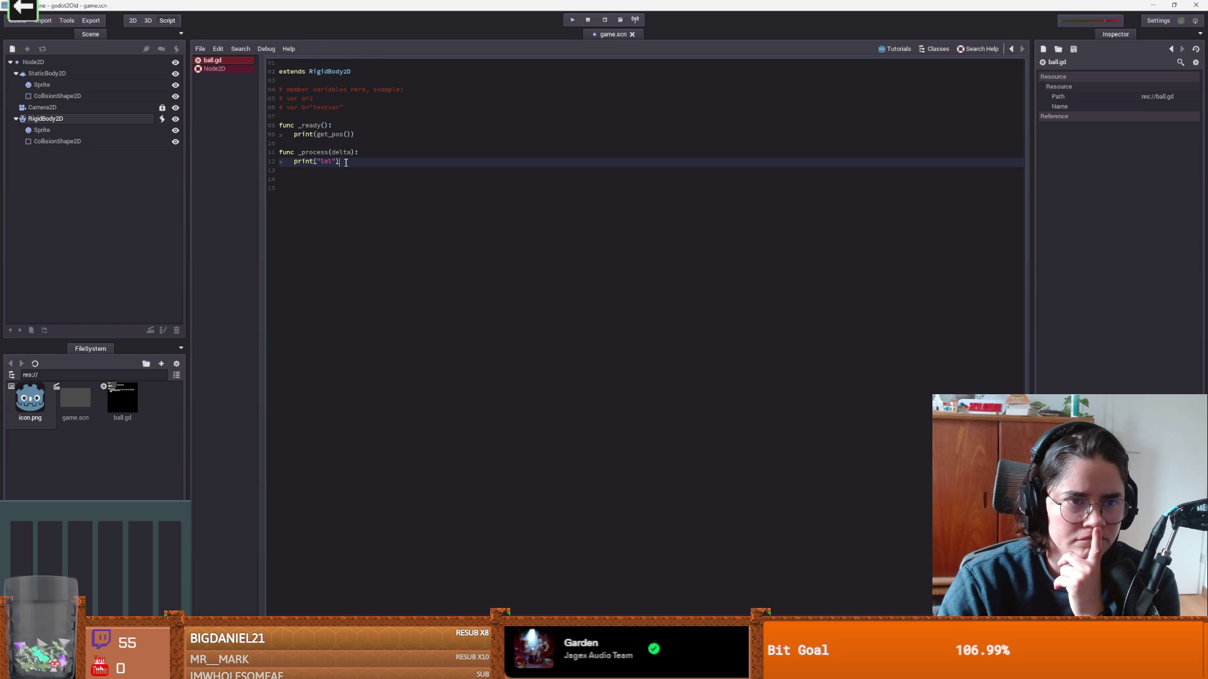
pyautogui.click(309, 161)
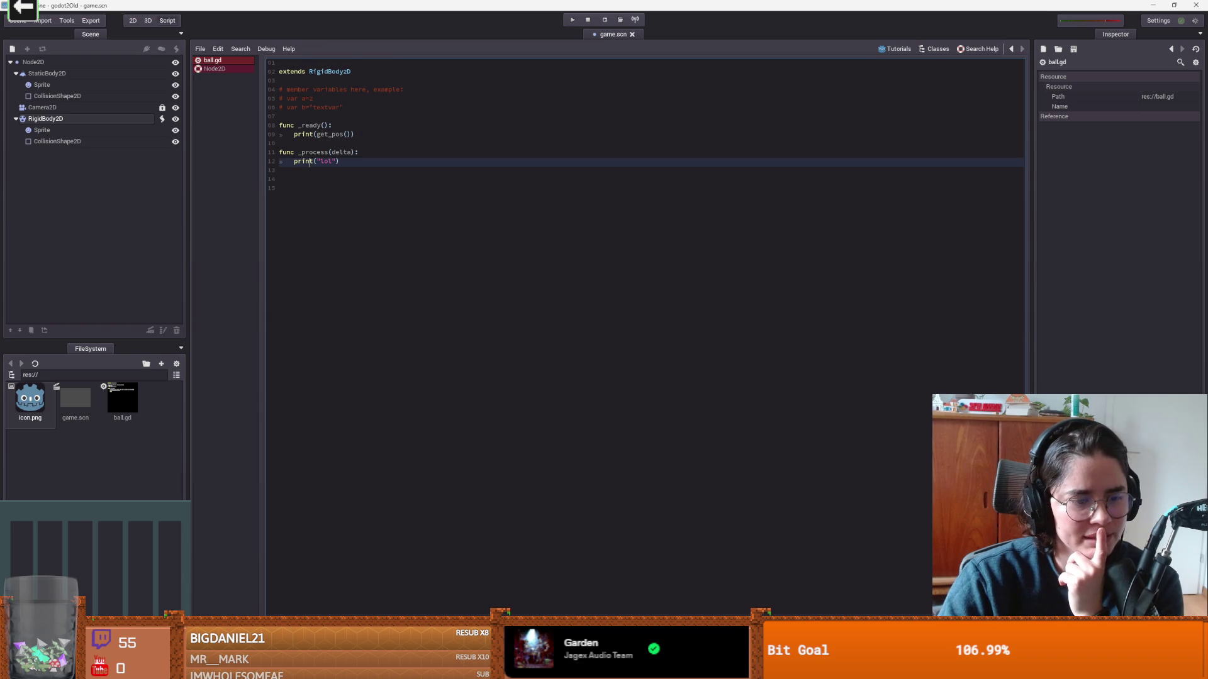
# Run the game with F5, then search the Tools, Import and Scene menus for Project Settings
pyautogui.press('F5')
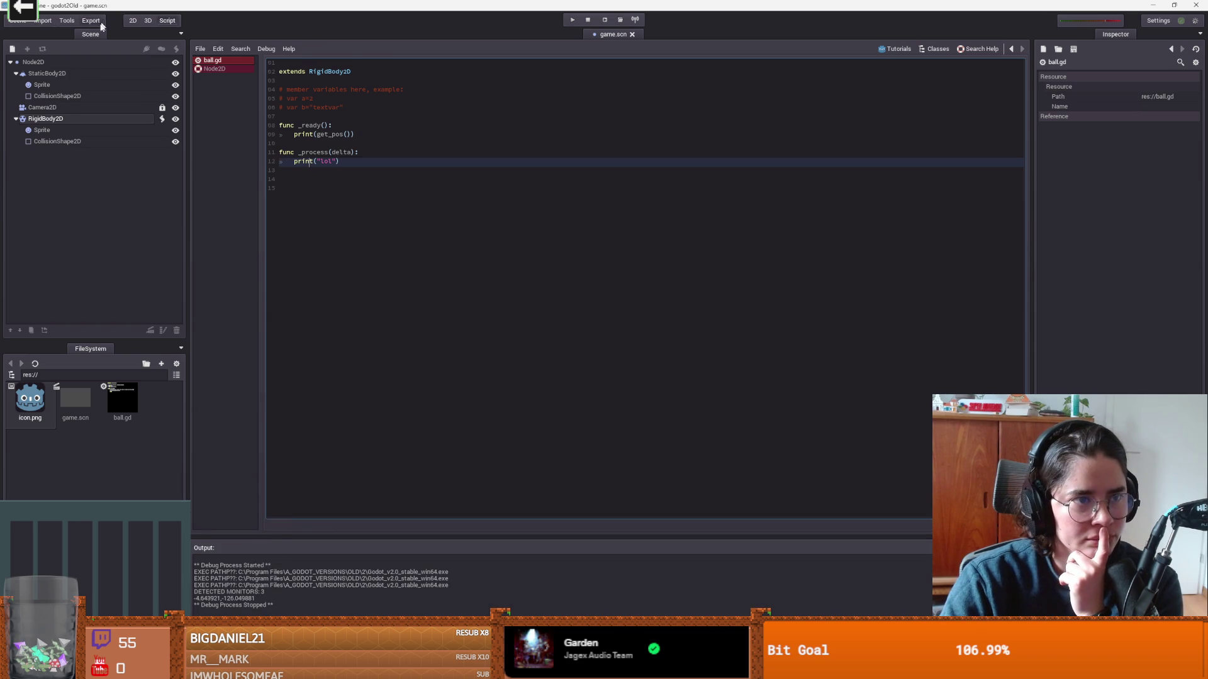
pyautogui.click(62, 22)
pyautogui.click(52, 23)
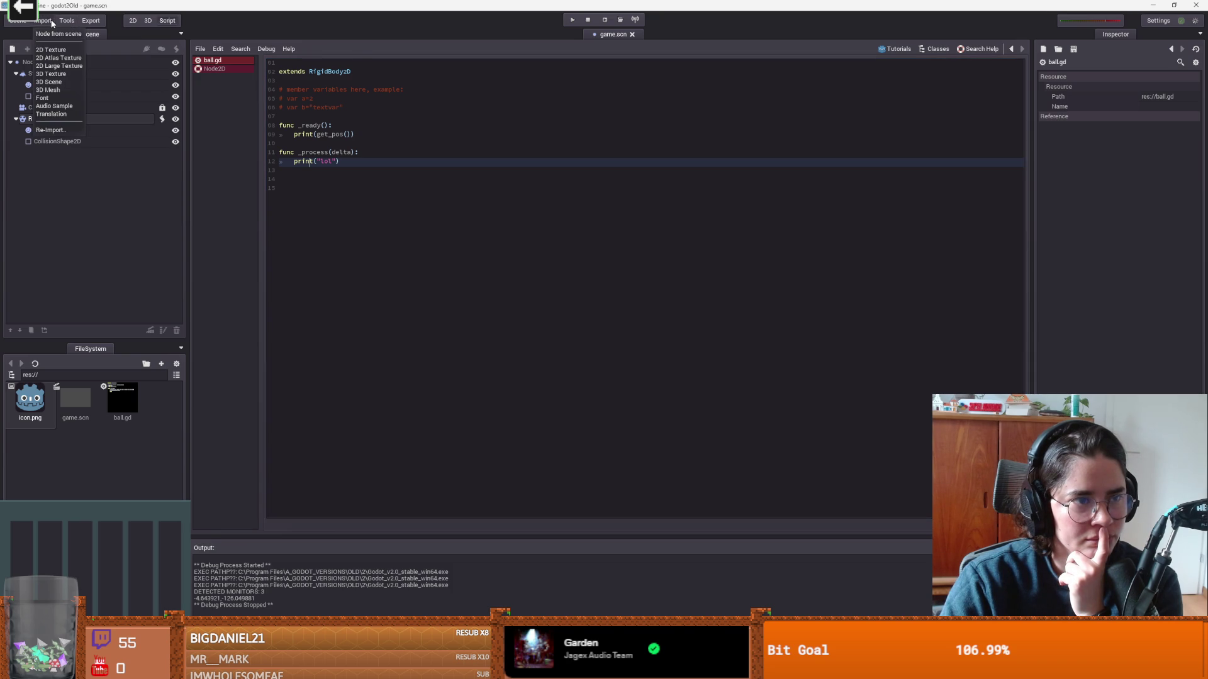
pyautogui.click(18, 23)
# Enable the Physics fixed_fps project setting at 60, then test-run and stop the game
pyautogui.click(54, 219)
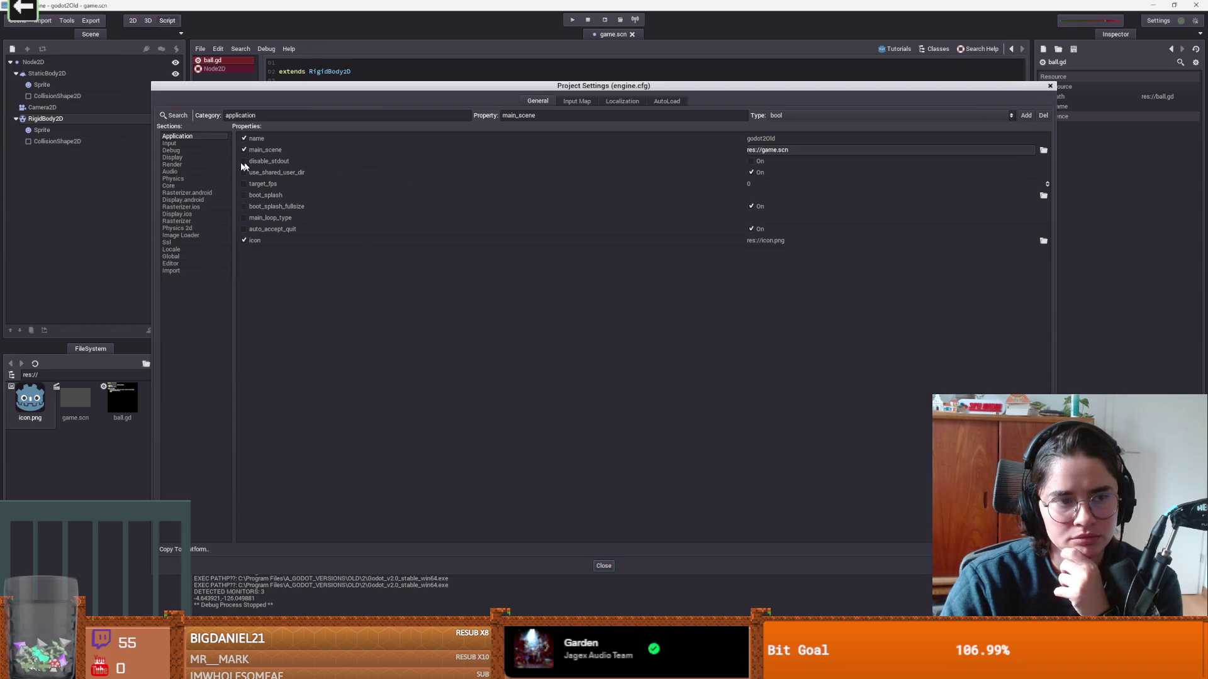
pyautogui.click(183, 180)
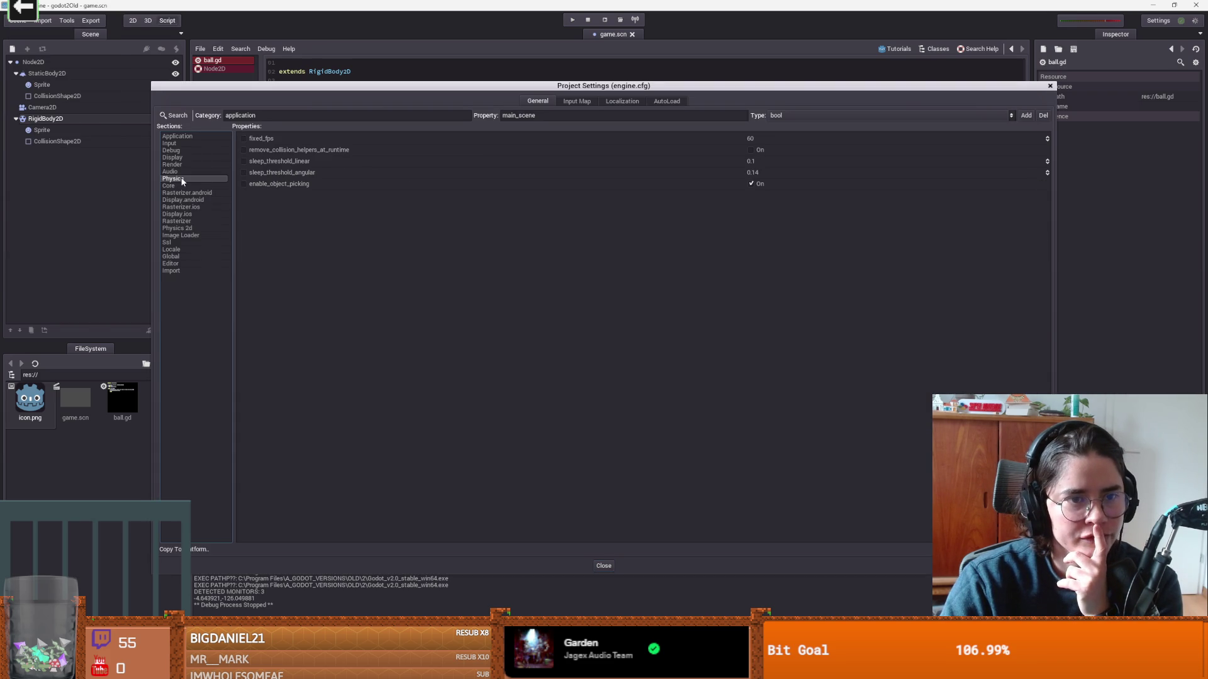
pyautogui.click(244, 138)
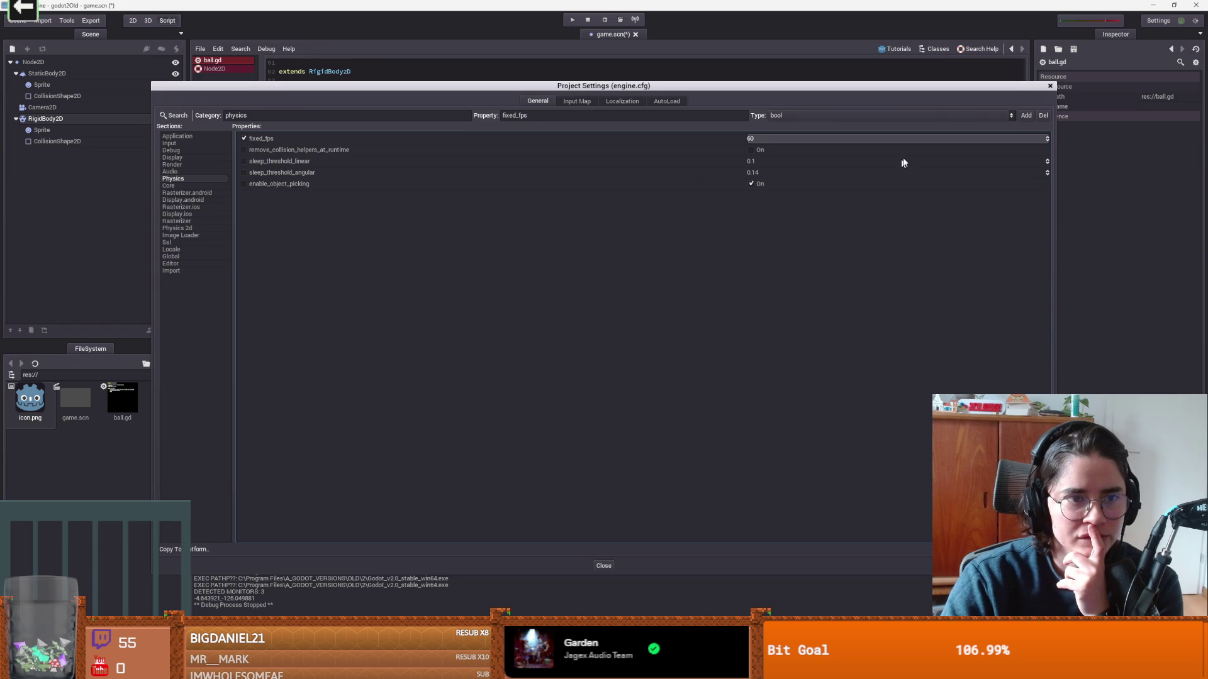
pyautogui.click(1049, 86)
pyautogui.click(571, 20)
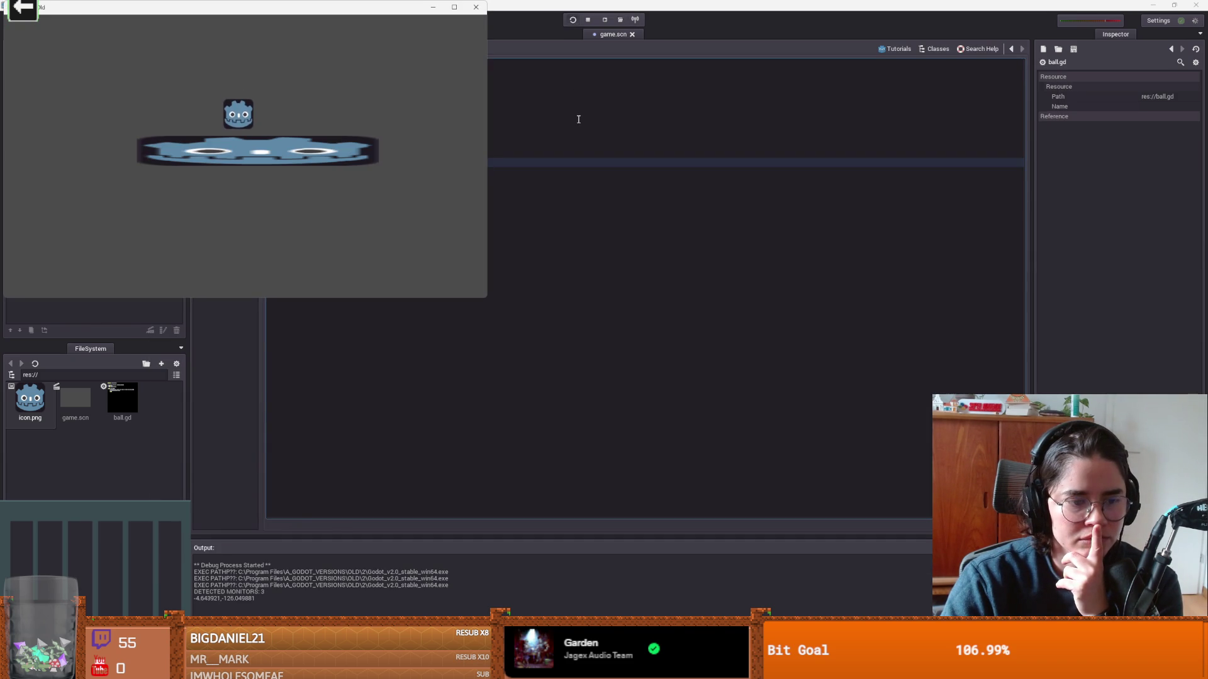
pyautogui.click(475, 7)
# Add a _fixed_process(delta) function printing "lolol" and test-run the game
pyautogui.click(388, 175)
pyautogui.press('Return')
pyautogui.write('func _')
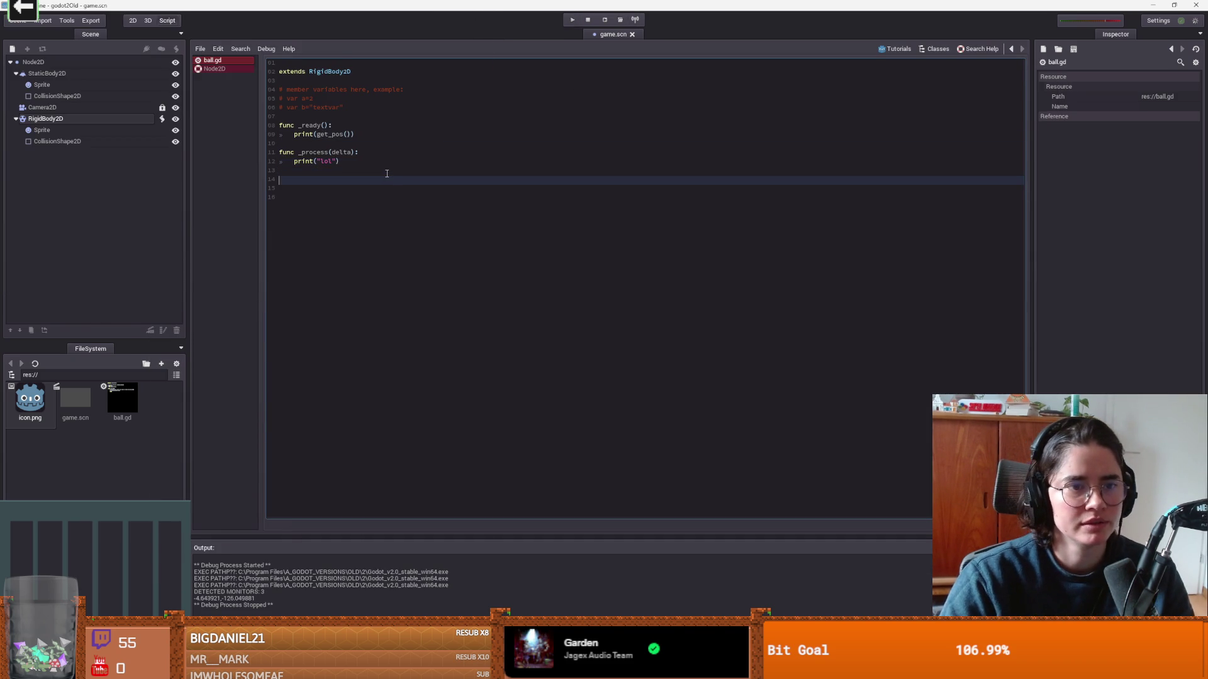
pyautogui.write('ph')
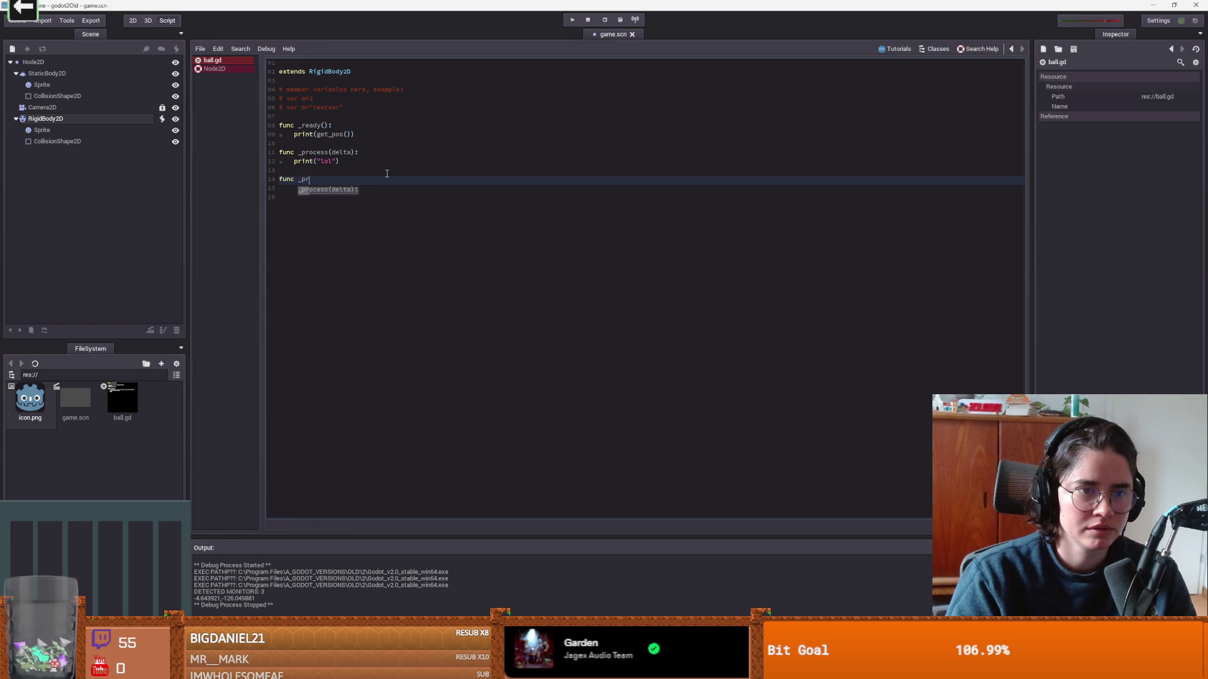
pyautogui.press('BackSpace')
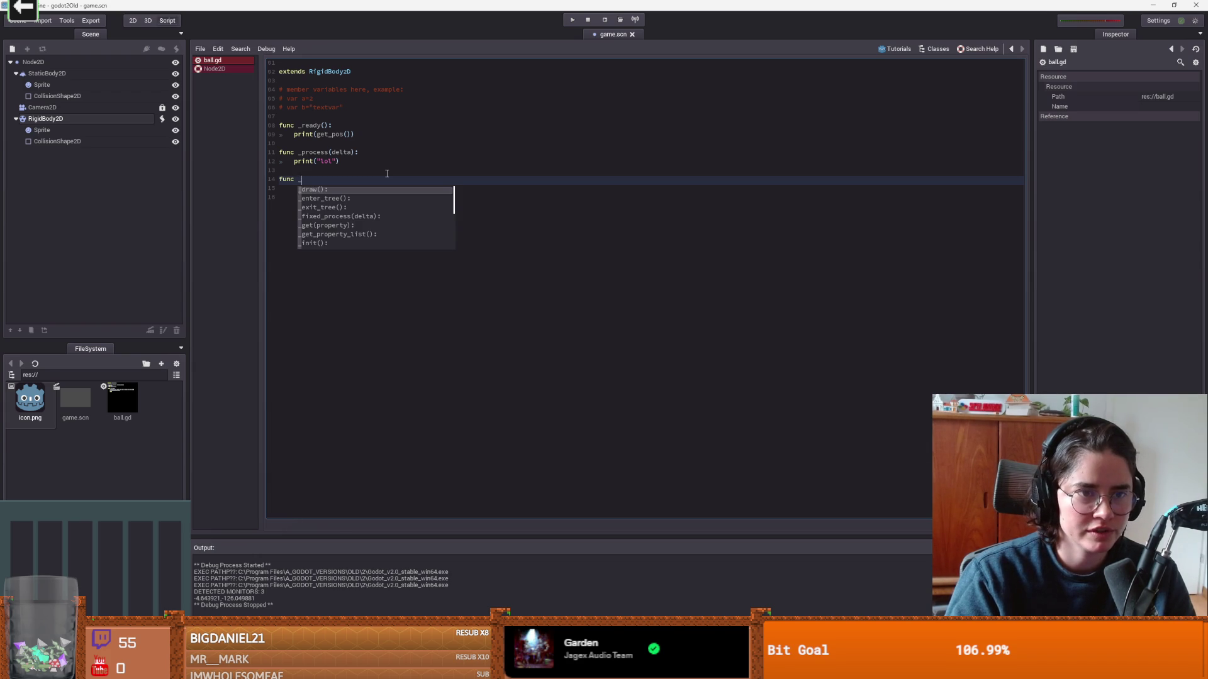
pyautogui.press('Down')
pyautogui.press('Down')
pyautogui.press('Down')
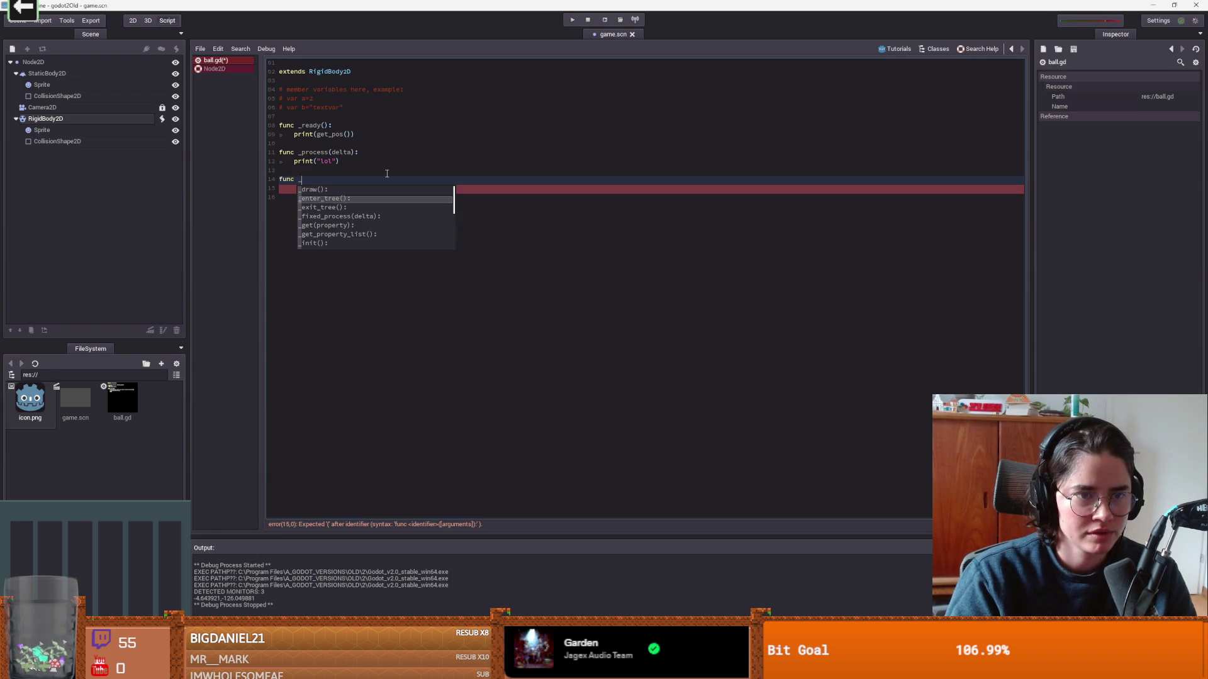
pyautogui.press('Return')
pyautogui.press('Return')
pyautogui.write('print("lolol")')
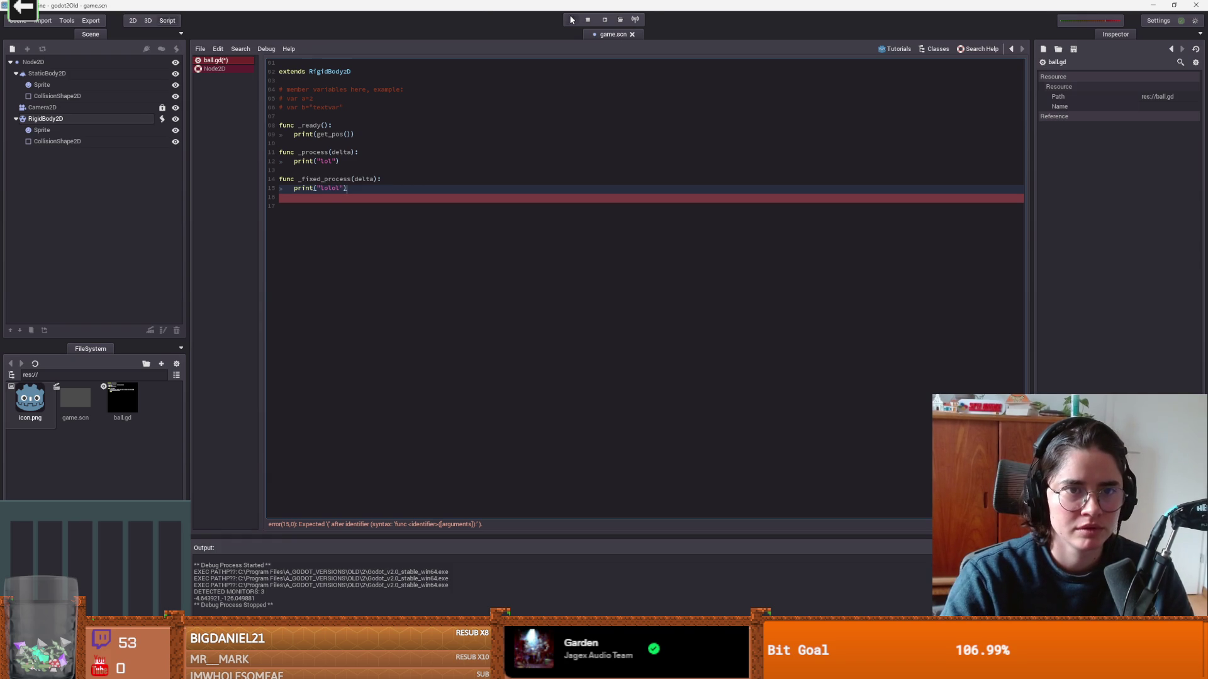
pyautogui.click(572, 20)
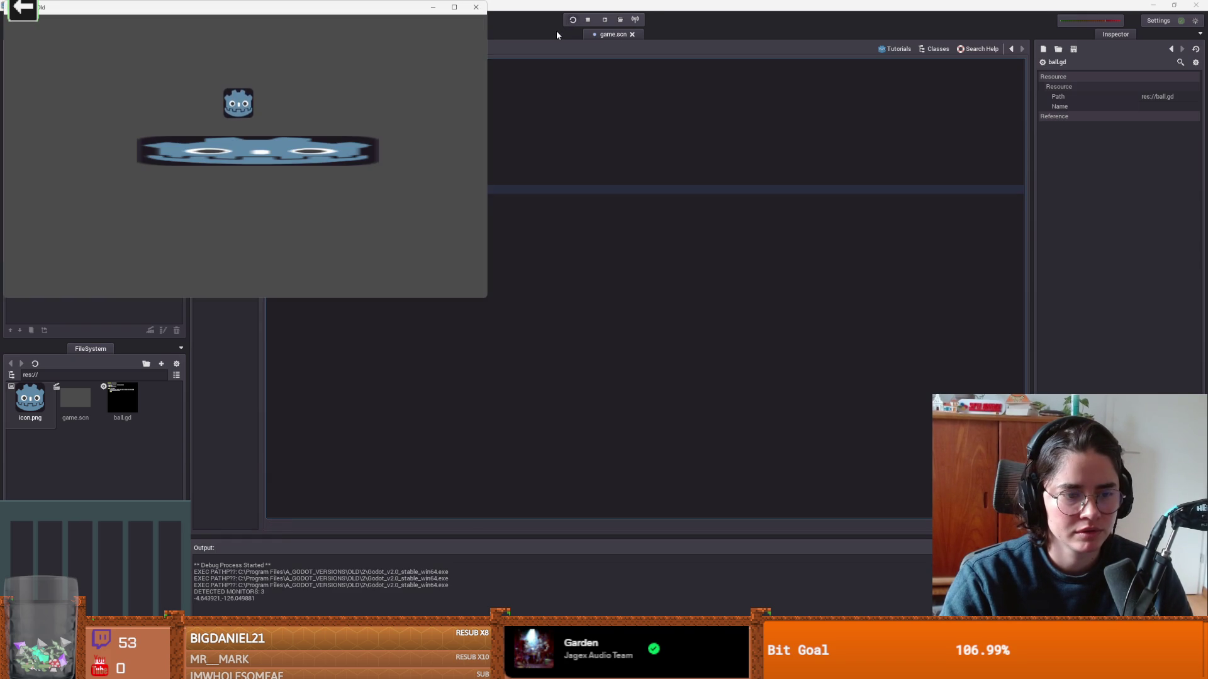
pyautogui.click(476, 7)
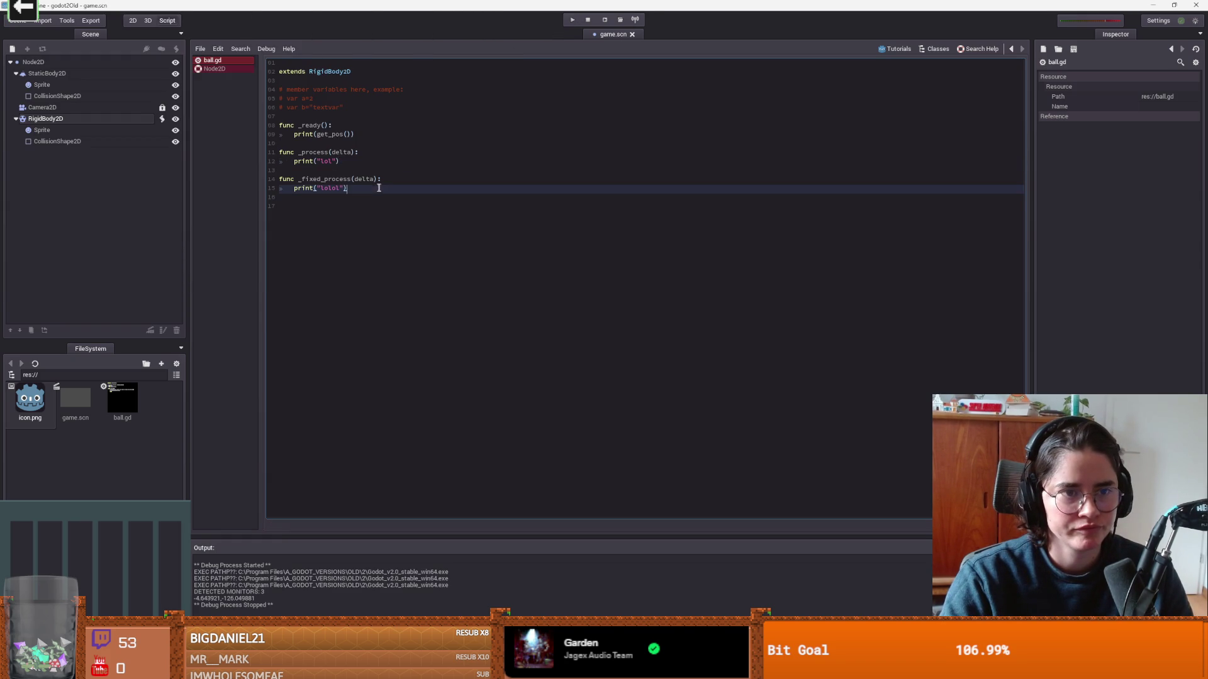
# Replace the "lol" print with print(get_pos()) and test-run the game again
pyautogui.moveTo(340, 145)
pyautogui.mouseDown()
pyautogui.moveTo(298, 140)
pyautogui.moveTo(333, 161)
pyautogui.moveTo(293, 161)
pyautogui.moveTo(318, 188)
pyautogui.moveTo(292, 188)
pyautogui.mouseUp()
pyautogui.write('print(get_pos())')
pyautogui.write('print(get_pos())')
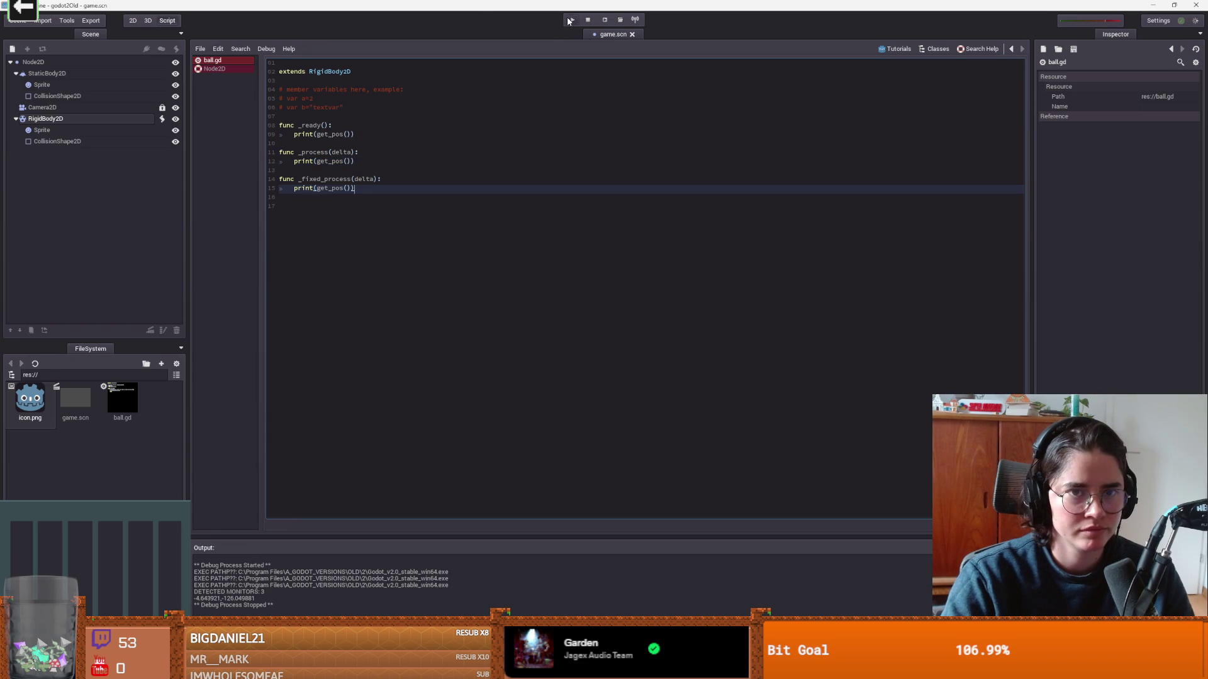
pyautogui.click(572, 19)
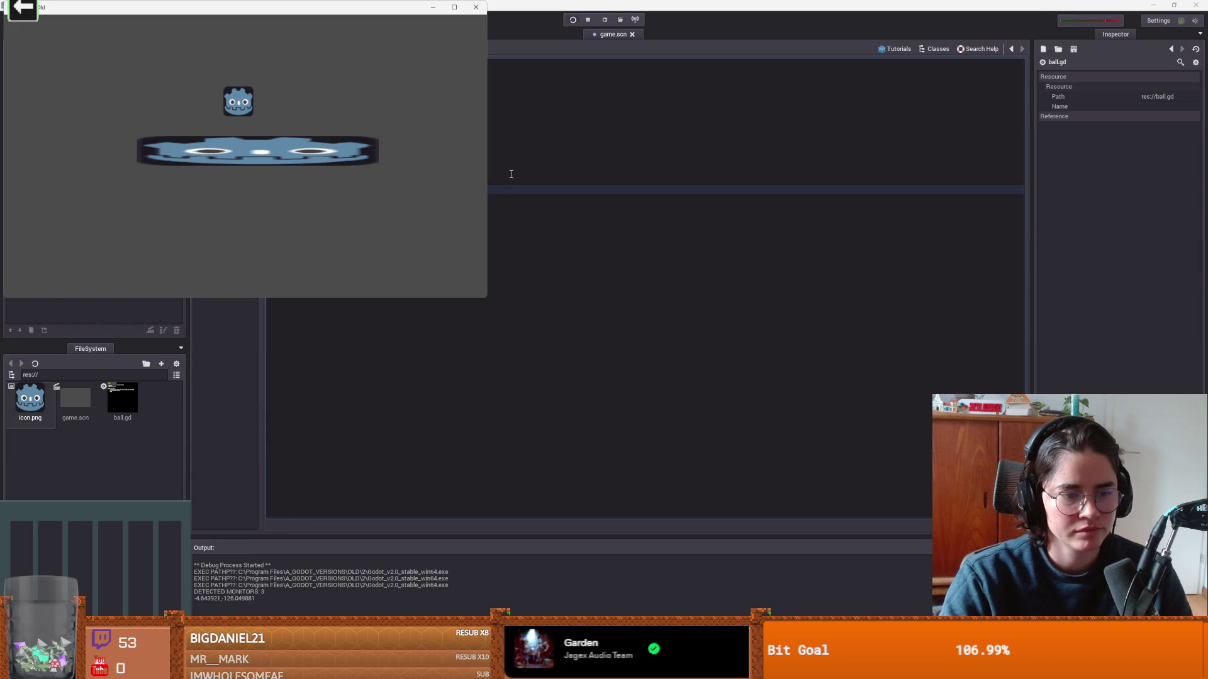
pyautogui.click(479, 6)
# Browse the callback suggestions for func _ on line 17, discard that line, and search the help for Node
pyautogui.click(485, 250)
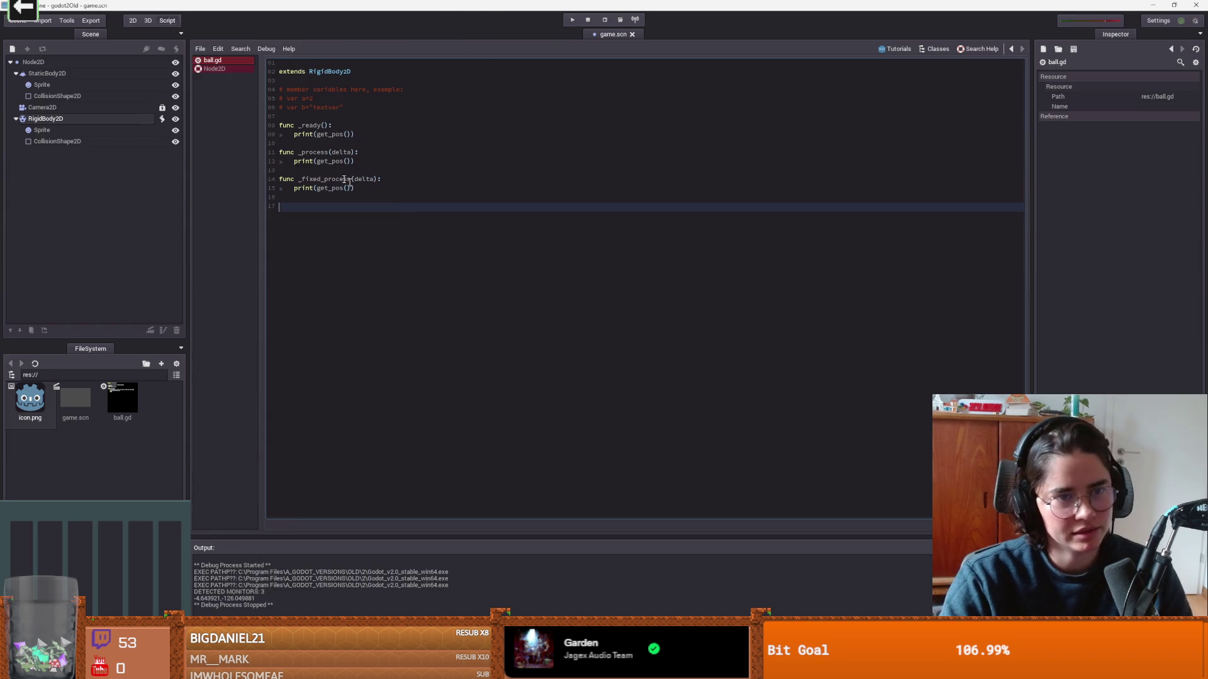
pyautogui.write('func _')
pyautogui.press('Down')
pyautogui.press('Down')
pyautogui.press('Down')
pyautogui.press('Down')
pyautogui.press('Down')
pyautogui.press('Down')
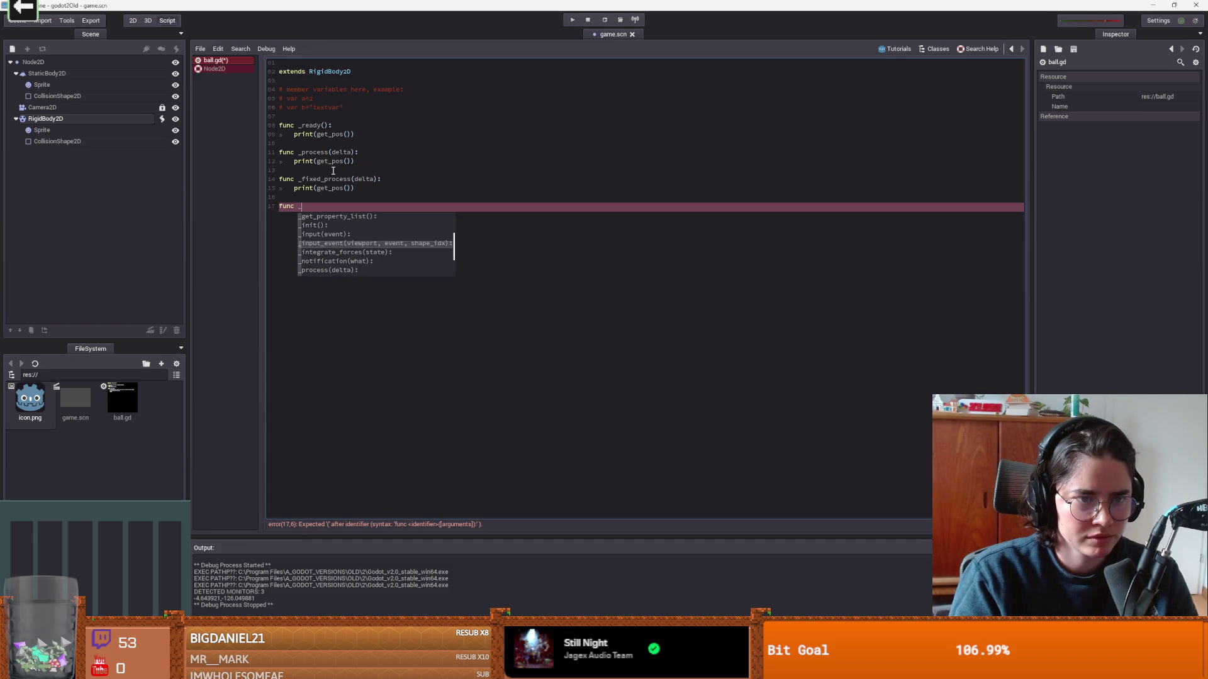
pyautogui.press('BackSpace')
pyautogui.press('BackSpace')
pyautogui.press('BackSpace')
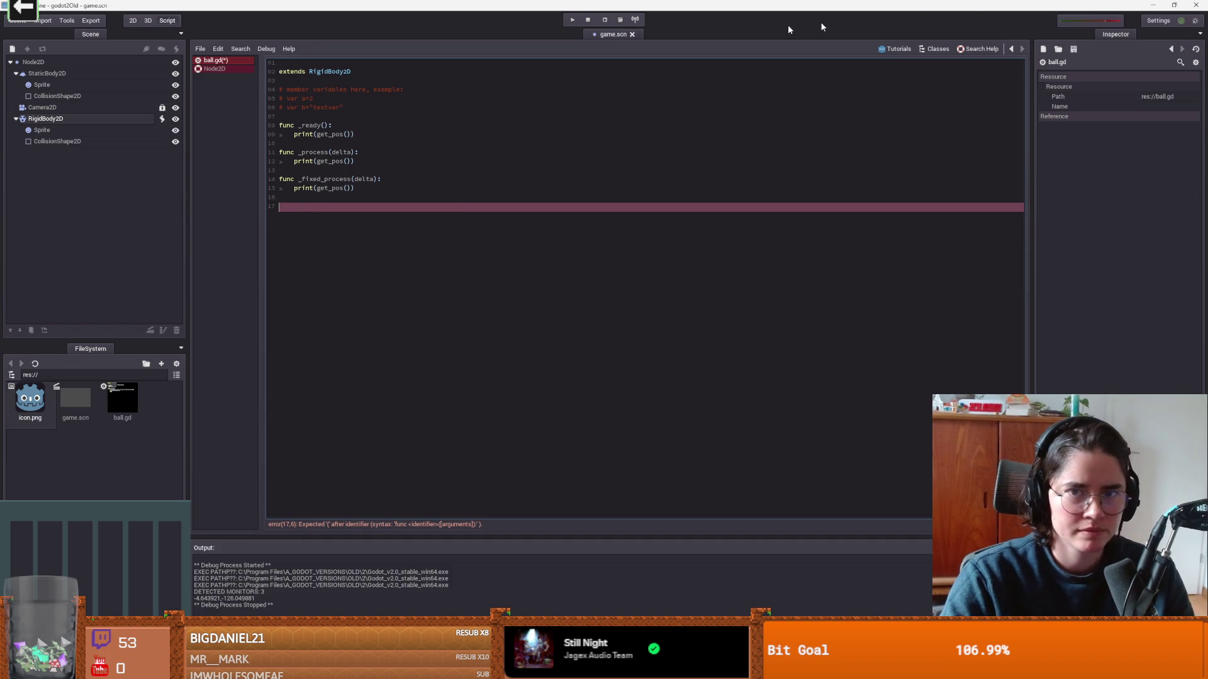
pyautogui.click(964, 47)
# Open the Node class help, highlight the _process description, then select delta in ball.gd
pyautogui.click(293, 193)
pyautogui.doubleClick(293, 193)
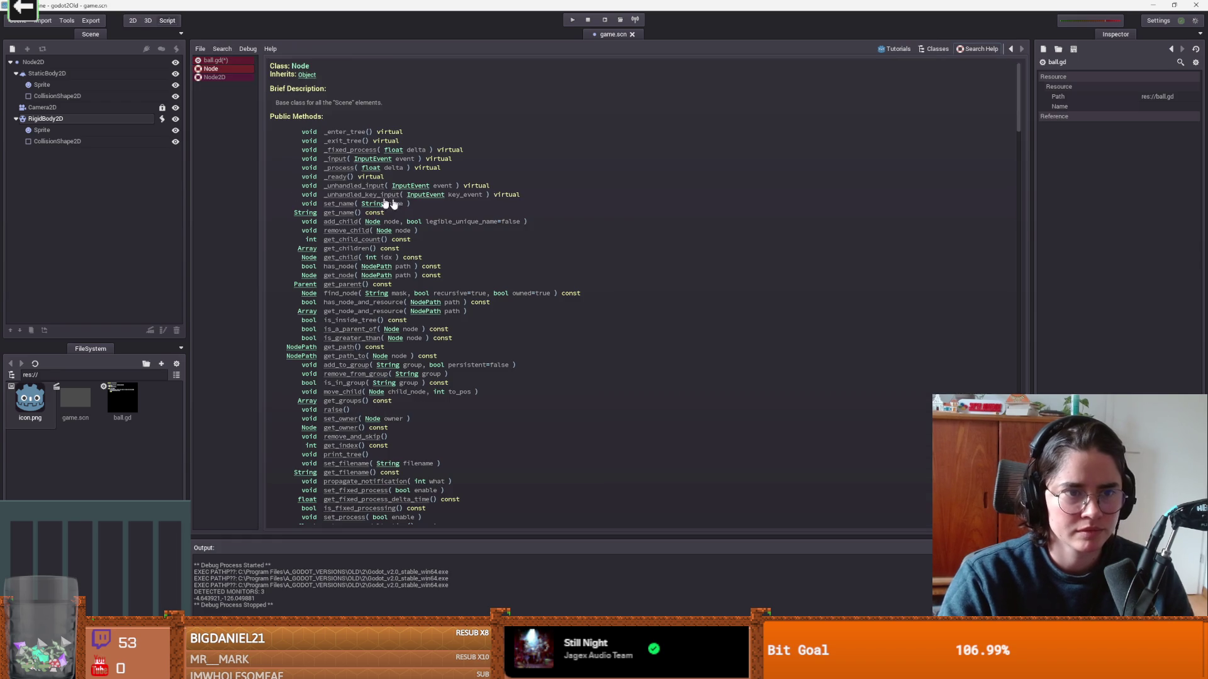
pyautogui.click(342, 177)
pyautogui.moveTo(281, 85); pyautogui.dragTo(382, 93)
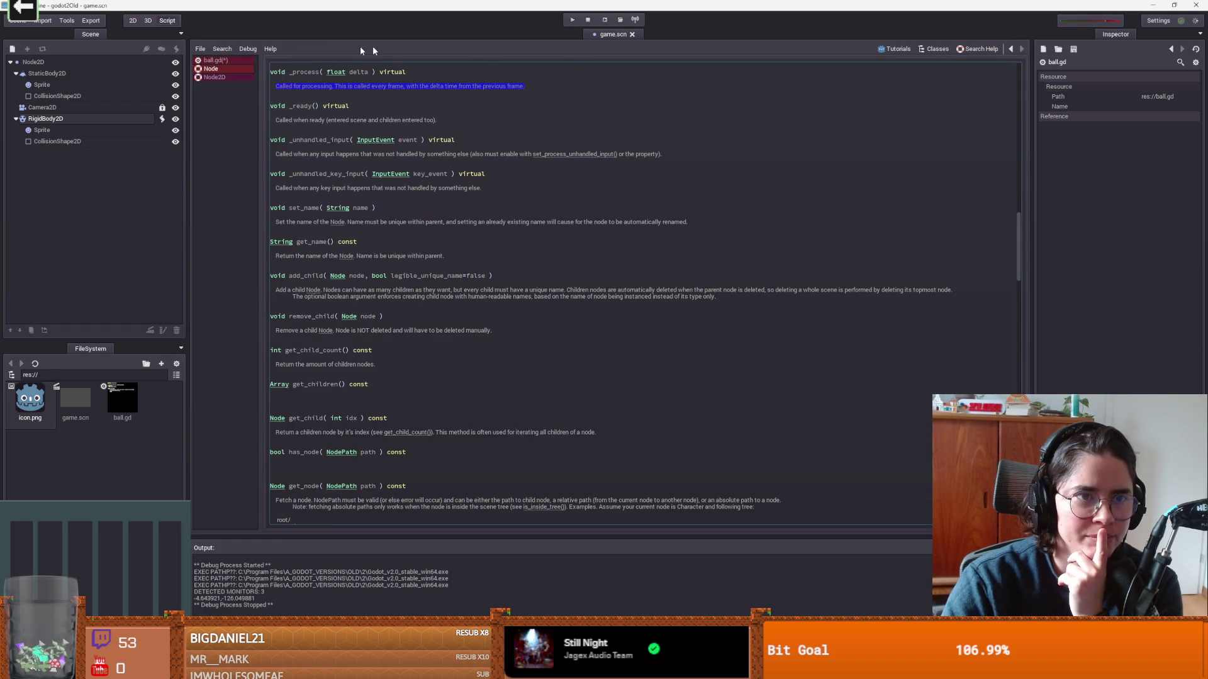
pyautogui.click(213, 61)
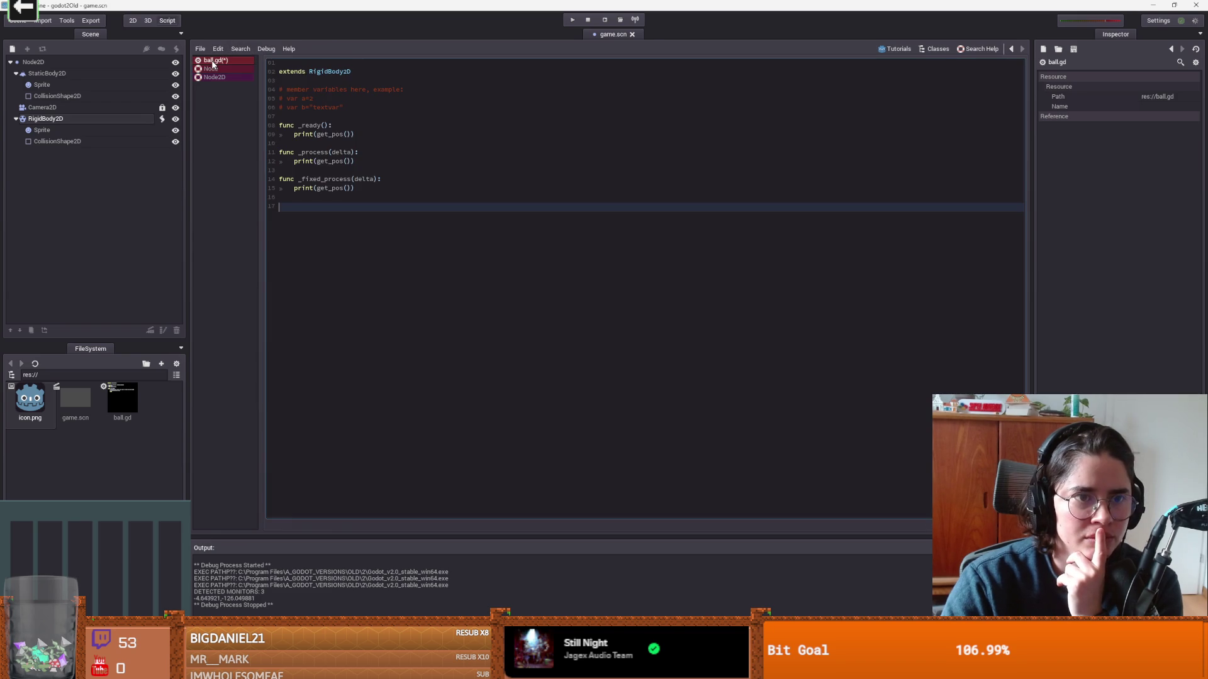
pyautogui.doubleClick(340, 153)
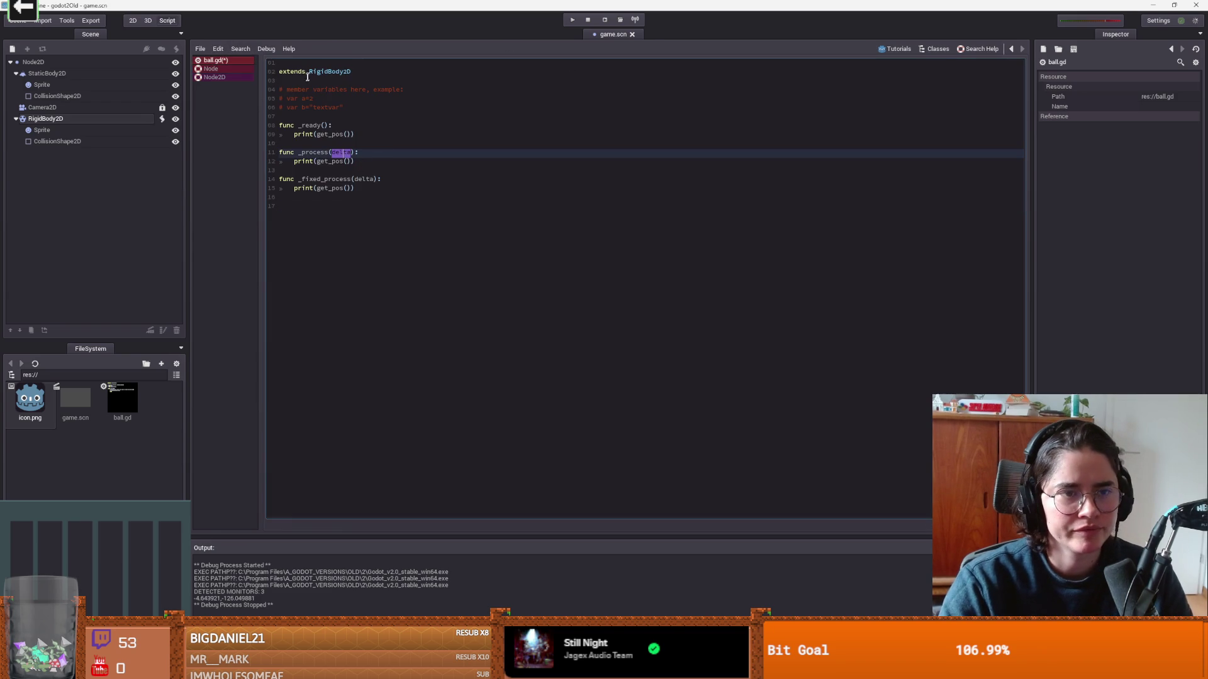
# Reopen the Node class help and highlight the _process method description
pyautogui.click(975, 50)
pyautogui.doubleClick(292, 191)
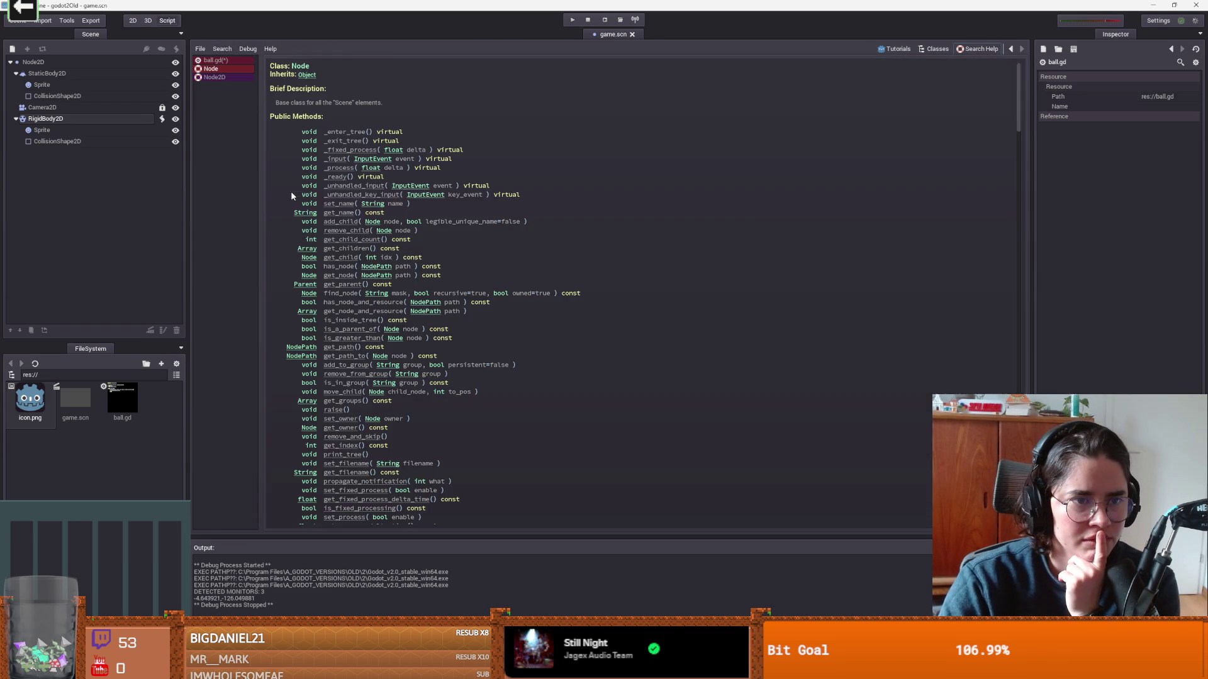
pyautogui.click(344, 168)
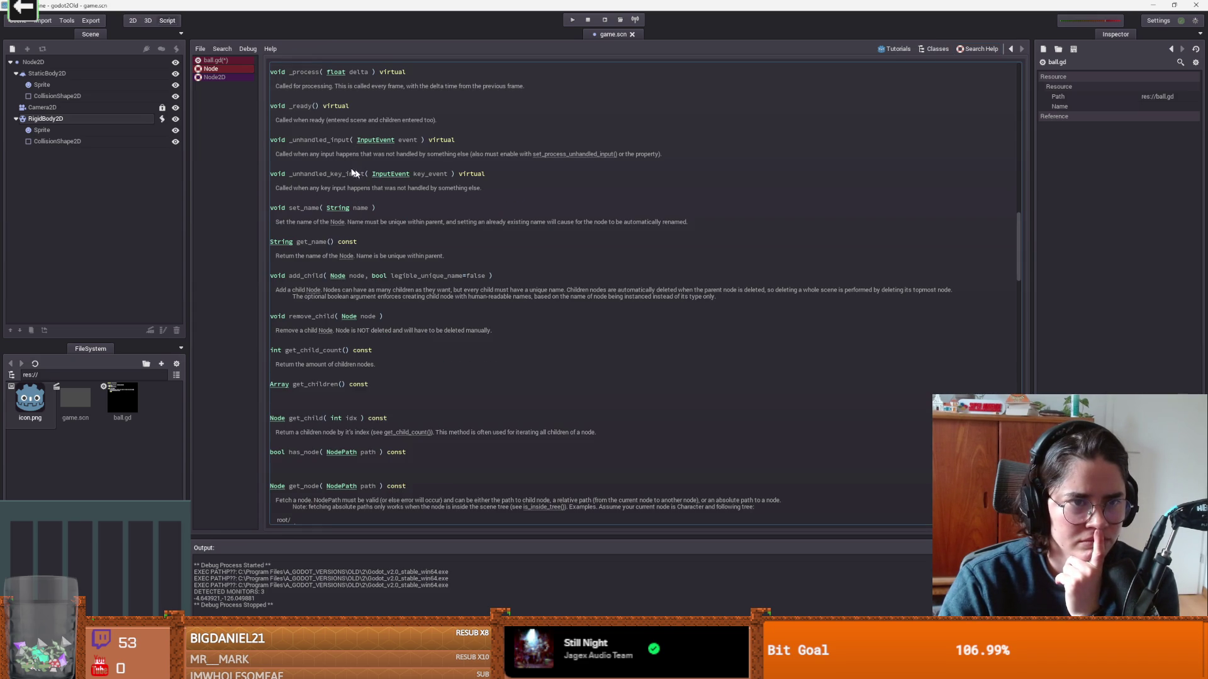
pyautogui.moveTo(396, 89); pyautogui.dragTo(432, 168)
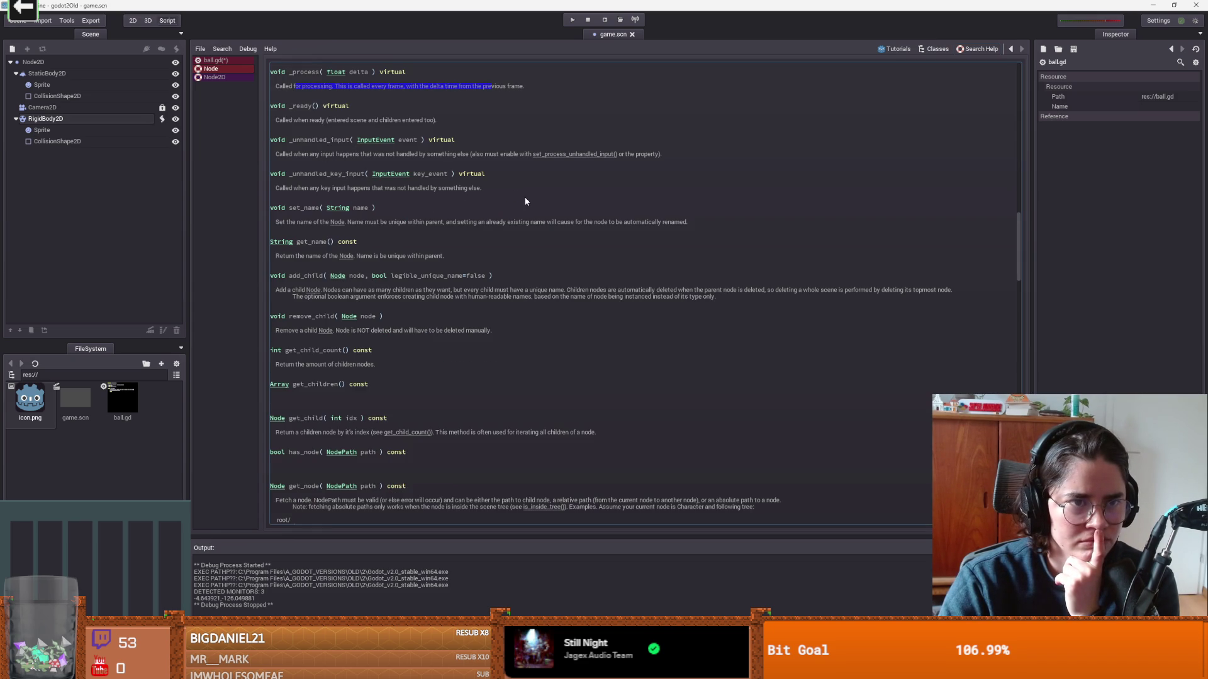
pyautogui.scroll(3, 526, 202)
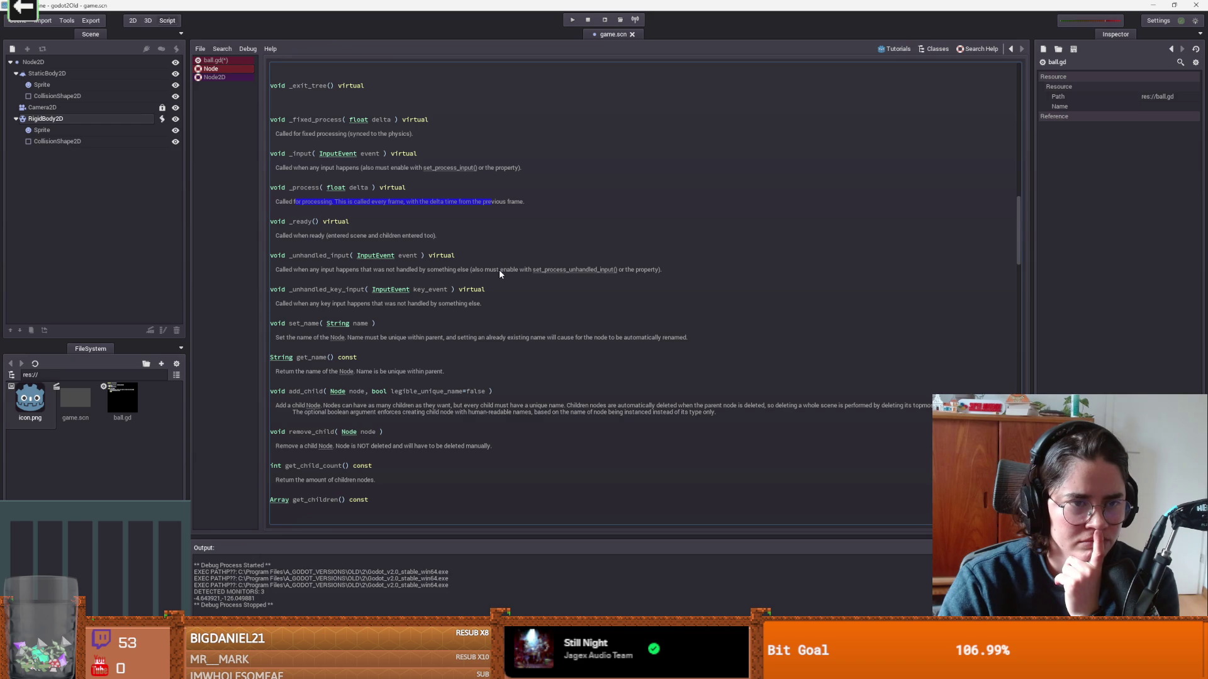
pyautogui.scroll(12, 500, 270)
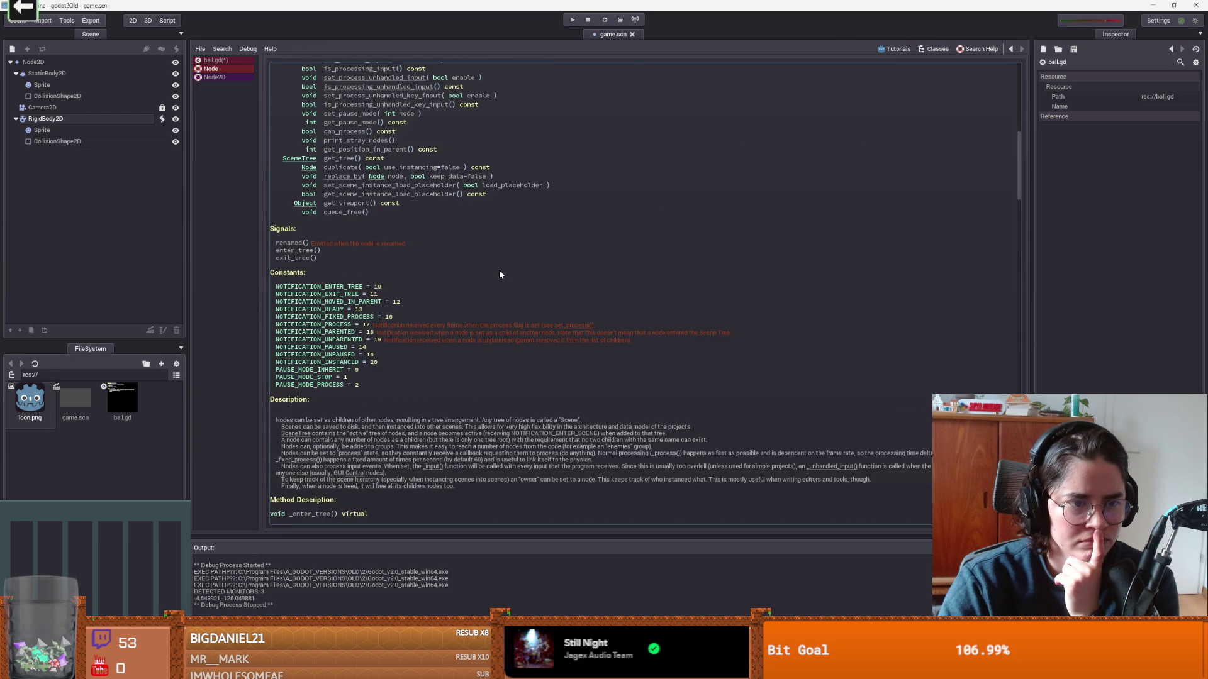
pyautogui.scroll(-3, 499, 270)
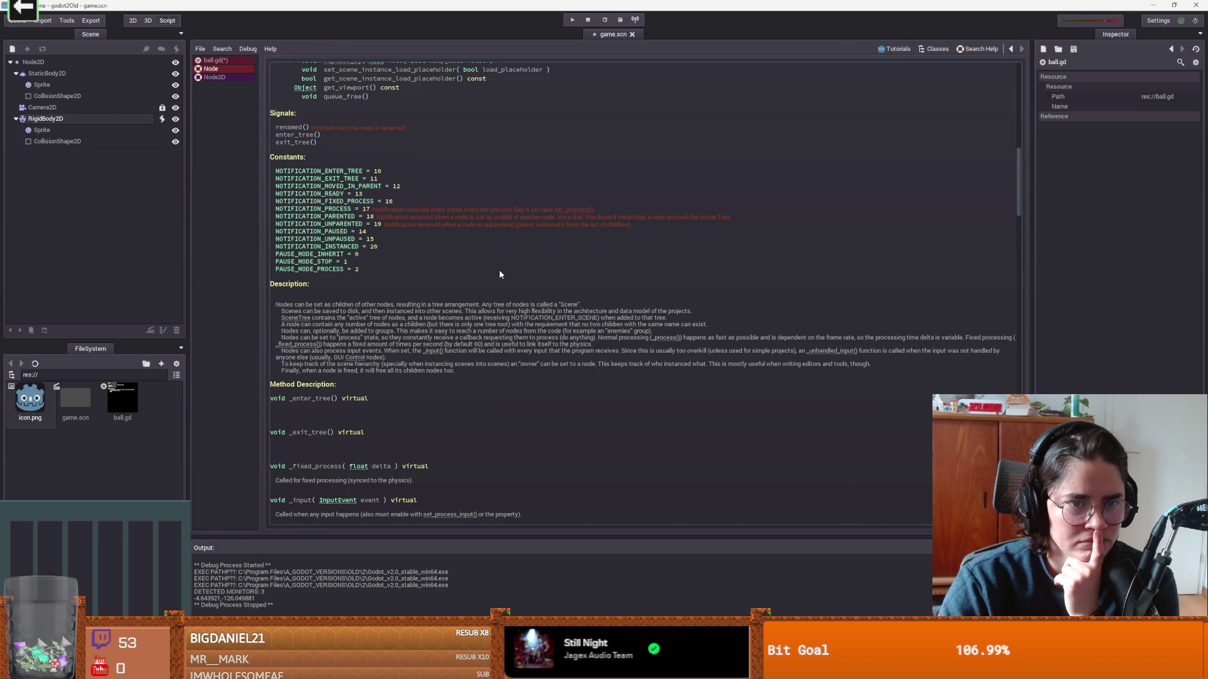
pyautogui.scroll(6, 497, 208)
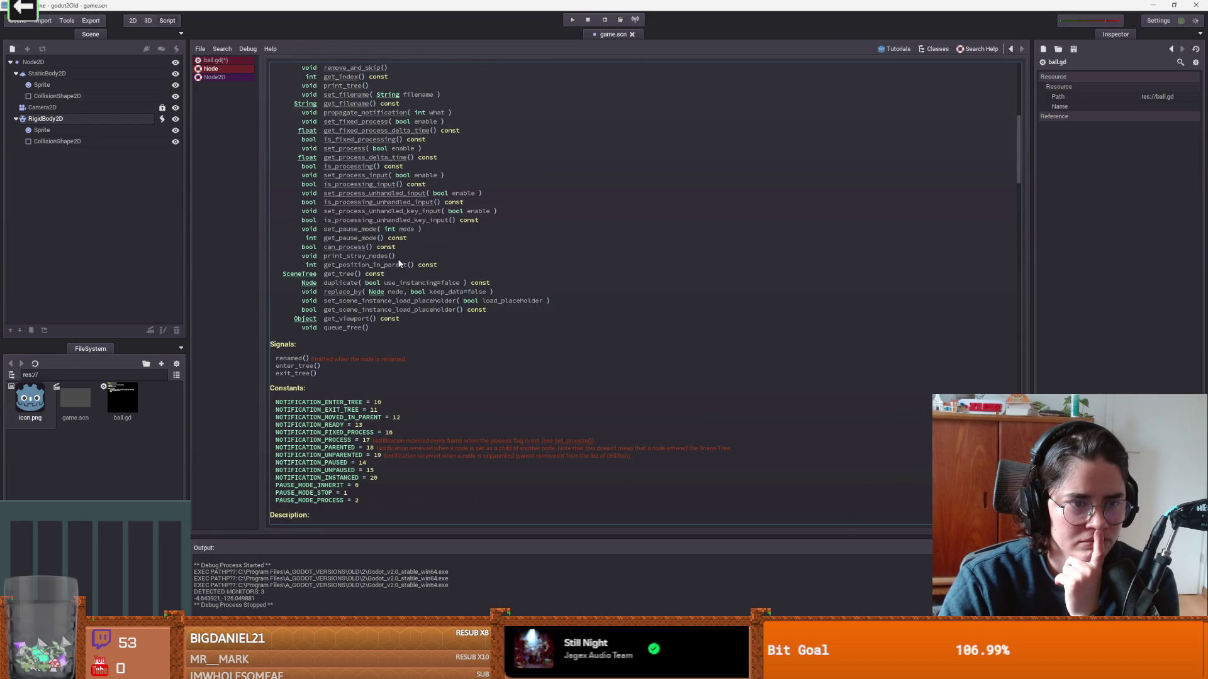
pyautogui.scroll(10, 406, 291)
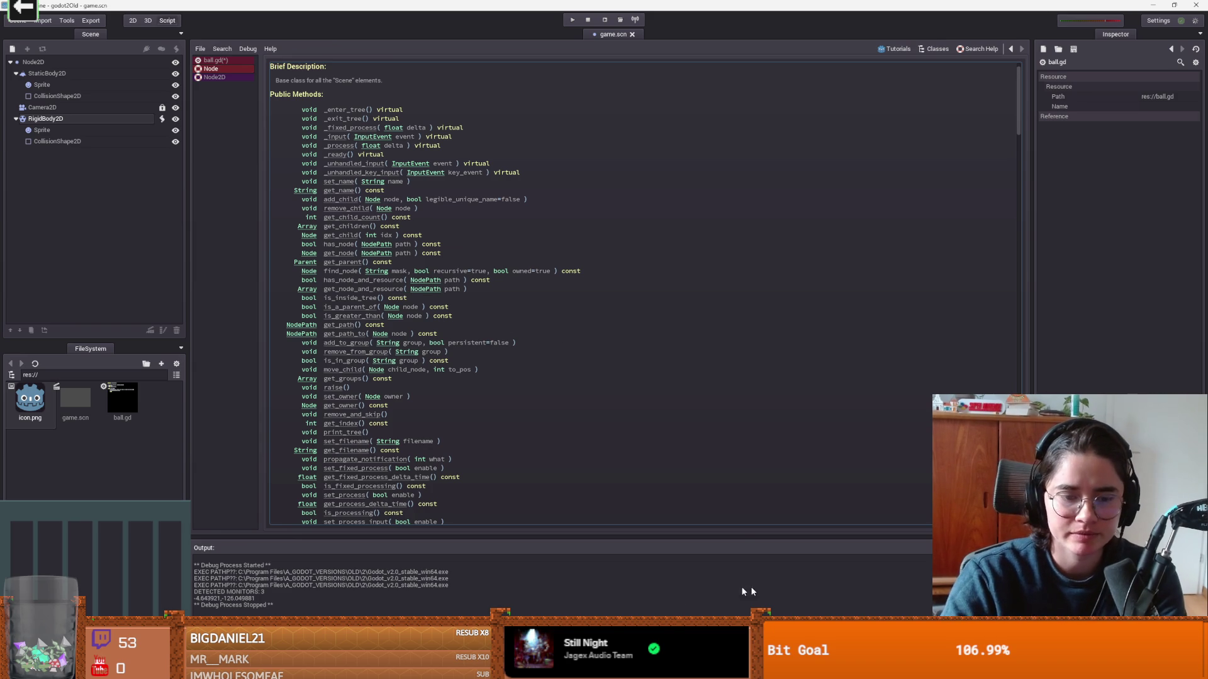
# Make the Output panel taller and scroll the Node help down to the method descriptions
pyautogui.moveTo(395, 535)
pyautogui.mouseDown()
pyautogui.moveTo(409, 451)
pyautogui.moveTo(409, 479)
pyautogui.mouseUp()
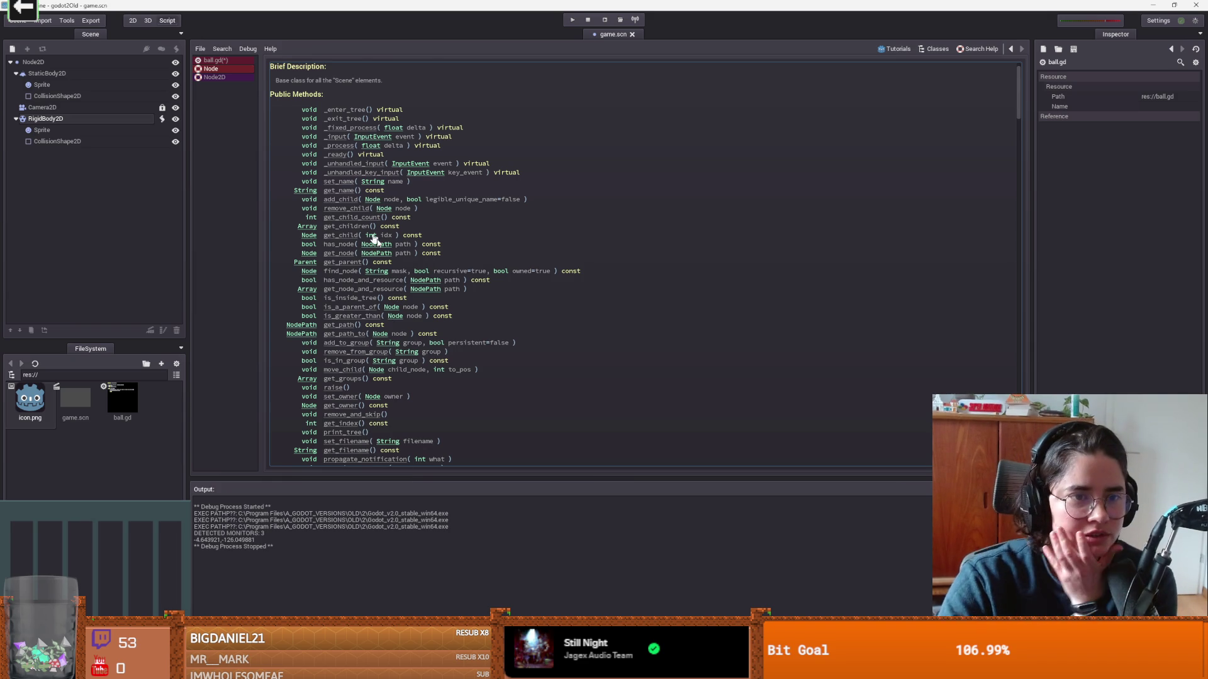
pyautogui.scroll(-10, 369, 296)
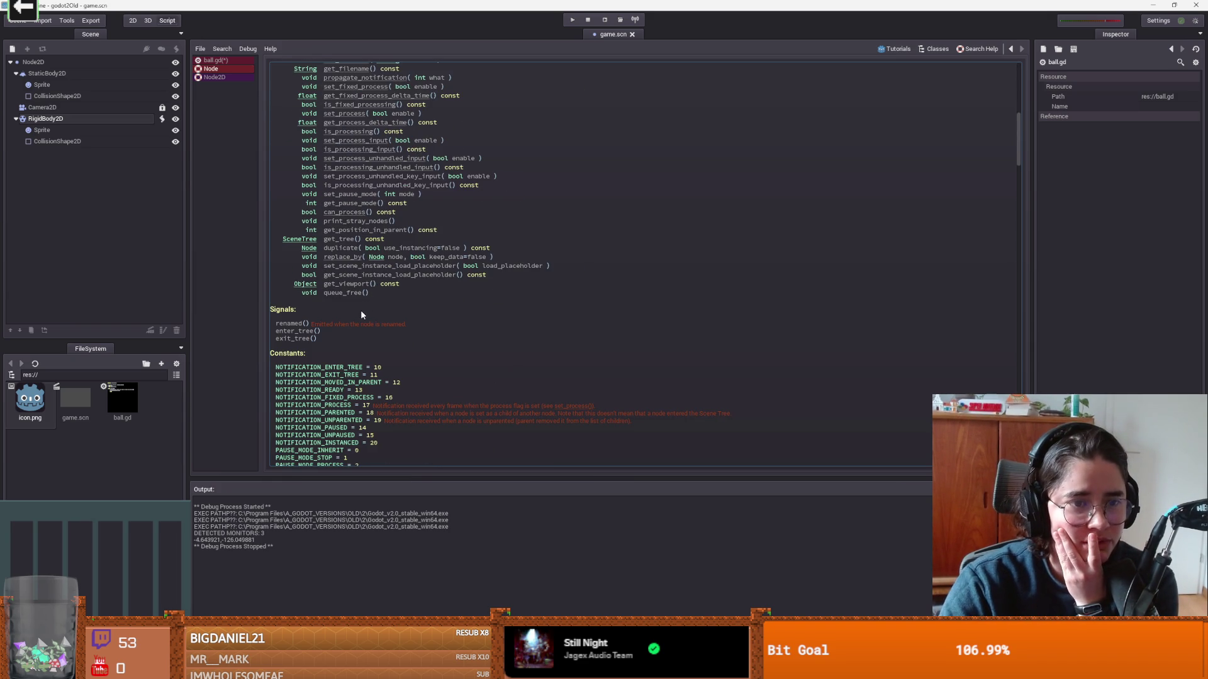
pyautogui.scroll(-10, 361, 314)
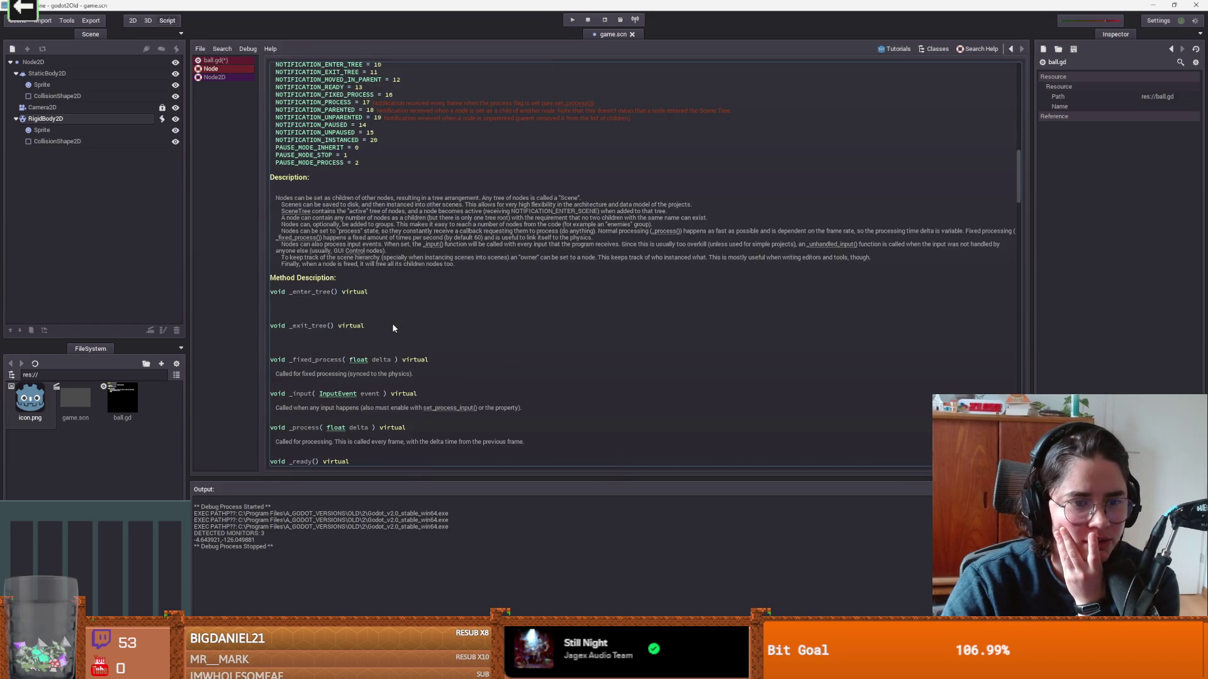
pyautogui.scroll(-3, 393, 328)
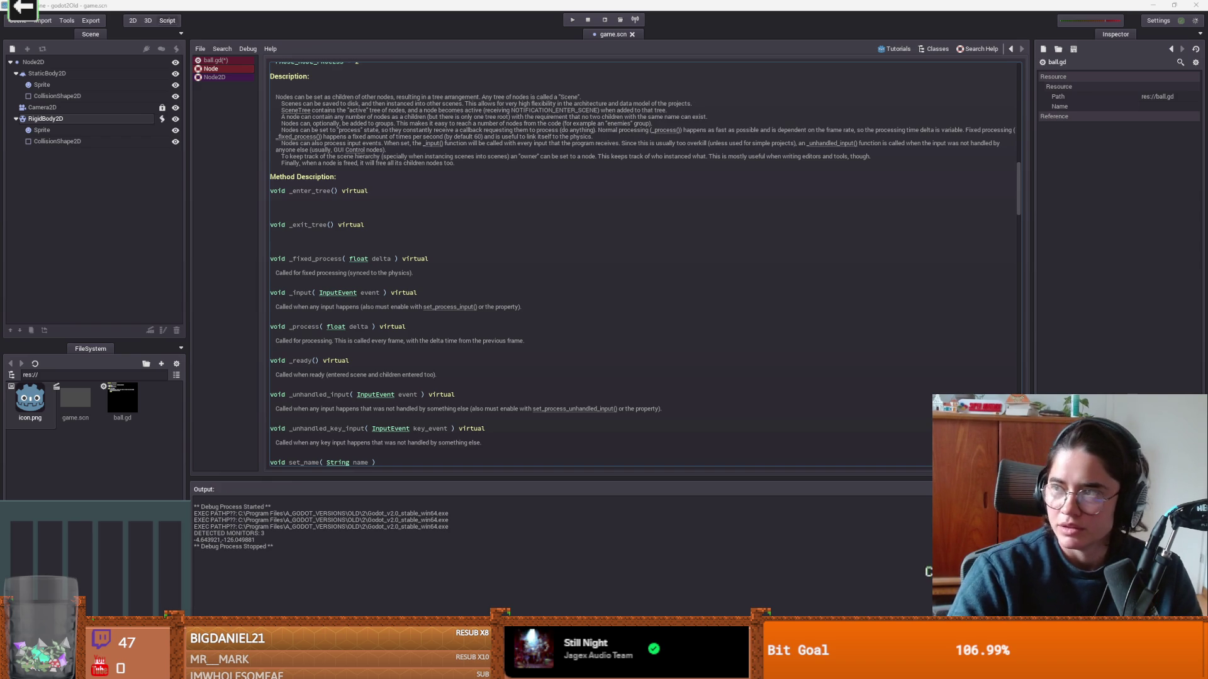
pyautogui.hotkey('alt', 'Tab')
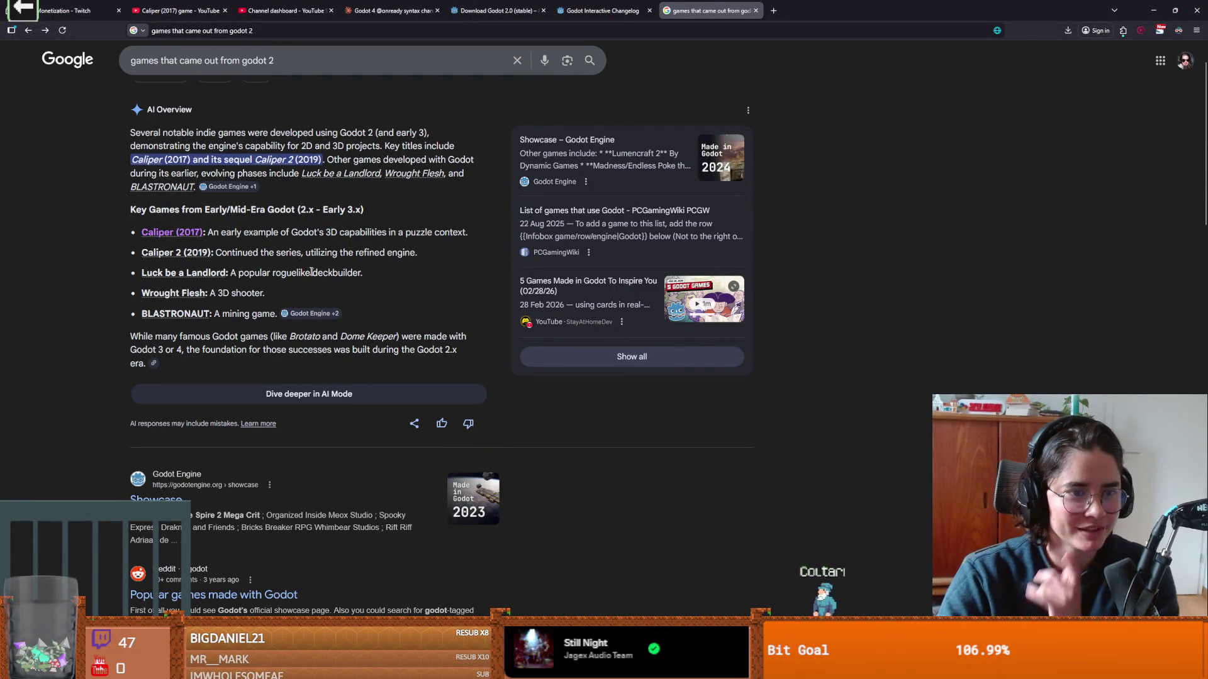
# Scroll through the Google results on games made with Godot 2, then return to Godot
pyautogui.scroll(-1, 237, 235)
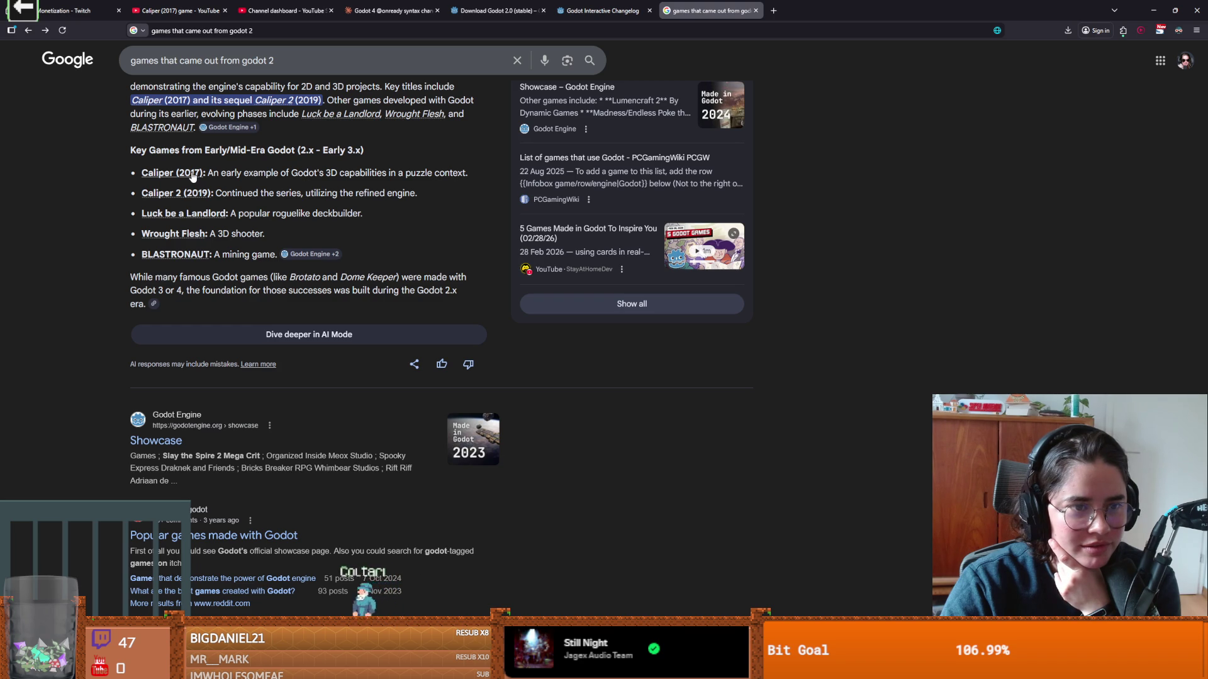
pyautogui.hotkey('alt', 'Tab')
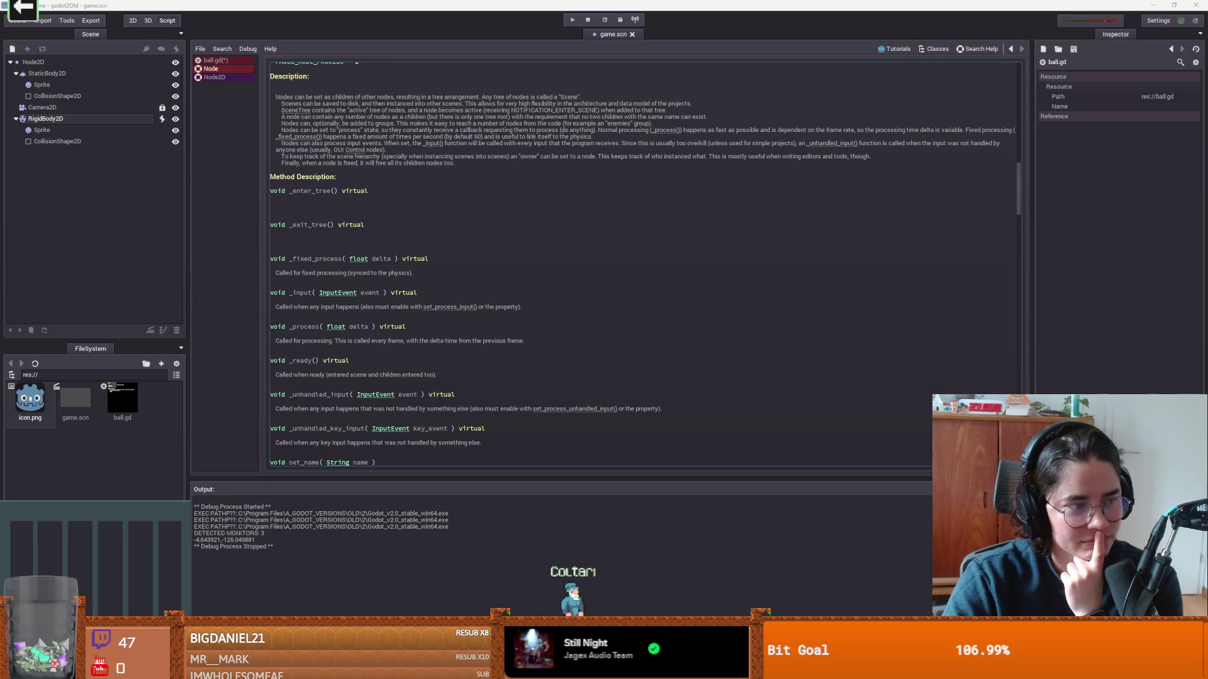
# In the 2D view, set the root Node2D's Pause Mode to Process in the Inspector
pyautogui.press('F1')
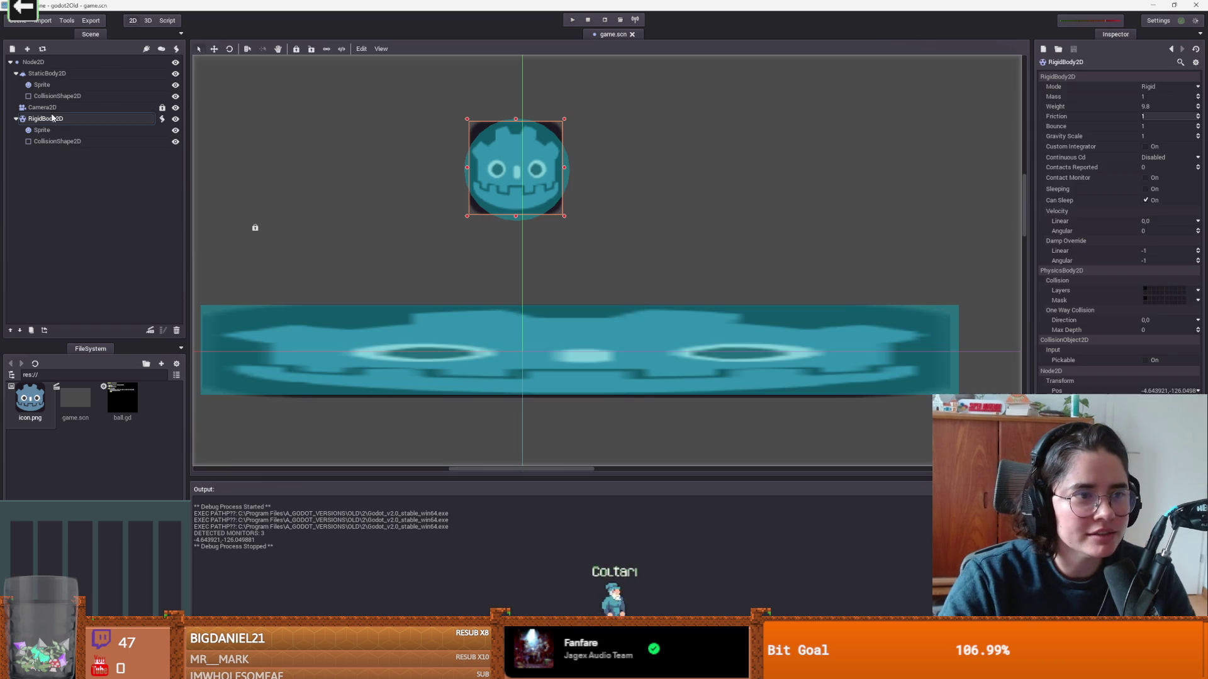
pyautogui.moveTo(1038, 267); pyautogui.dragTo(740, 270)
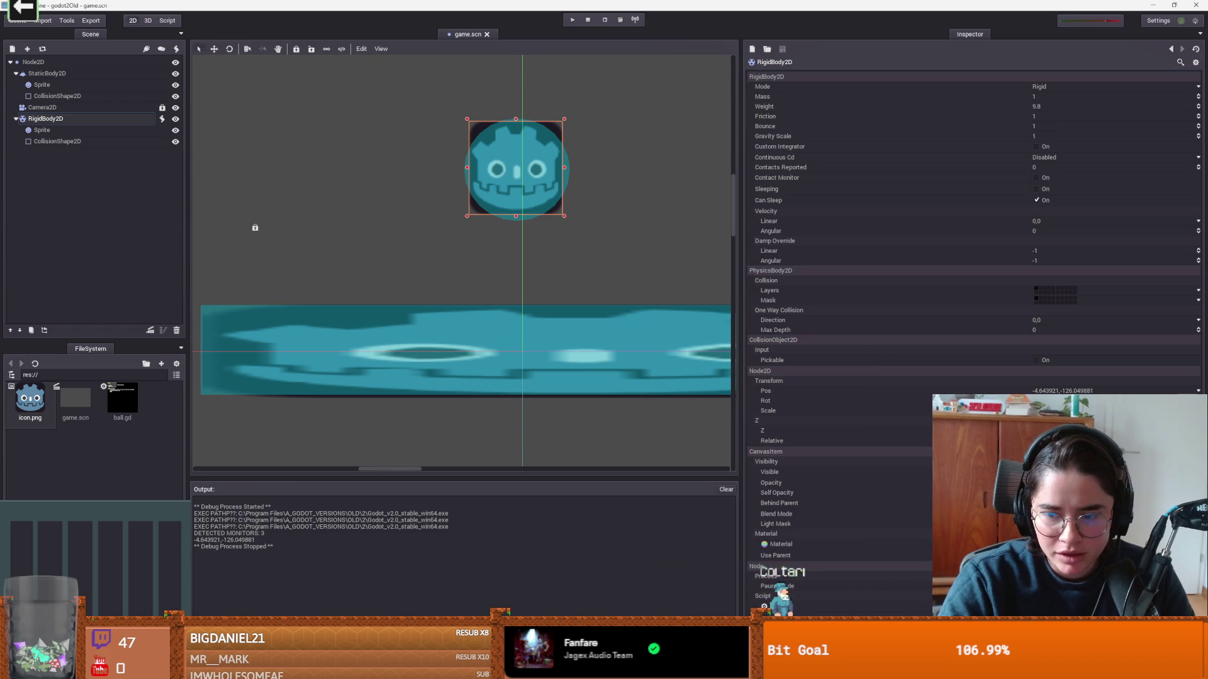
pyautogui.click(57, 96)
pyautogui.click(33, 62)
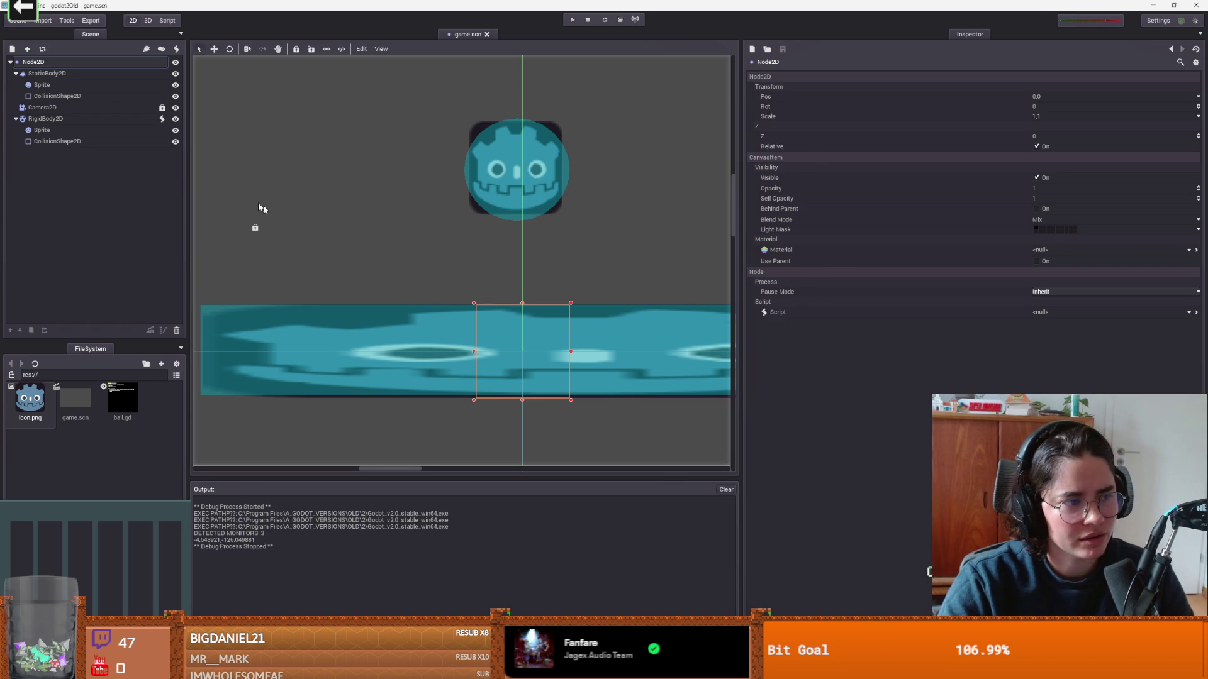
pyautogui.click(59, 119)
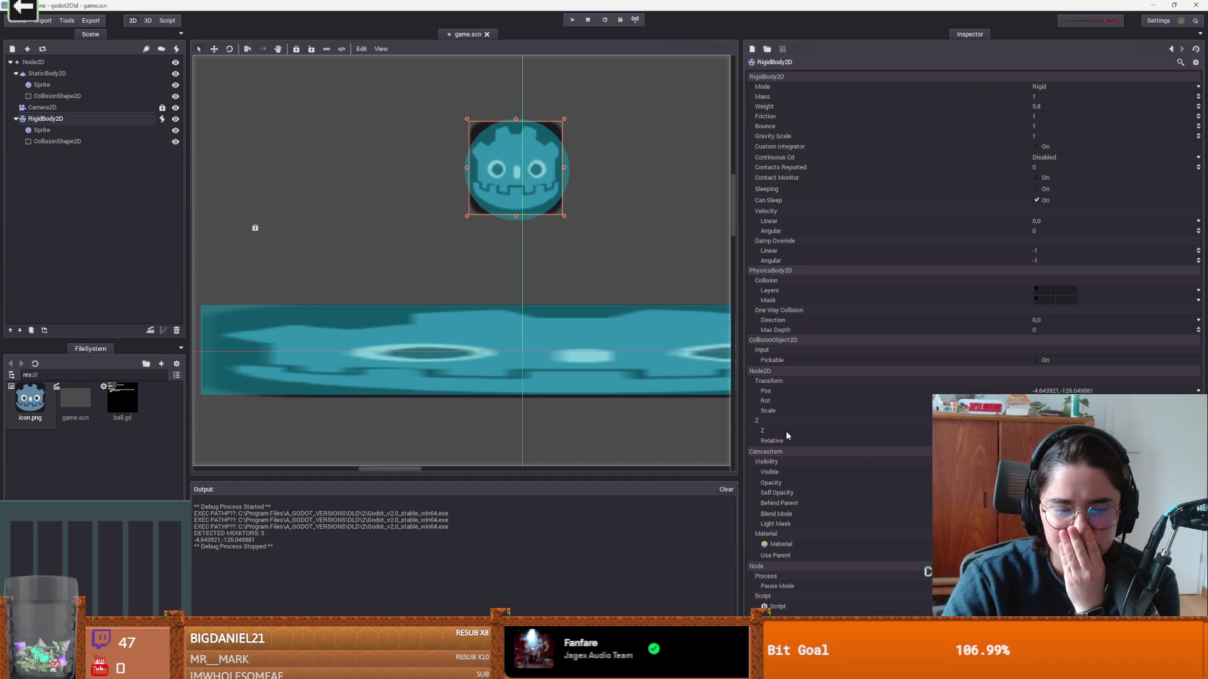
pyautogui.click(33, 62)
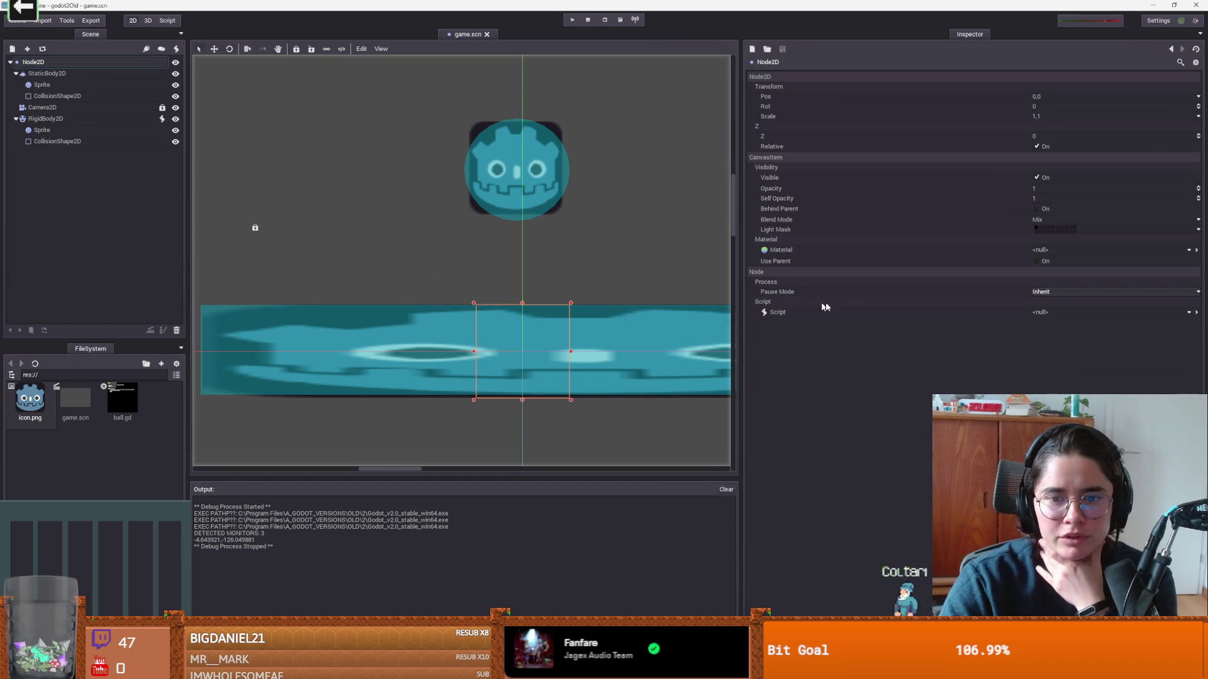
pyautogui.click(1038, 293)
pyautogui.click(1046, 323)
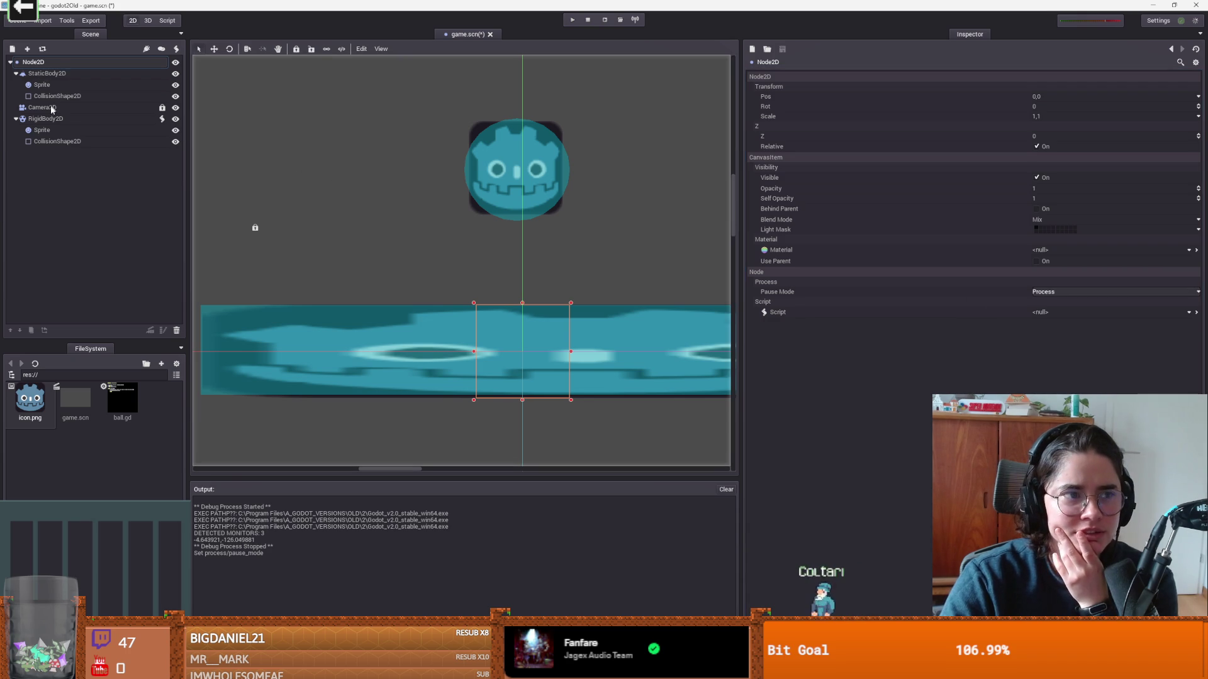
# Select the RigidBody2D ball, test-run and stop the game, then check the browser and come back
pyautogui.click(95, 119)
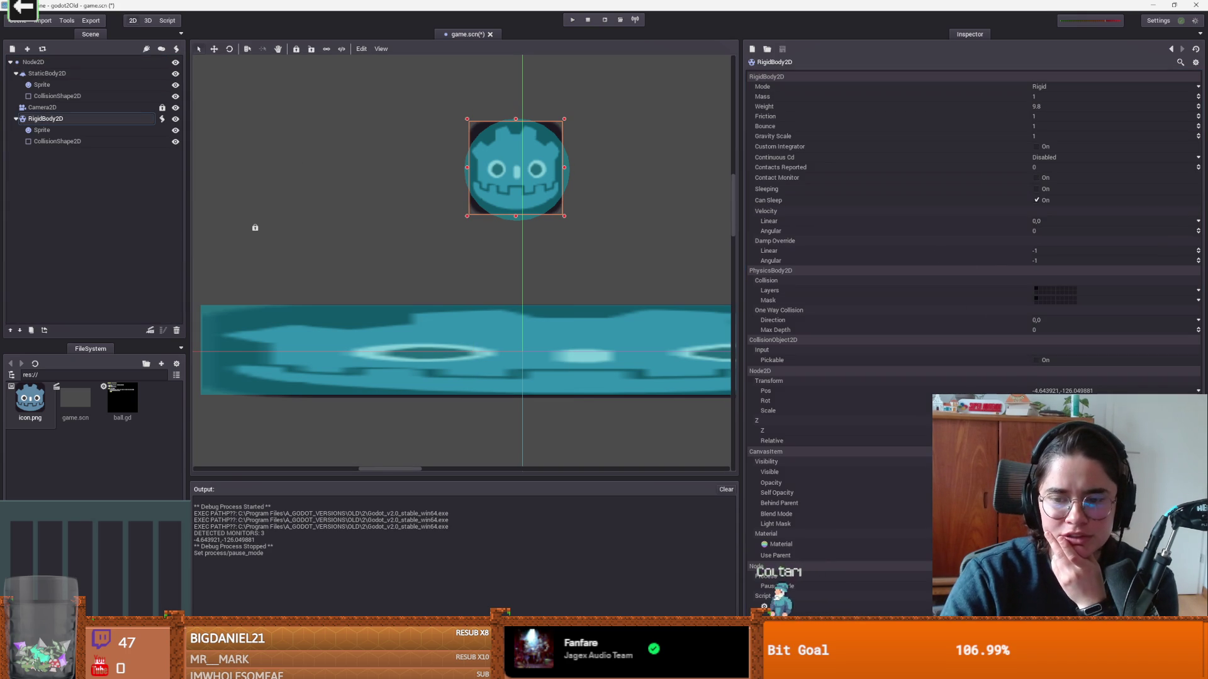
pyautogui.click(573, 19)
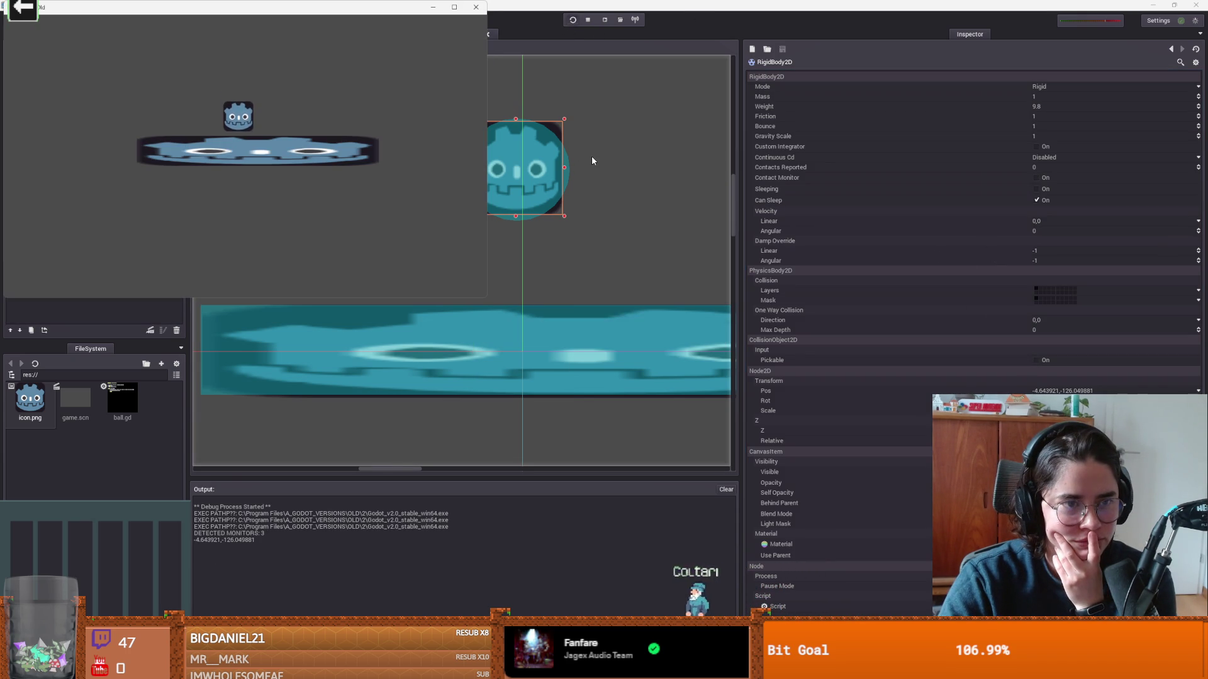
pyautogui.click(588, 20)
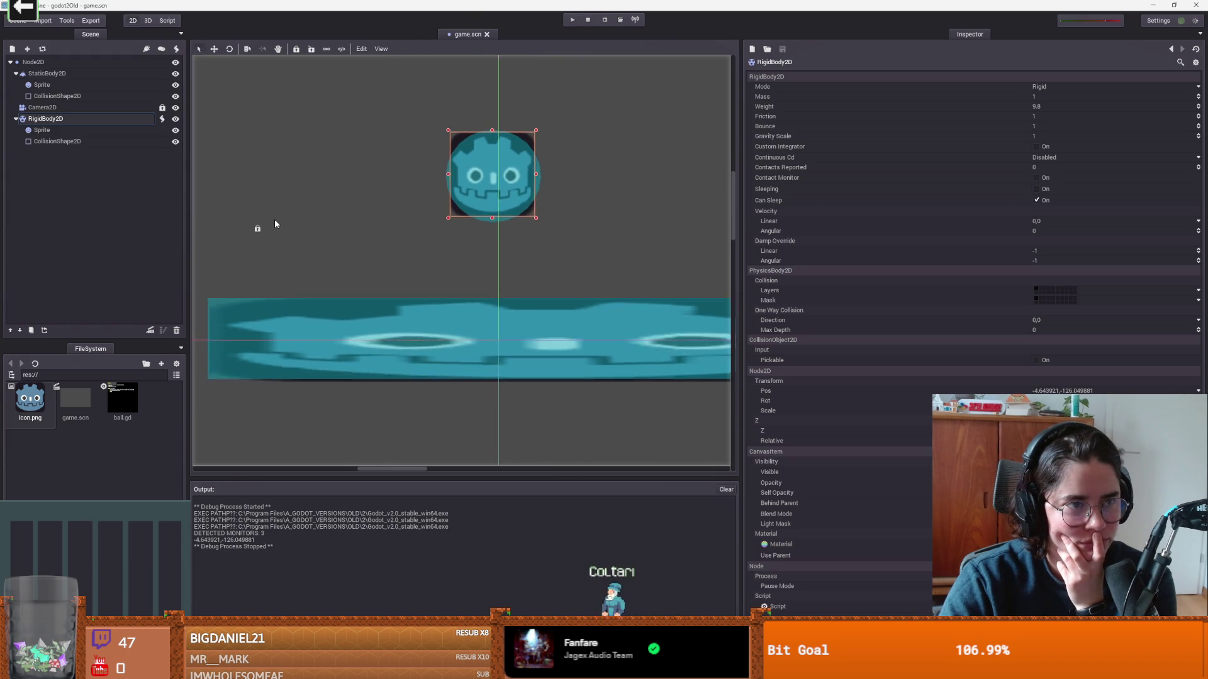
pyautogui.scroll(-1, 280, 223)
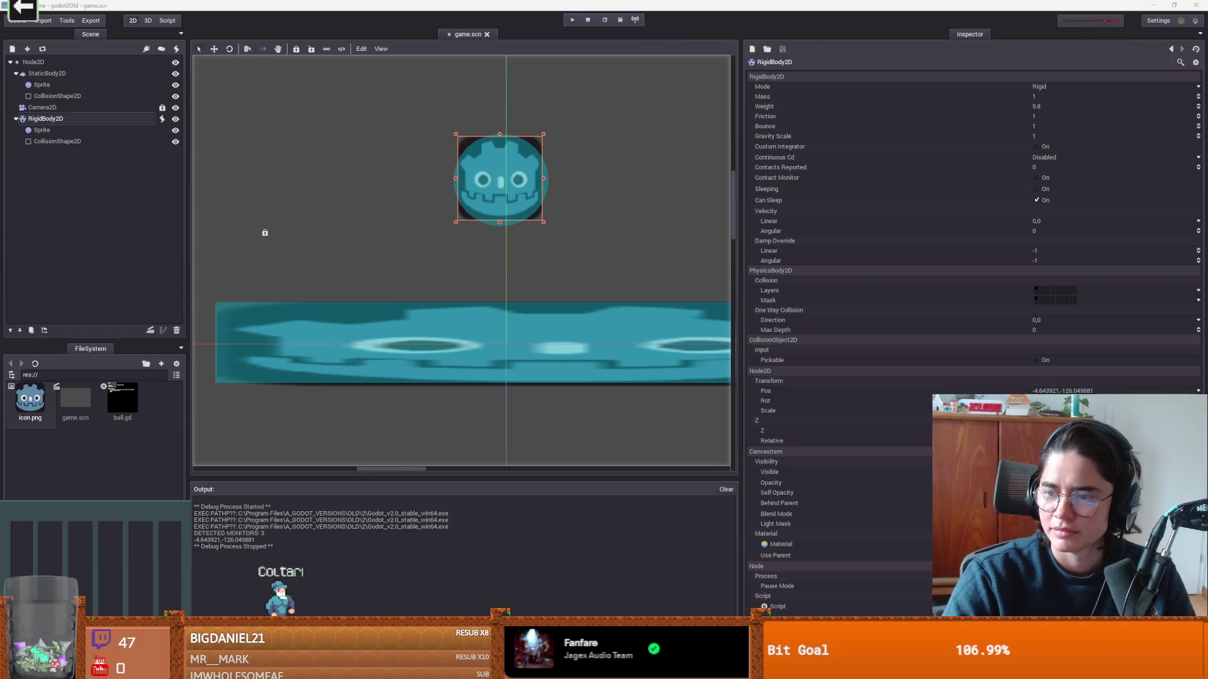
pyautogui.hotkey('alt', 'Tab')
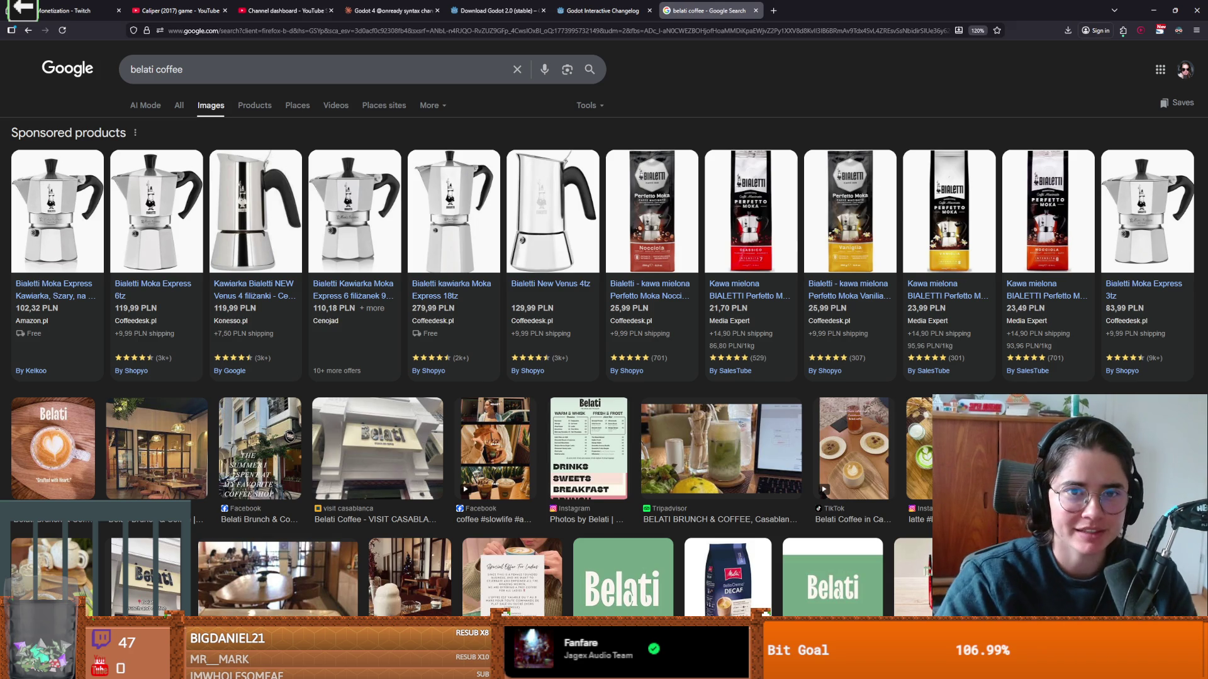
pyautogui.hotkey('alt', 'Tab')
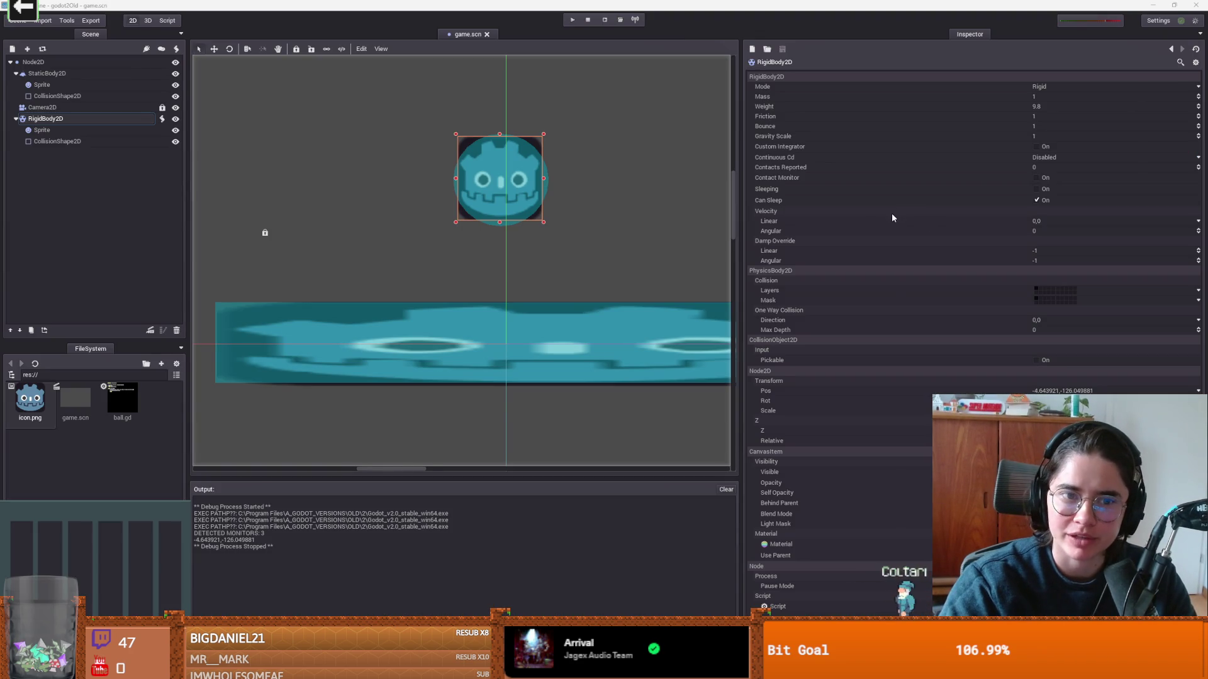
# Open ball.gd in the script editor and run the game with F5 to print positions
pyautogui.scroll(2, 468, 239)
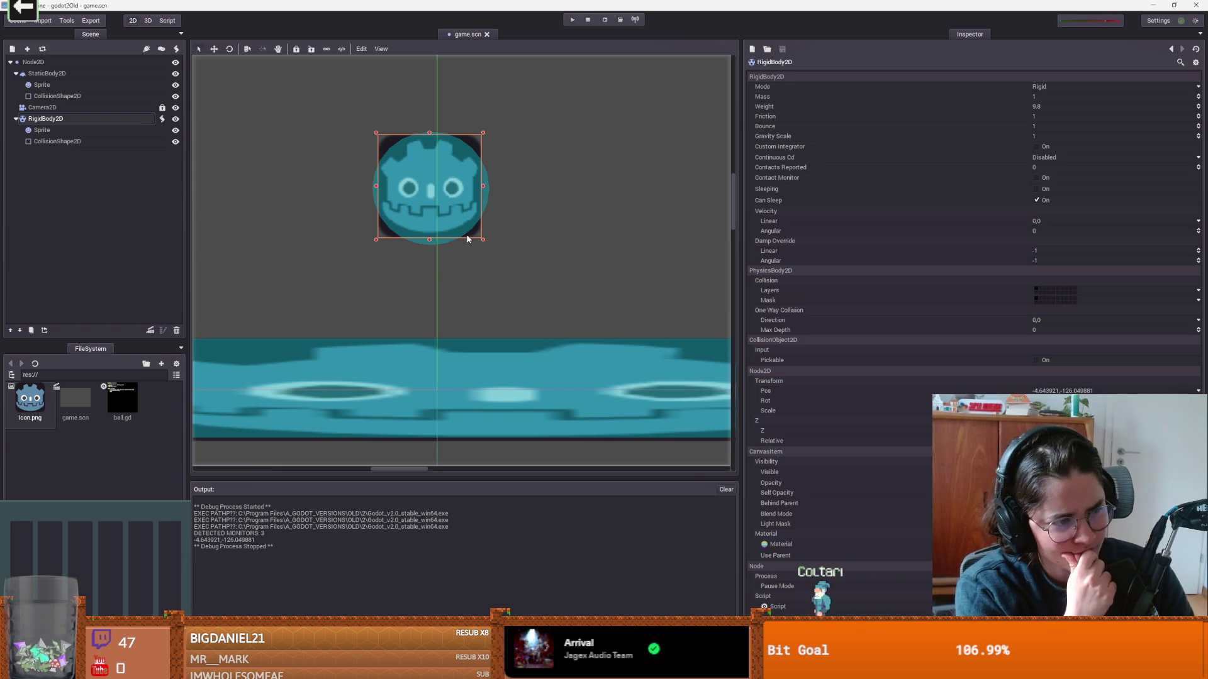
pyautogui.press('F3')
pyautogui.press('F5')
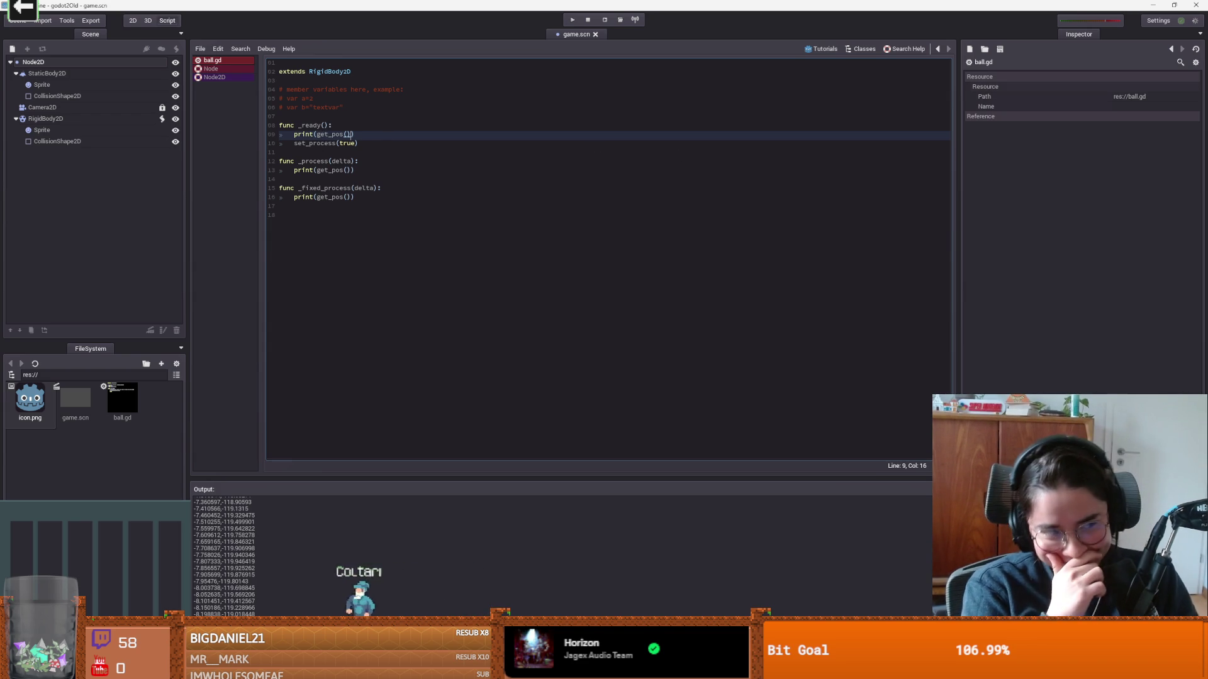
# Save, then start an if Input.is_action_pressed(" line below the print in _process
pyautogui.click(550, 219)
pyautogui.hotkey('ctrl', 's')
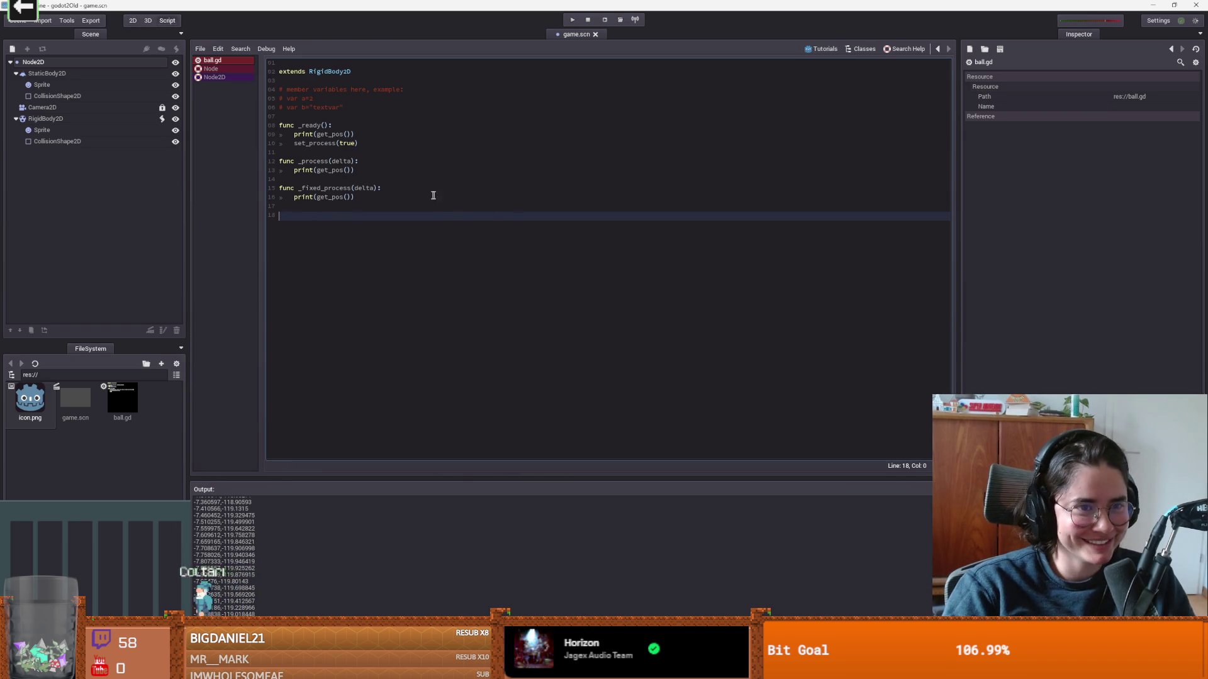
pyautogui.click(432, 195)
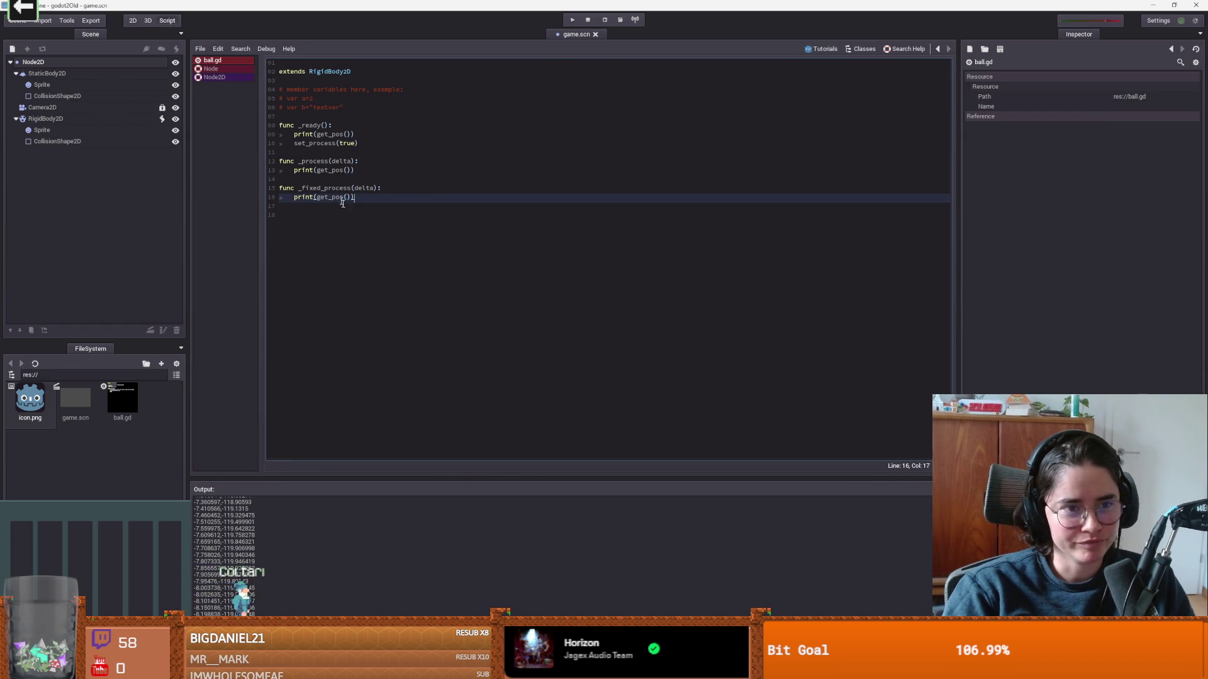
pyautogui.click(382, 172)
pyautogui.press('Return')
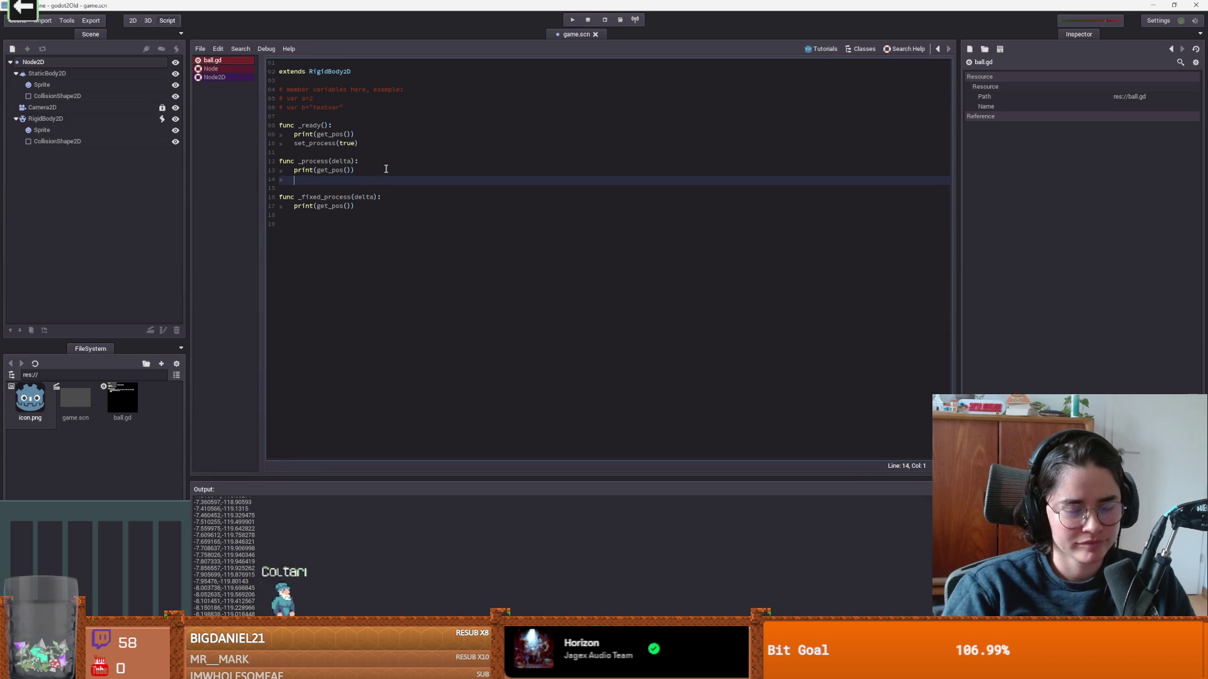
pyautogui.write('if Input')
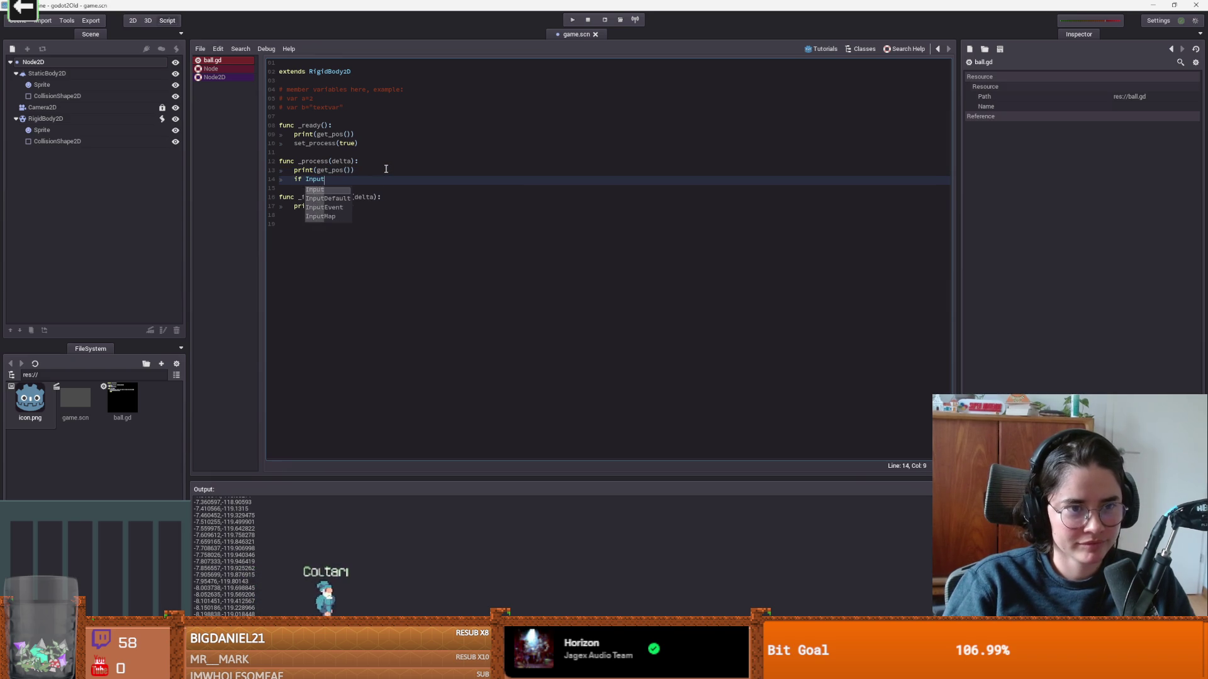
pyautogui.write('.is_a')
pyautogui.press('Return')
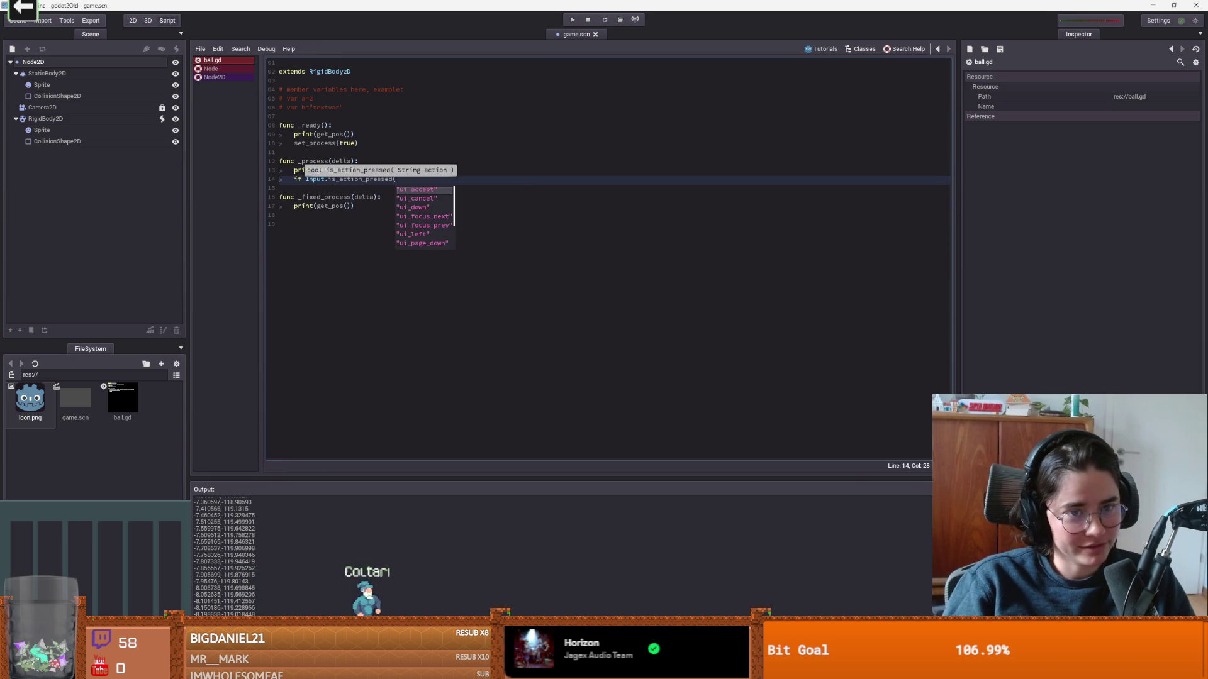
pyautogui.write('ui')
pyautogui.press('BackSpace')
pyautogui.press('BackSpace')
pyautogui.write('"')
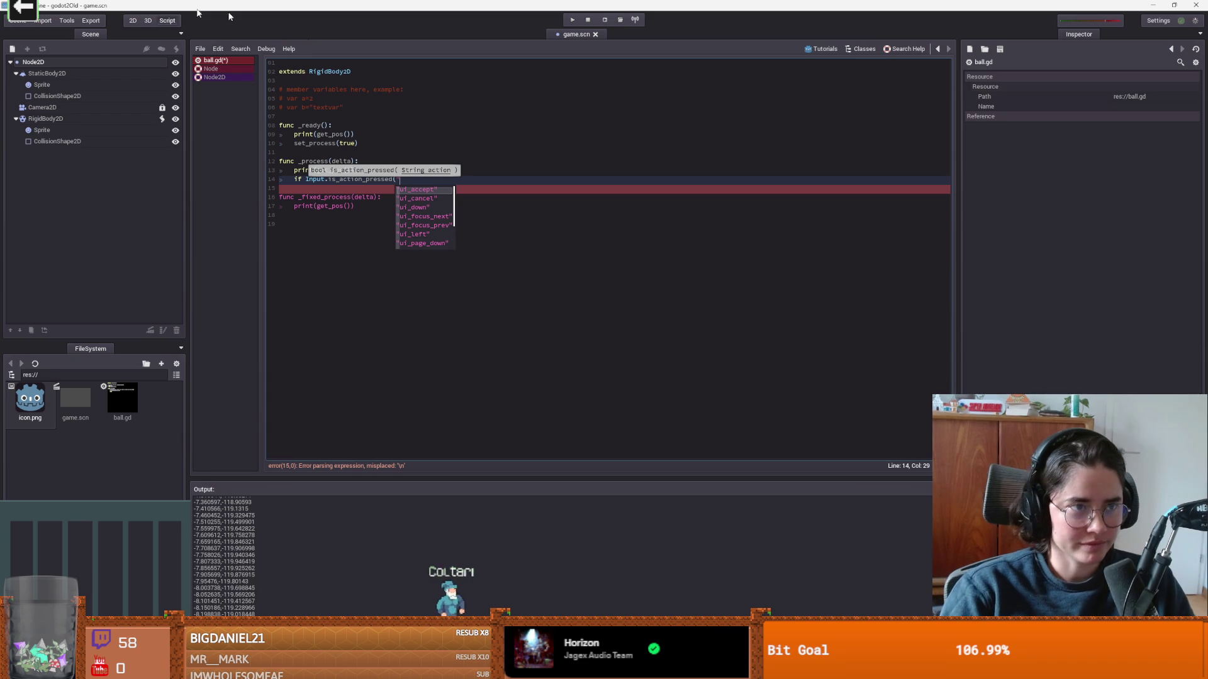
pyautogui.click(18, 20)
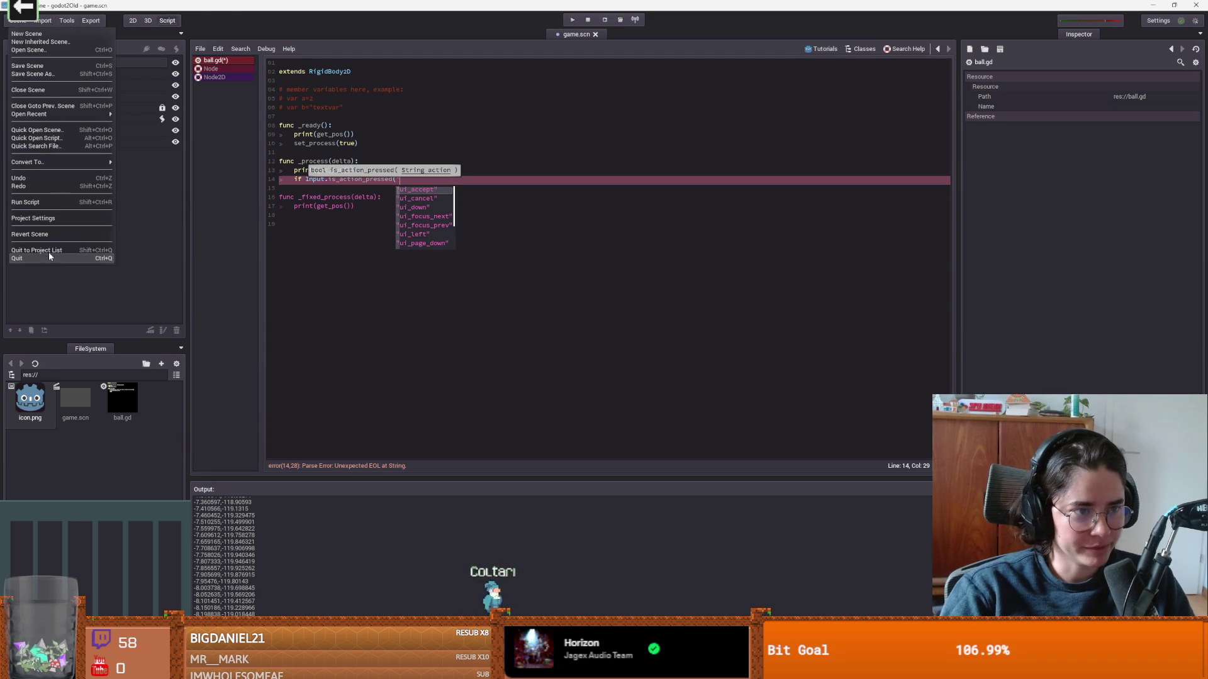
# In the Input Map, add a 'right' input action bound to the D key
pyautogui.click(43, 218)
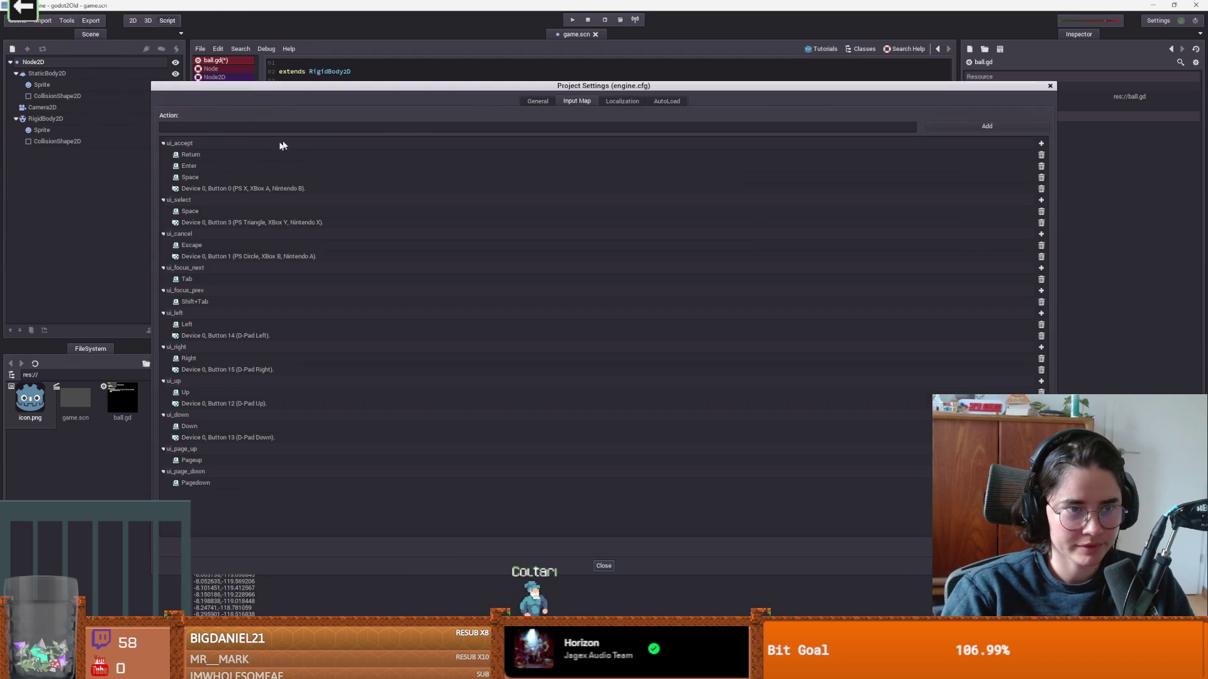
pyautogui.click(960, 124)
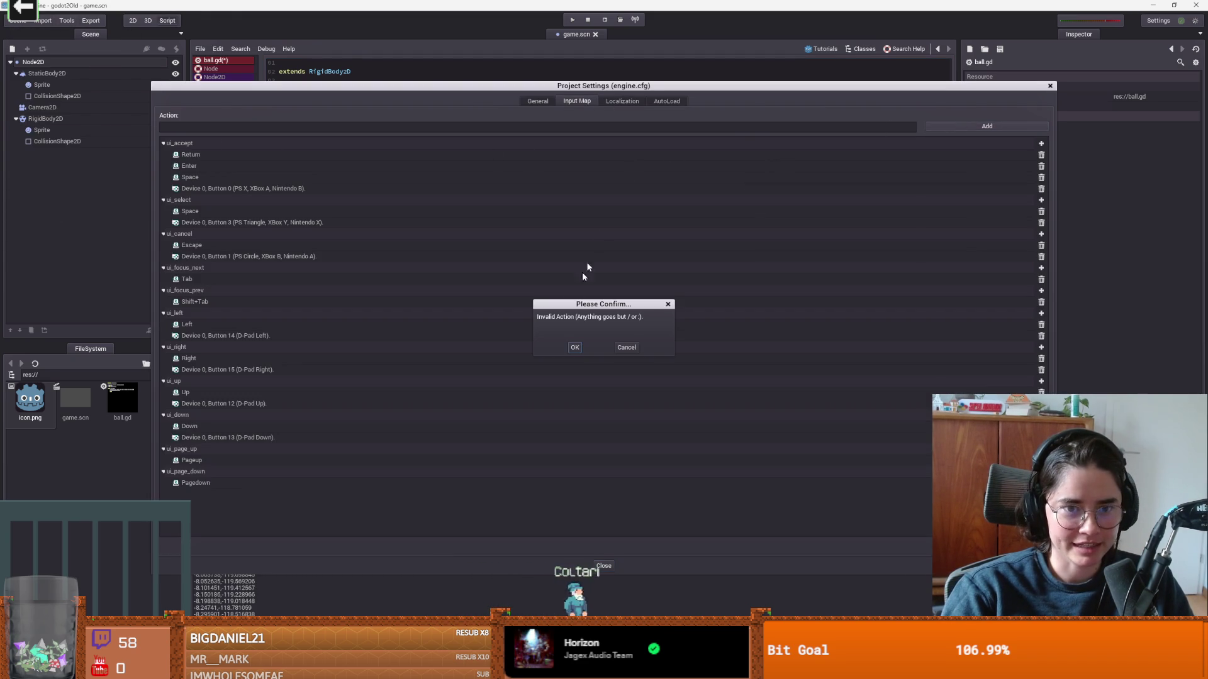
pyautogui.click(575, 347)
pyautogui.click(433, 127)
pyautogui.write('right')
pyautogui.press('Return')
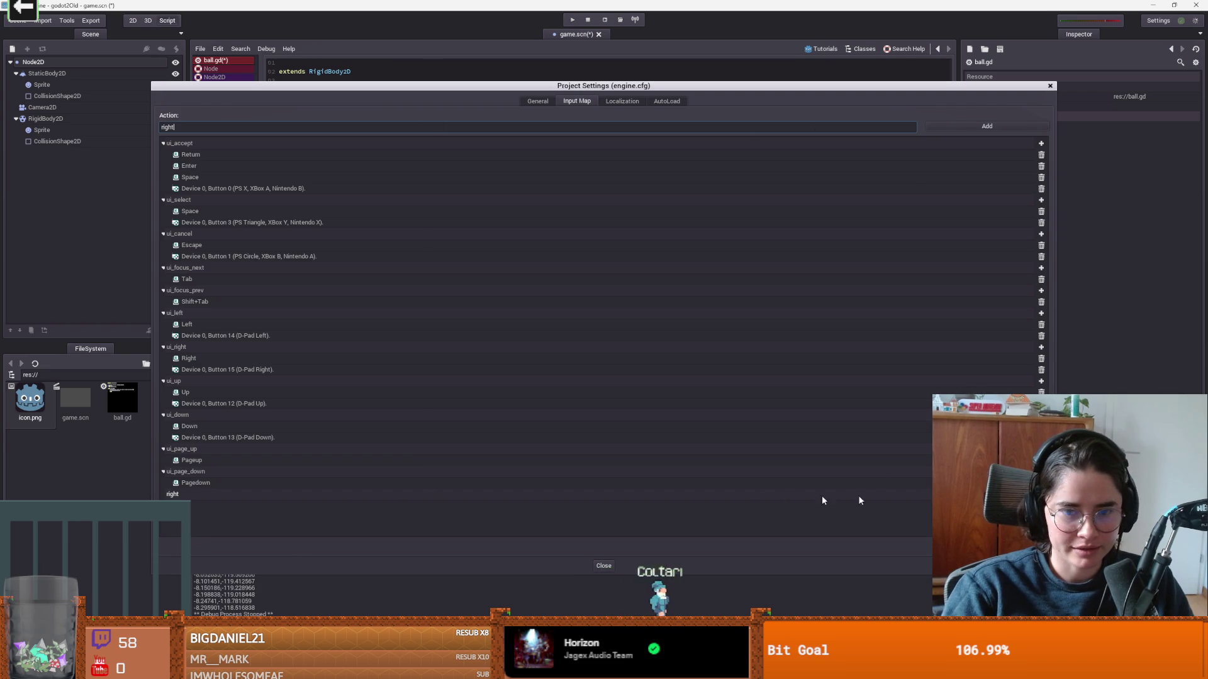
pyautogui.click(1051, 500)
pyautogui.press('d')
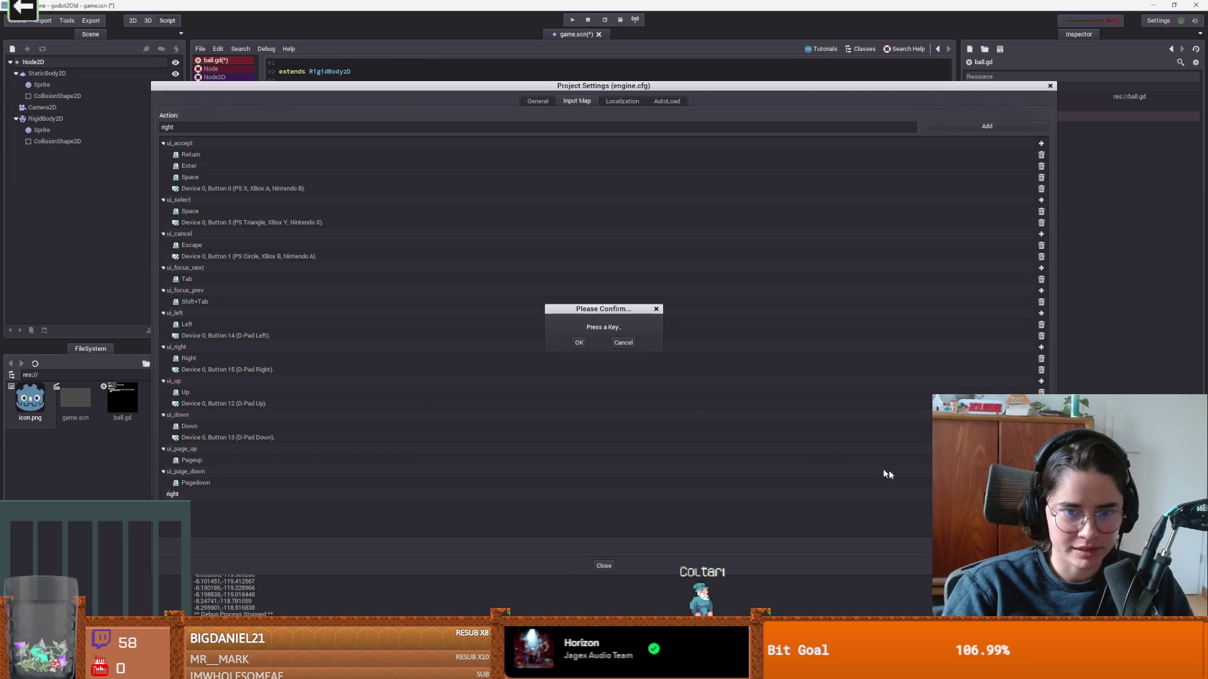
pyautogui.click(577, 341)
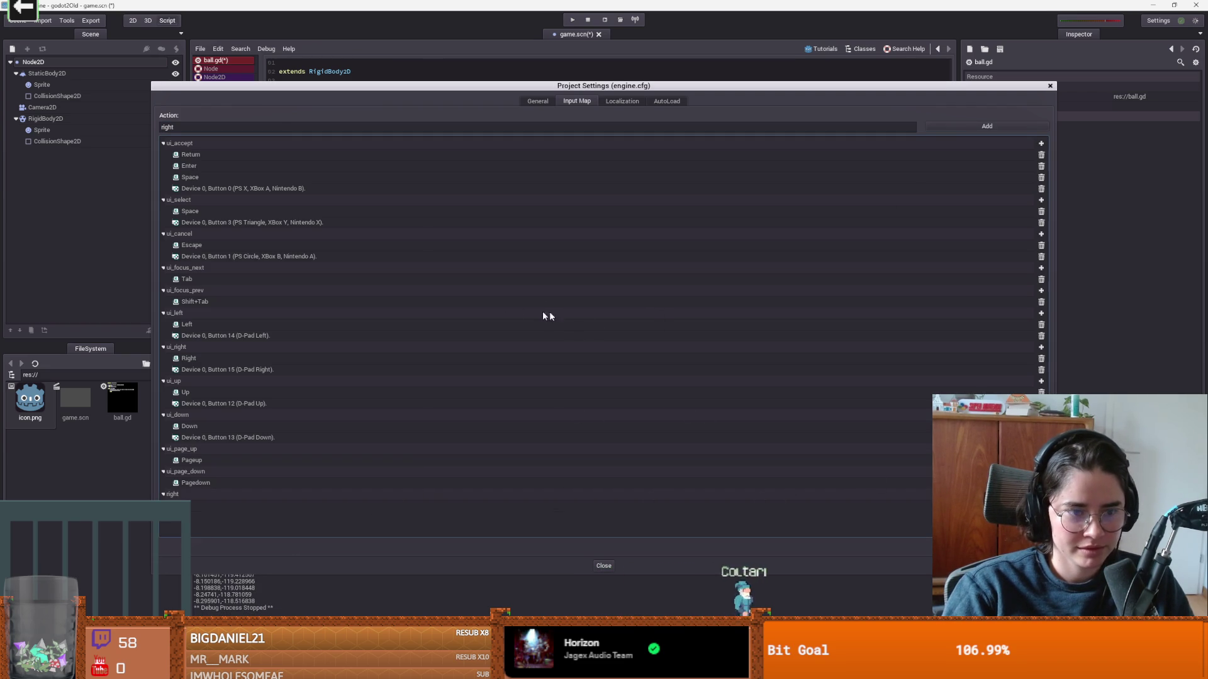
# Add a 'left' action bound to the A key, then return to the ball.gd script
pyautogui.doubleClick(274, 126)
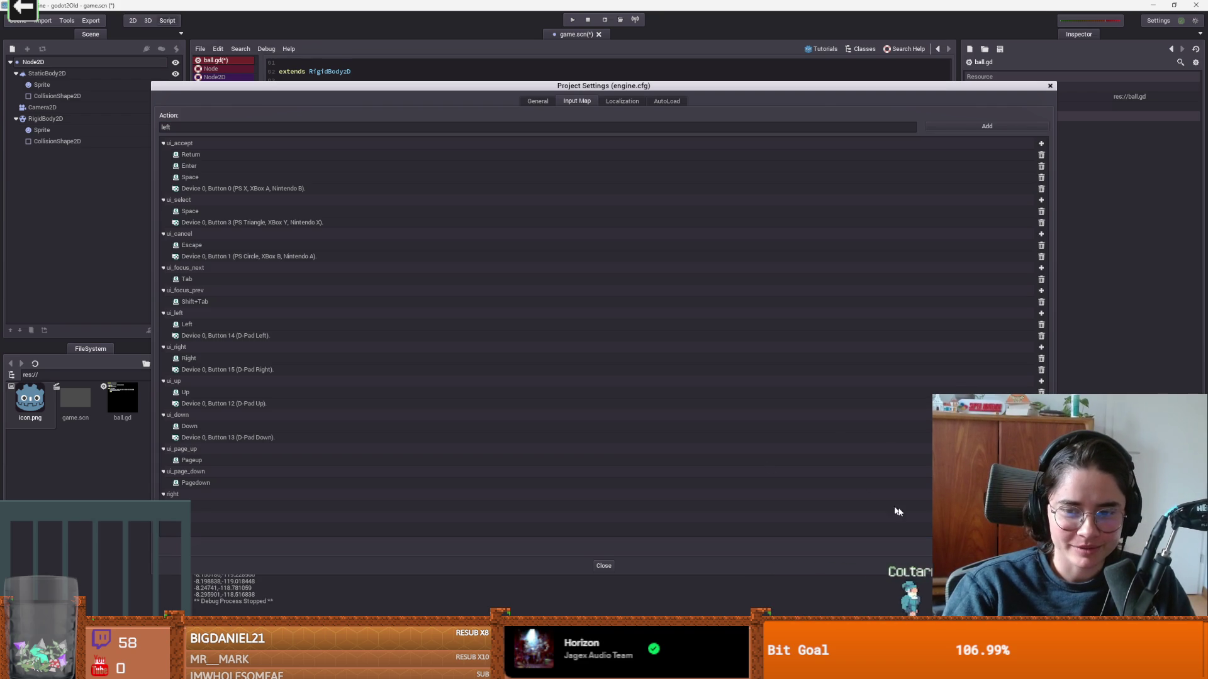
pyautogui.click(1041, 495)
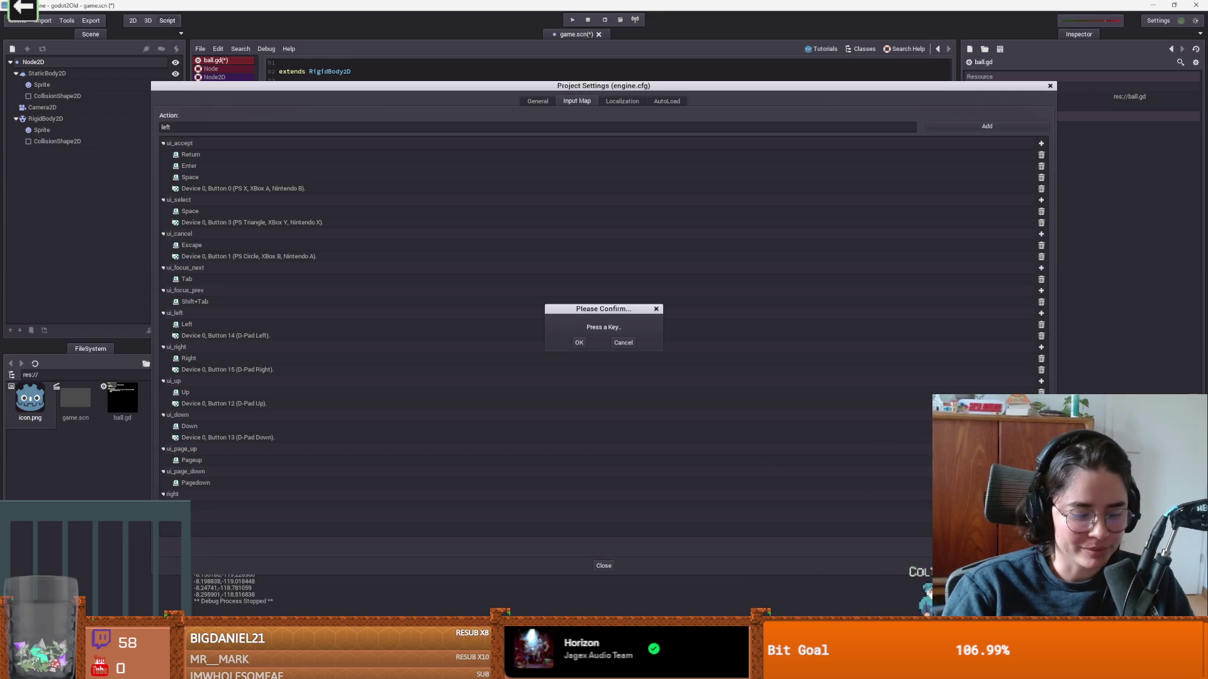
pyautogui.click(580, 343)
pyautogui.press('Escape')
pyautogui.click(417, 178)
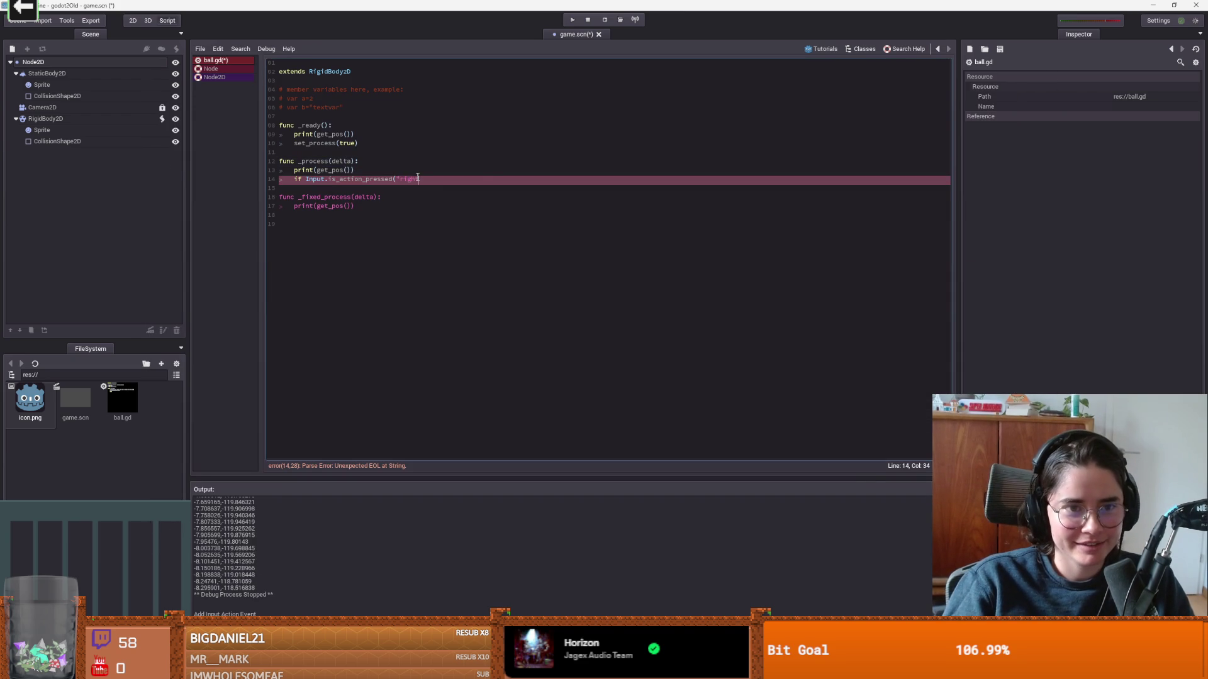
# Finish the line if Input.is_action_pressed("right"): with an indented body, then open class search
pyautogui.write('t"')
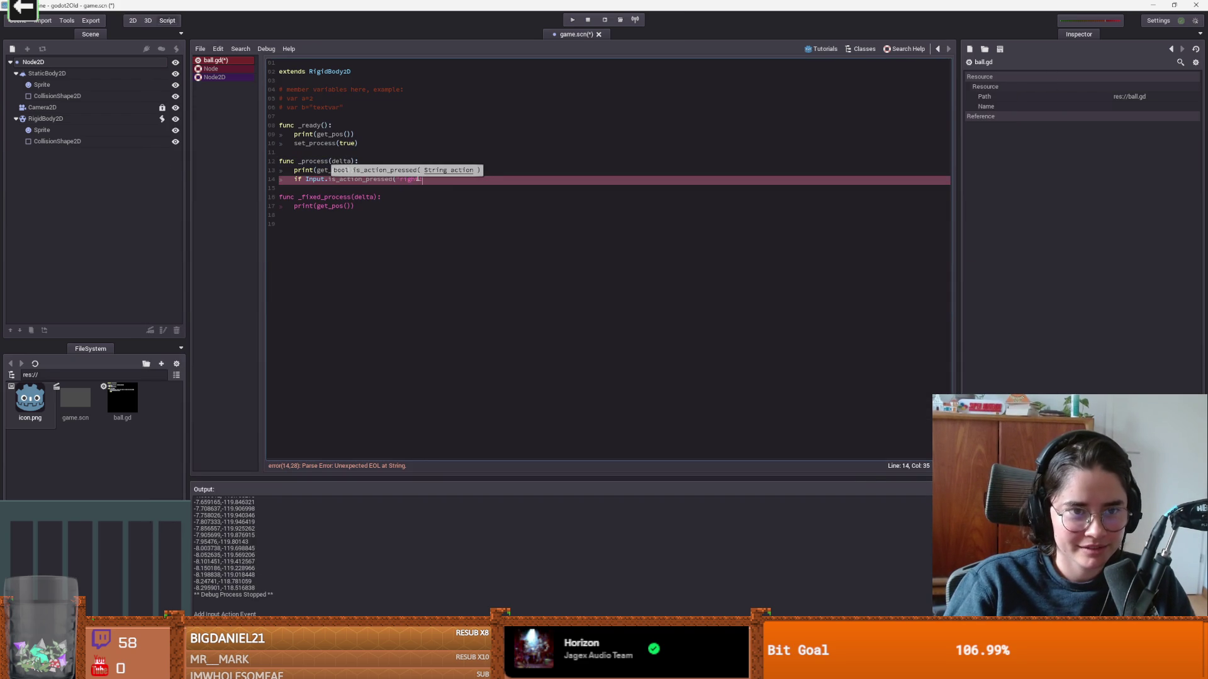
pyautogui.write('")')
pyautogui.press('Return')
pyautogui.press('BackSpace')
pyautogui.write(':')
pyautogui.press('Return')
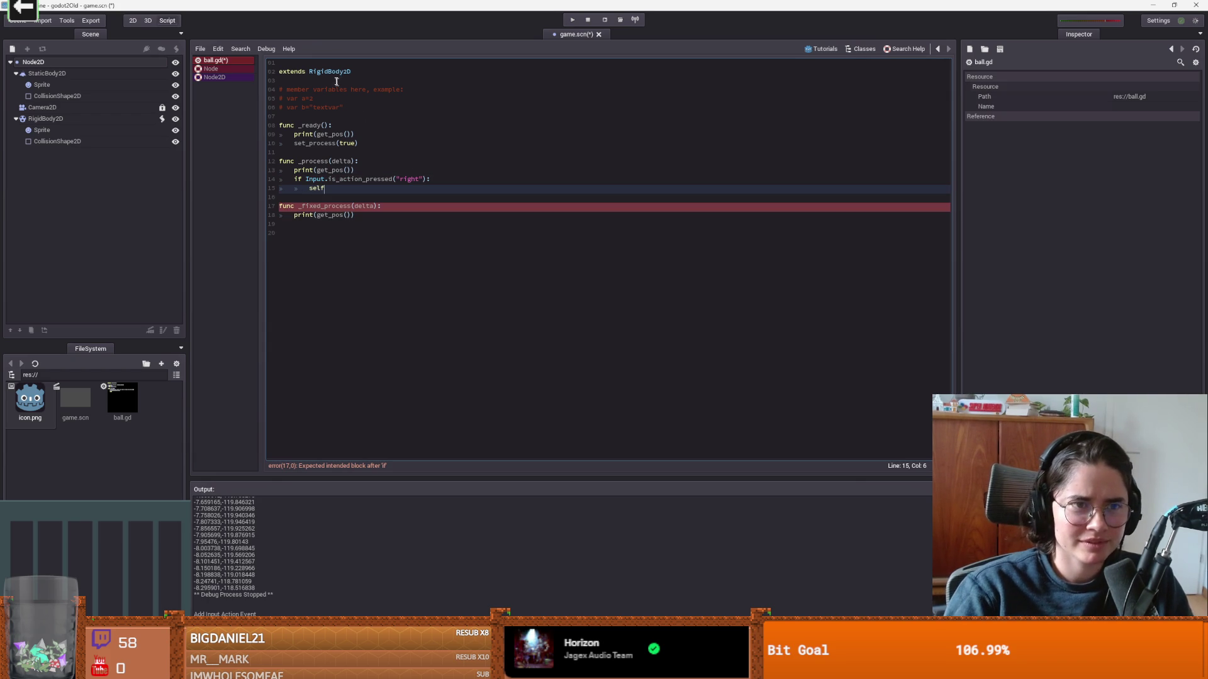
pyautogui.click(889, 52)
# Search 'rigid', read the RigidBody2D class reference methods, and save the project
pyautogui.write('rigid')
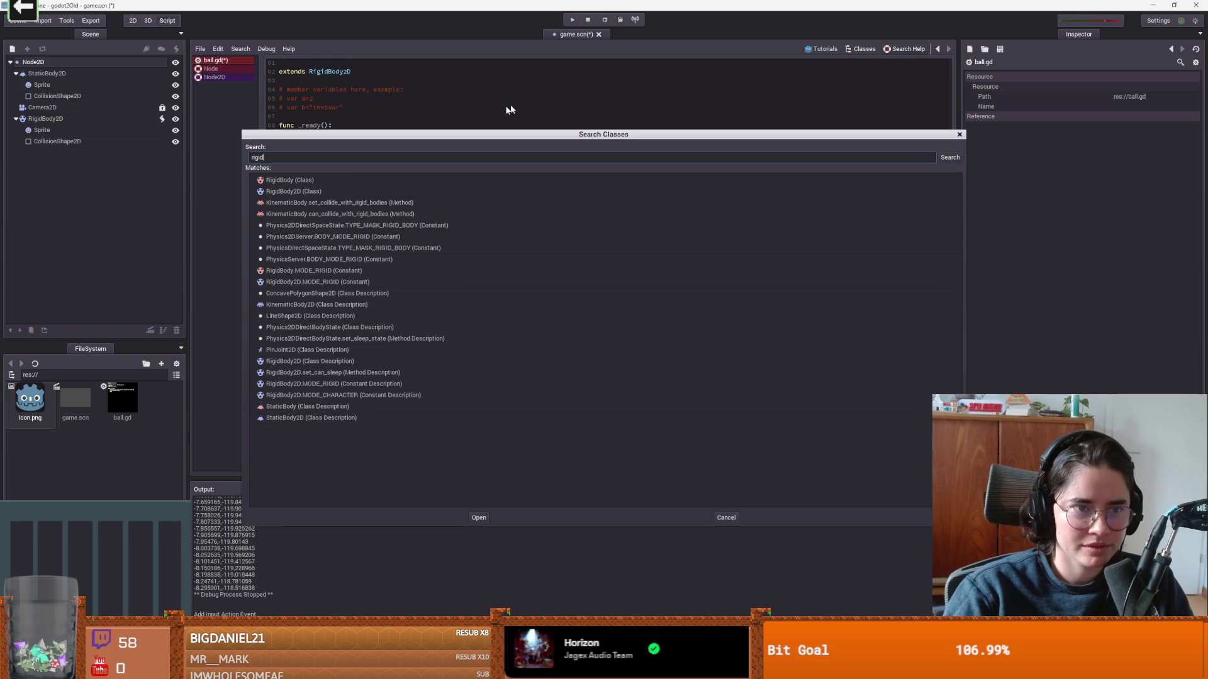
pyautogui.doubleClick(320, 192)
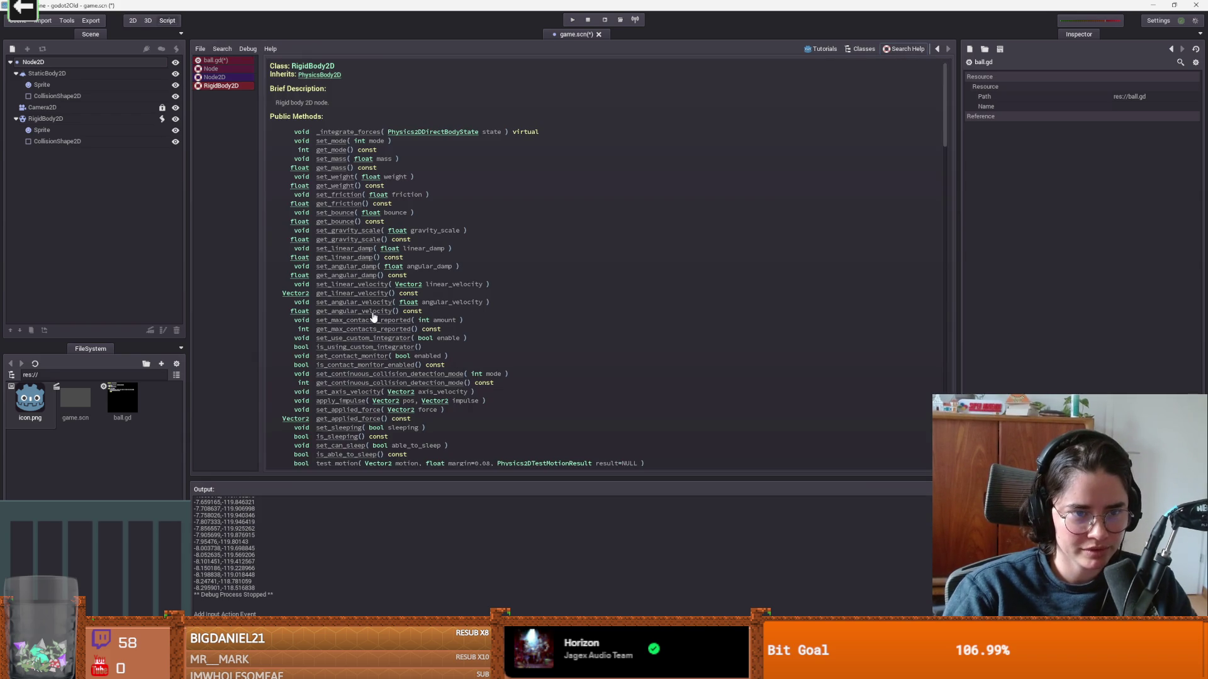
pyautogui.scroll(-5, 385, 357)
pyautogui.scroll(5, 385, 357)
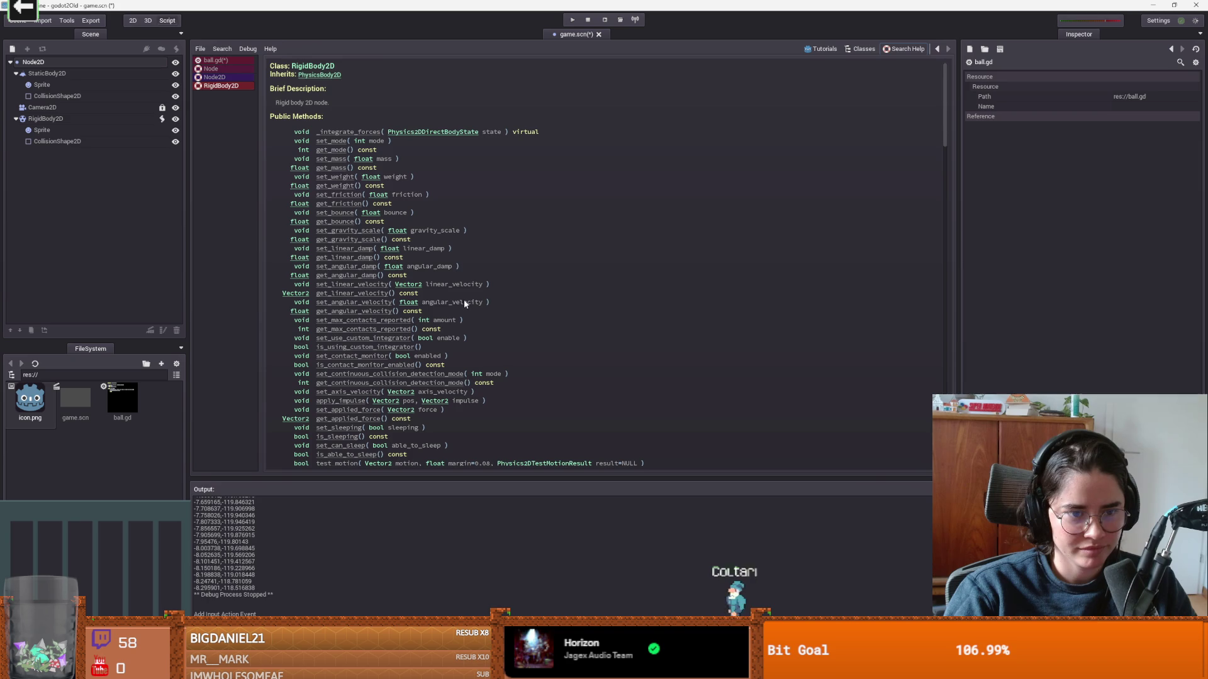
pyautogui.scroll(-3, 434, 324)
pyautogui.scroll(3, 431, 331)
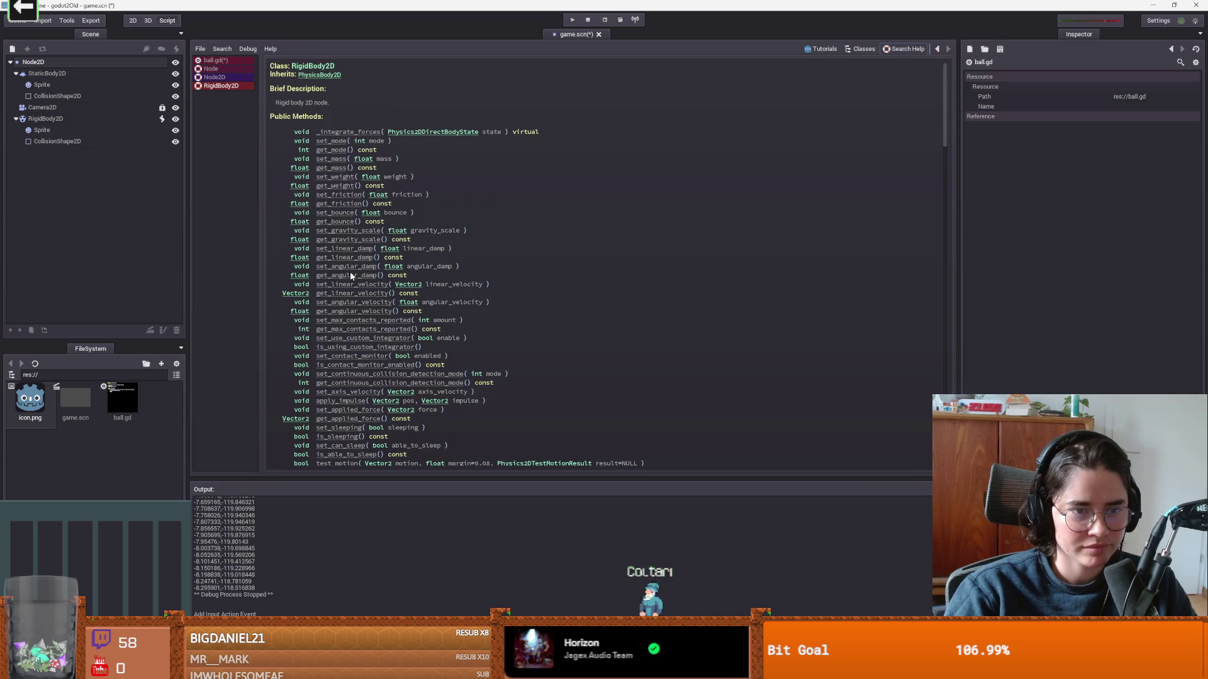
pyautogui.hotkey('ctrl', 's')
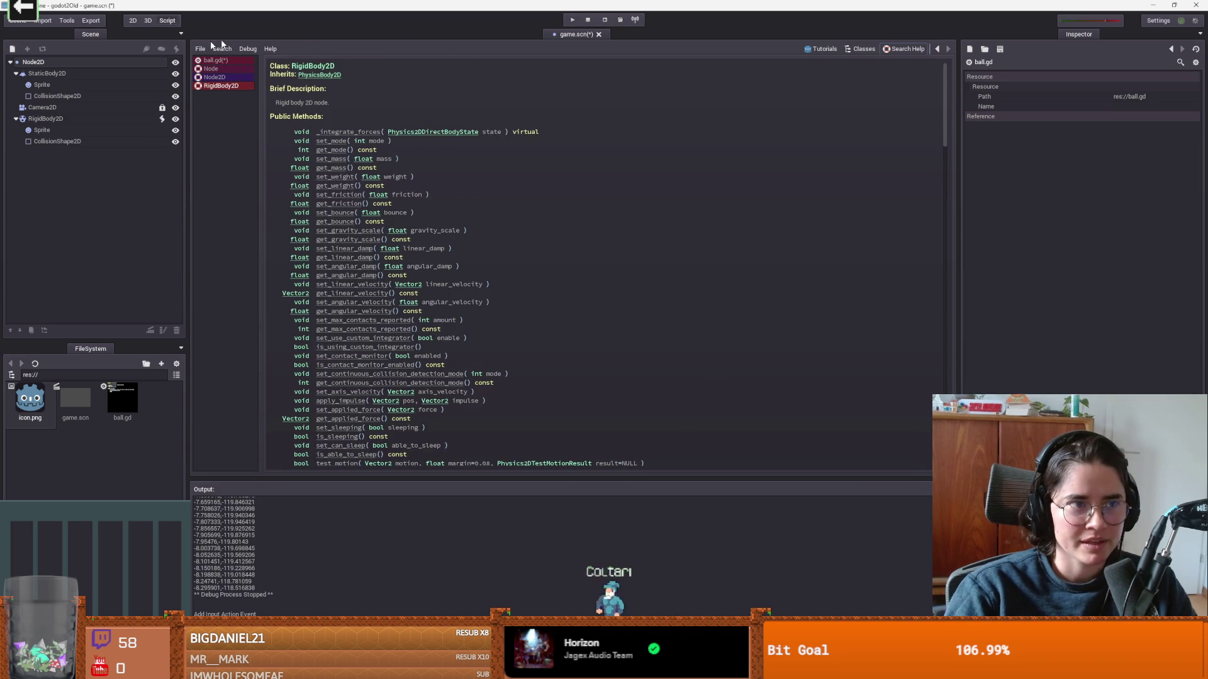
# Set the ball RigidBody2D's linear velocity to 100,0 and run the scene to watch it roll
pyautogui.click(69, 119)
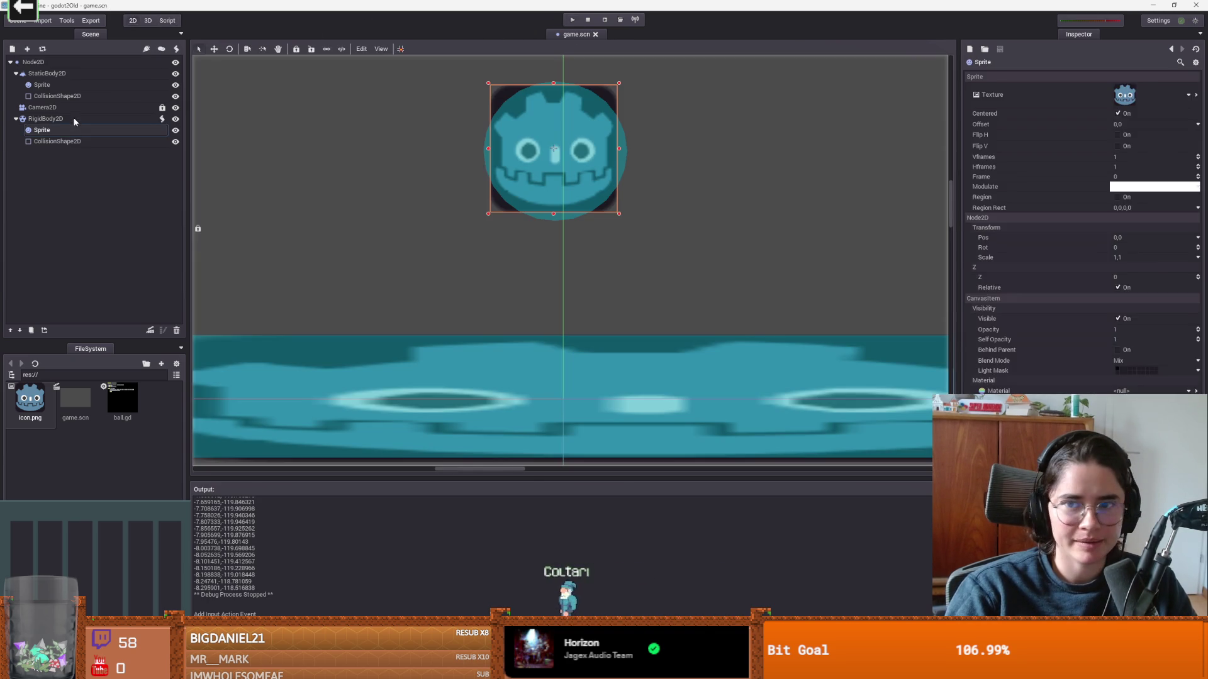
pyautogui.click(1129, 222)
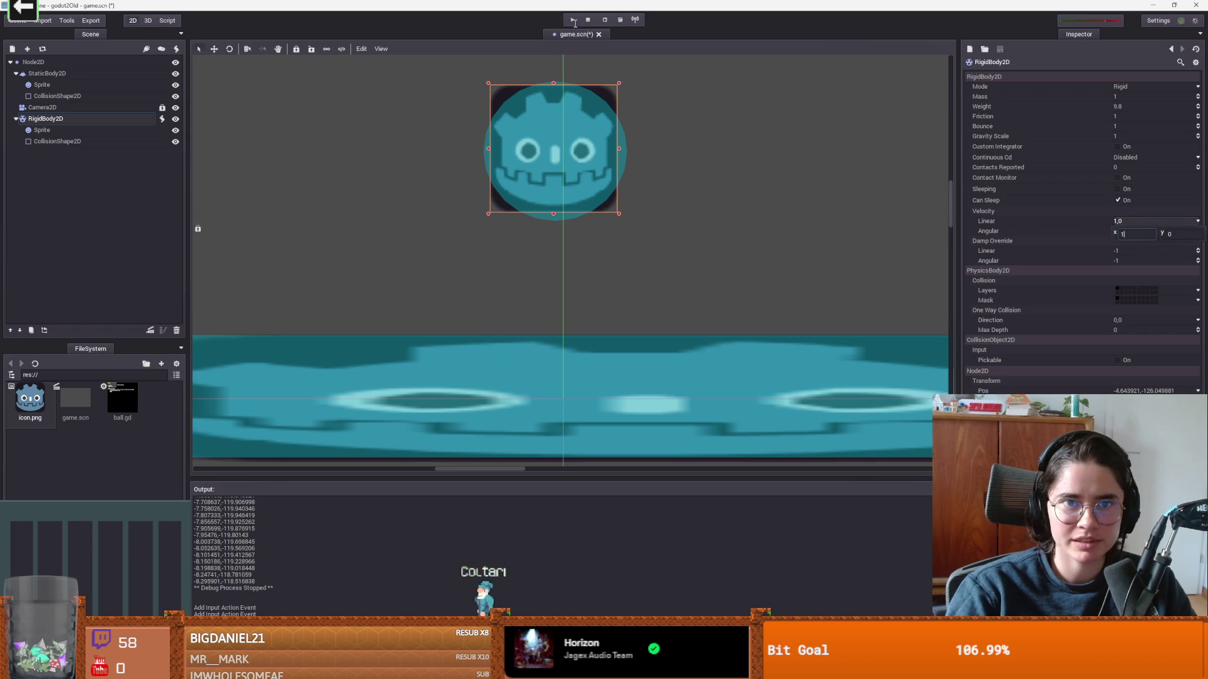
pyautogui.press('Return')
pyautogui.press('F5')
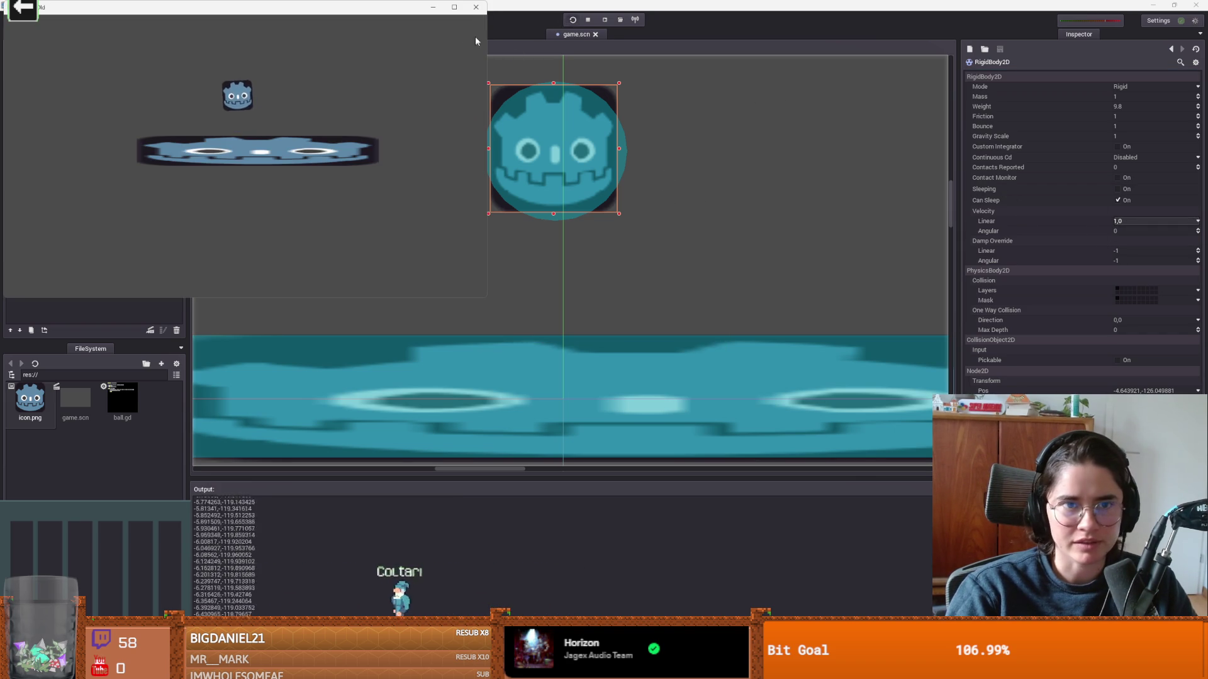
pyautogui.press('F8')
pyautogui.click(1132, 221)
pyautogui.write('100')
pyautogui.press('F5')
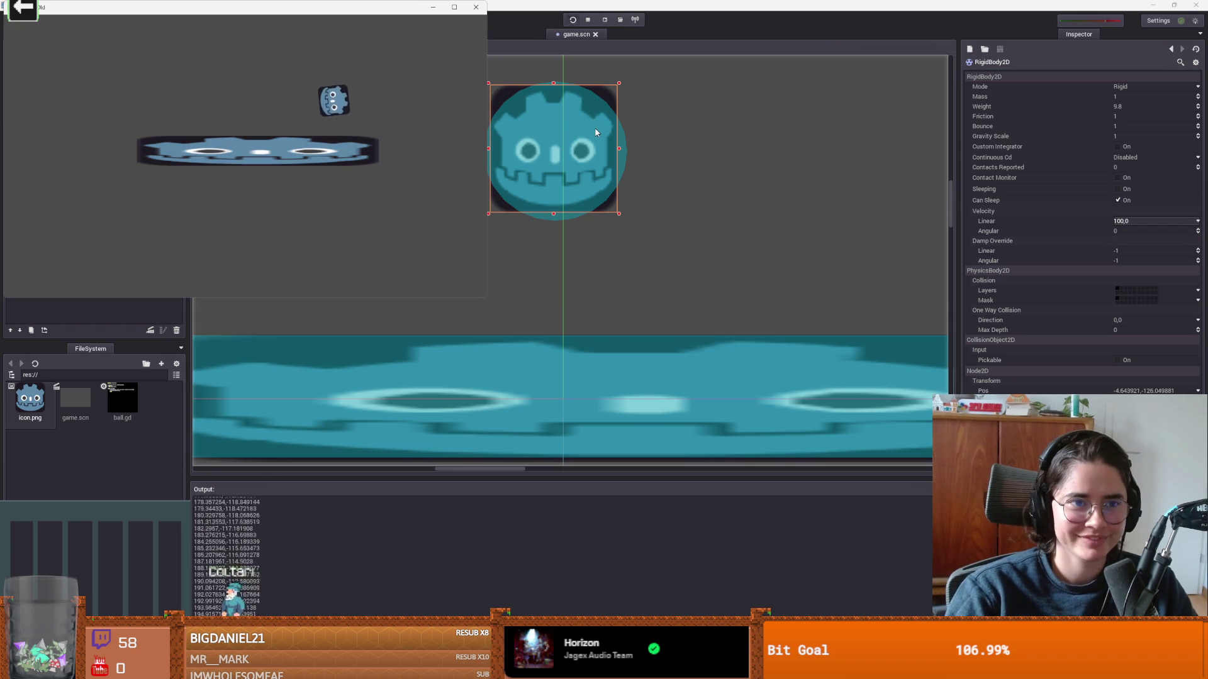
pyautogui.click(584, 115)
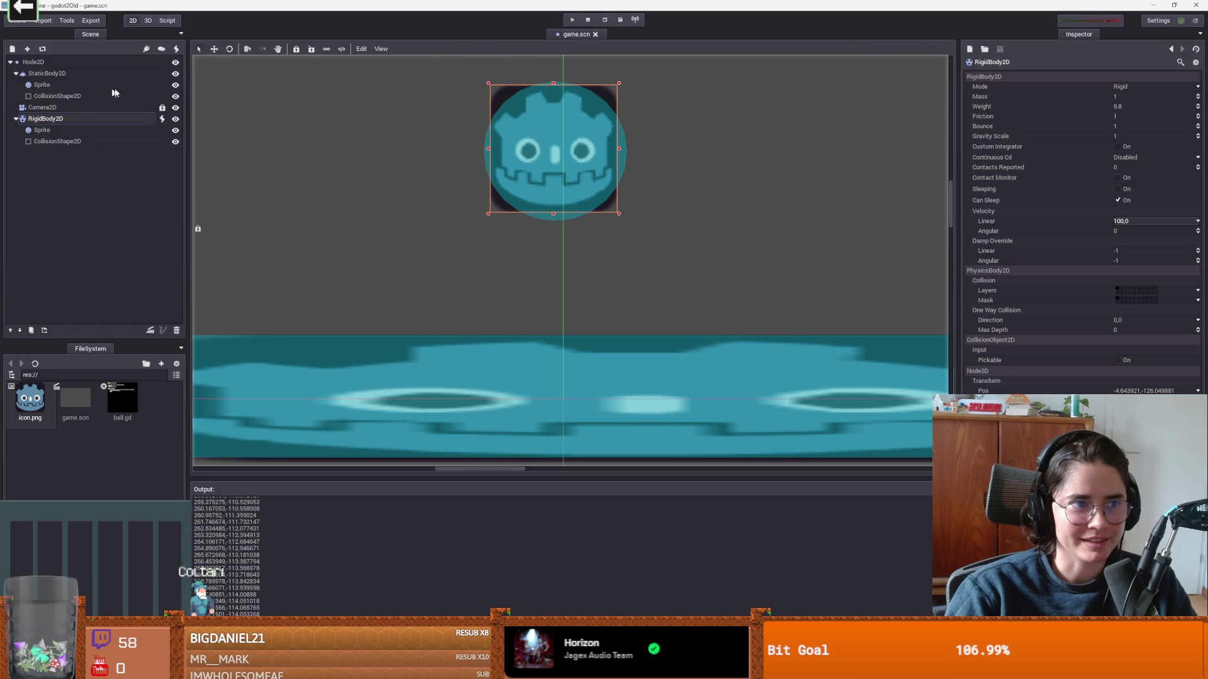
# Declare var linear_vel = Vector2(0,0) above _ready in ball.gd
pyautogui.click(161, 119)
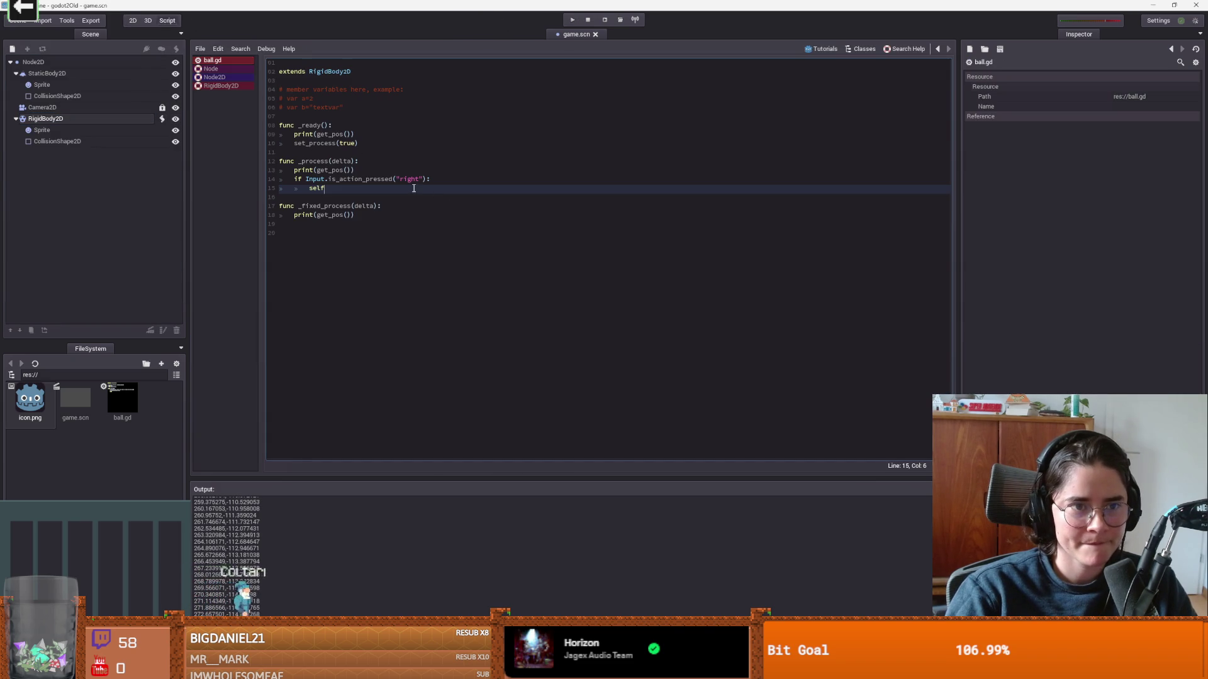
pyautogui.click(319, 119)
pyautogui.press('Return')
pyautogui.press('Return')
pyautogui.press('Up')
pyautogui.write('var ')
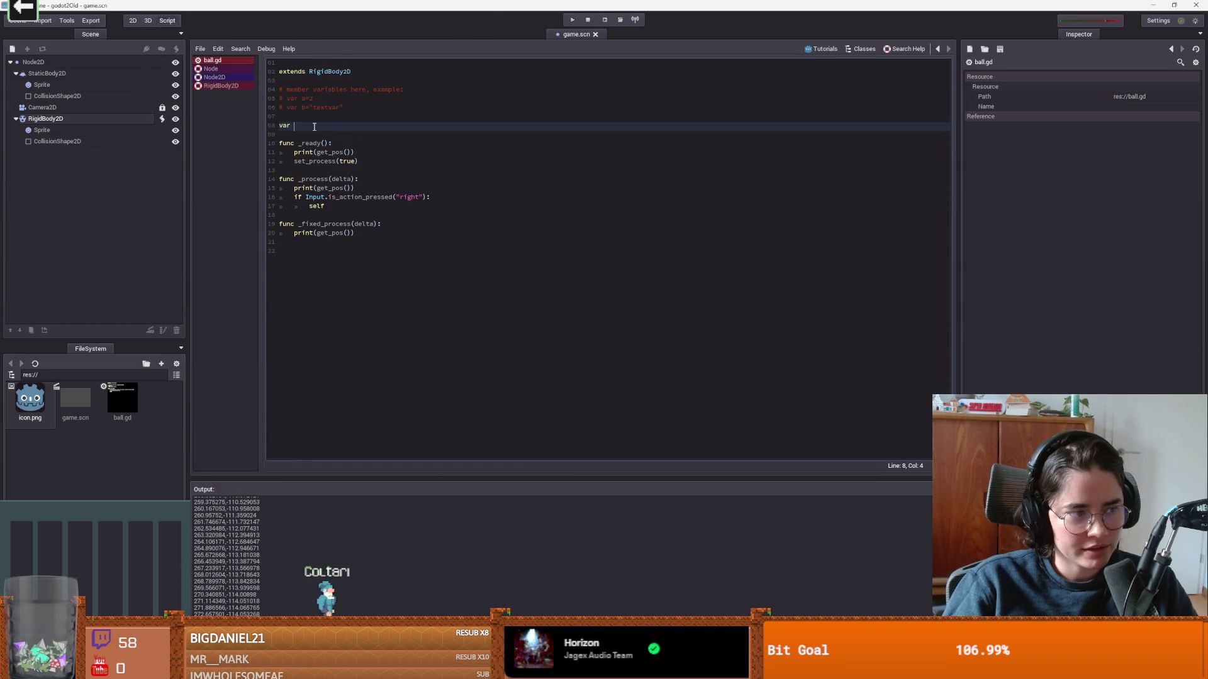
pyautogui.write('linear_b')
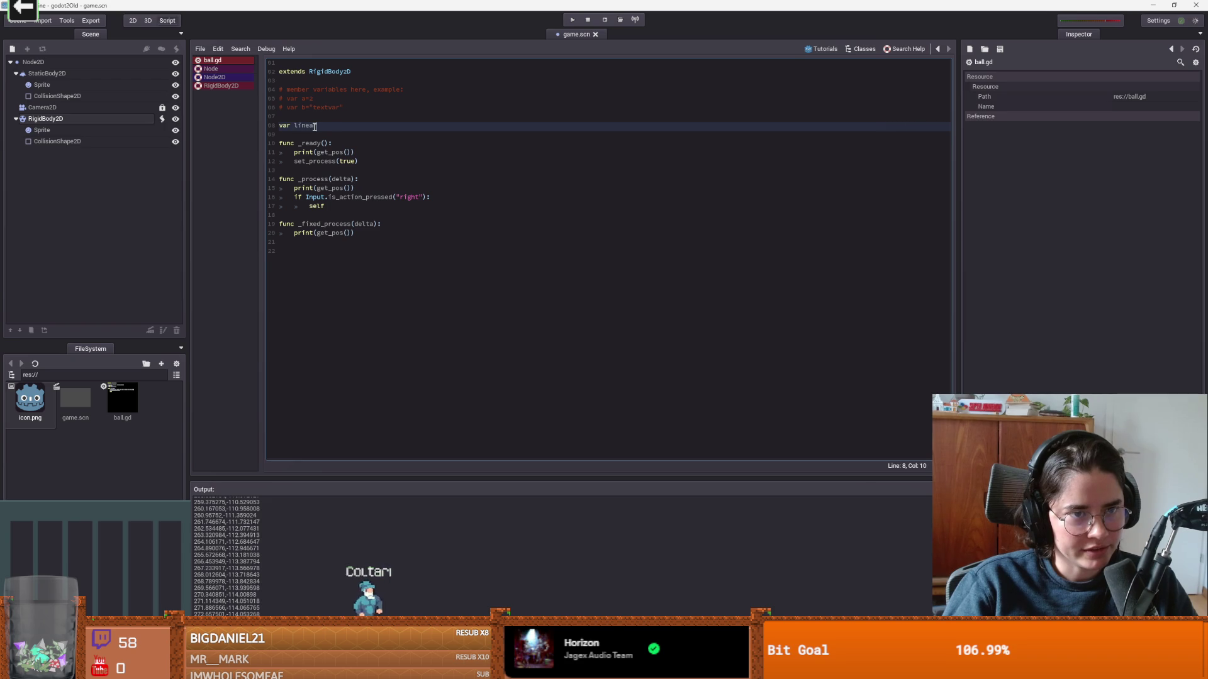
pyautogui.press('BackSpace')
pyautogui.write('vel = ')
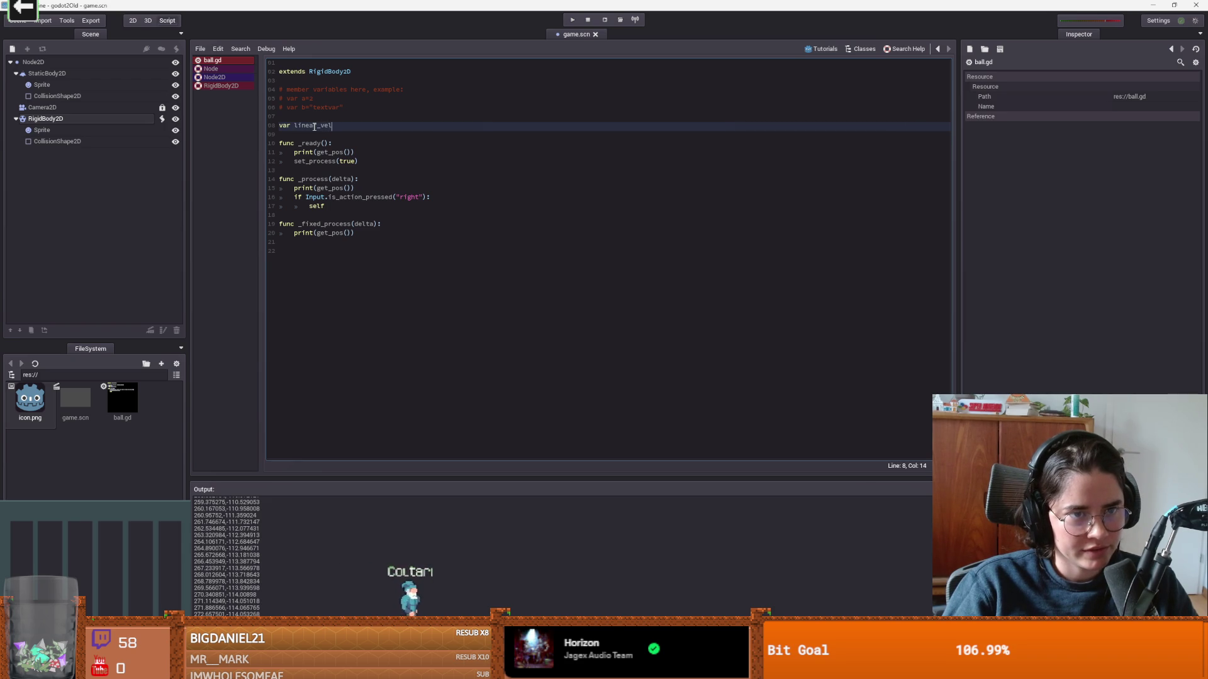
pyautogui.write('Vector2(0,0)')
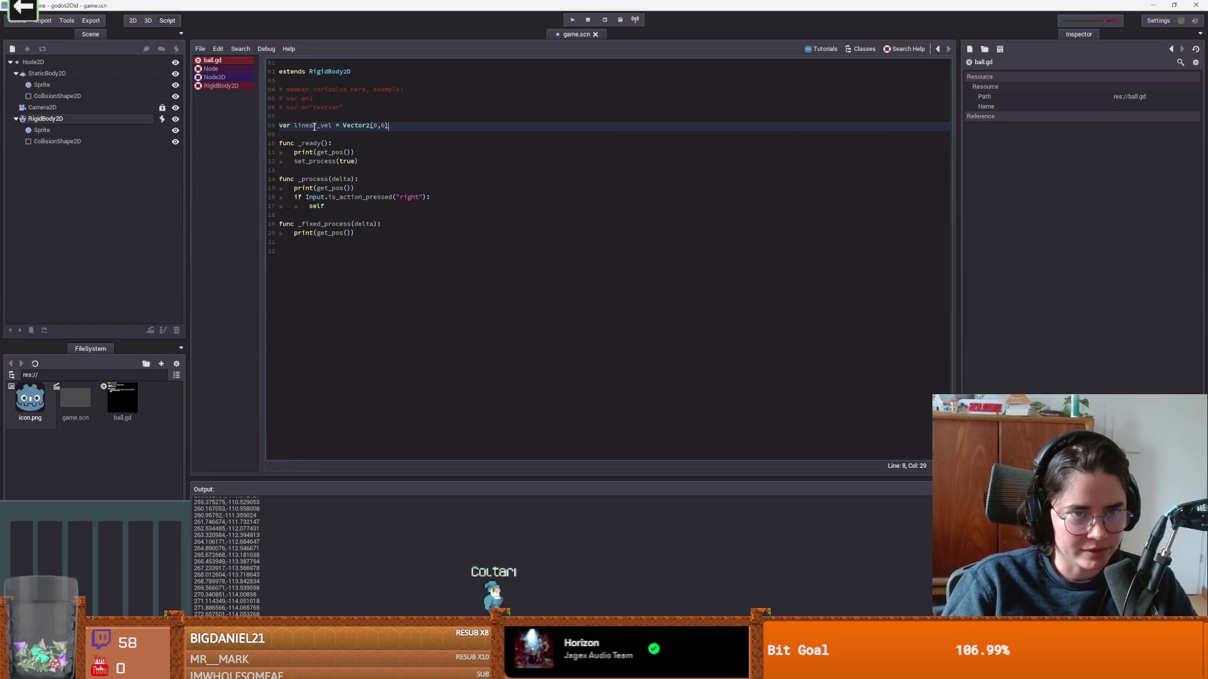
# Add set_linear_velocity(linear_vel) in _process after the right-action check
pyautogui.click(433, 197)
pyautogui.click(331, 204)
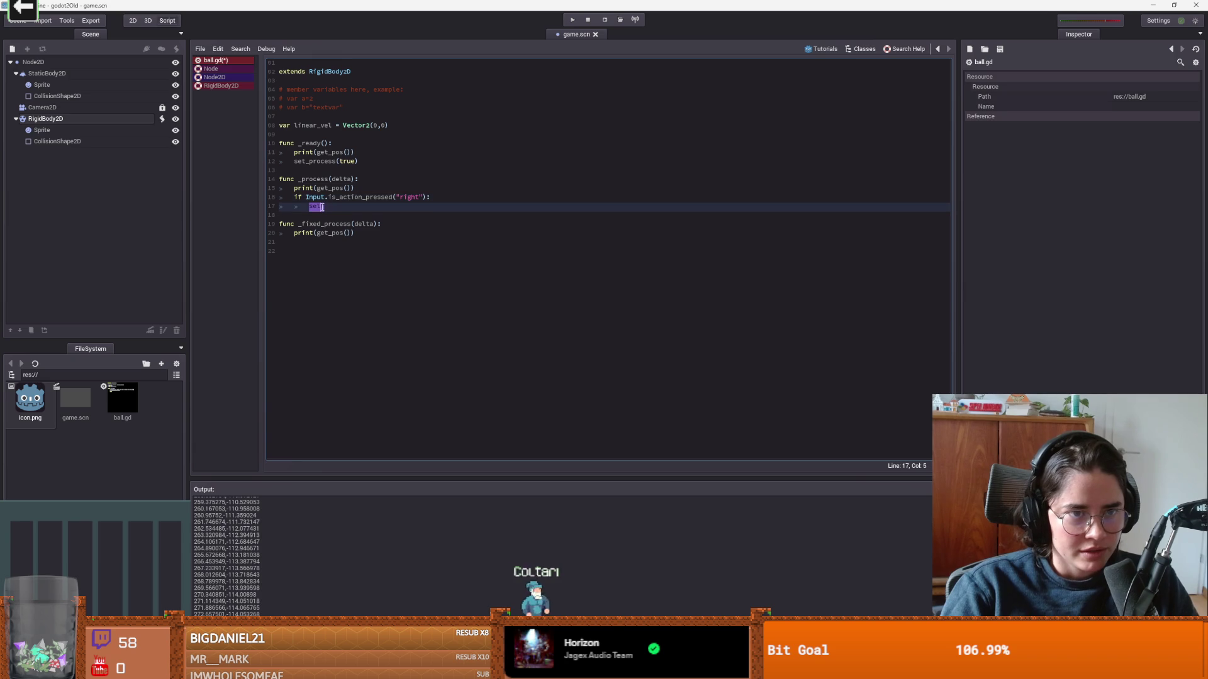
pyautogui.press('Return')
pyautogui.press('BackSpace')
pyautogui.press('Return')
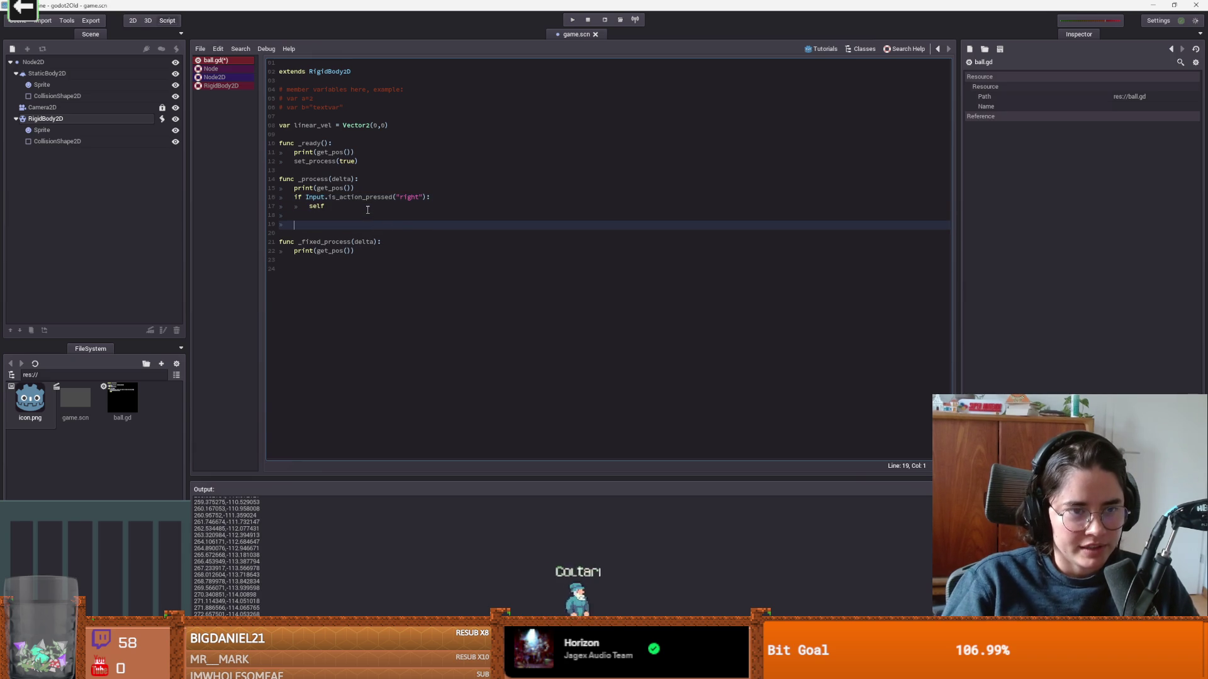
pyautogui.write('set_li')
pyautogui.press('Down')
pyautogui.press('Down')
pyautogui.press('Return')
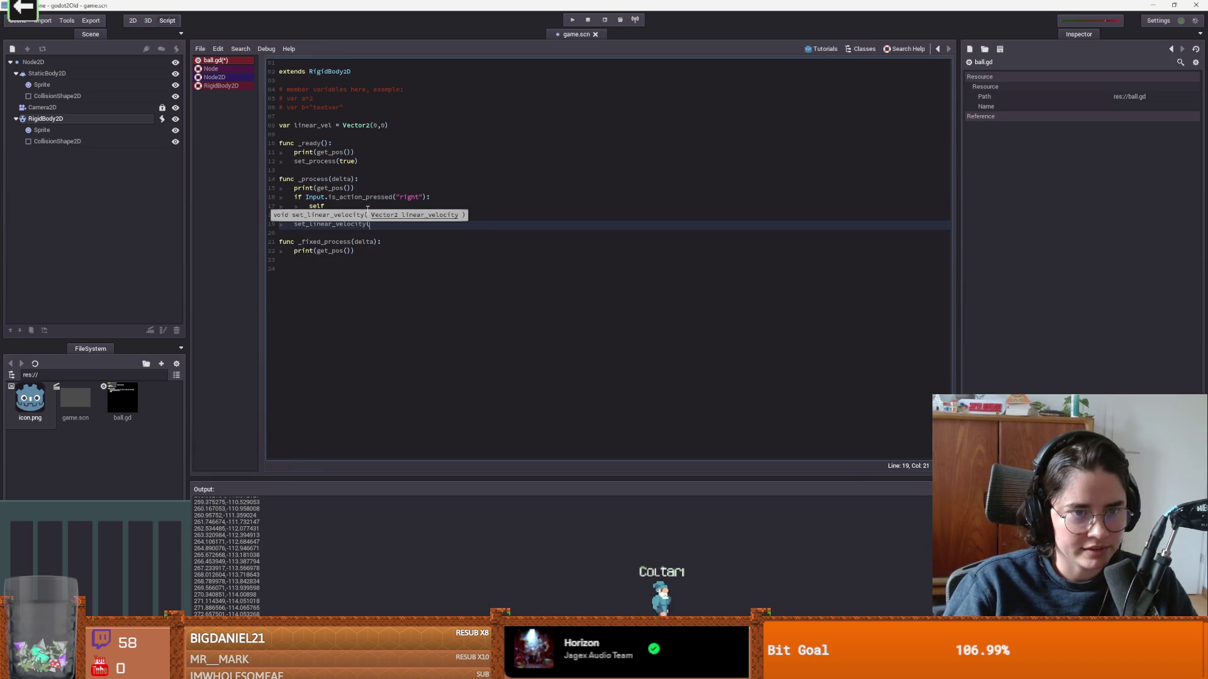
pyautogui.write('linear_vel')
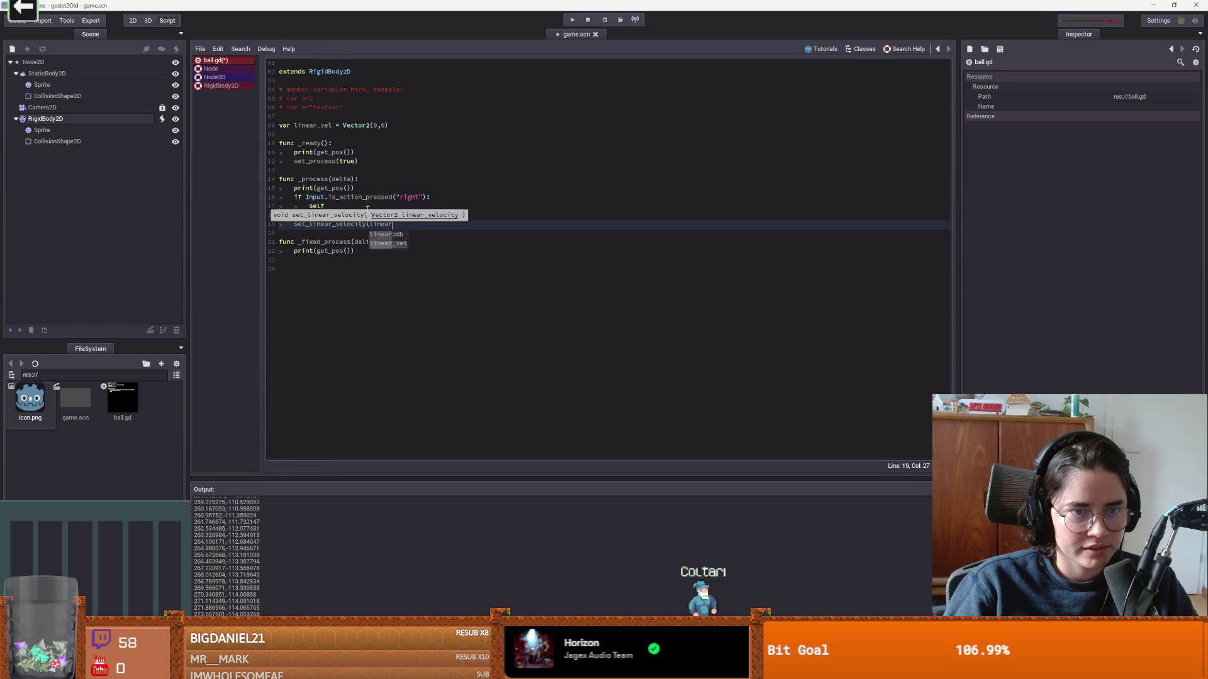
pyautogui.write(')')
# Make the right-action check assign linear_vel a Vector2 instead of the self placeholder
pyautogui.moveTo(308, 206); pyautogui.dragTo(340, 207)
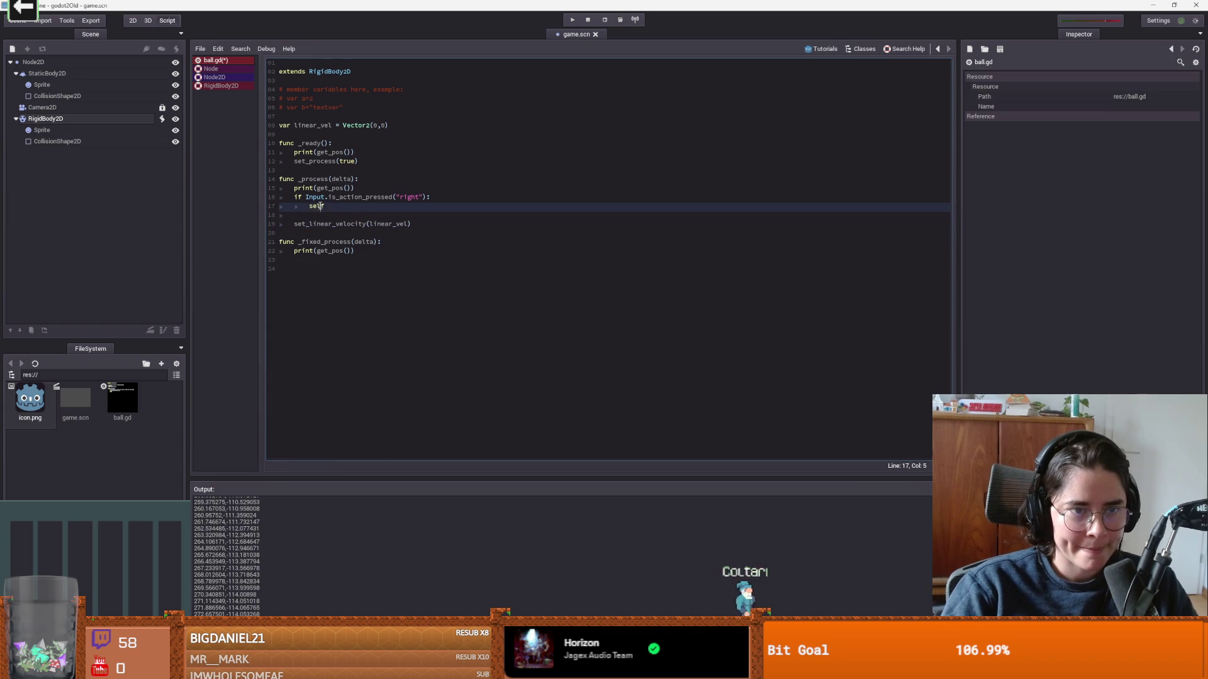
pyautogui.write('linear_vel = Vector2(')
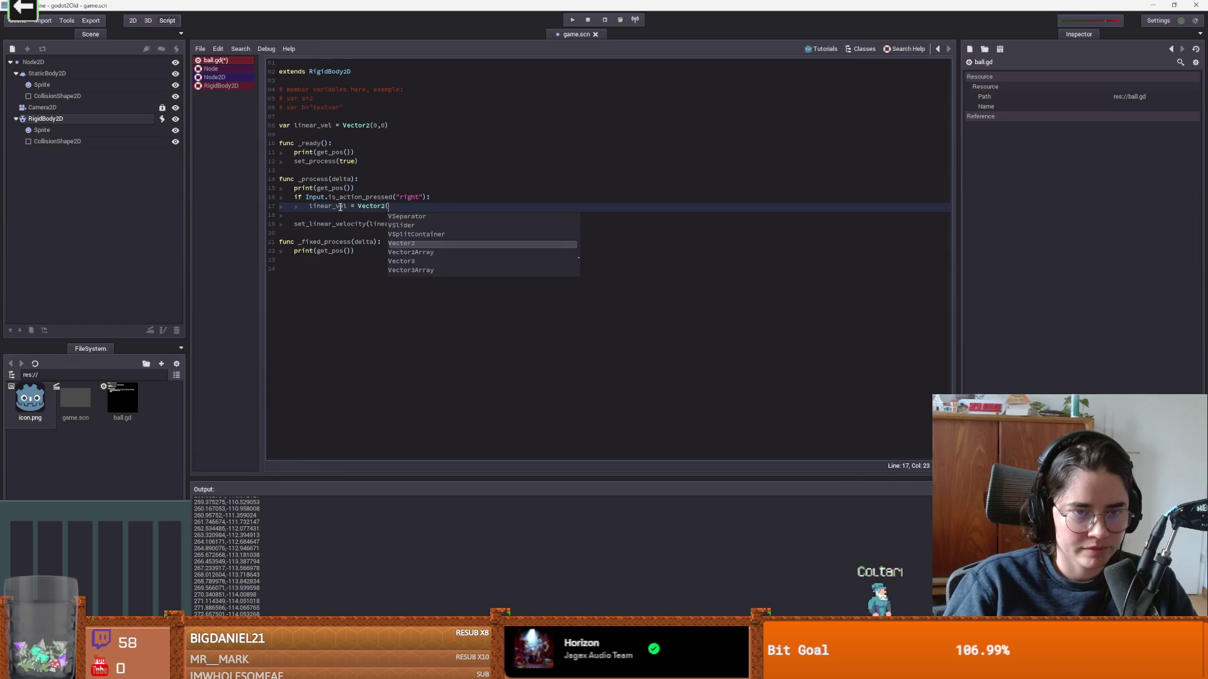
pyautogui.press('Return')
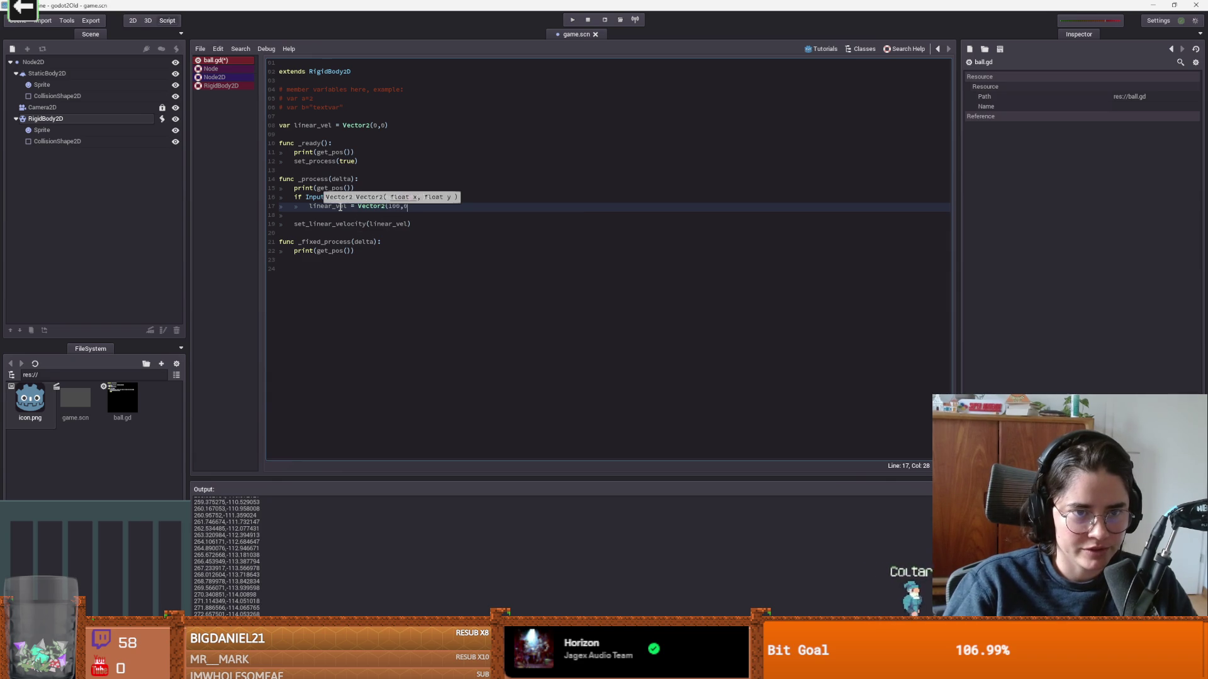
pyautogui.write(')')
# Duplicate the right-action block below itself and change the copy to check 'left'
pyautogui.keyDown('shift'); pyautogui.click(293, 198); pyautogui.keyUp('shift')
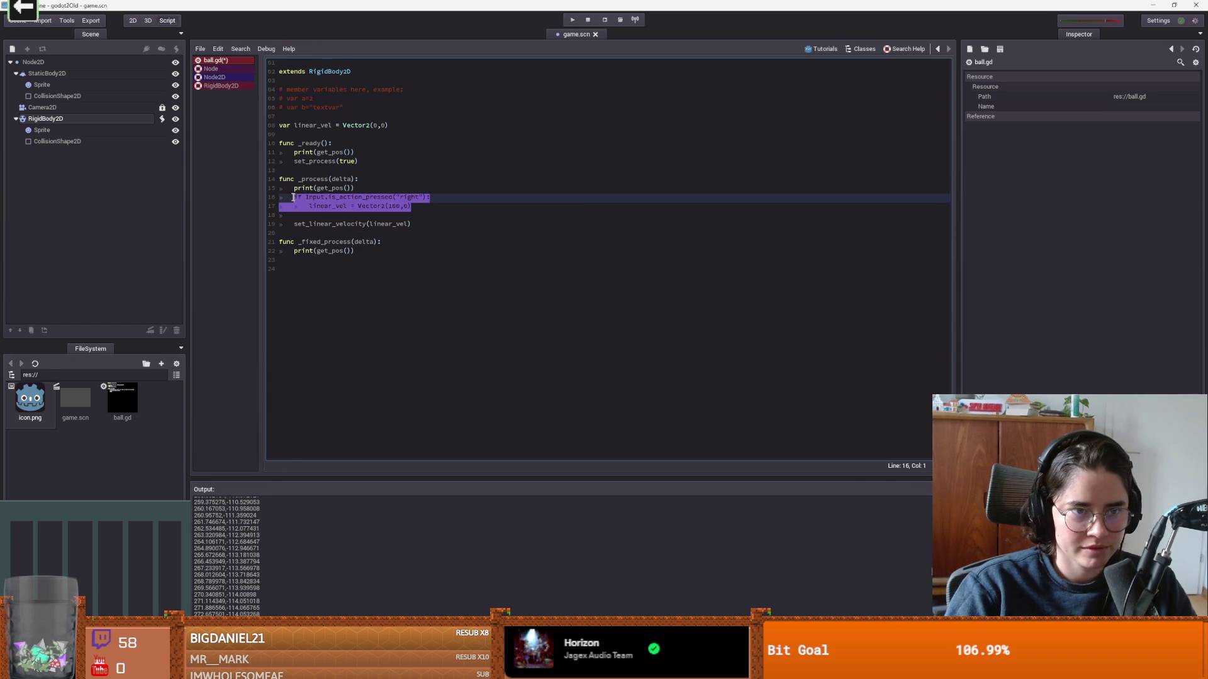
pyautogui.hotkey('ctrl', 'c')
pyautogui.click(307, 215)
pyautogui.hotkey('ctrl', 'v')
pyautogui.click(306, 216)
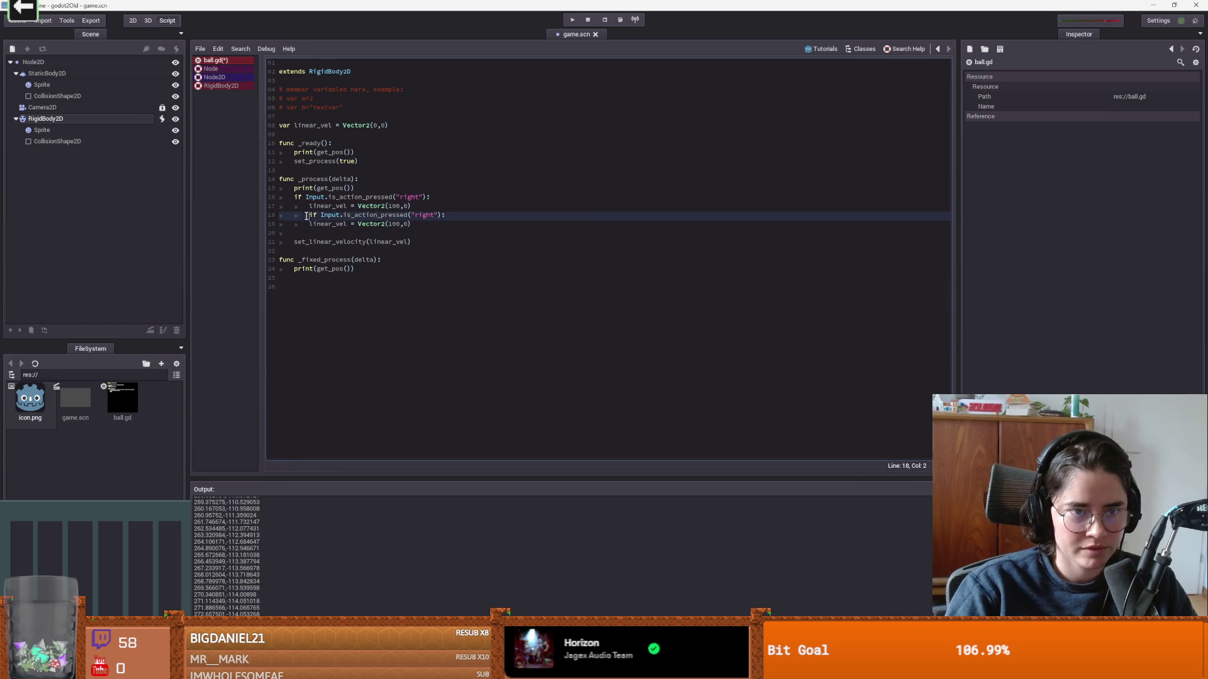
pyautogui.write('ft')
pyautogui.click(396, 224)
pyautogui.doubleClick(394, 225)
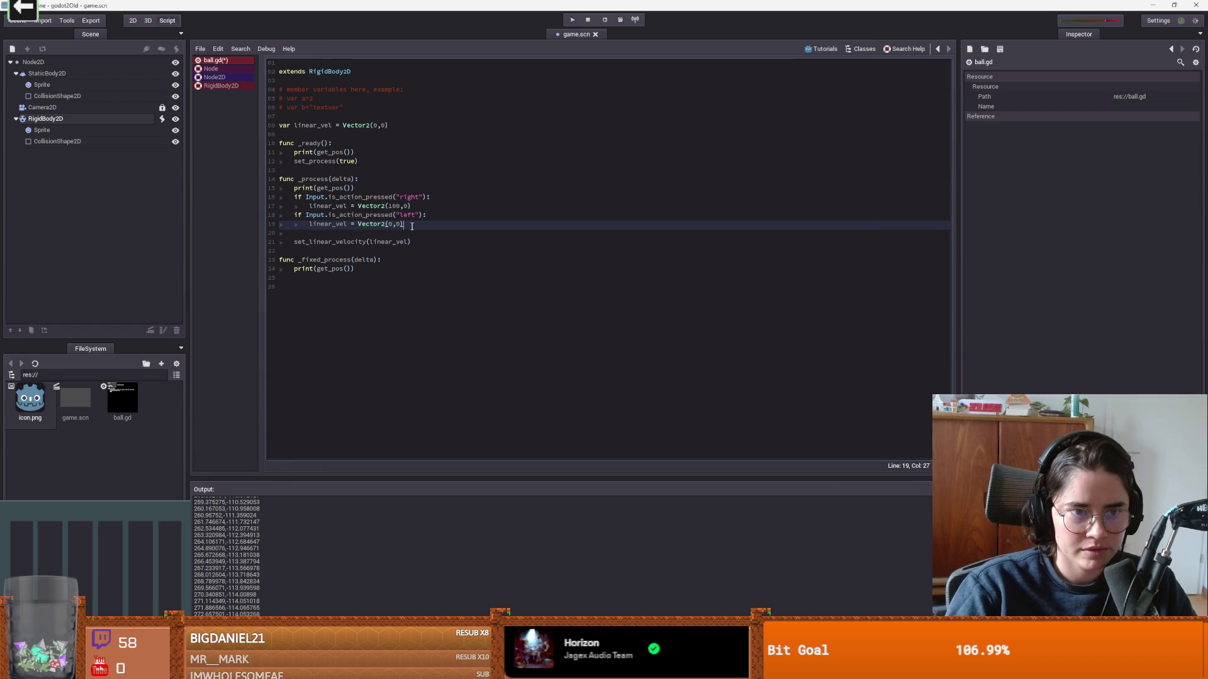
pyautogui.press('Return')
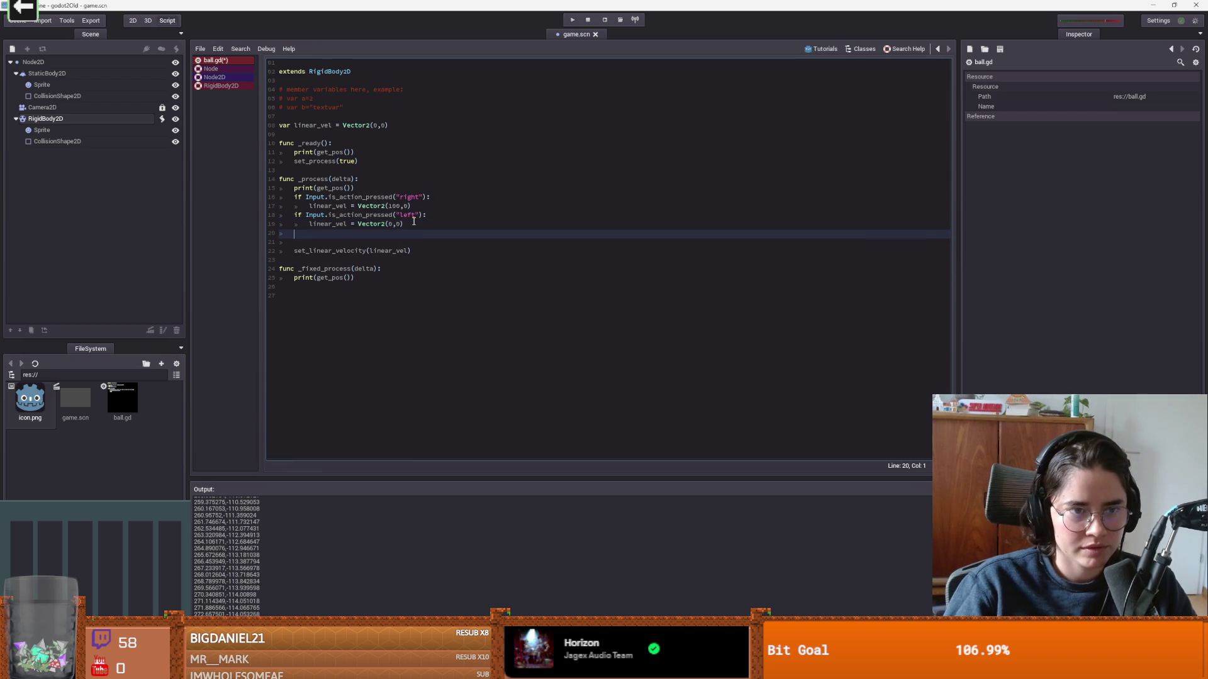
# Turn the left check into an elif with Vector2(-100,0) and paste a copy of the block below
pyautogui.click(294, 208)
pyautogui.click(294, 214)
pyautogui.write('eli')
pyautogui.click(420, 225)
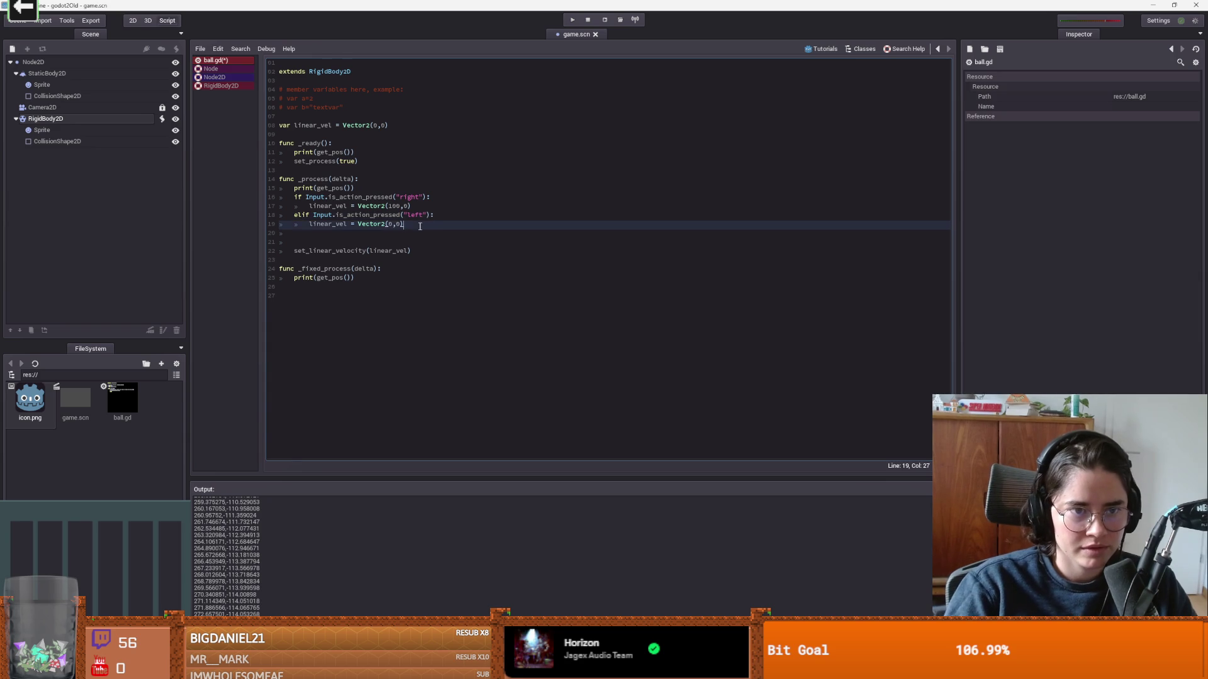
pyautogui.press('Return')
pyautogui.press('Return')
pyautogui.hotkey('ctrl', 'v')
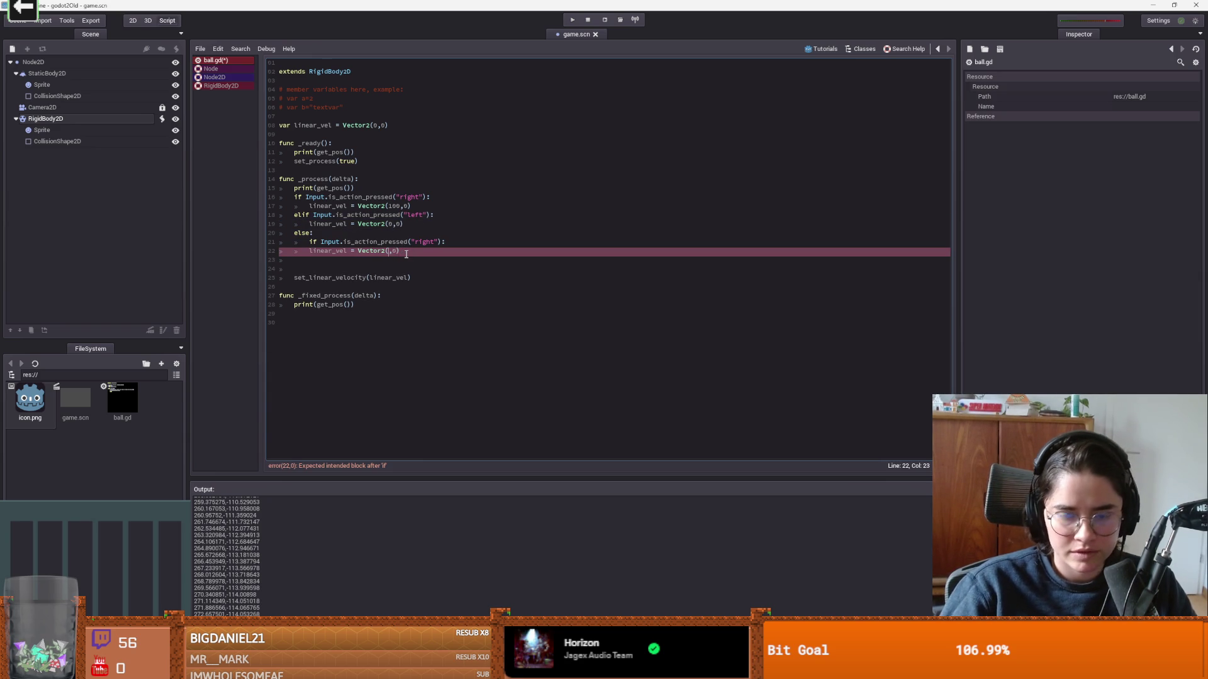
pyautogui.click(391, 224)
pyautogui.write('-10')
# Reduce the pasted block to else: linear_vel = Vector2(0,0) and test-run the game
pyautogui.click(410, 242)
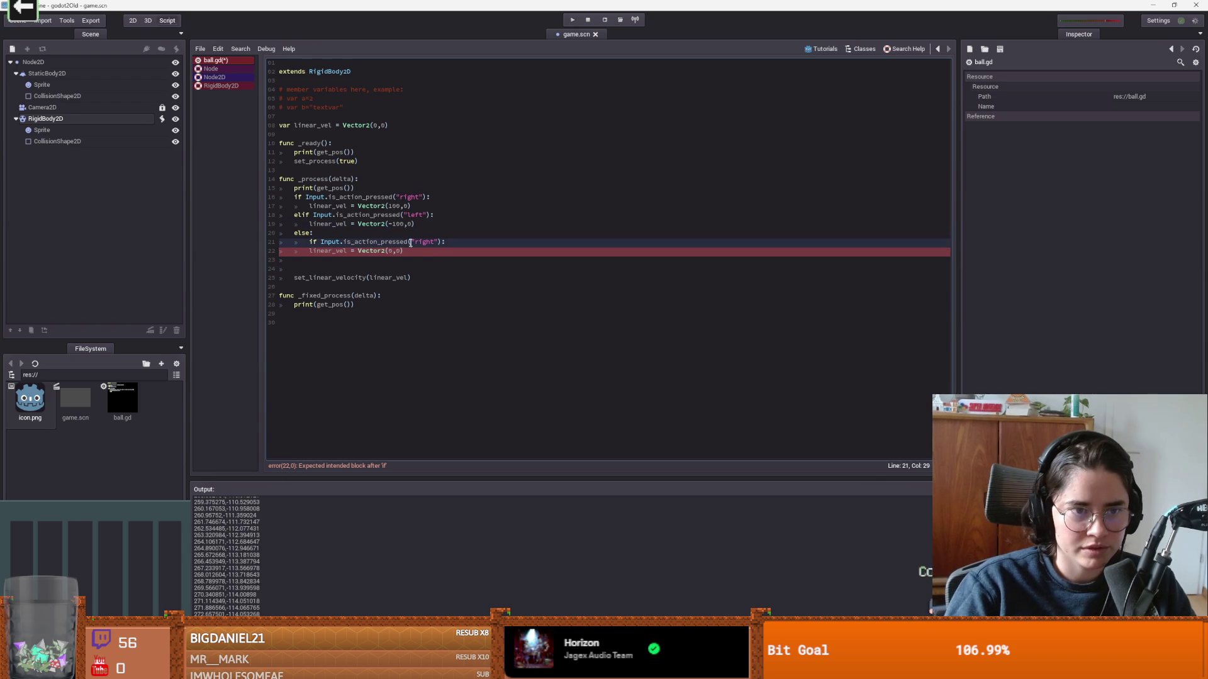
pyautogui.click(307, 252)
pyautogui.press('Tab')
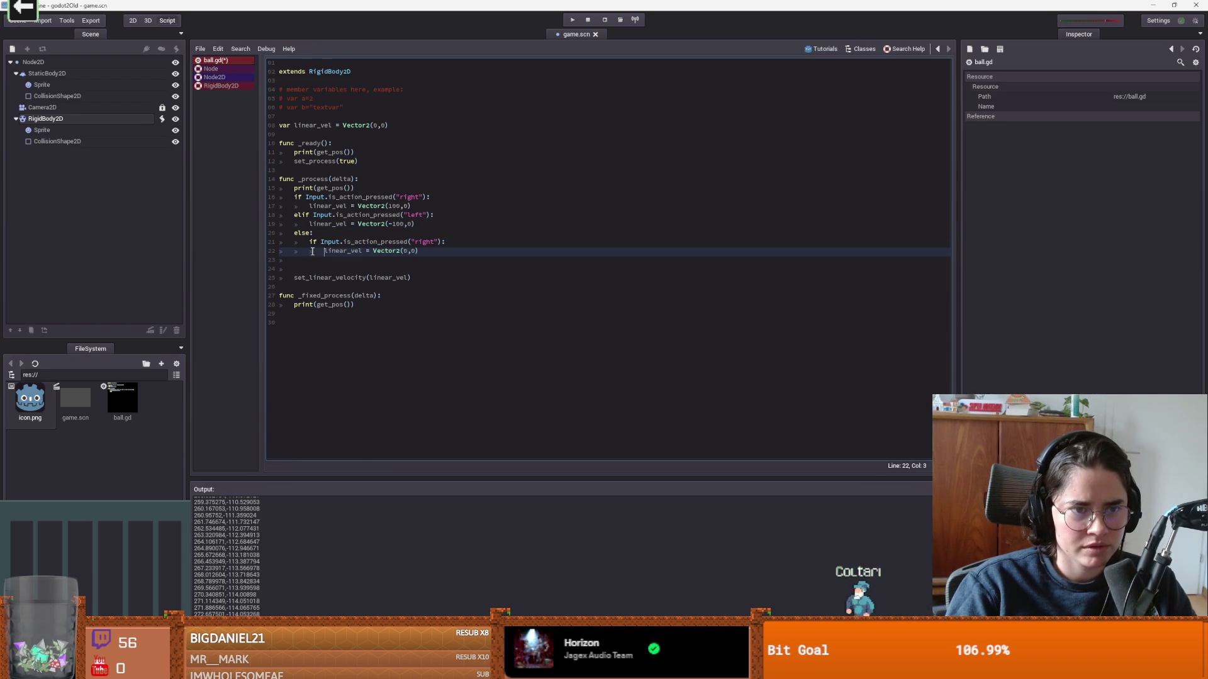
pyautogui.moveTo(442, 242); pyautogui.dragTo(309, 242)
pyautogui.press('BackSpace')
pyautogui.press('Down')
pyautogui.press('BackSpace')
pyautogui.click(328, 238)
pyautogui.write(':')
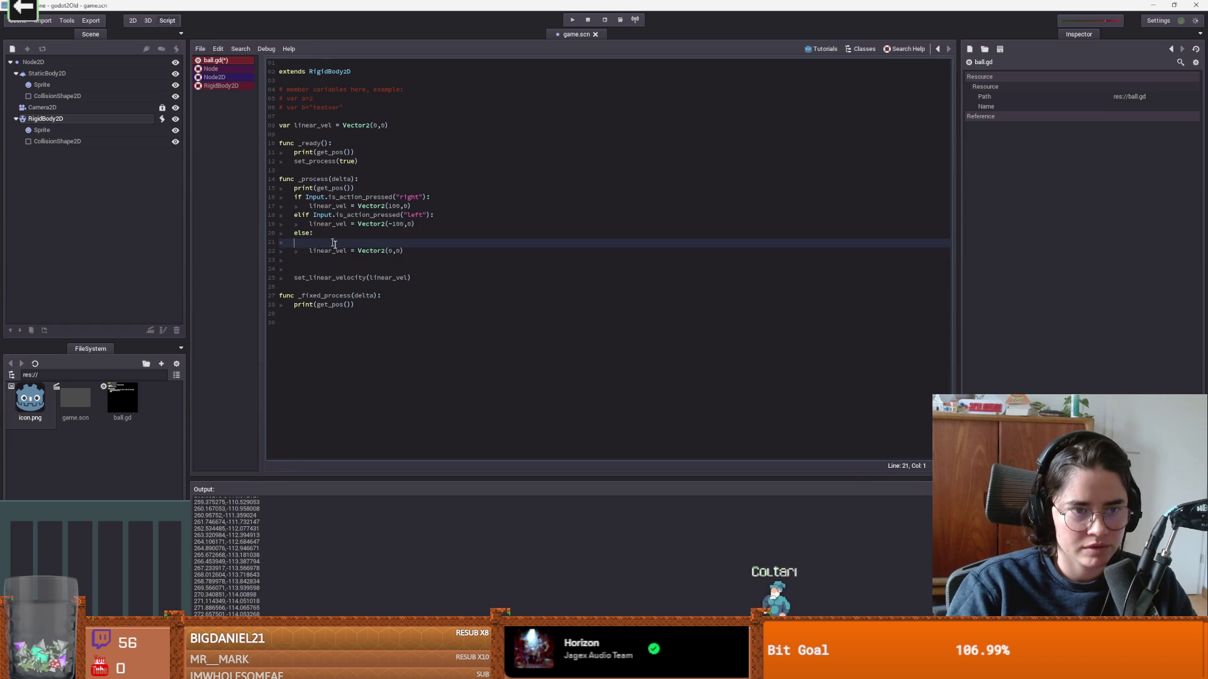
pyautogui.press('Delete')
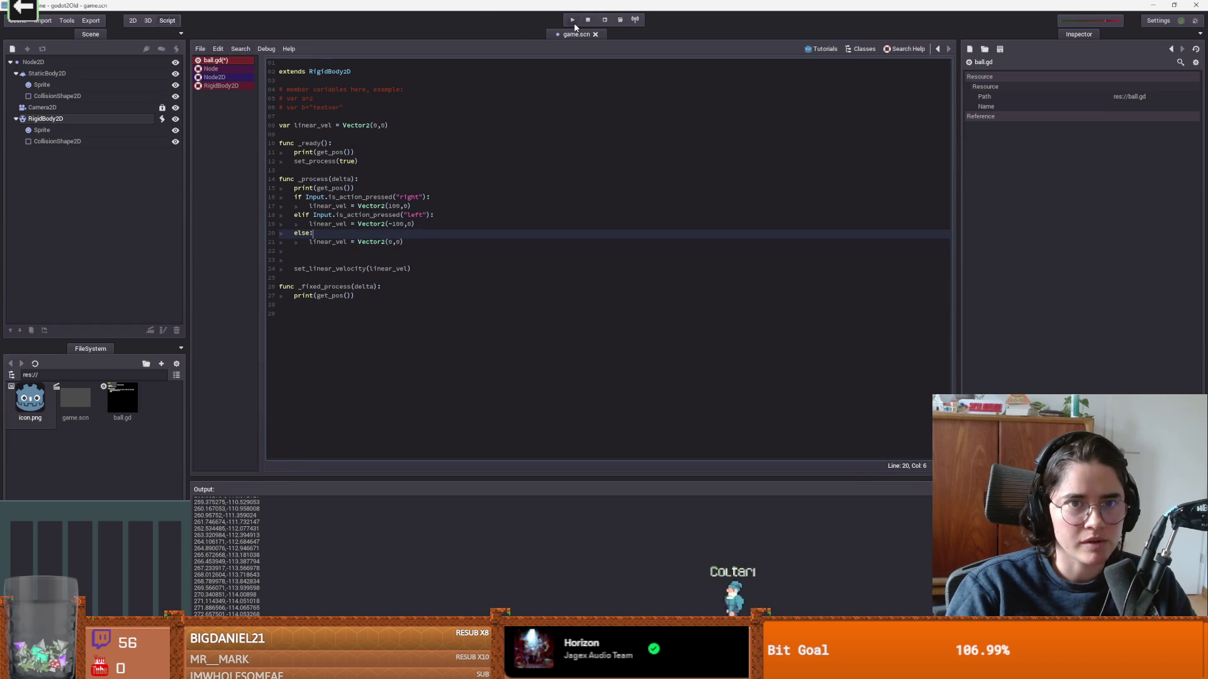
pyautogui.click(572, 19)
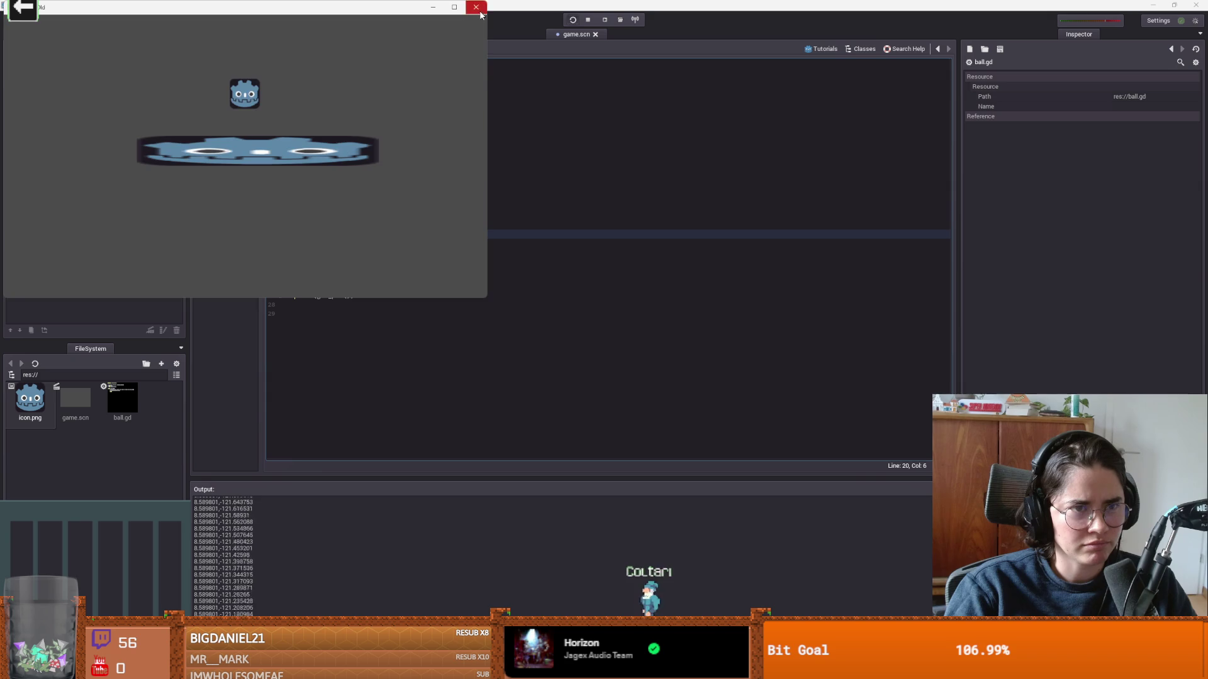
pyautogui.press('F8')
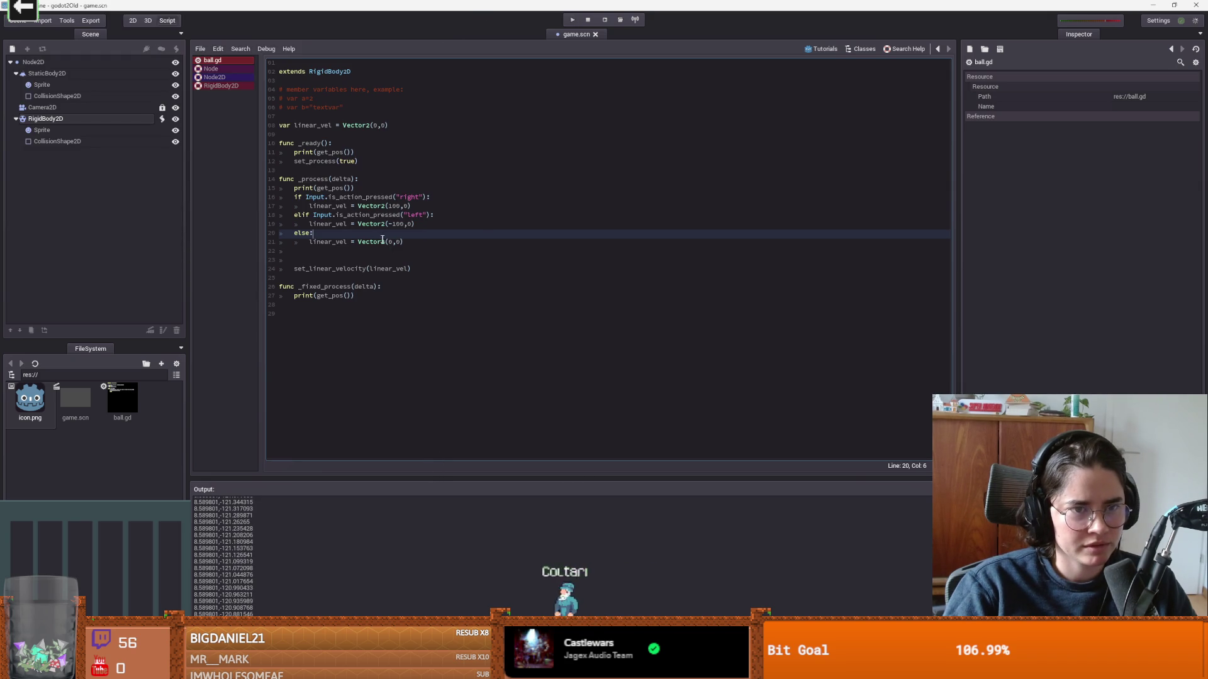
# Edit the Vector2 values in the else branch's linear_vel assignment
pyautogui.doubleClick(348, 244)
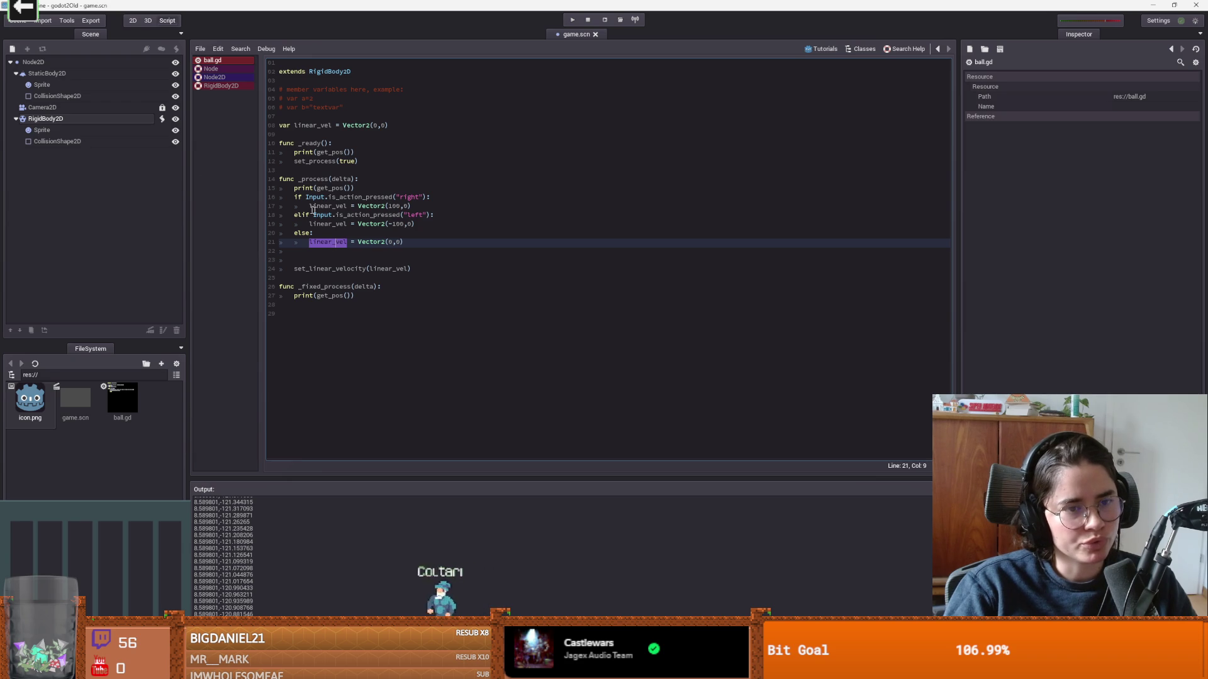
pyautogui.click(398, 242)
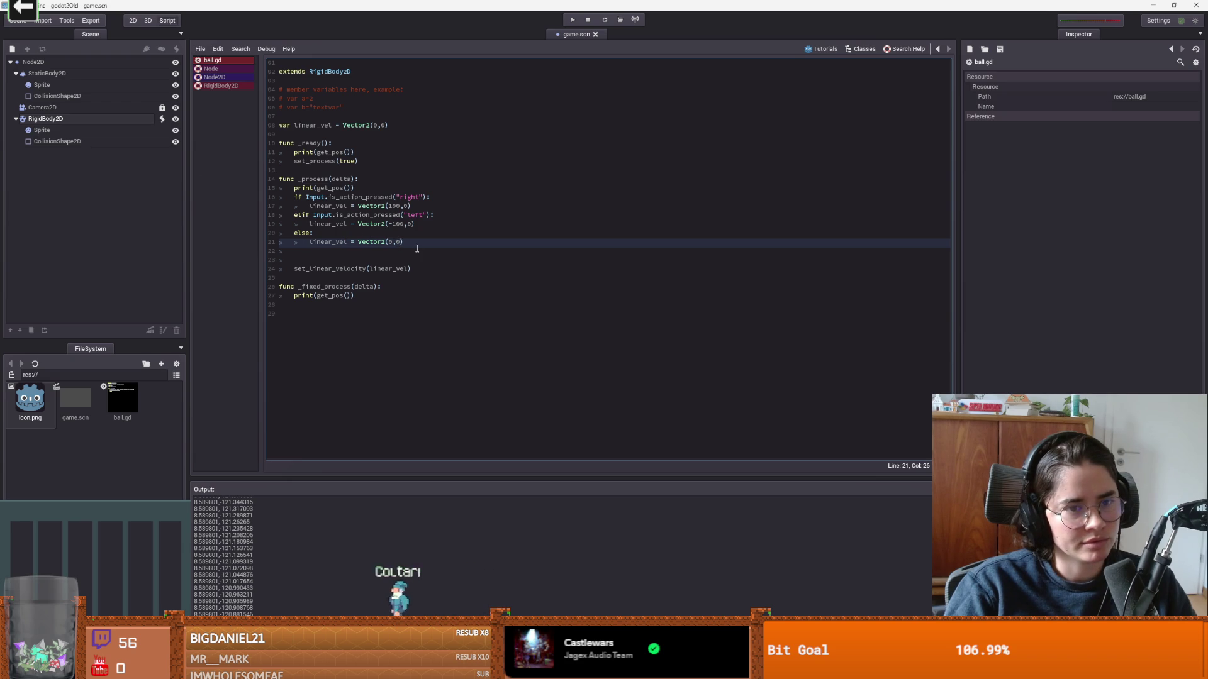
pyautogui.write('e')
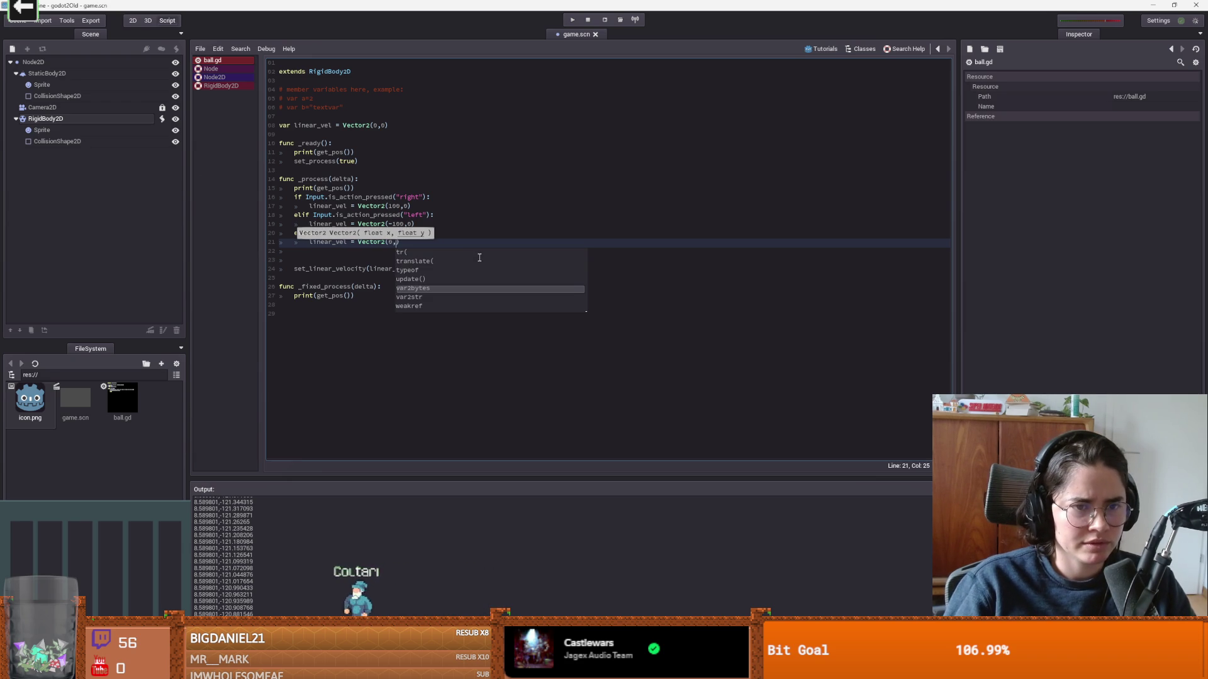
pyautogui.press('BackSpace')
pyautogui.press('BackSpace')
pyautogui.press('Delete')
pyautogui.write('0')
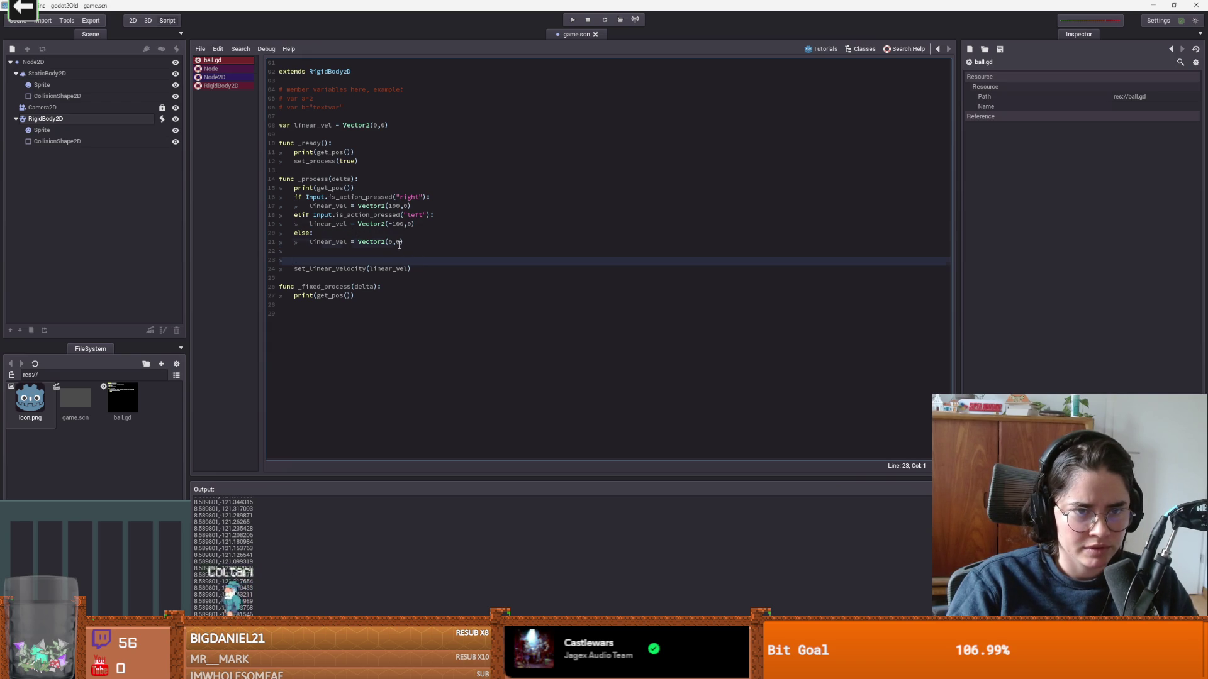
# Add var y = get_linear_velocity().y at the top of _process
pyautogui.click(363, 182)
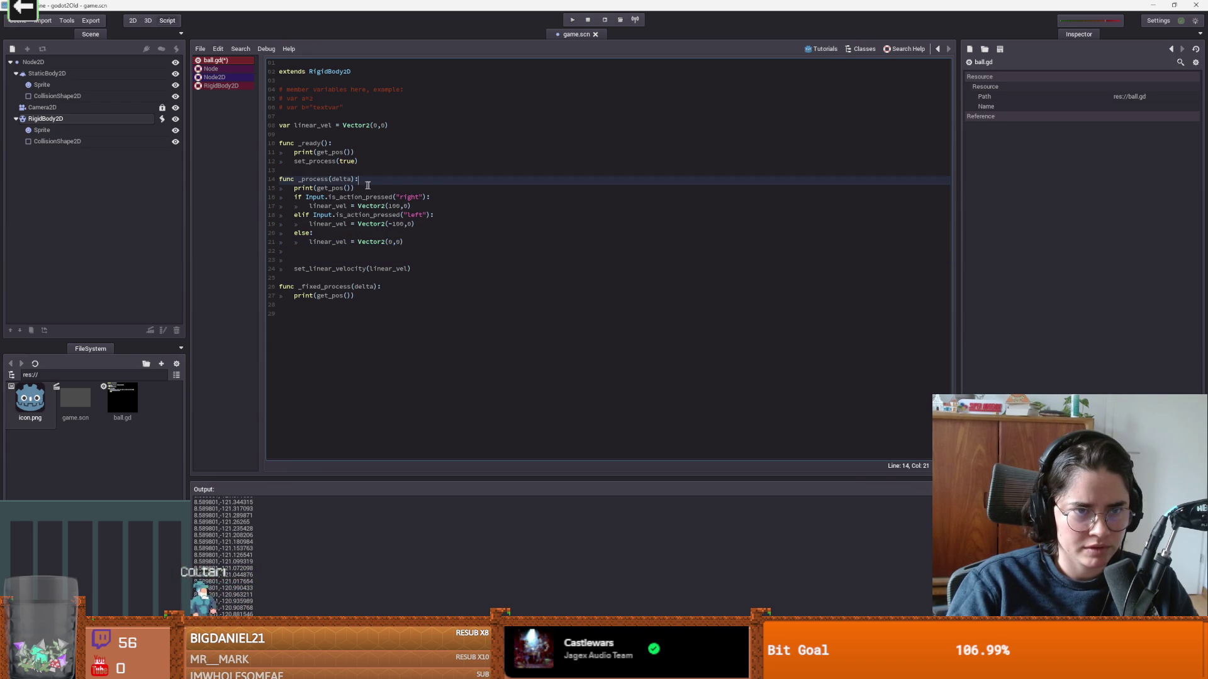
pyautogui.press('Return')
pyautogui.write('var y = ')
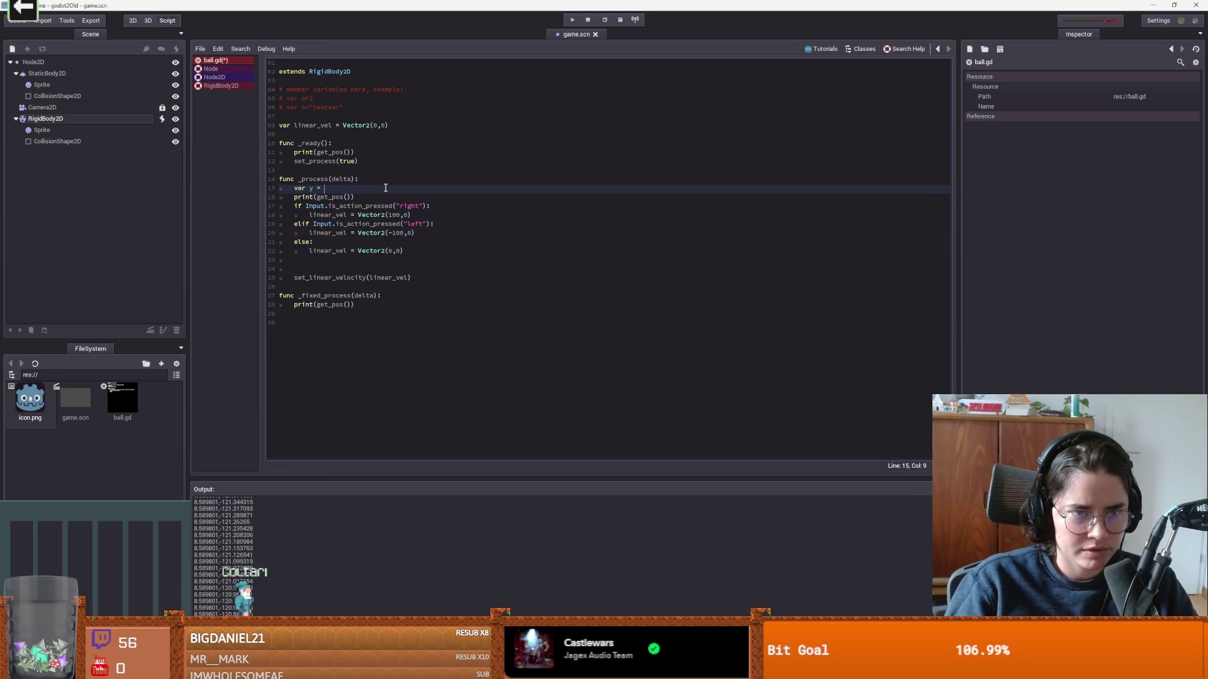
pyautogui.write('get_')
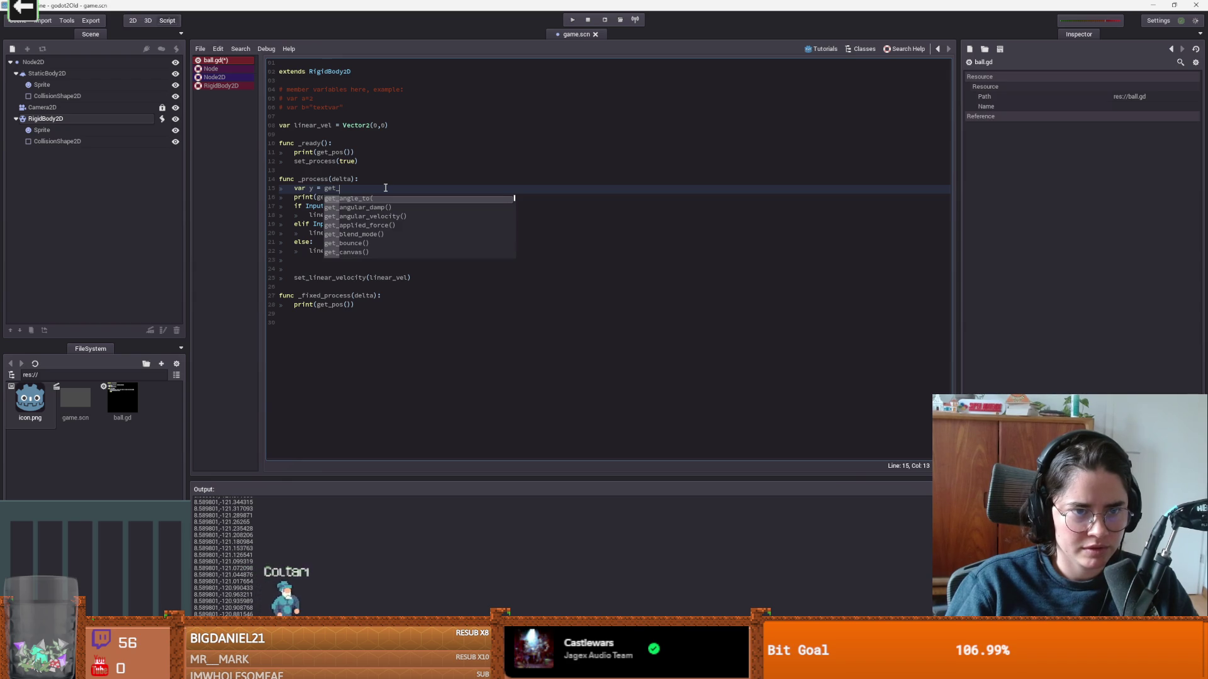
pyautogui.write('linear_v')
pyautogui.press('Return')
pyautogui.write('y().y')
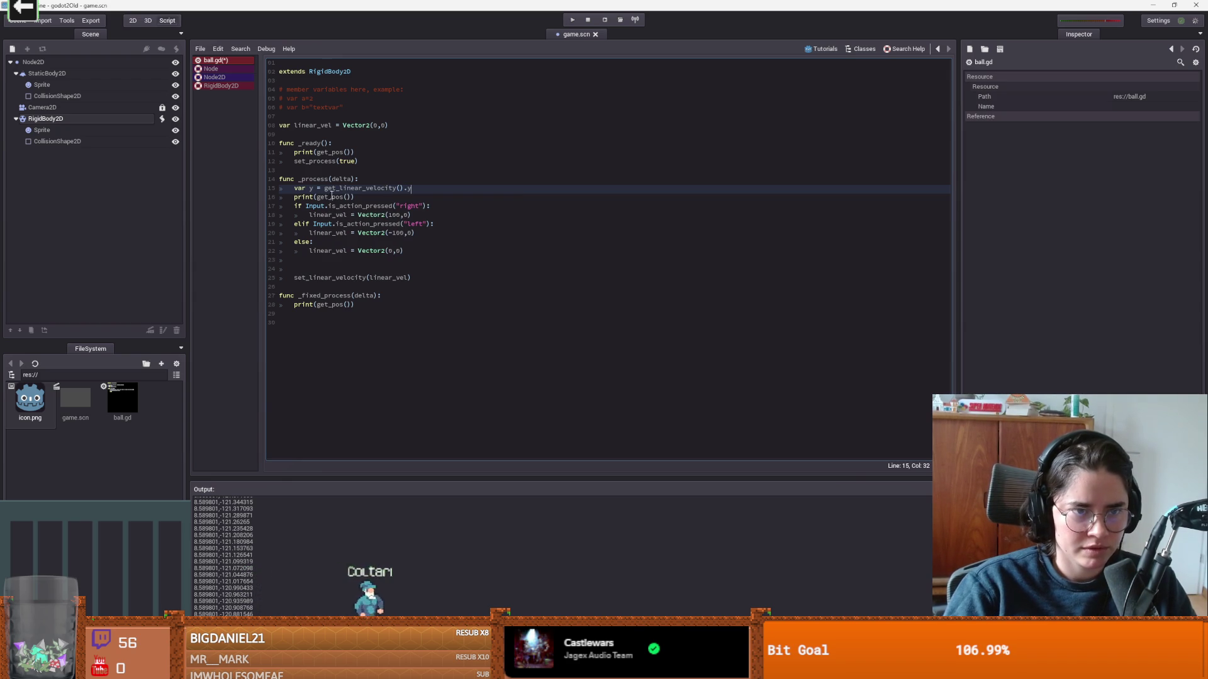
pyautogui.click(310, 189)
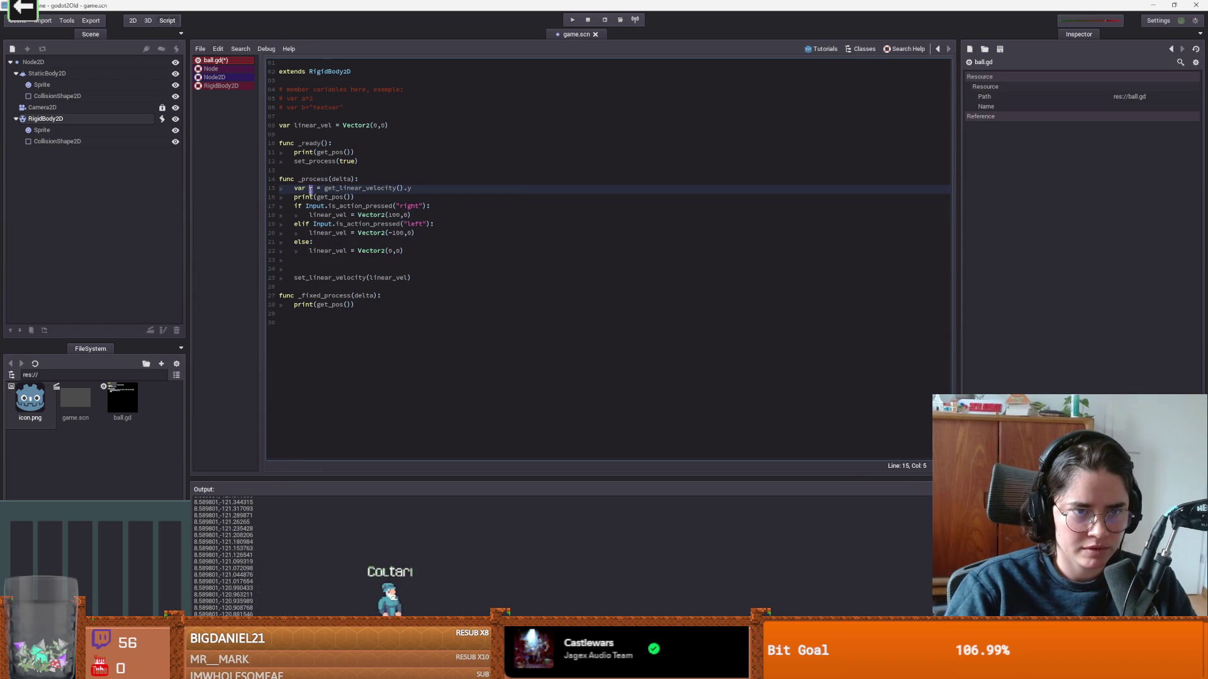
# Use y as the vertical component of the left and right velocities, then test-run the game
pyautogui.click(407, 251)
pyautogui.click(411, 234)
pyautogui.press('BackSpace')
pyautogui.write('y')
pyautogui.click(409, 216)
pyautogui.press('BackSpace')
pyautogui.write('y')
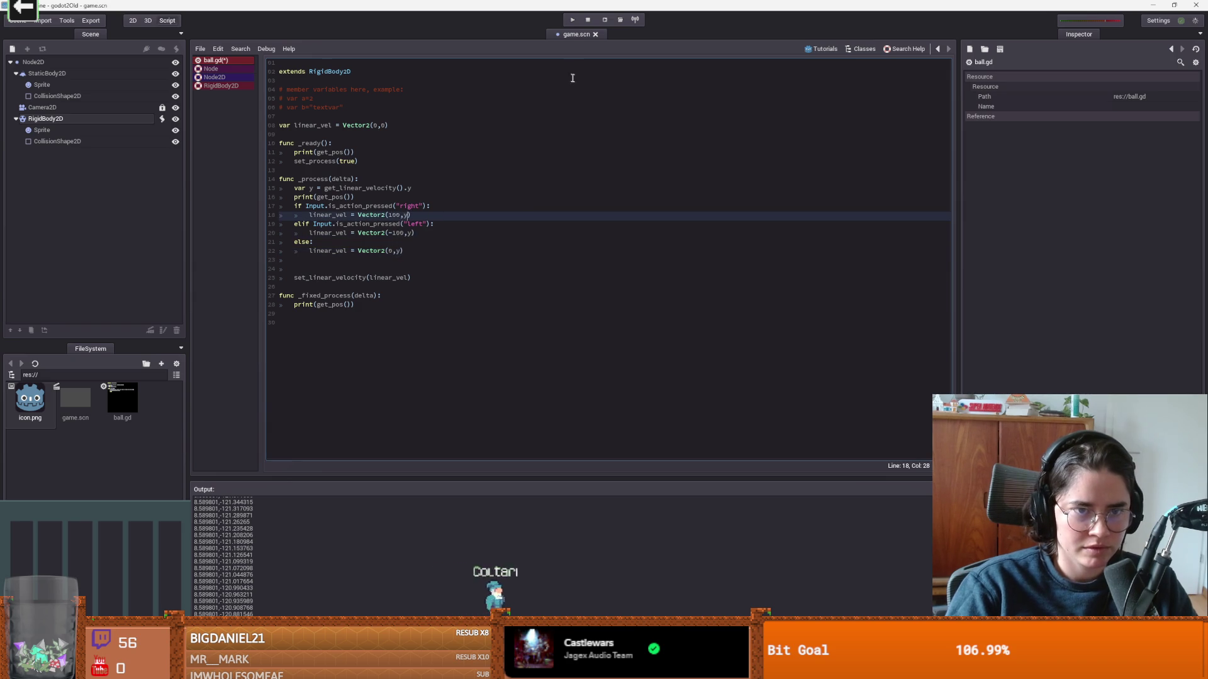
pyautogui.press('F5')
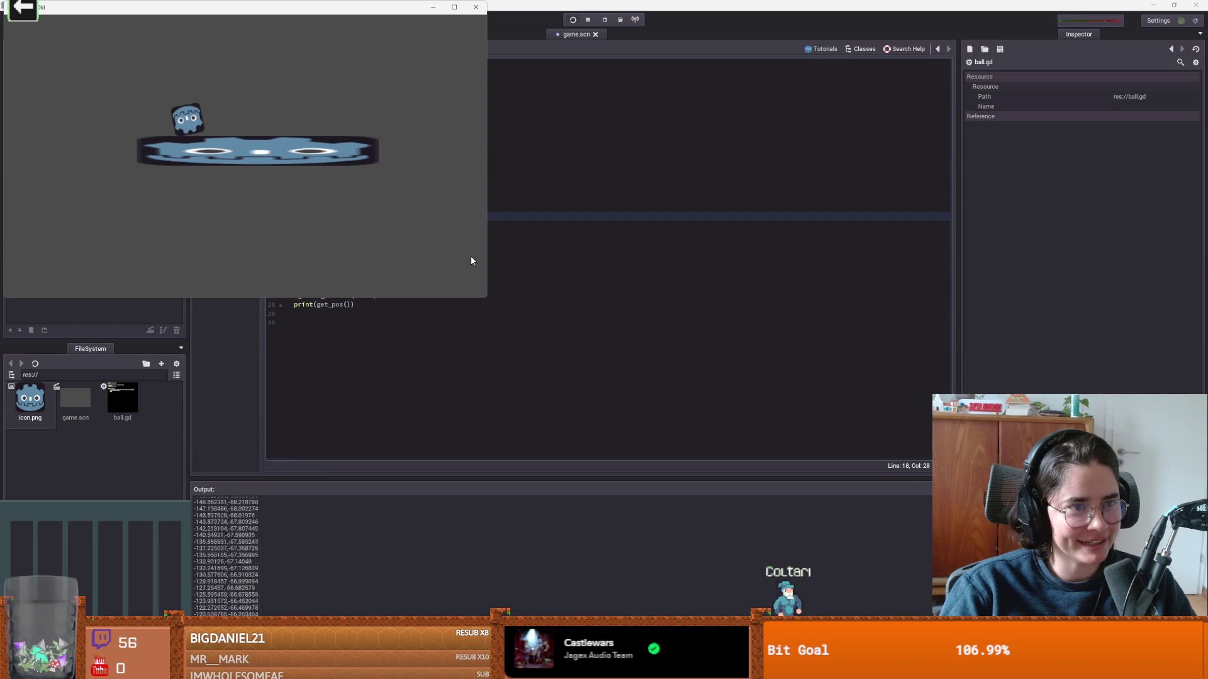
pyautogui.press('F8')
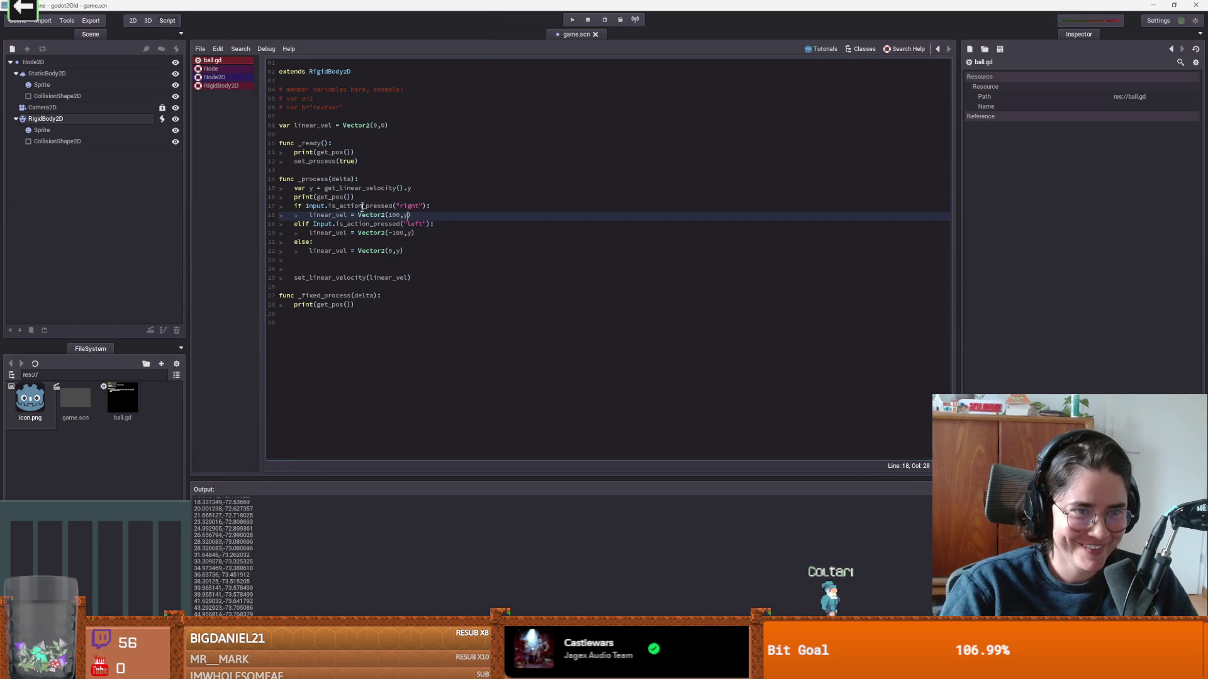
# Write a ui_accept jump check that adds -100 to y, then test-run the game
pyautogui.click(424, 268)
pyautogui.write('if Input.')
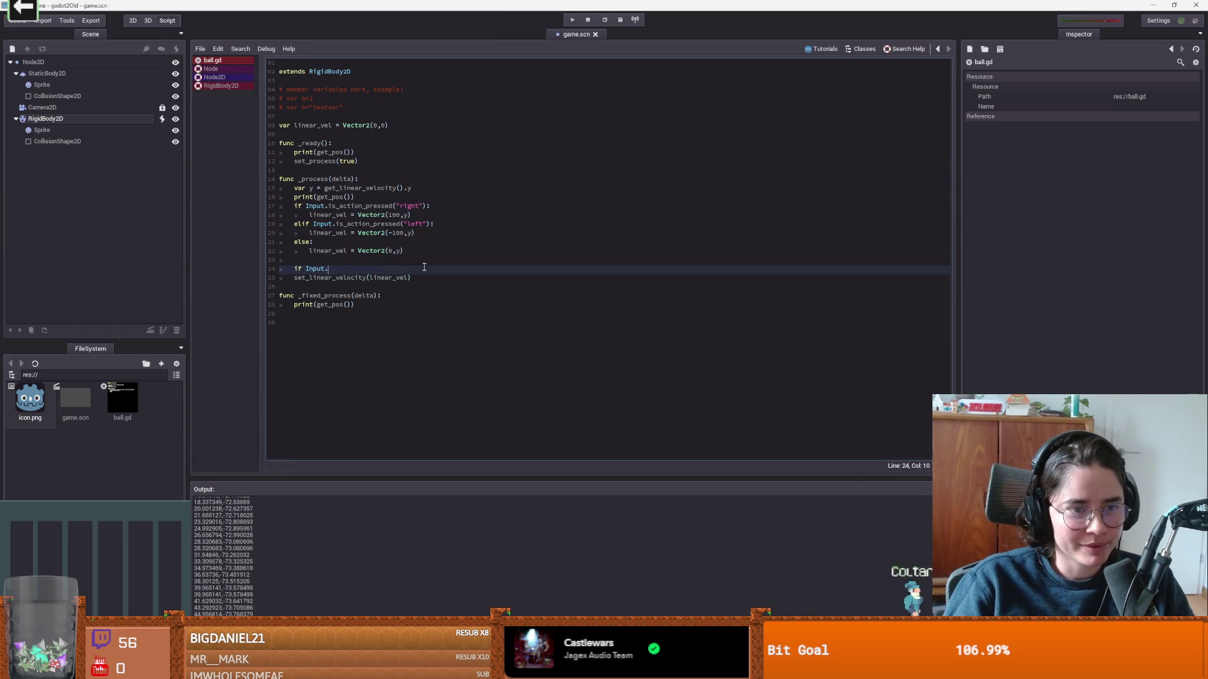
pyautogui.write('_action_pressed("ui_')
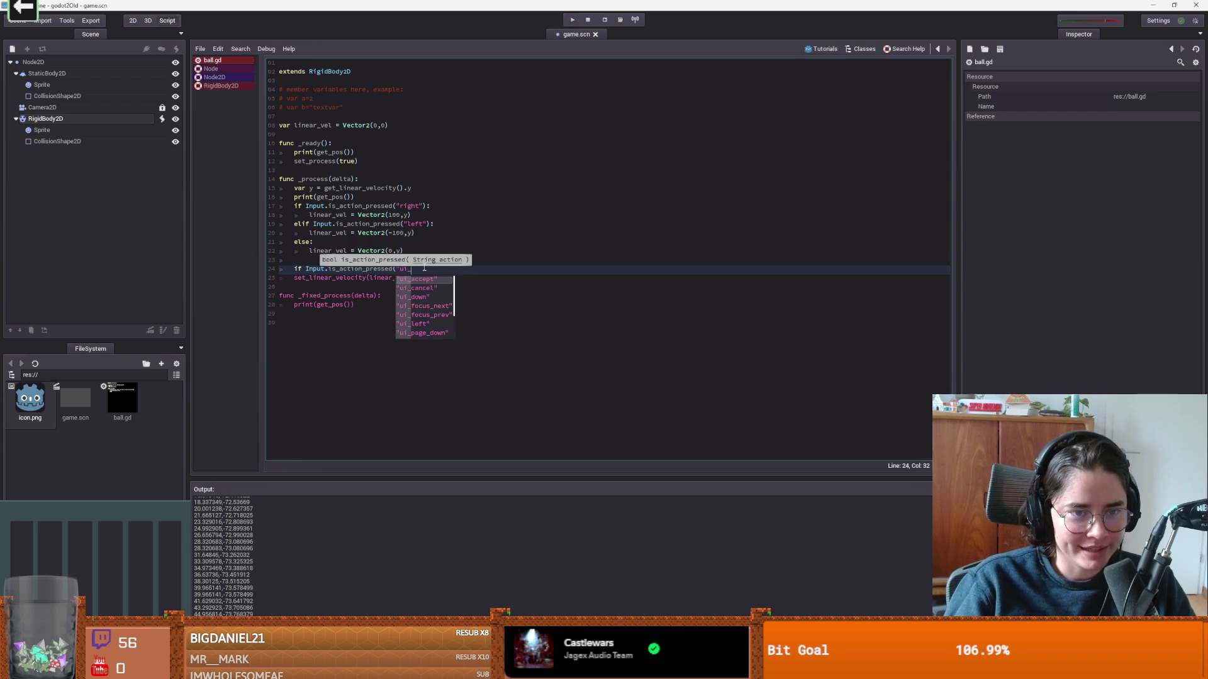
pyautogui.press('Return')
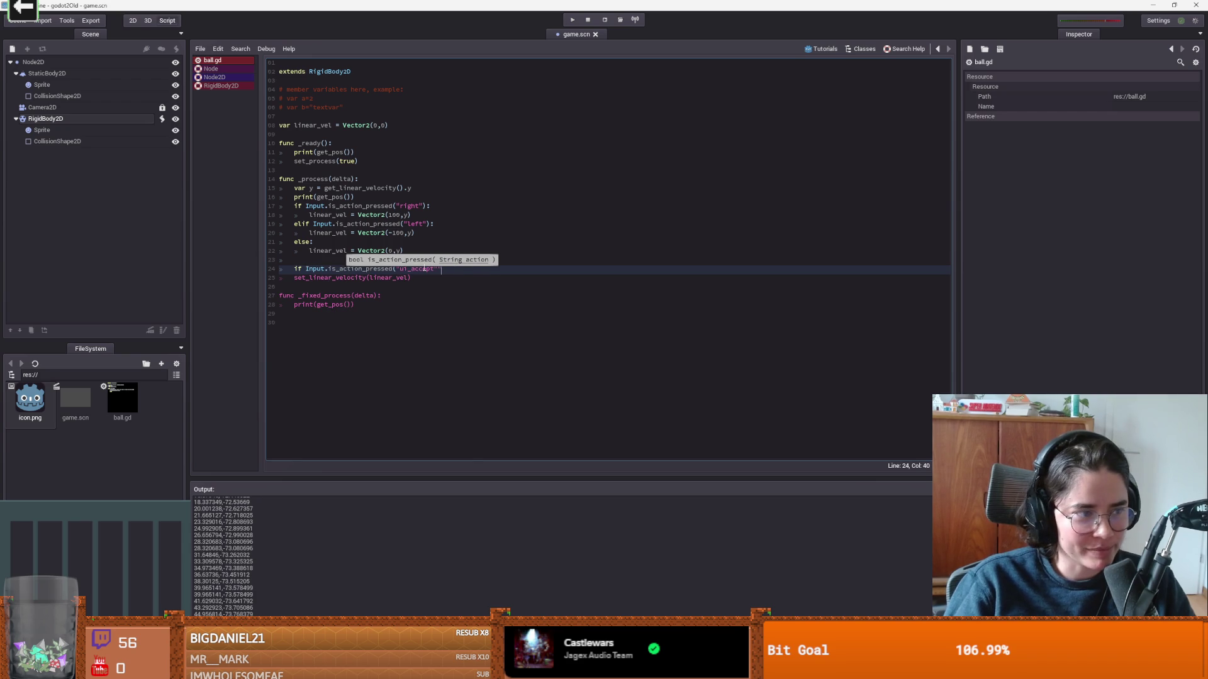
pyautogui.write('):')
pyautogui.press('Return')
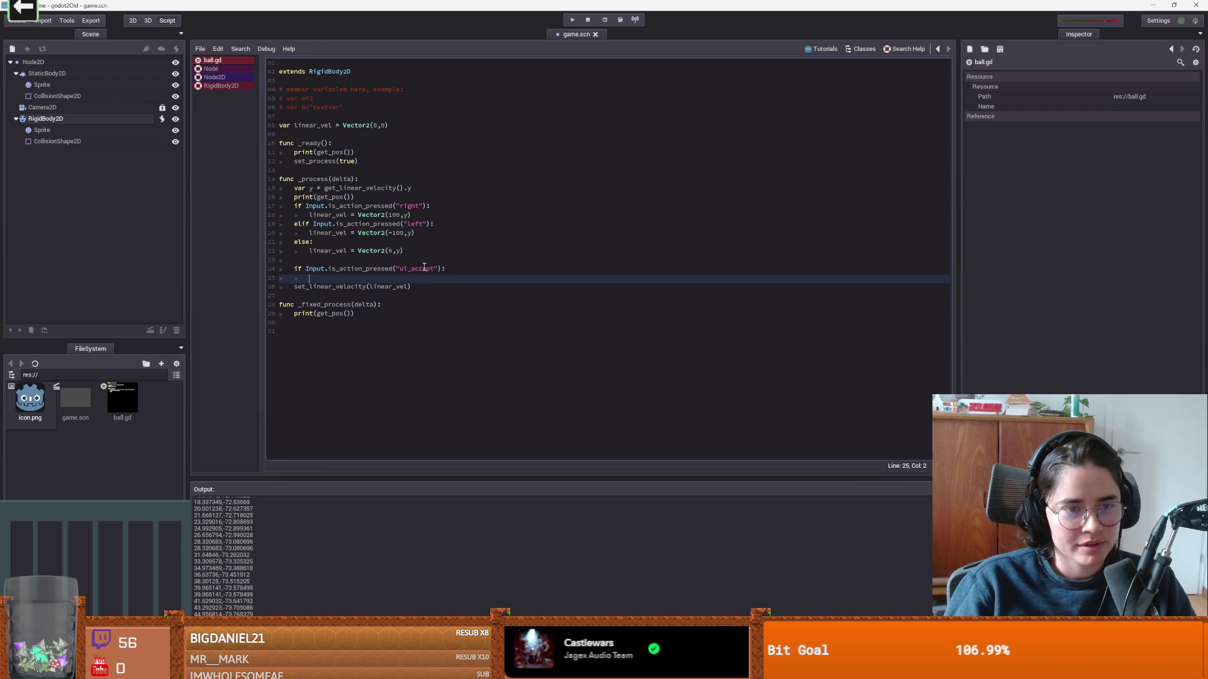
pyautogui.write('im')
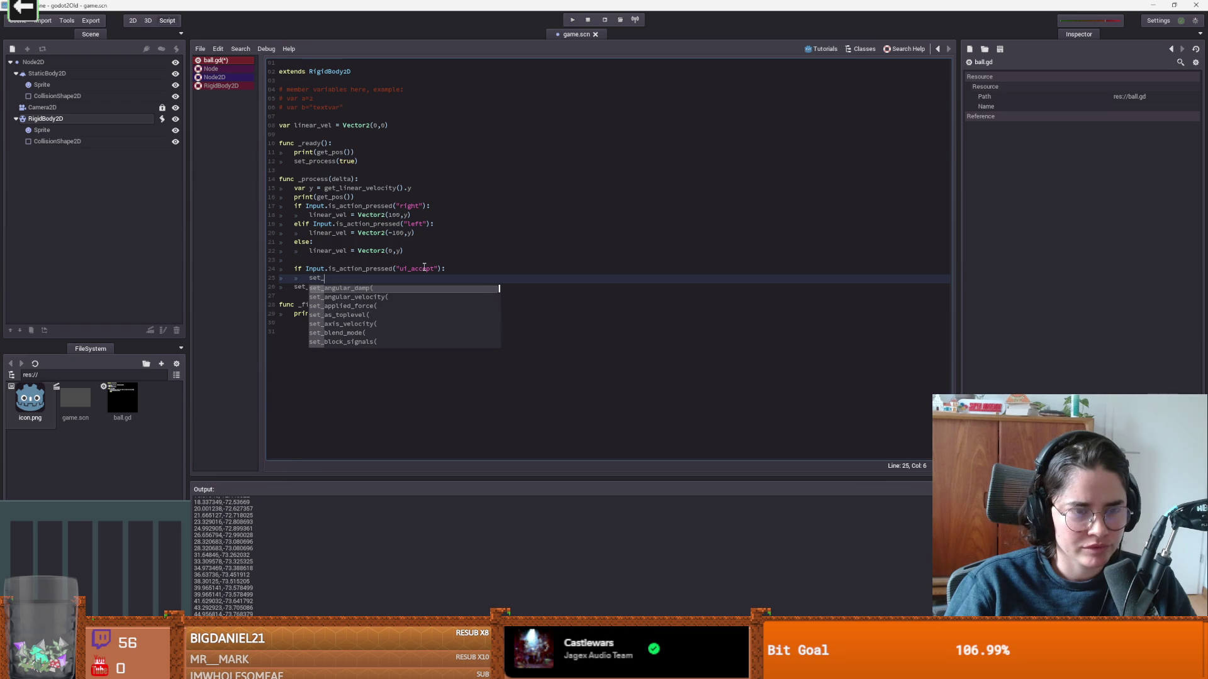
pyautogui.press('BackSpace')
pyautogui.press('BackSpace')
pyautogui.press('BackSpace')
pyautogui.press('Tab')
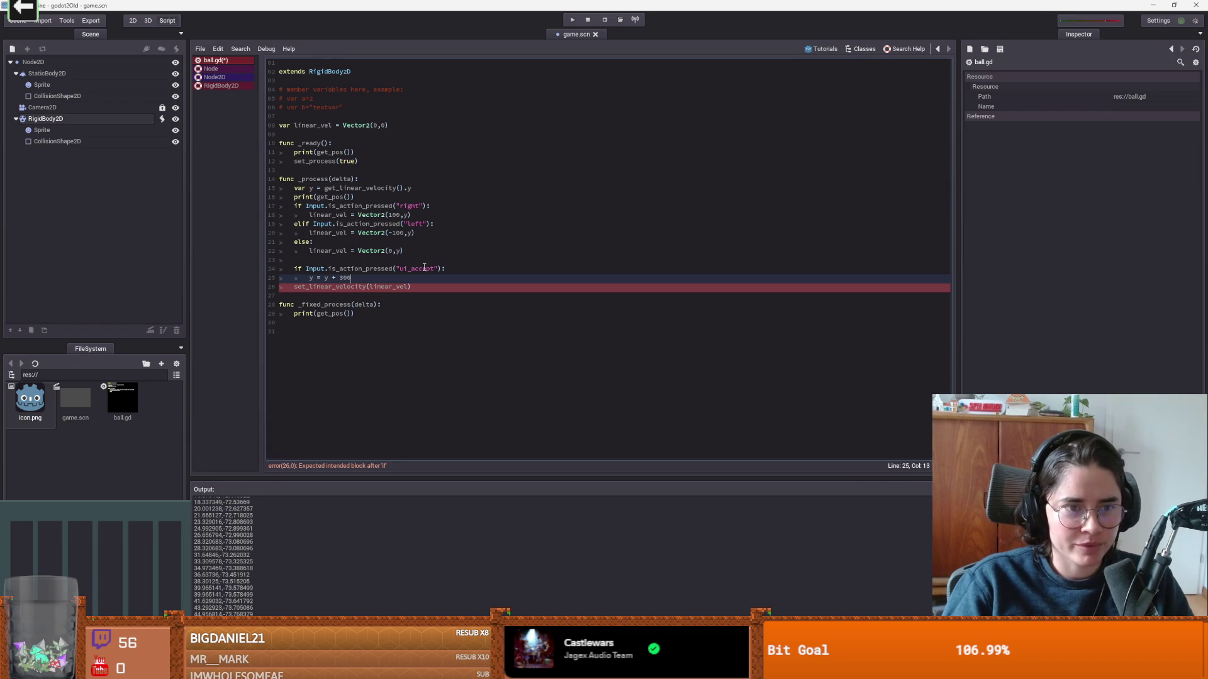
pyautogui.write('-')
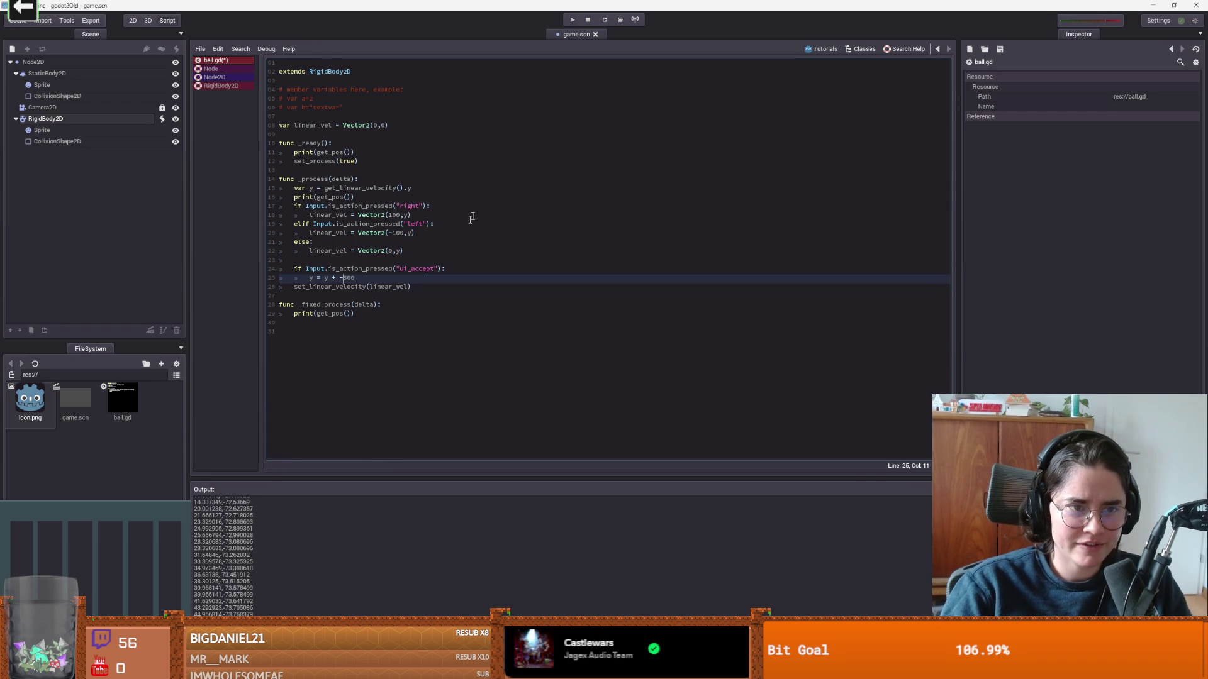
pyautogui.press('F5')
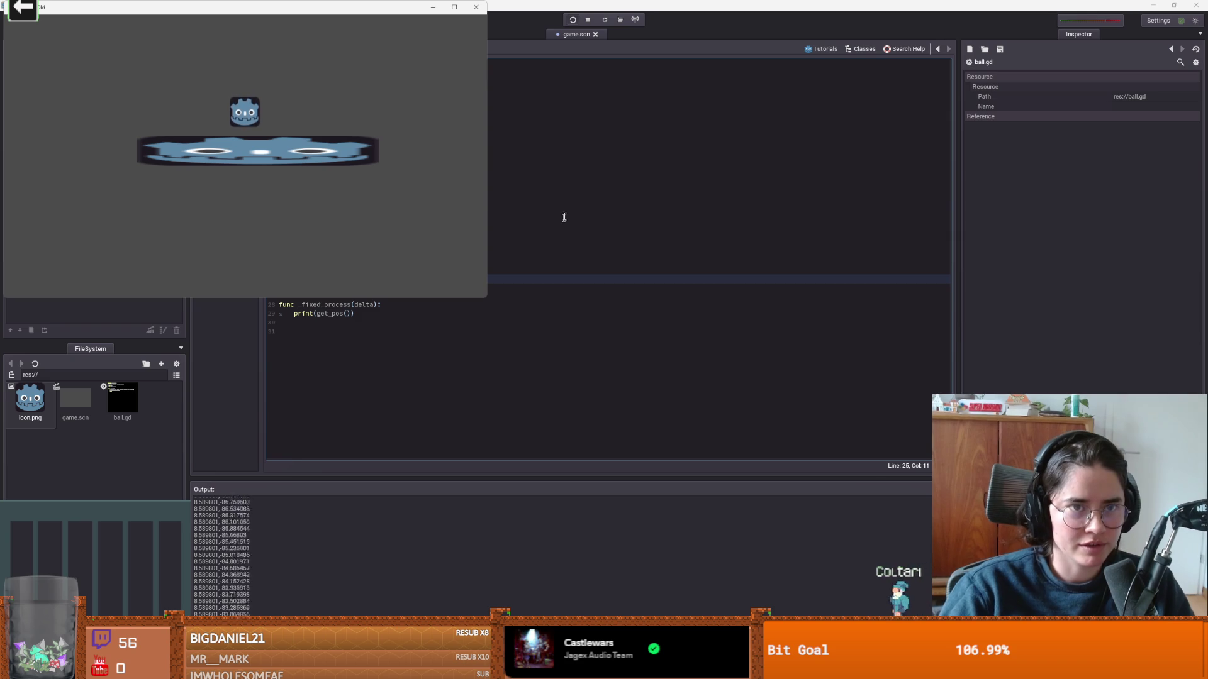
pyautogui.click(476, 7)
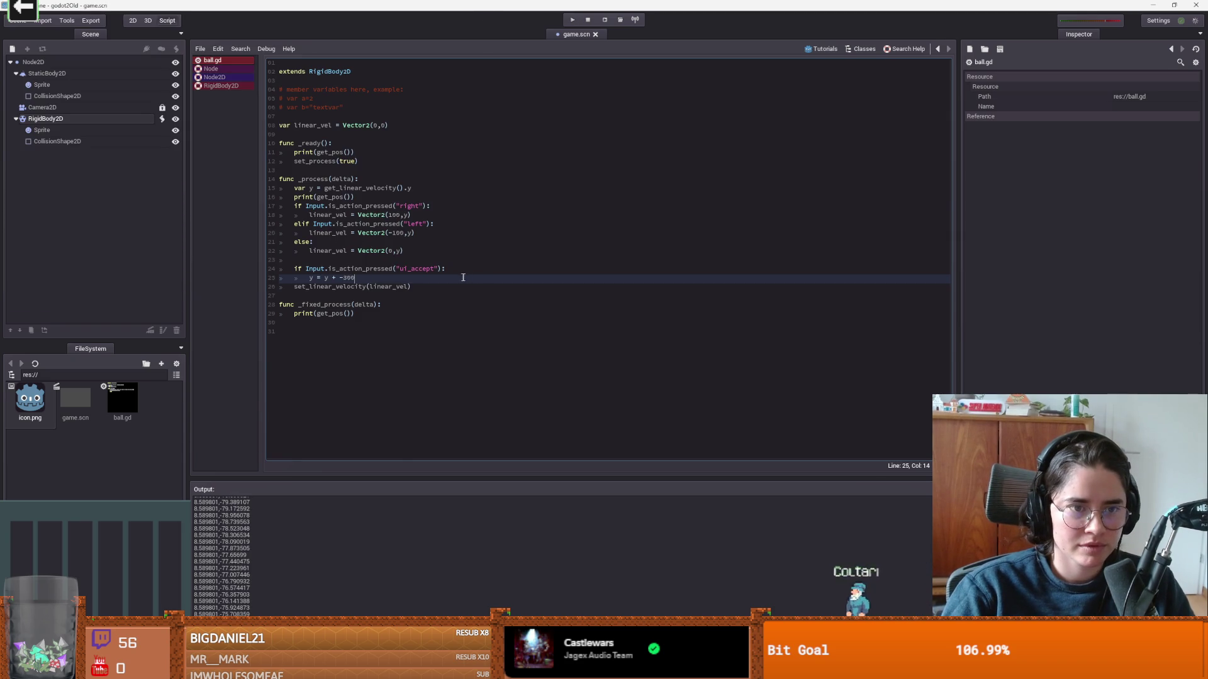
# Move the ui_accept jump block up below print(get_pos()) and test-run the game
pyautogui.press('Return')
pyautogui.moveTo(358, 278); pyautogui.dragTo(286, 269)
pyautogui.hotkey('ctrl', 'x')
pyautogui.click(370, 197)
pyautogui.press('Return')
pyautogui.hotkey('ctrl', 'v')
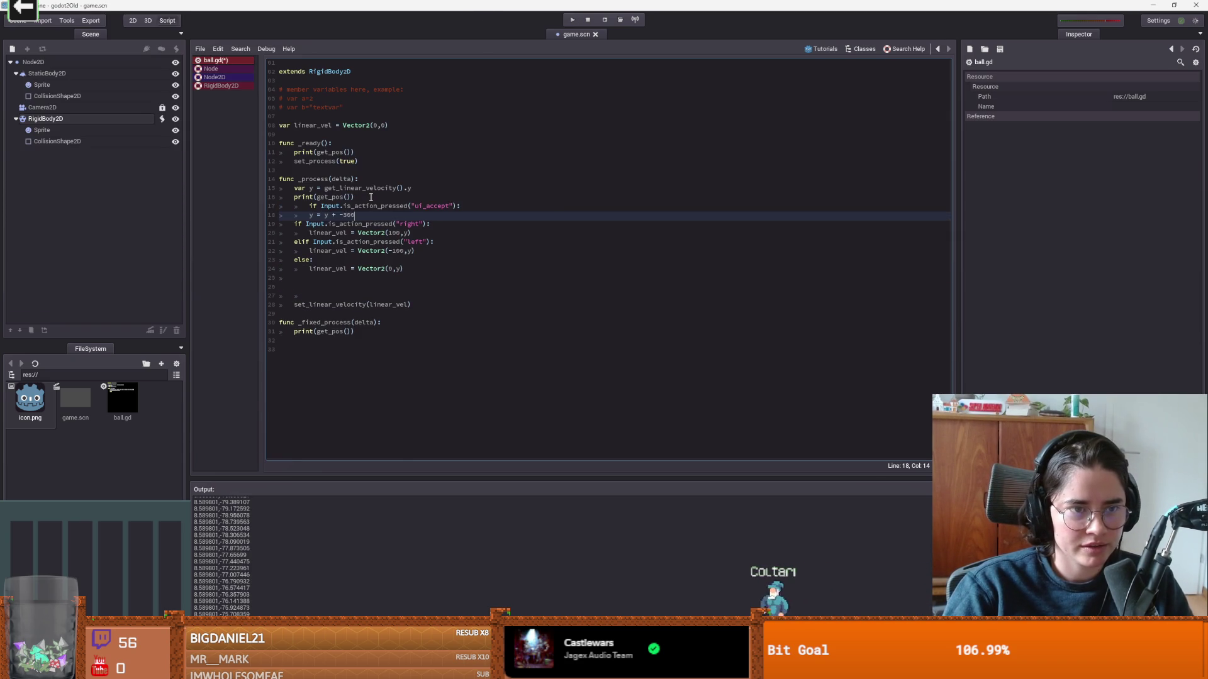
pyautogui.click(309, 207)
pyautogui.press('F5')
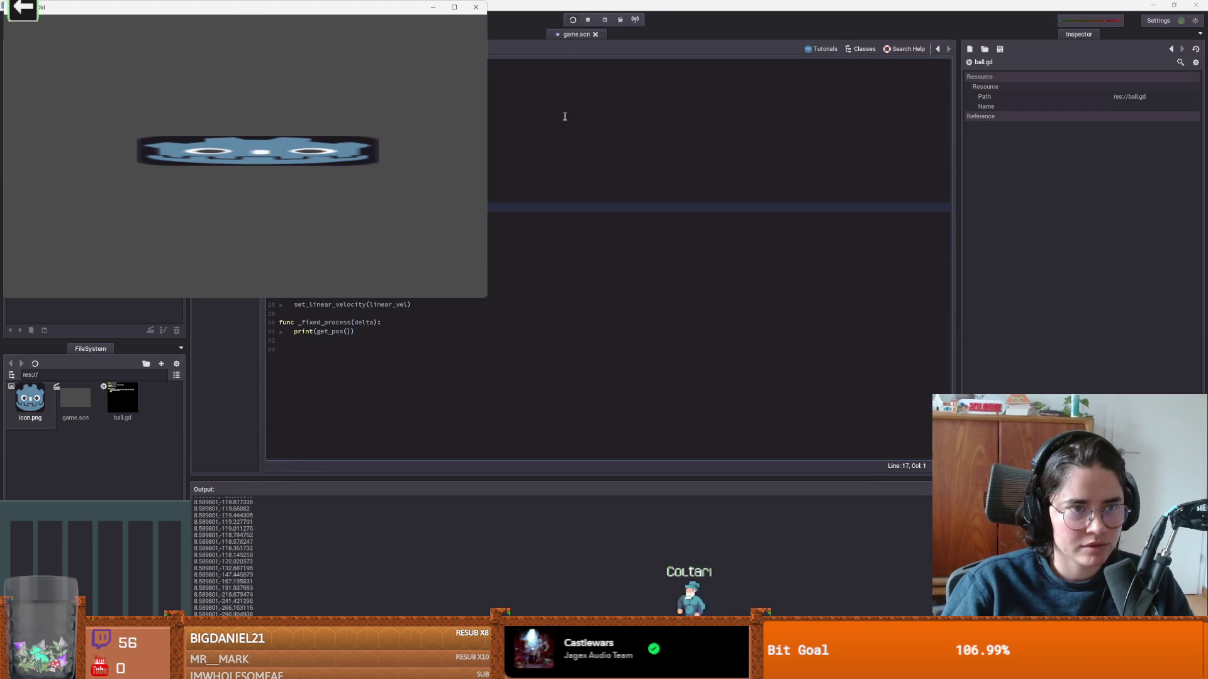
pyautogui.click(483, 48)
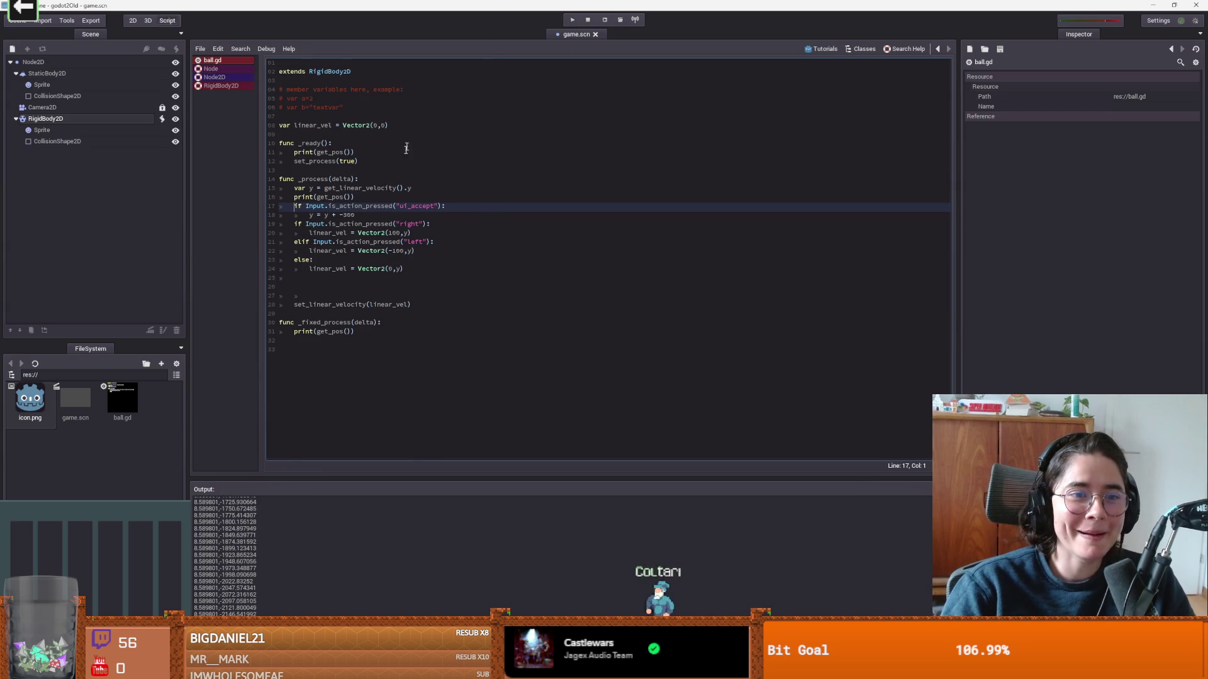
# Run the game again to test jumping, then start a new line after the jump line
pyautogui.click(347, 215)
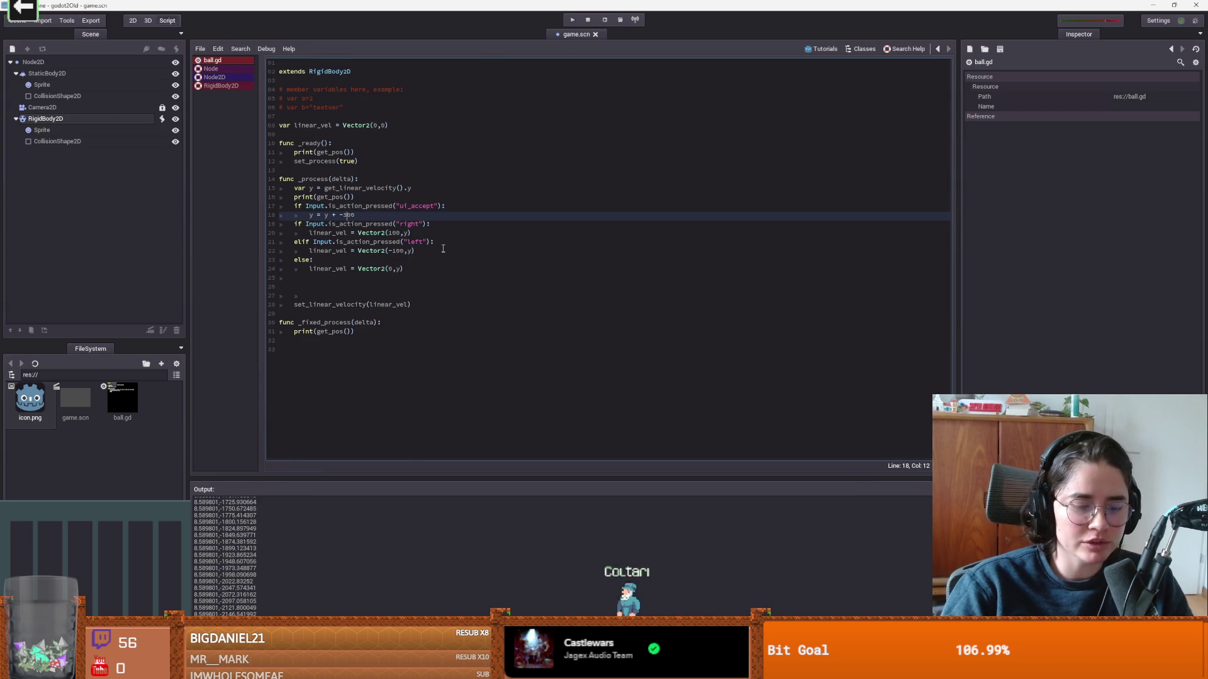
pyautogui.click(577, 21)
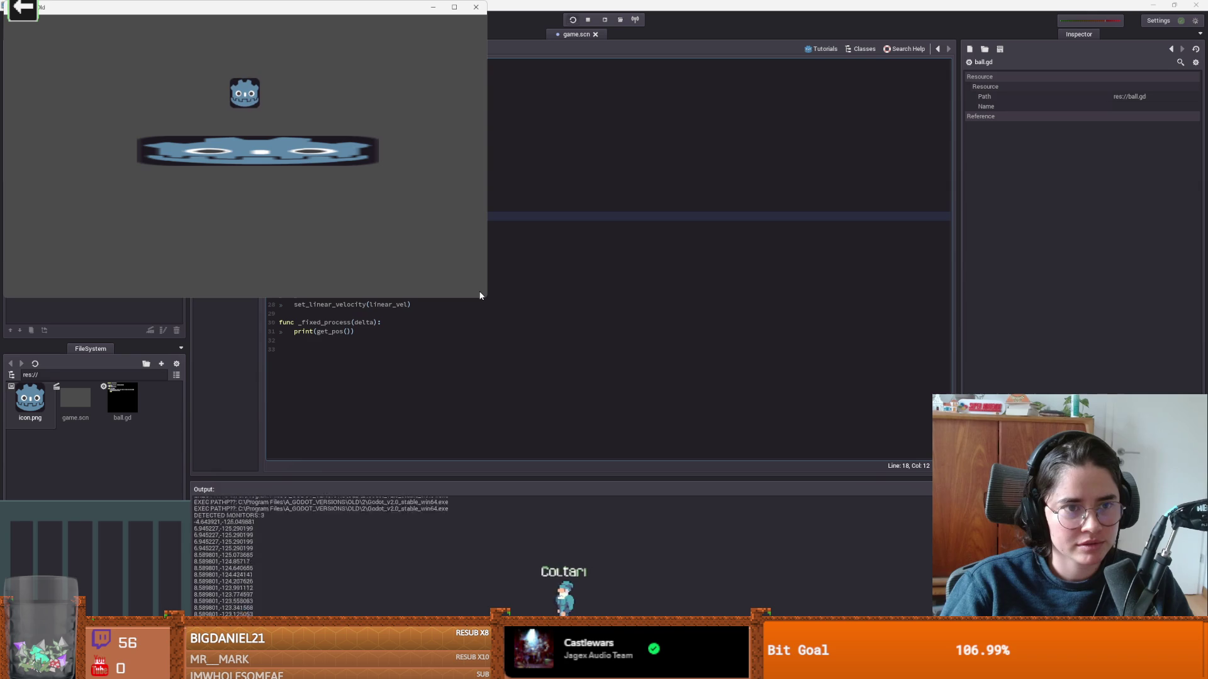
pyautogui.click(475, 7)
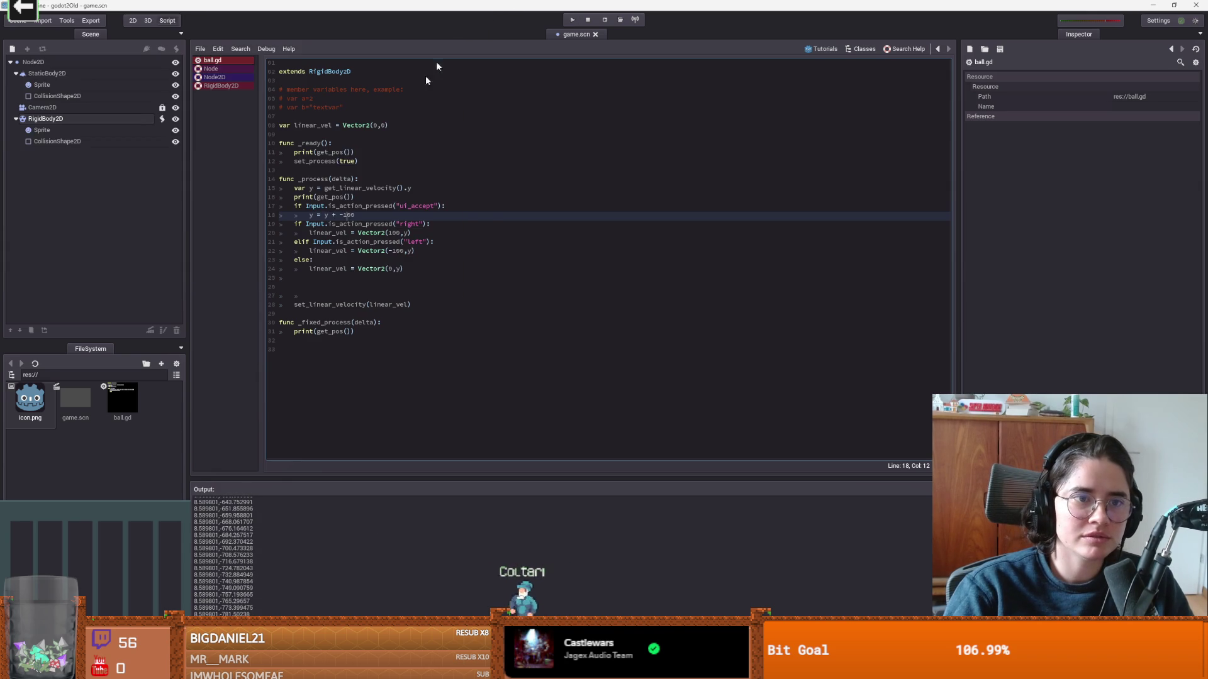
pyautogui.click(357, 214)
pyautogui.press('Return')
# Add an else branch to the ui_accept check and write a print of get_linear_velocity().y inside _ready
pyautogui.write('else:')
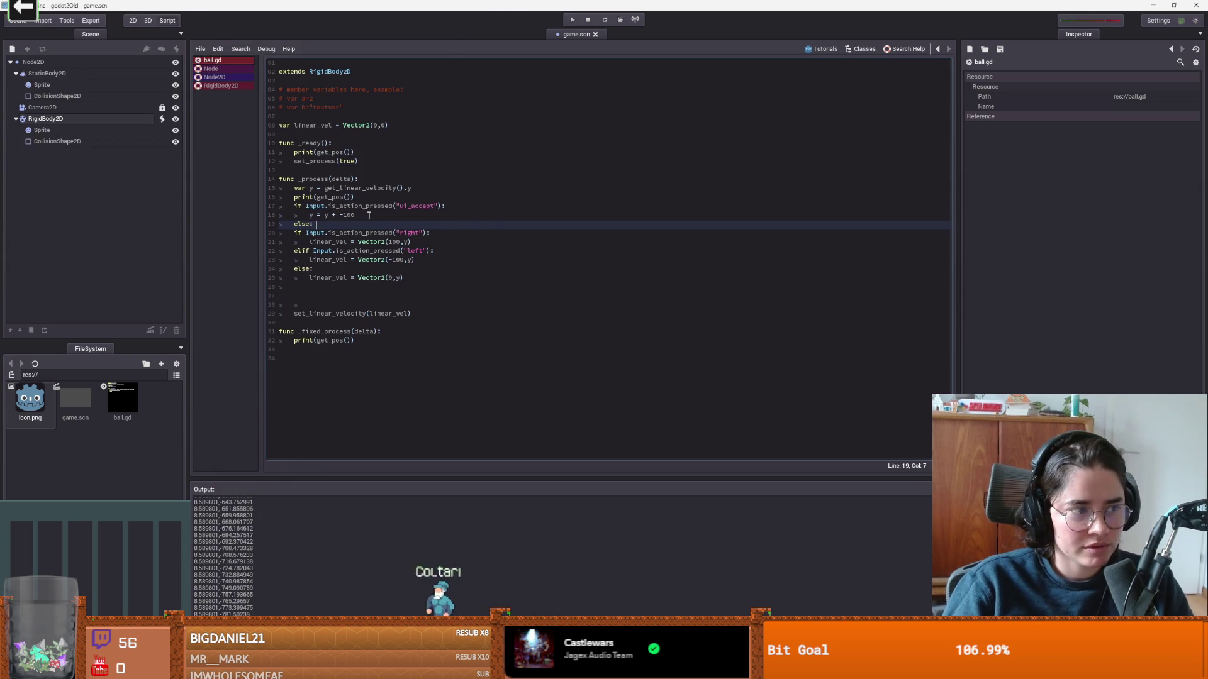
pyautogui.press('Return')
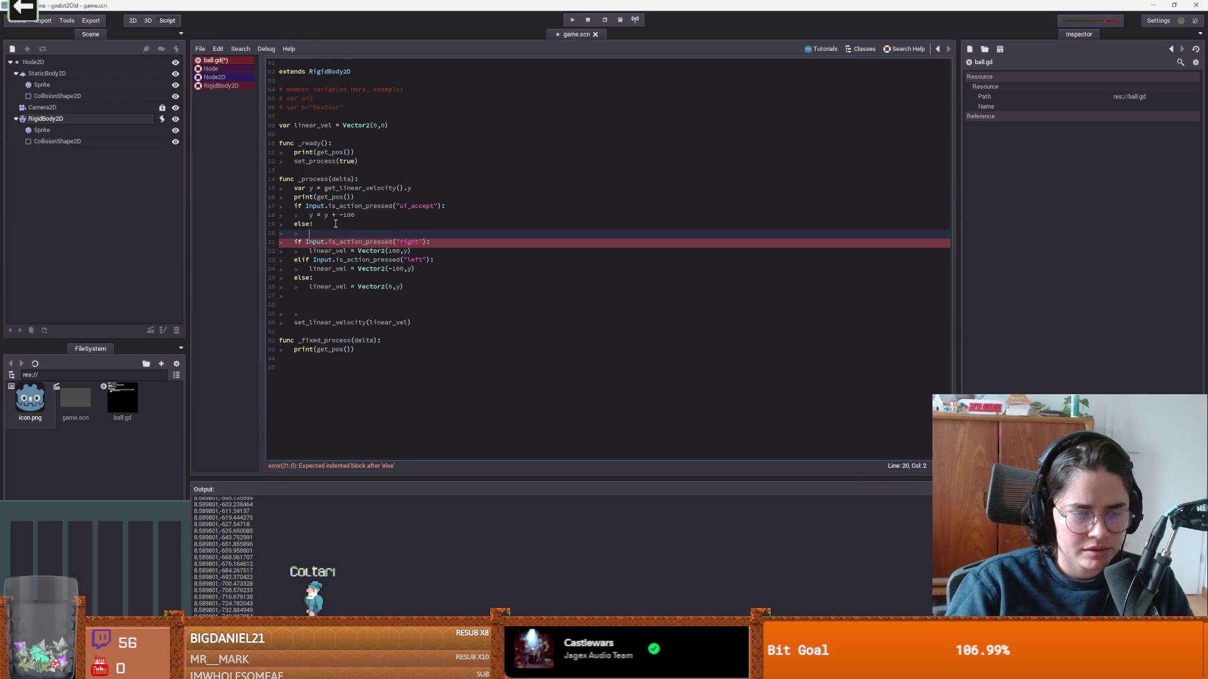
pyautogui.click(422, 189)
pyautogui.press('Return')
pyautogui.press('Return')
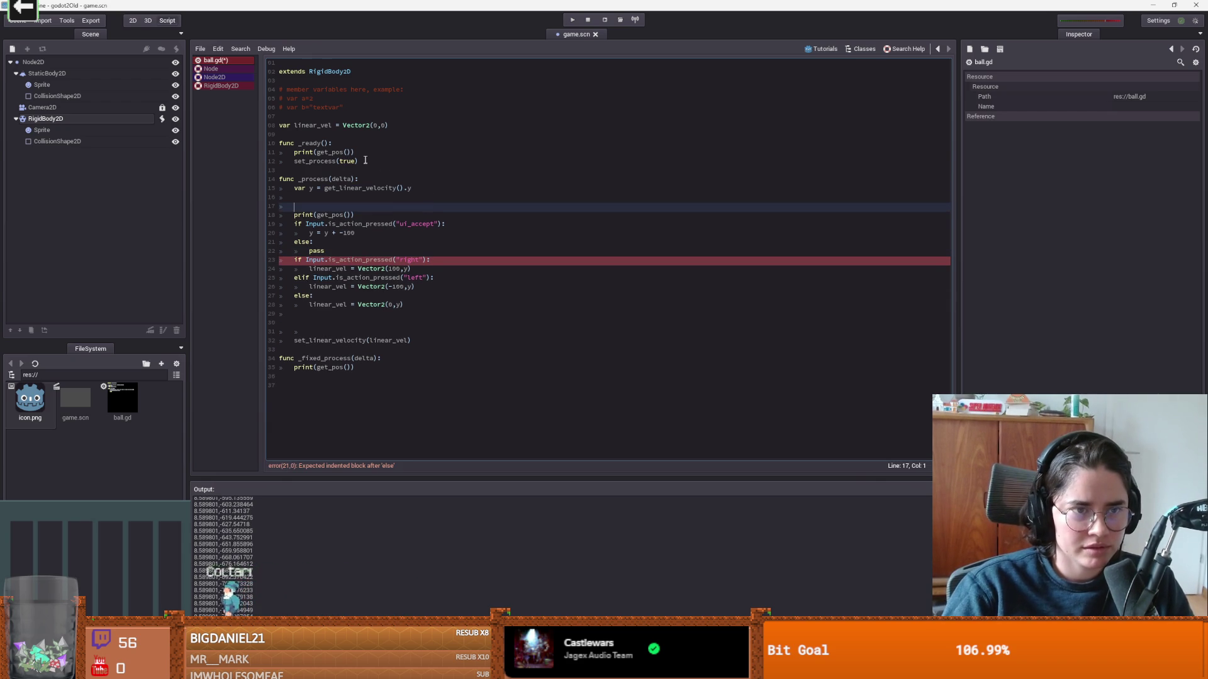
pyautogui.click(365, 160)
pyautogui.press('Return')
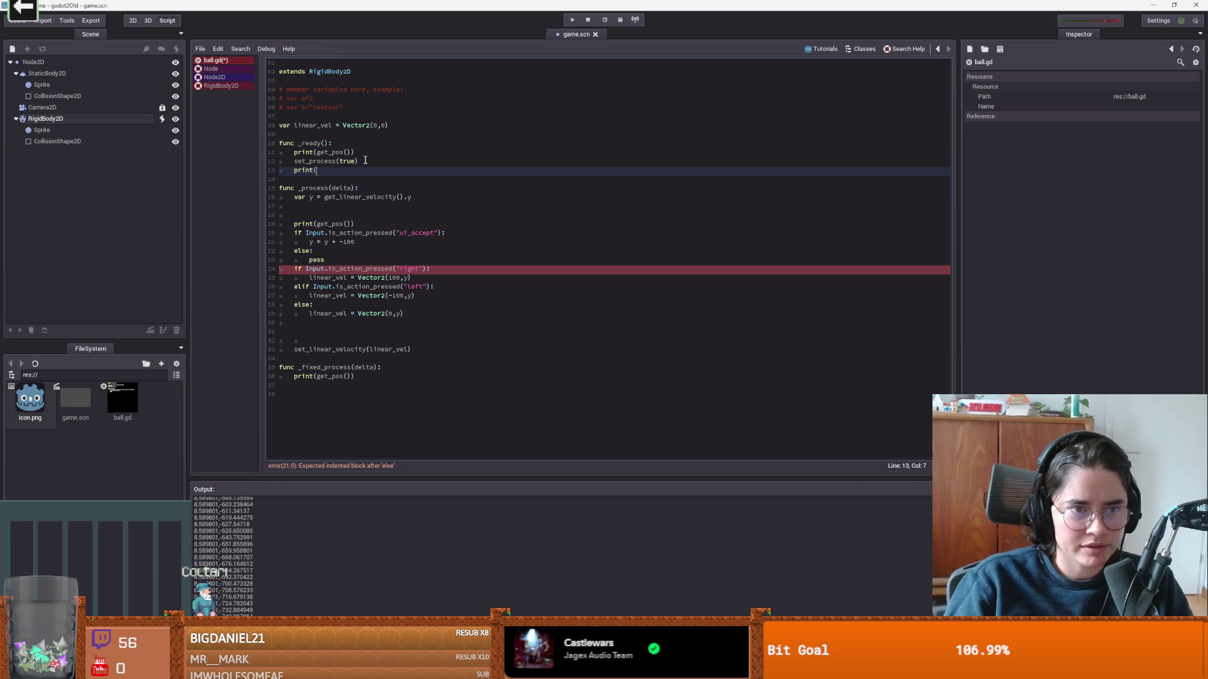
pyautogui.write('get_linear_velocity().y)')
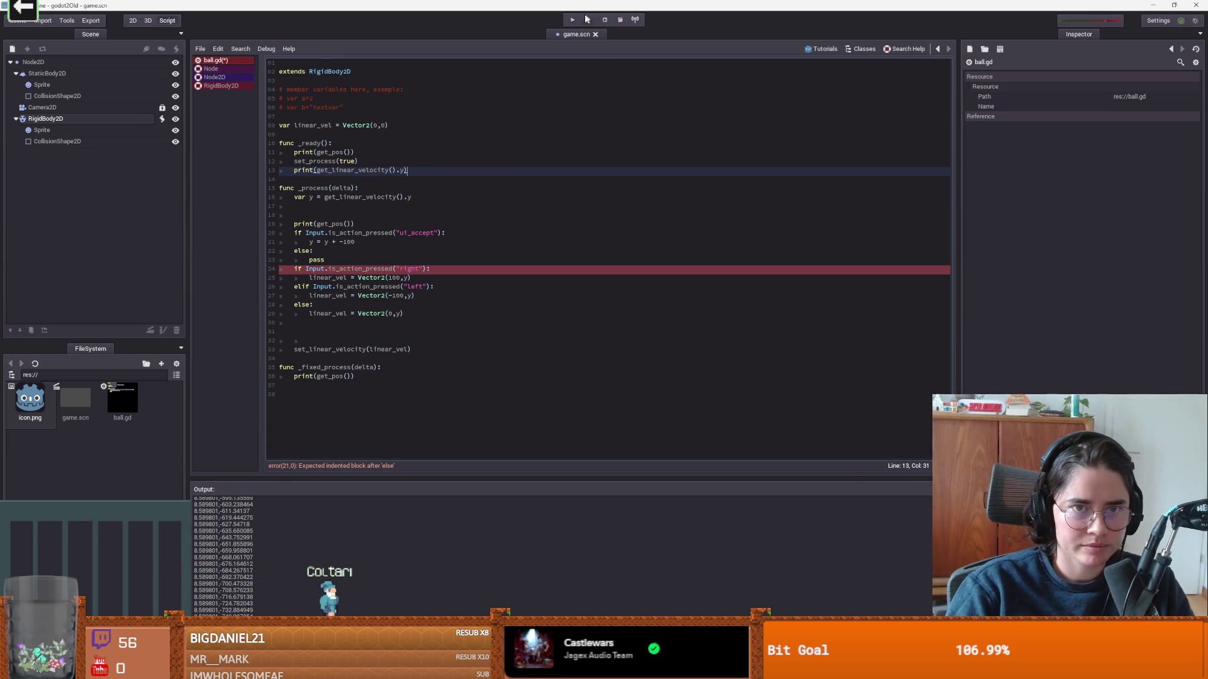
# Run the scene, move the velocity print statement into _process, and test again
pyautogui.click(589, 20)
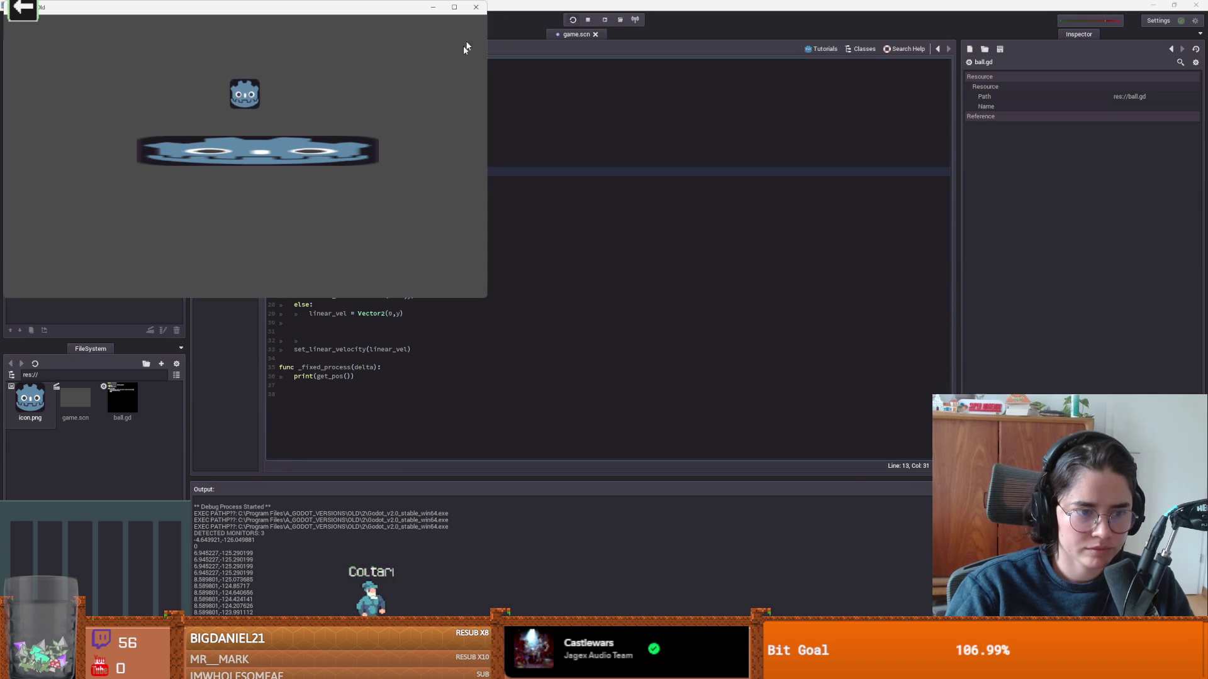
pyautogui.click(475, 7)
pyautogui.moveTo(436, 173)
pyautogui.mouseDown()
pyautogui.moveTo(298, 175)
pyautogui.moveTo(324, 205)
pyautogui.mouseUp()
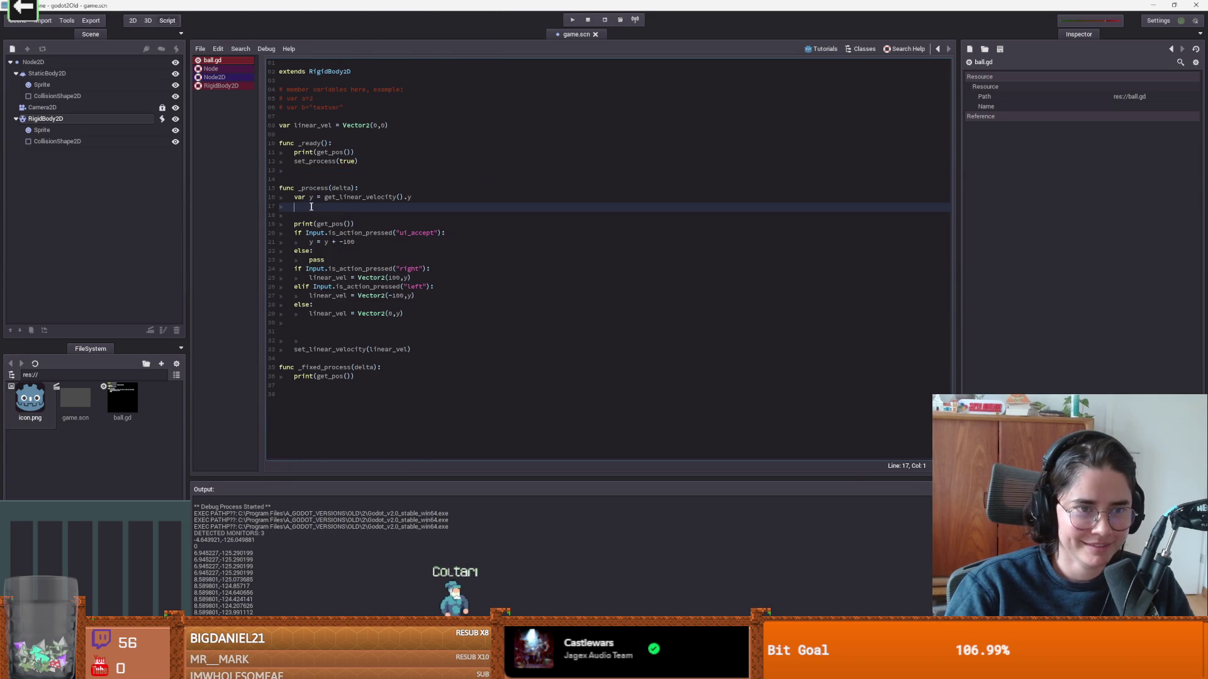
pyautogui.click(572, 19)
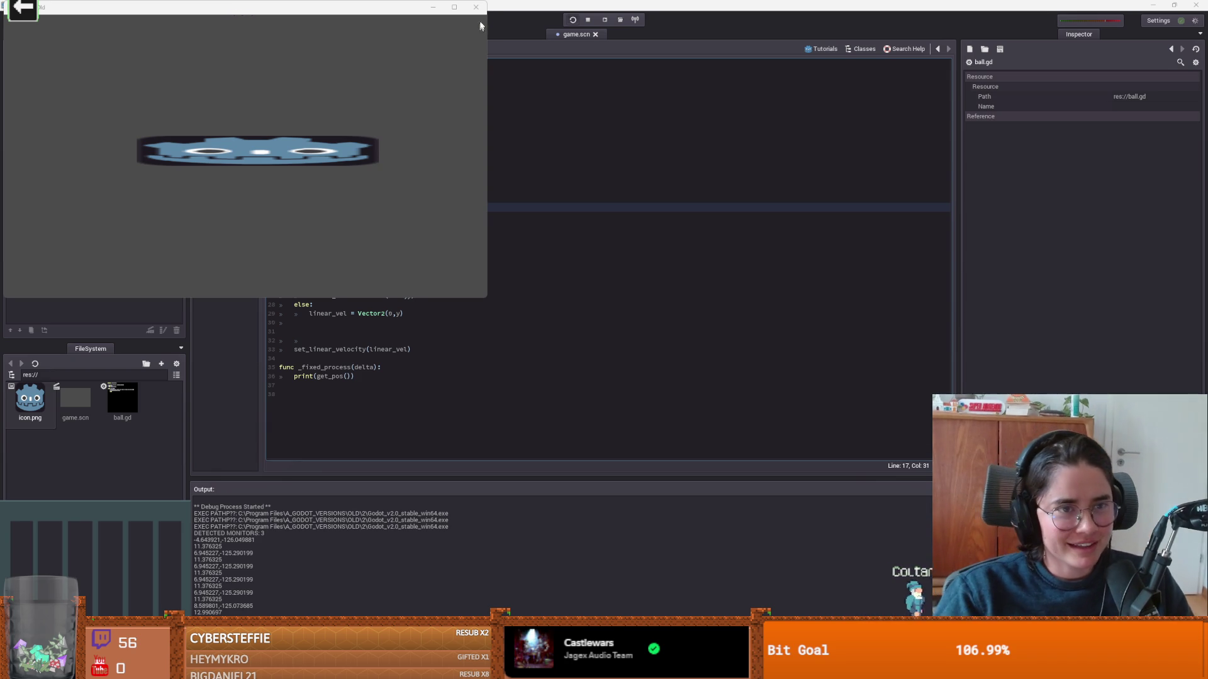
pyautogui.moveTo(417, 3); pyautogui.dragTo(592, 173)
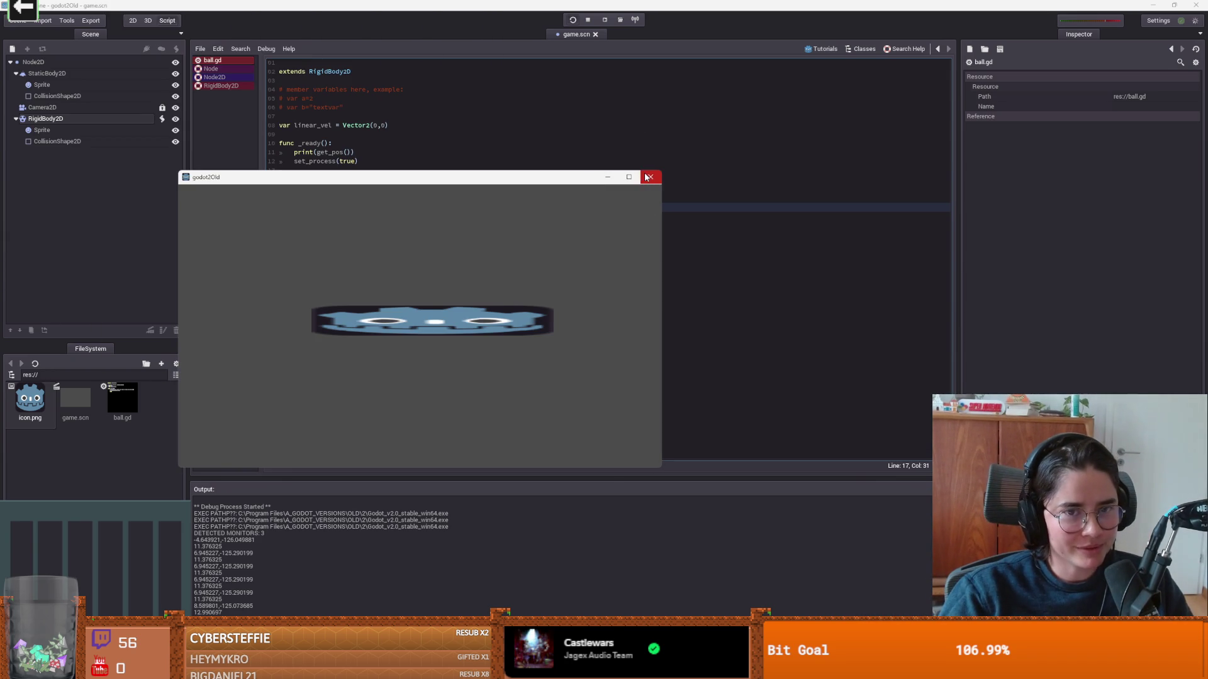
pyautogui.click(647, 177)
pyautogui.click(409, 198)
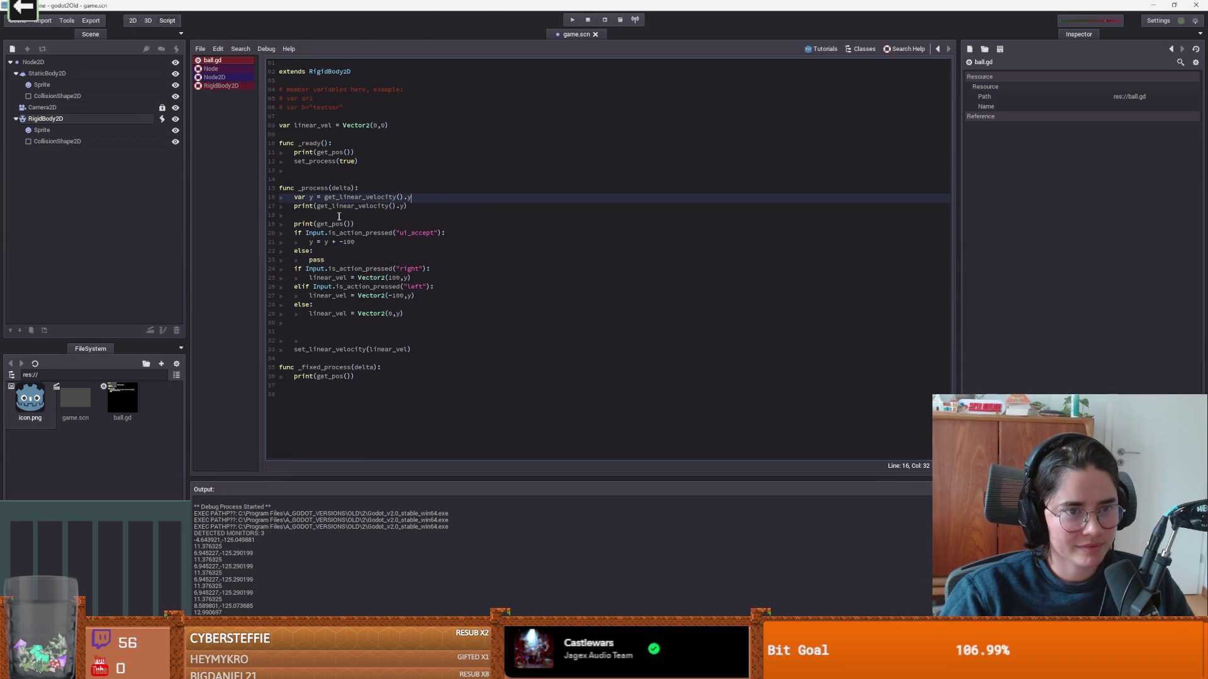
pyautogui.moveTo(417, 208); pyautogui.dragTo(318, 210)
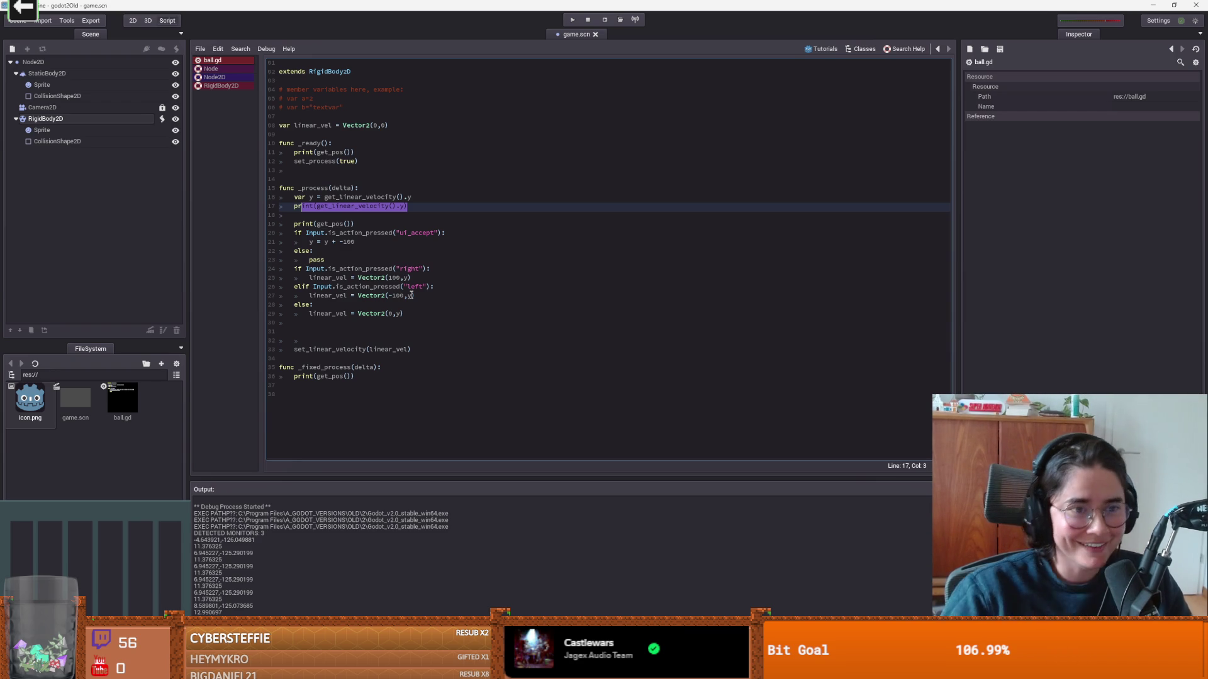
pyautogui.click(417, 208)
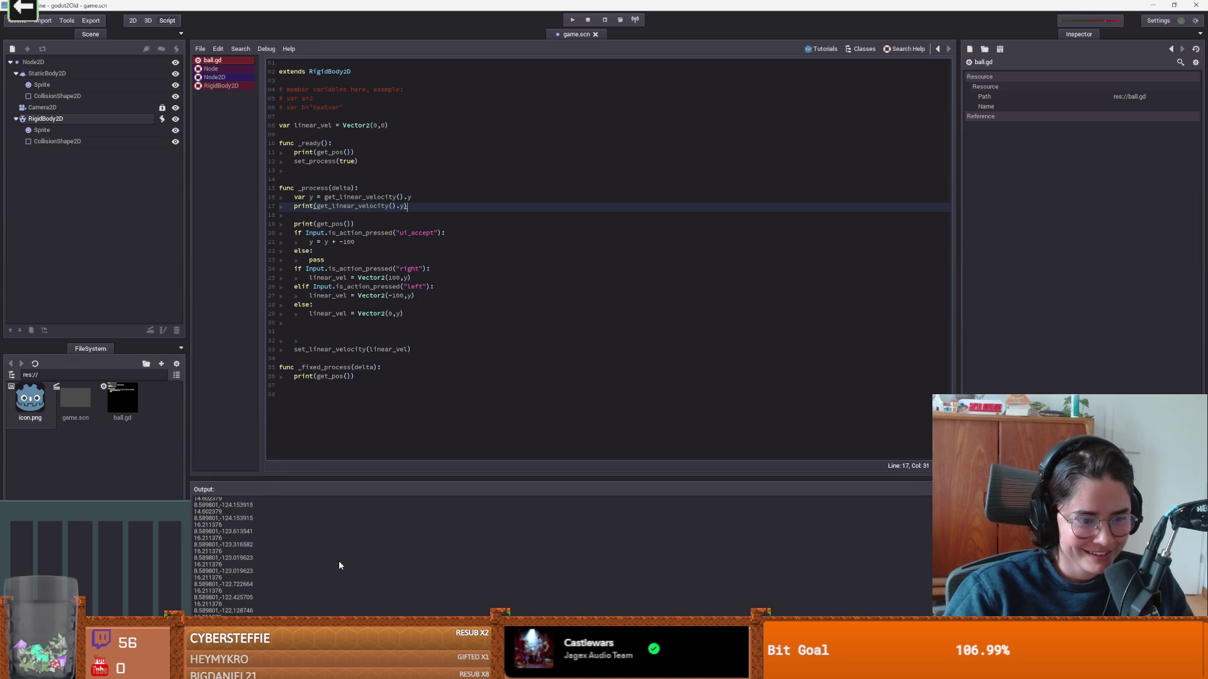
# Replace pass in the else branch with y = -20, then save and run the scene
pyautogui.click(417, 209)
pyautogui.doubleClick(318, 260)
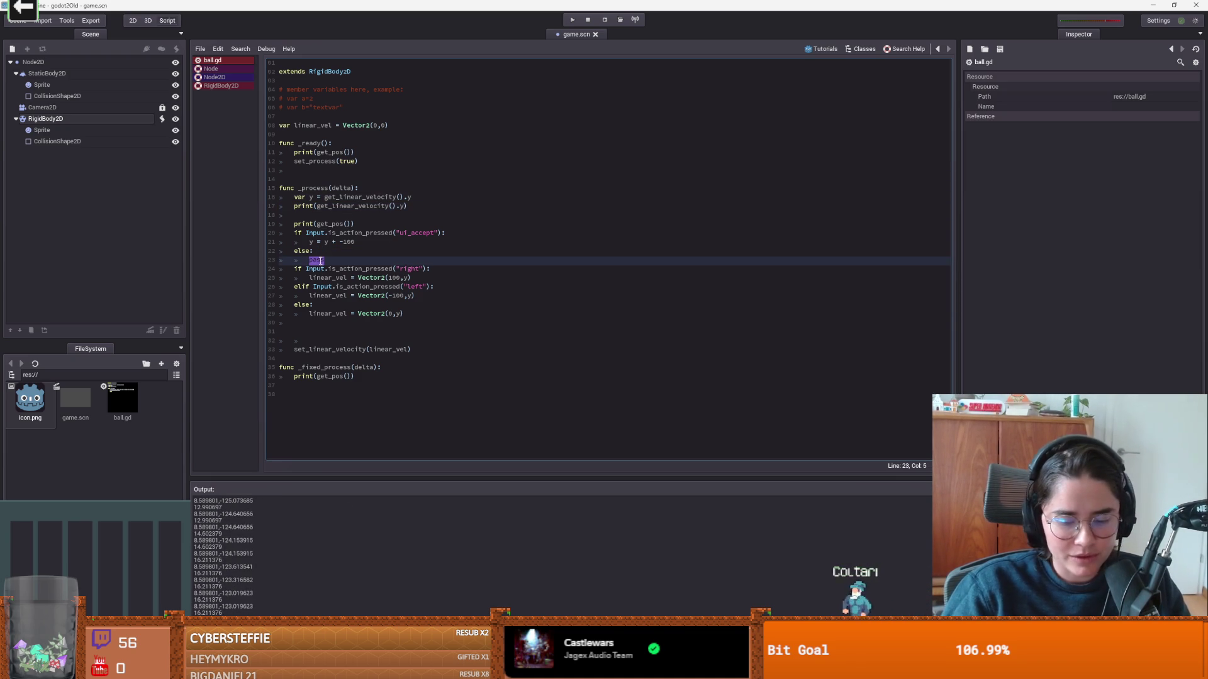
pyautogui.write('y = 3')
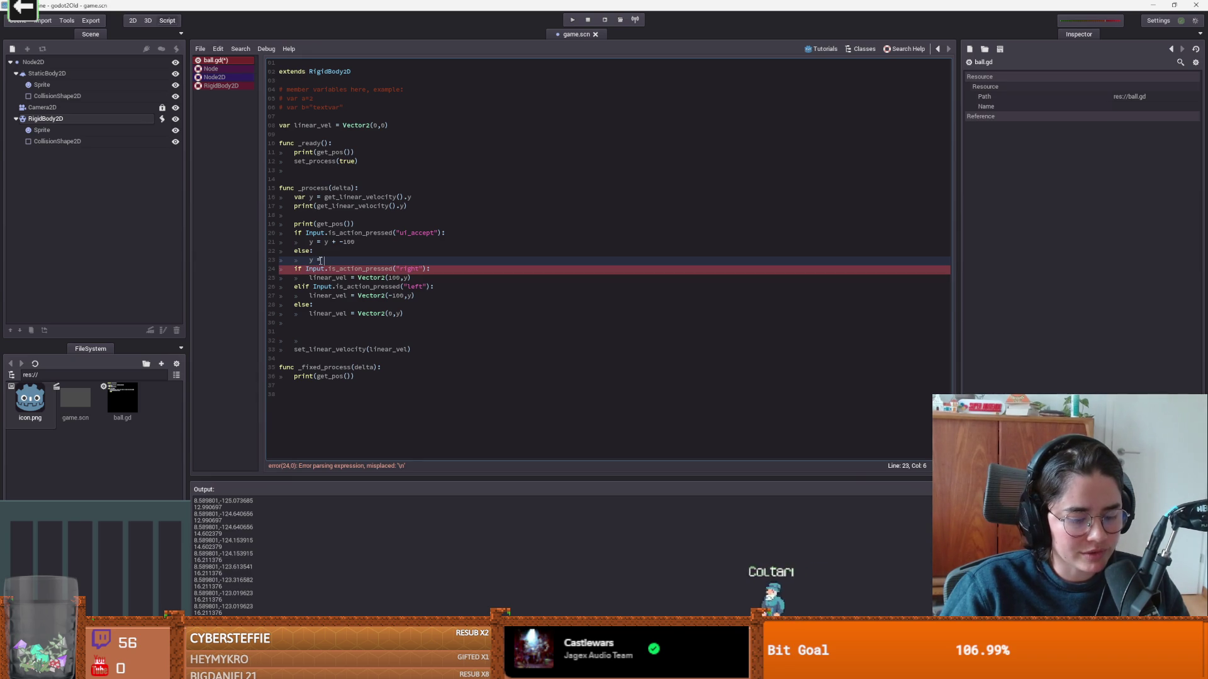
pyautogui.write('0')
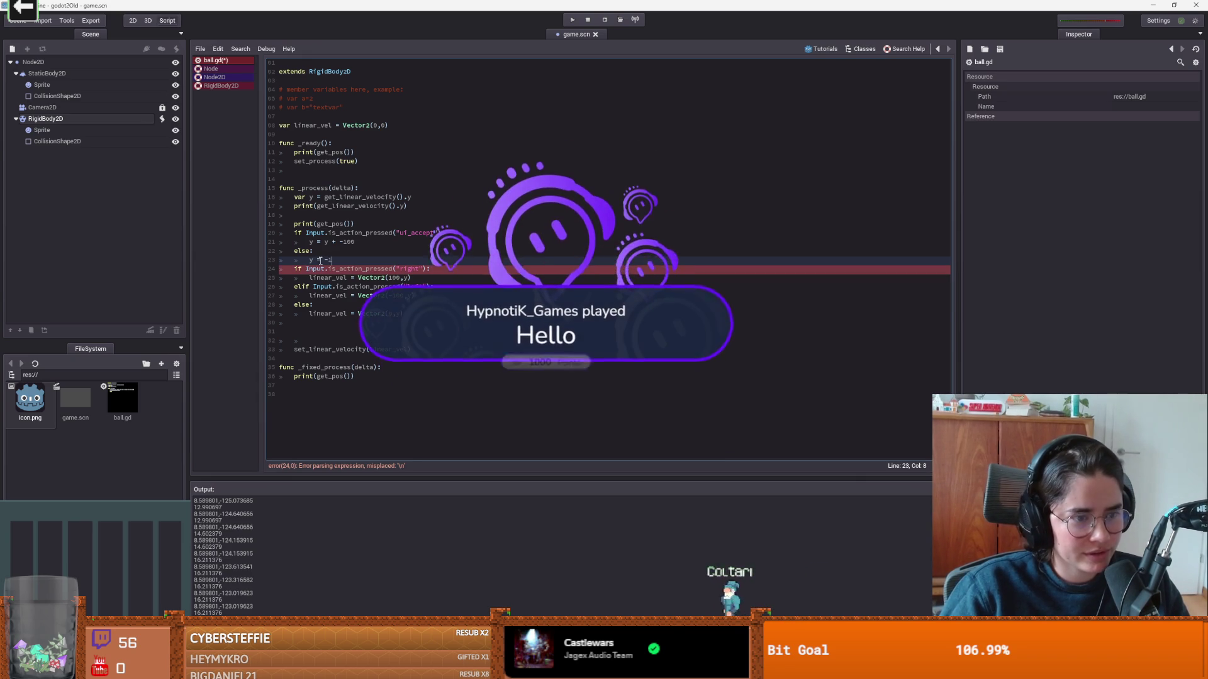
pyautogui.write('-20')
pyautogui.press('F5')
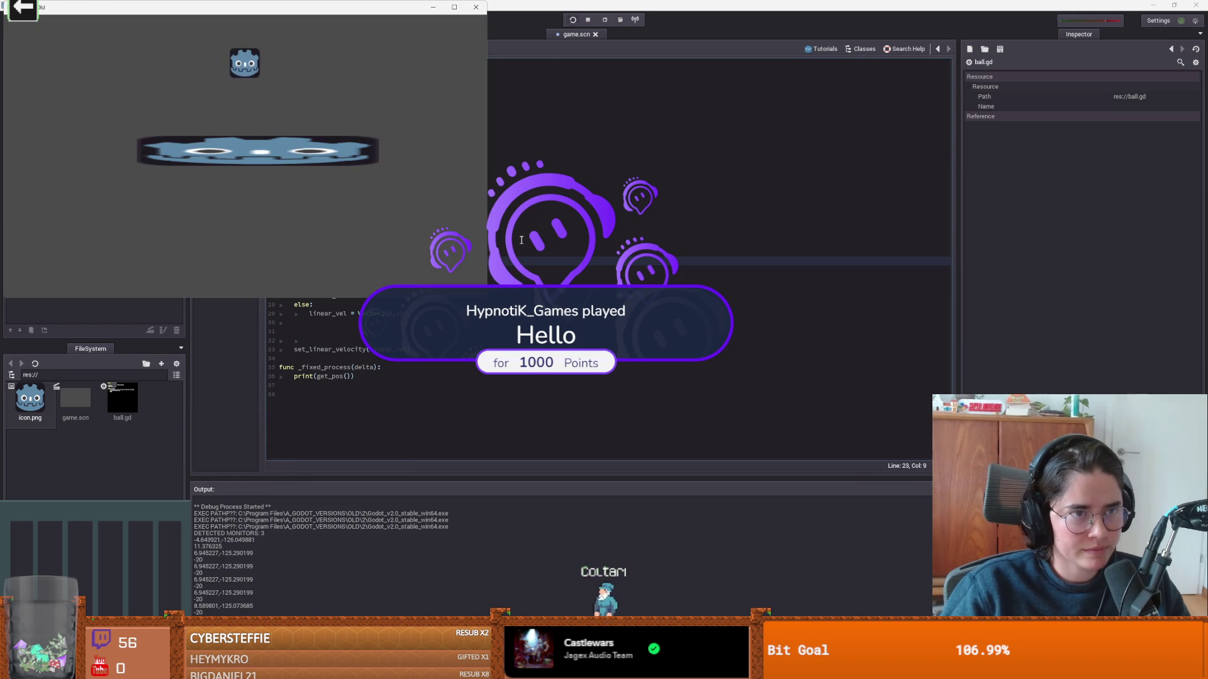
pyautogui.click(472, 9)
# Edit the code just after -20 on the jump lines and run the game again
pyautogui.click(366, 244)
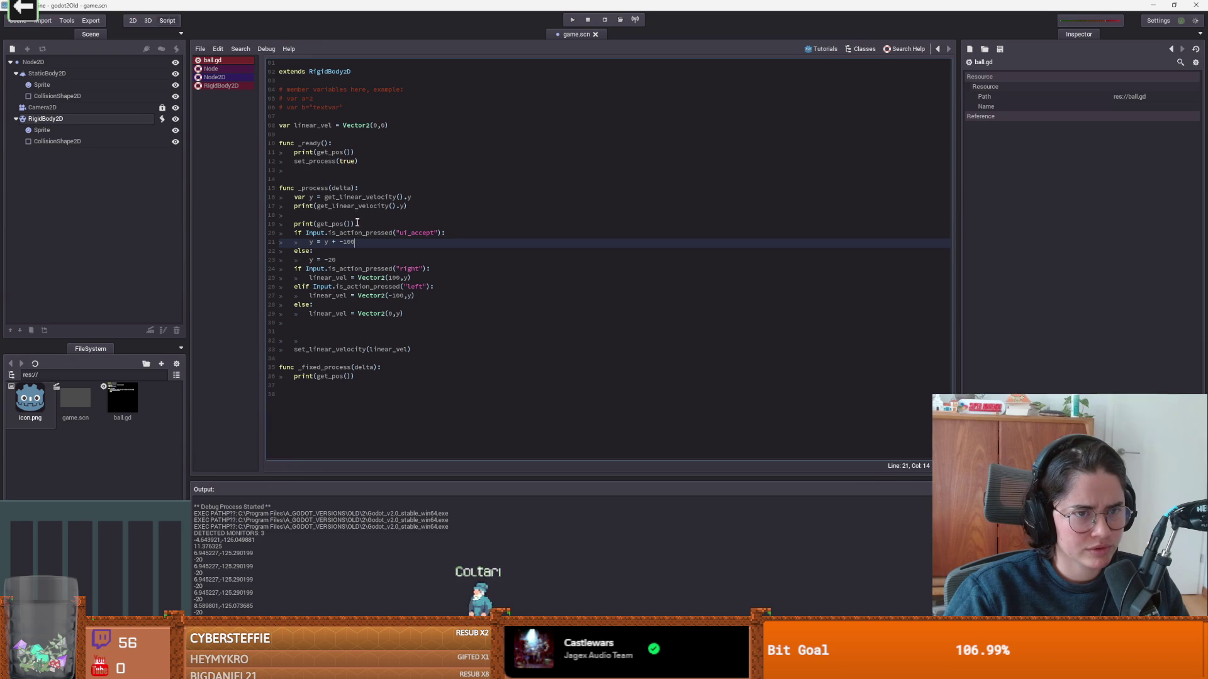
pyautogui.click(344, 261)
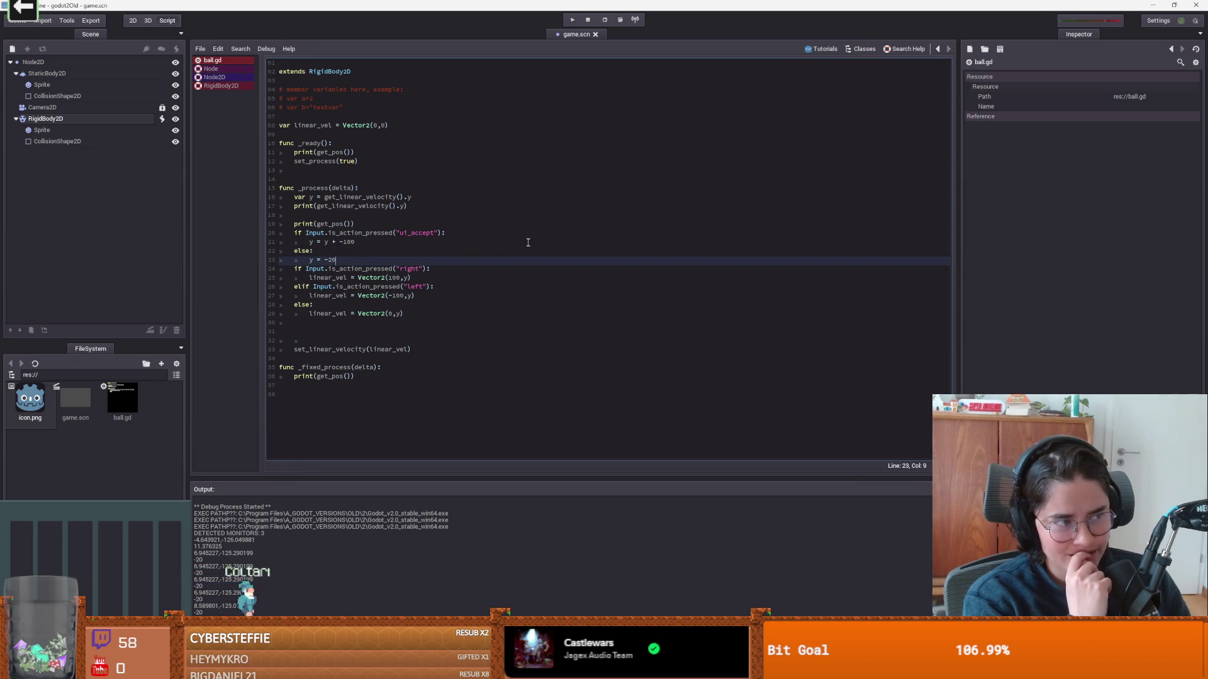
pyautogui.write('a')
pyautogui.press('F5')
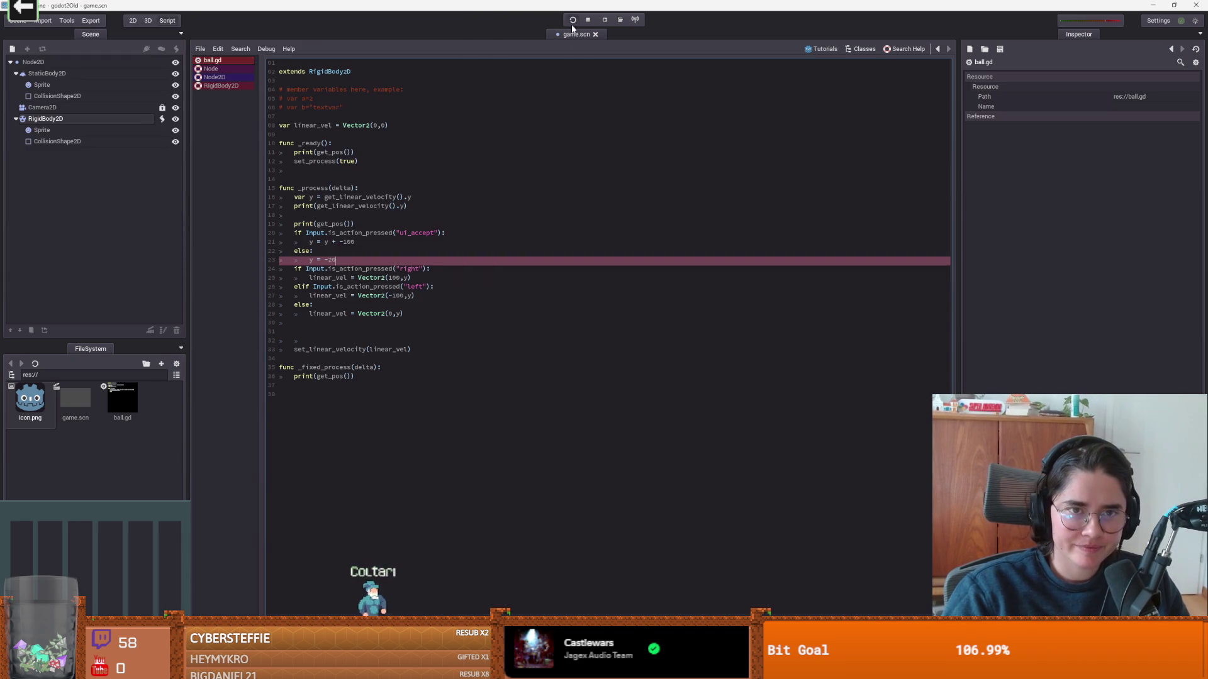
# Relaunch the game and remove the empty lines above set_linear_velocity
pyautogui.press('F5')
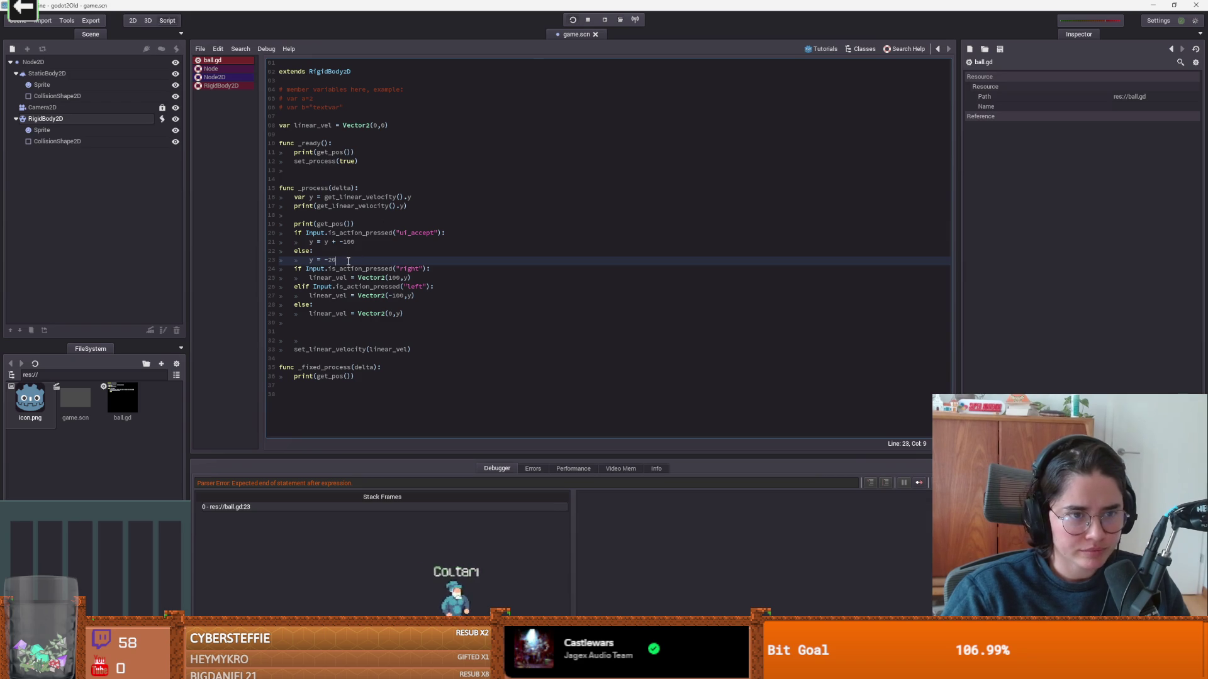
pyautogui.press('Up')
pyautogui.press('Up')
pyautogui.press('Up')
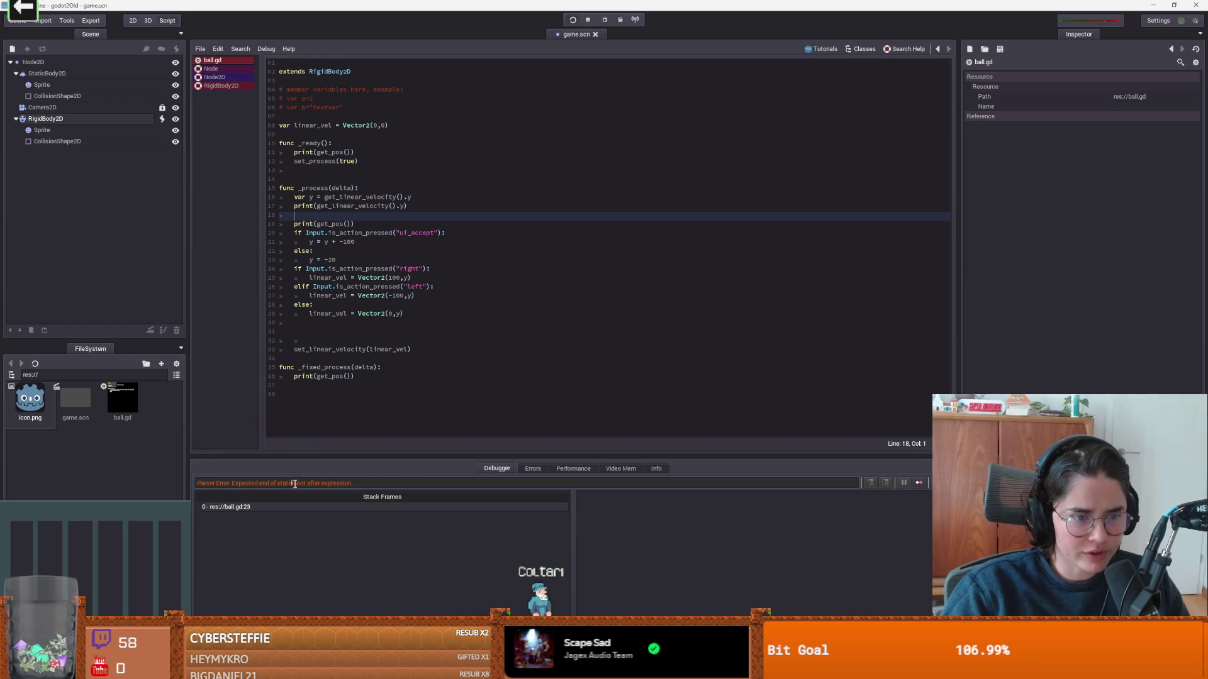
pyautogui.click(369, 322)
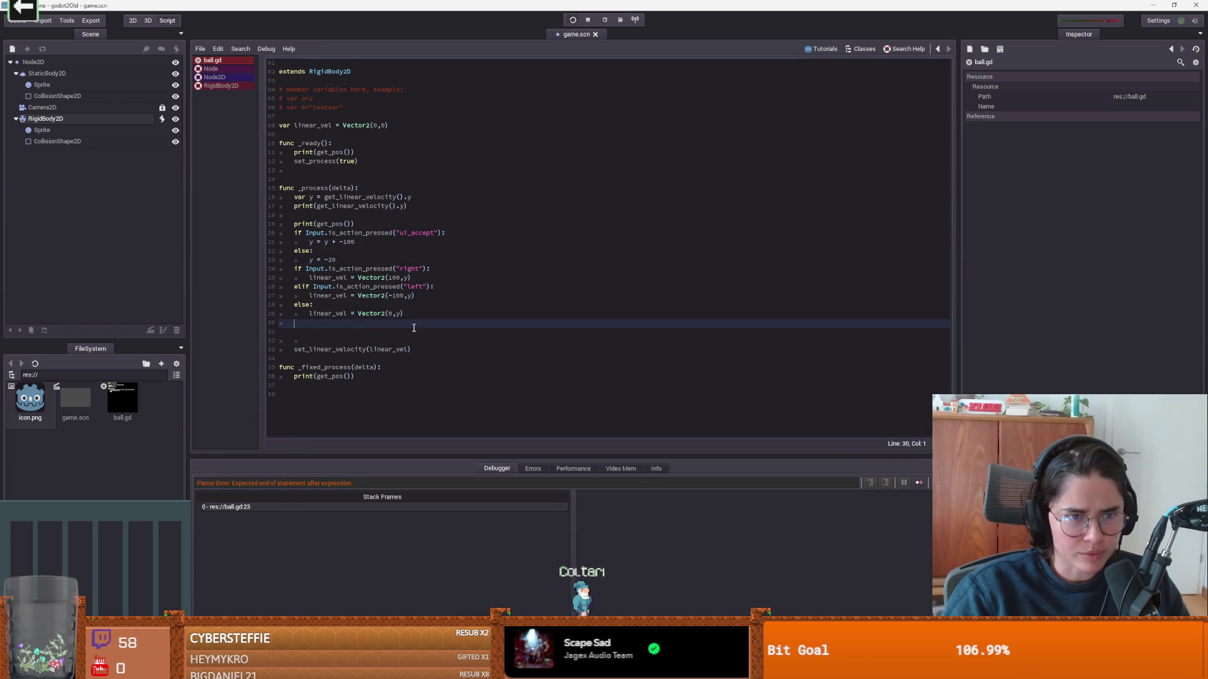
pyautogui.click(370, 341)
pyautogui.press('BackSpace')
pyautogui.press('BackSpace')
pyautogui.press('BackSpace')
pyautogui.press('BackSpace')
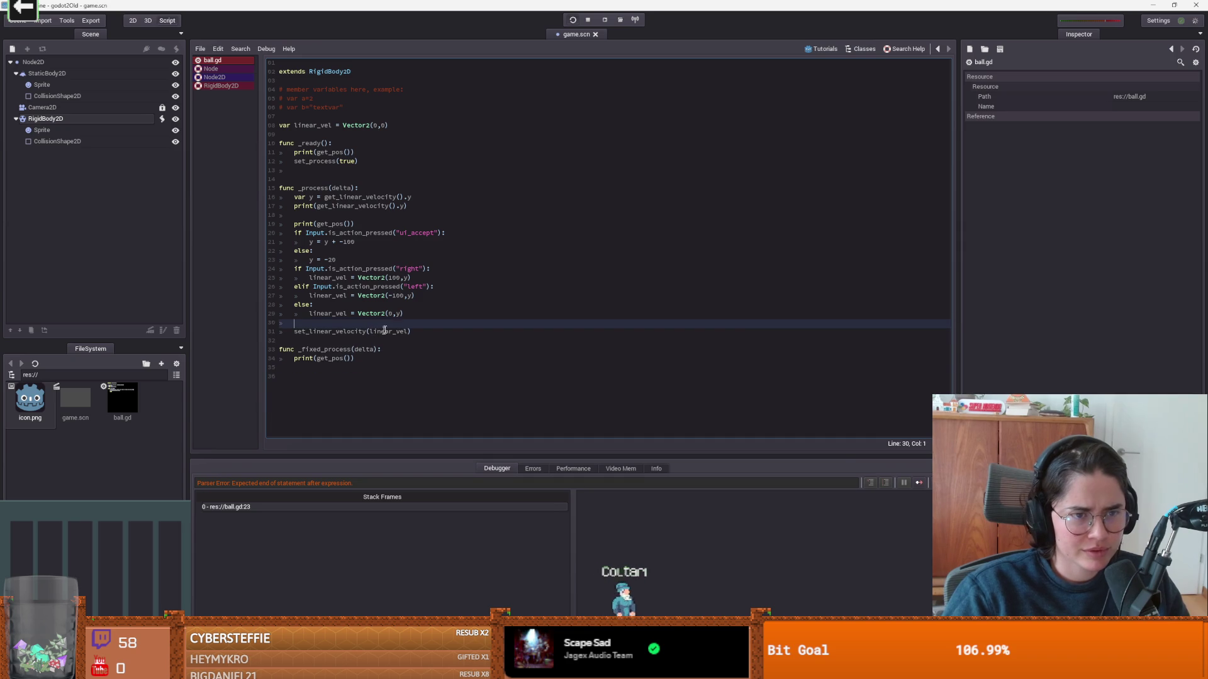
pyautogui.click(329, 171)
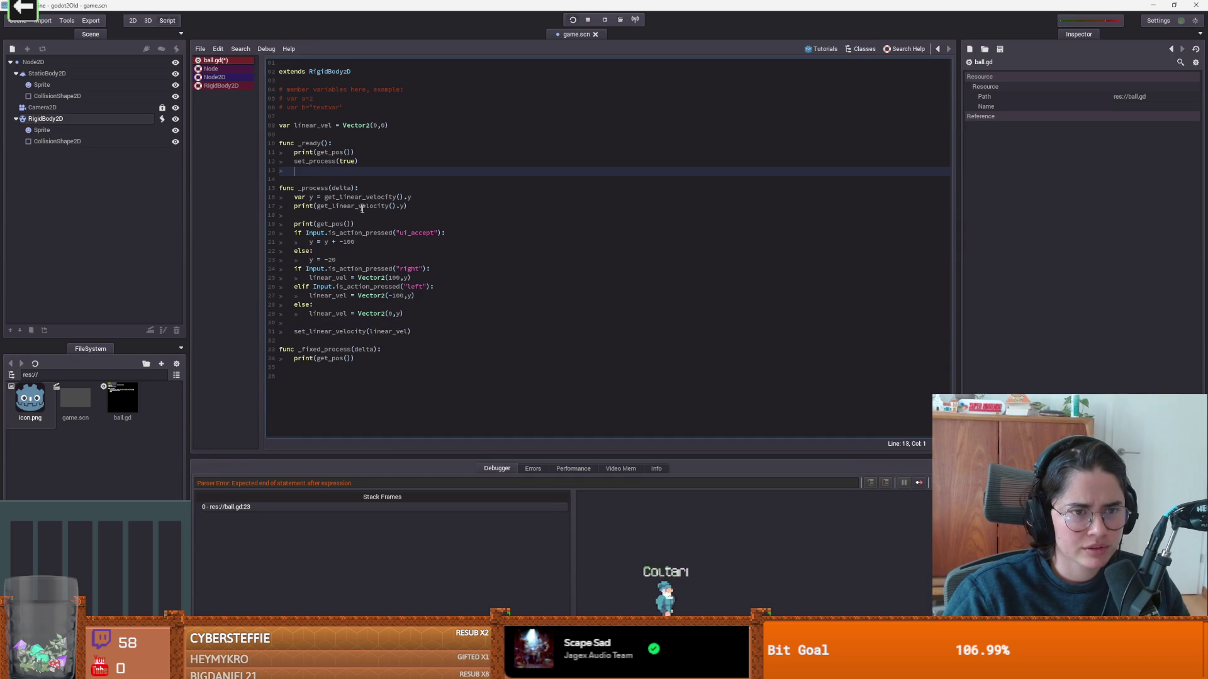
# Change the fall value to y = 20, test-run twice, and select the is_action_pressed call
pyautogui.click(357, 259)
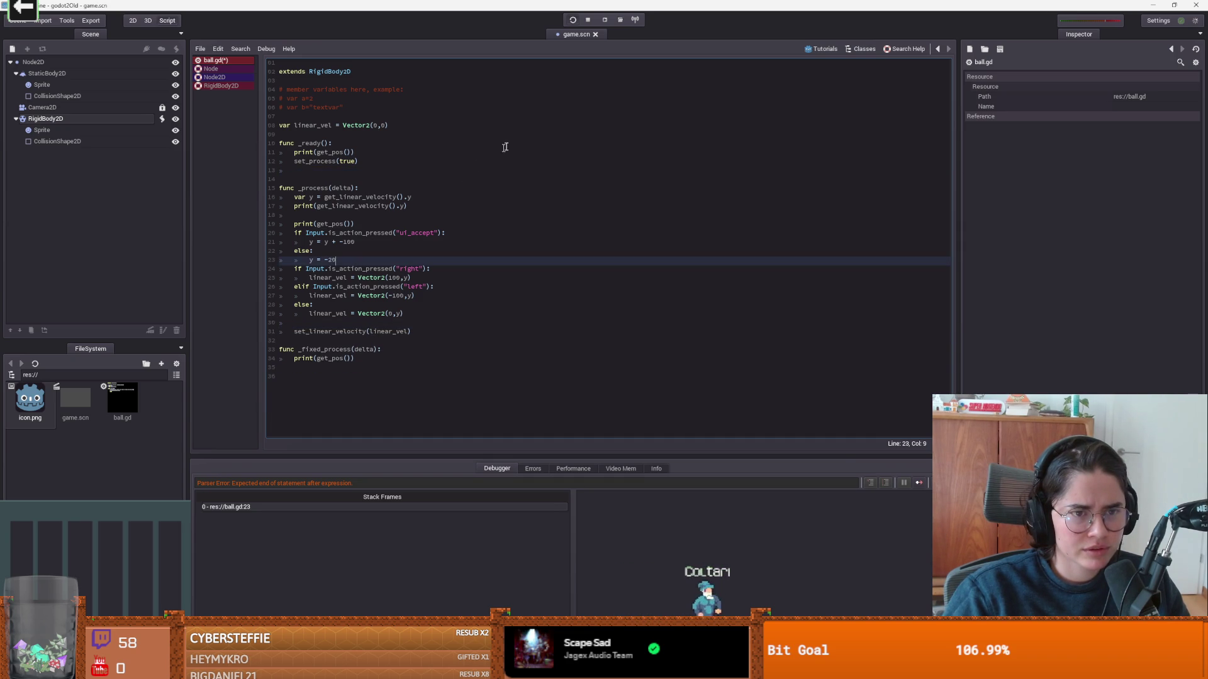
pyautogui.click(572, 20)
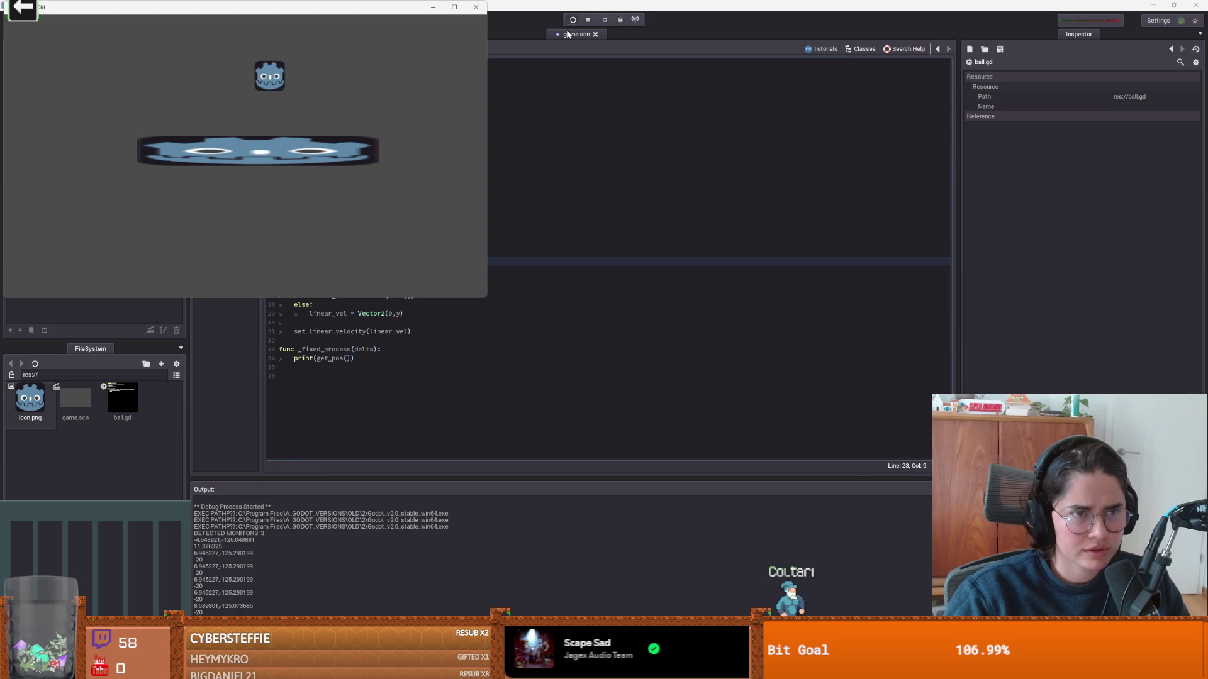
pyautogui.click(476, 7)
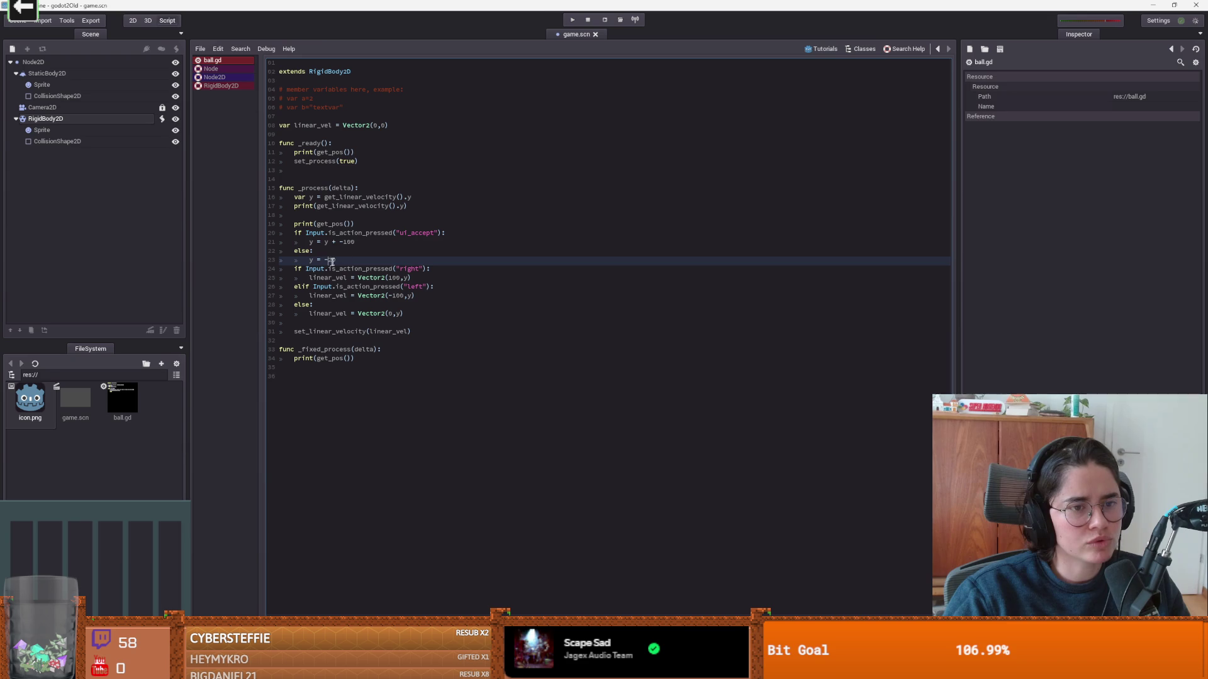
pyautogui.click(571, 20)
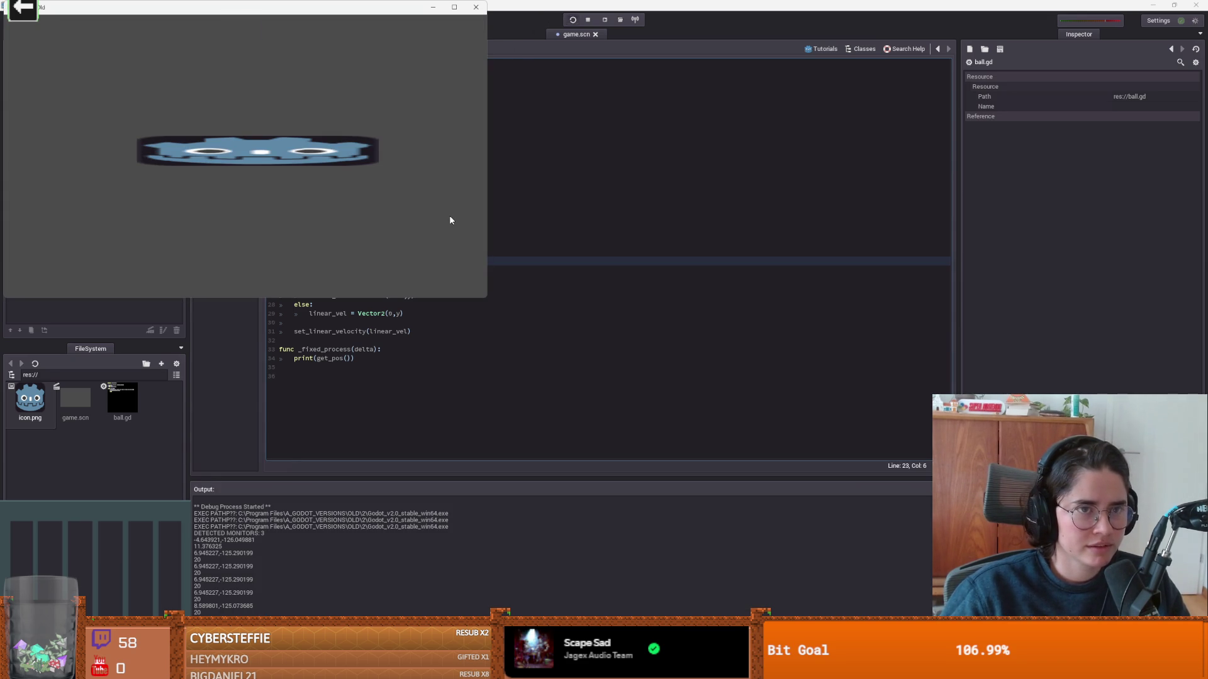
pyautogui.click(475, 7)
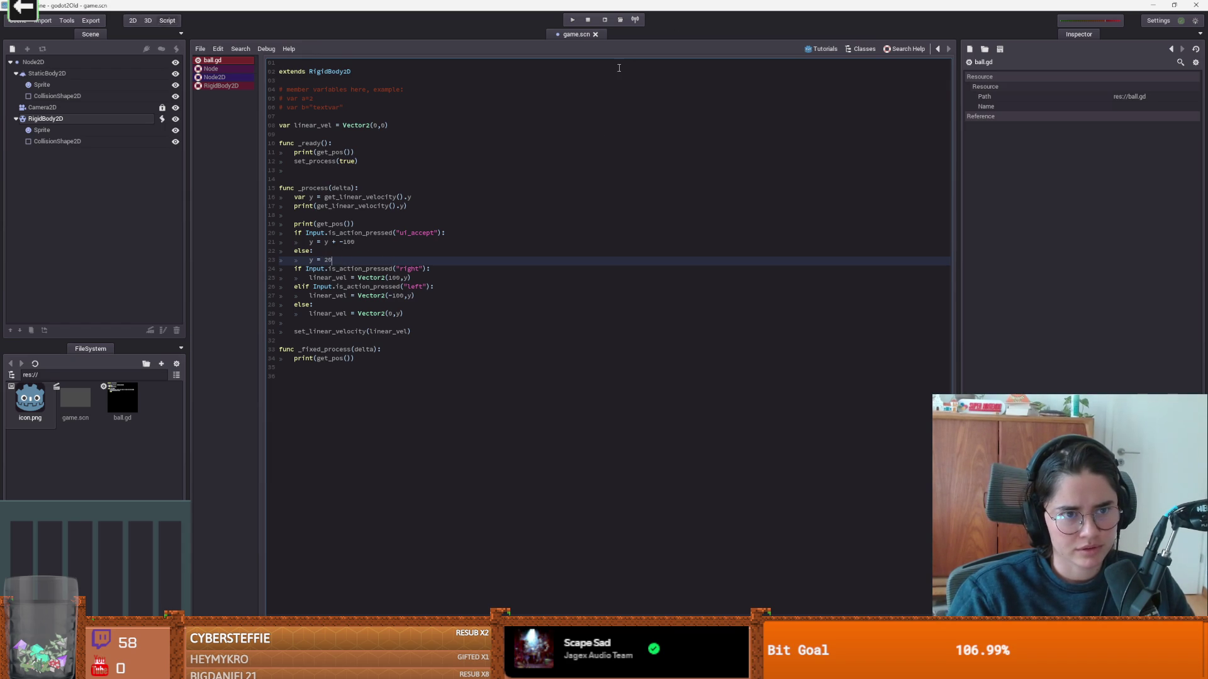
pyautogui.doubleClick(381, 233)
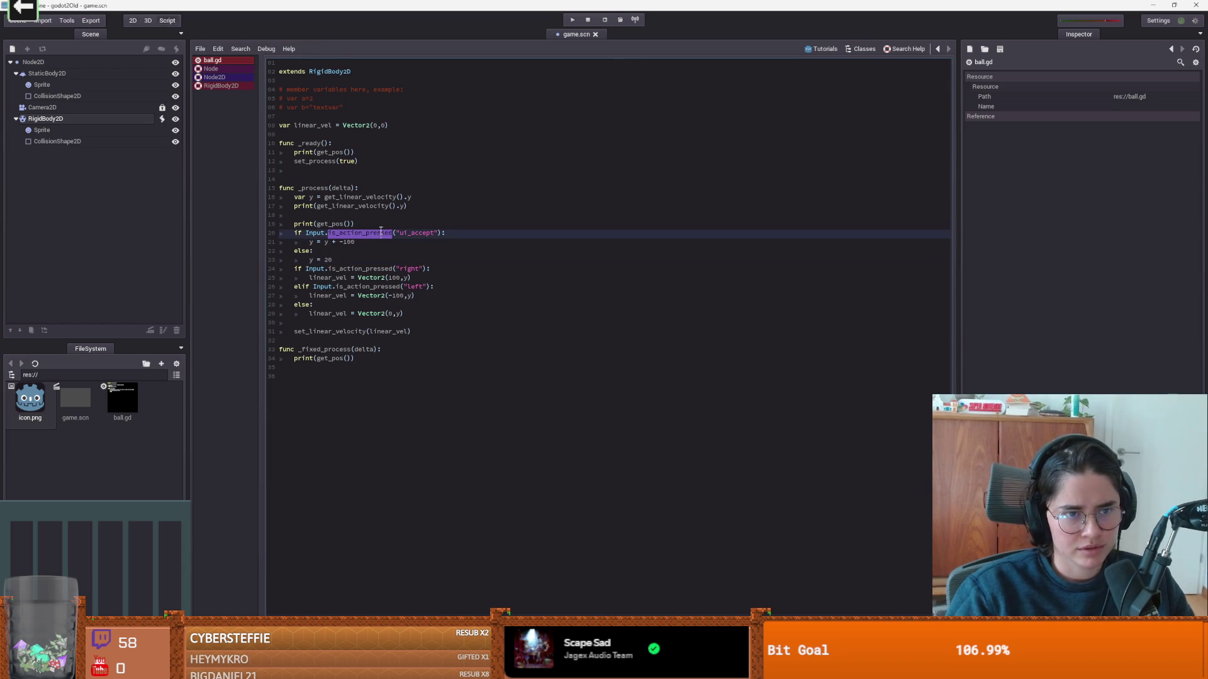
# Retype Input.is_action_pressed on line 20 via autocomplete and run the scene, which reports a parse error
pyautogui.write('_')
pyautogui.hotkey('ctrl', 'End')
pyautogui.click(380, 233)
pyautogui.write('ac')
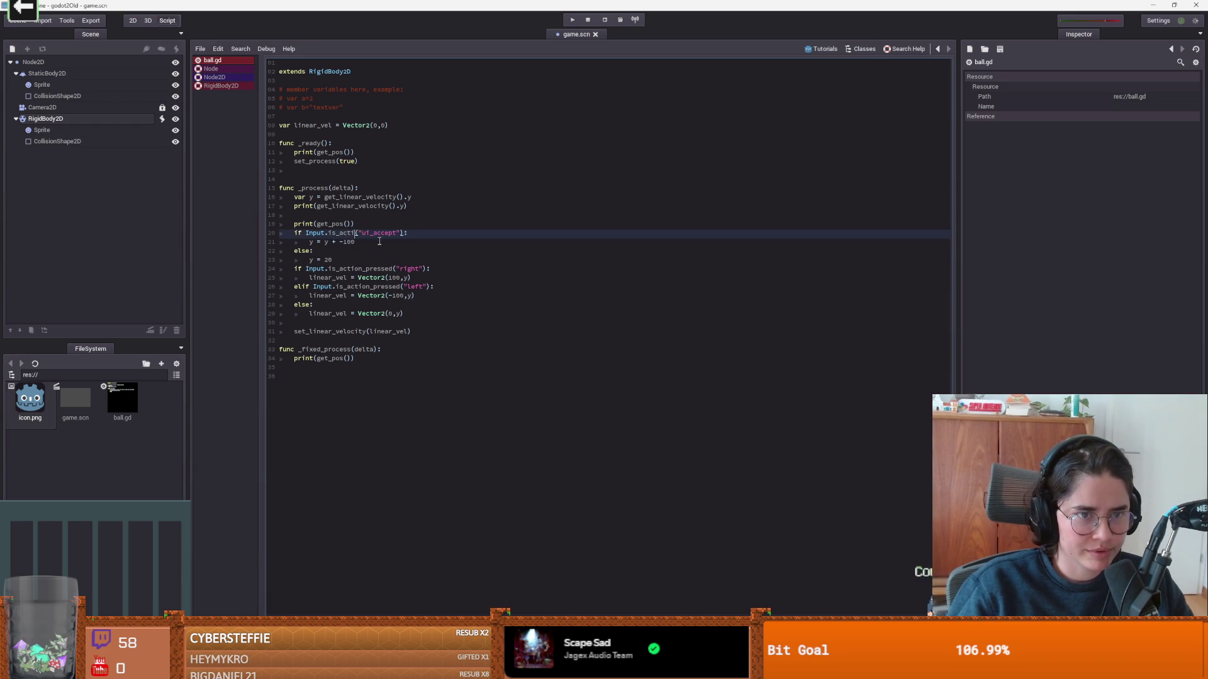
pyautogui.press('BackSpace')
pyautogui.press('BackSpace')
pyautogui.press('BackSpace')
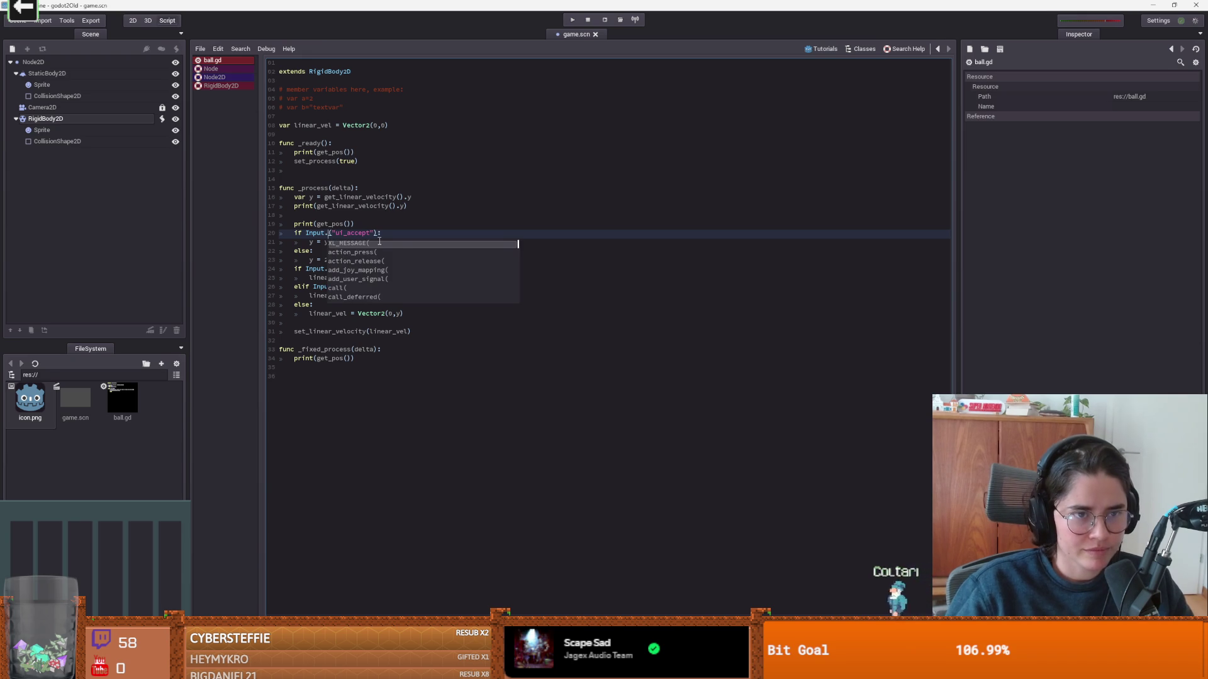
pyautogui.write('is')
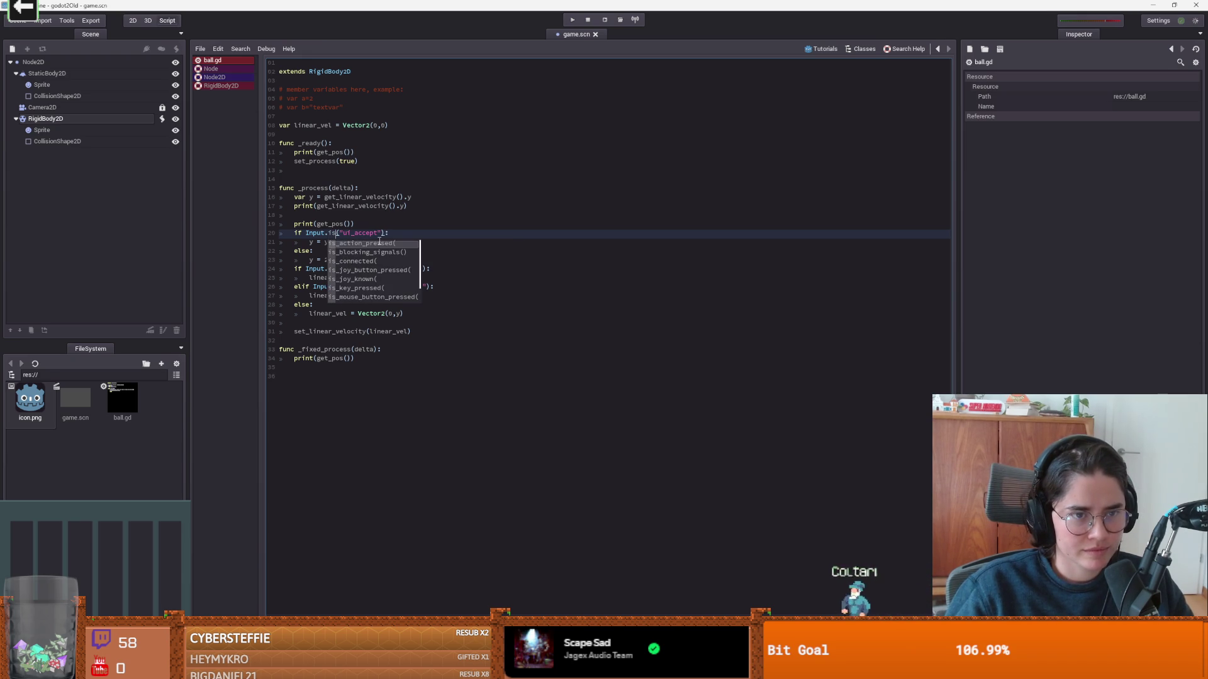
pyautogui.press('Return')
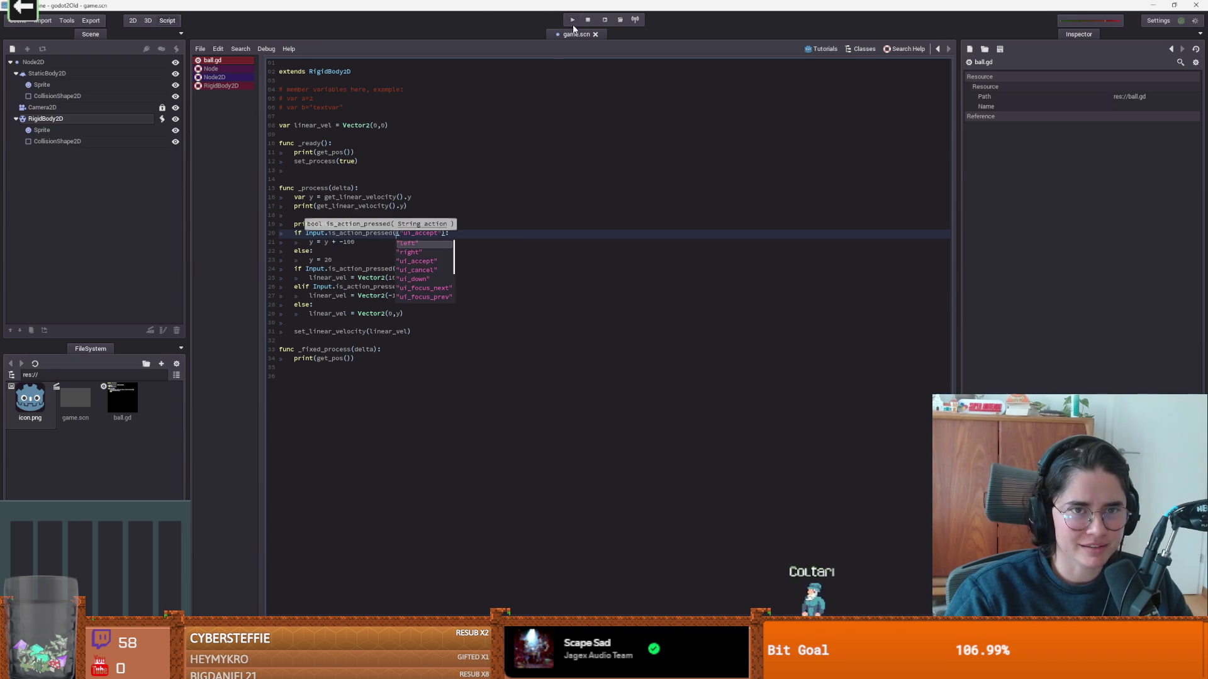
pyautogui.click(572, 20)
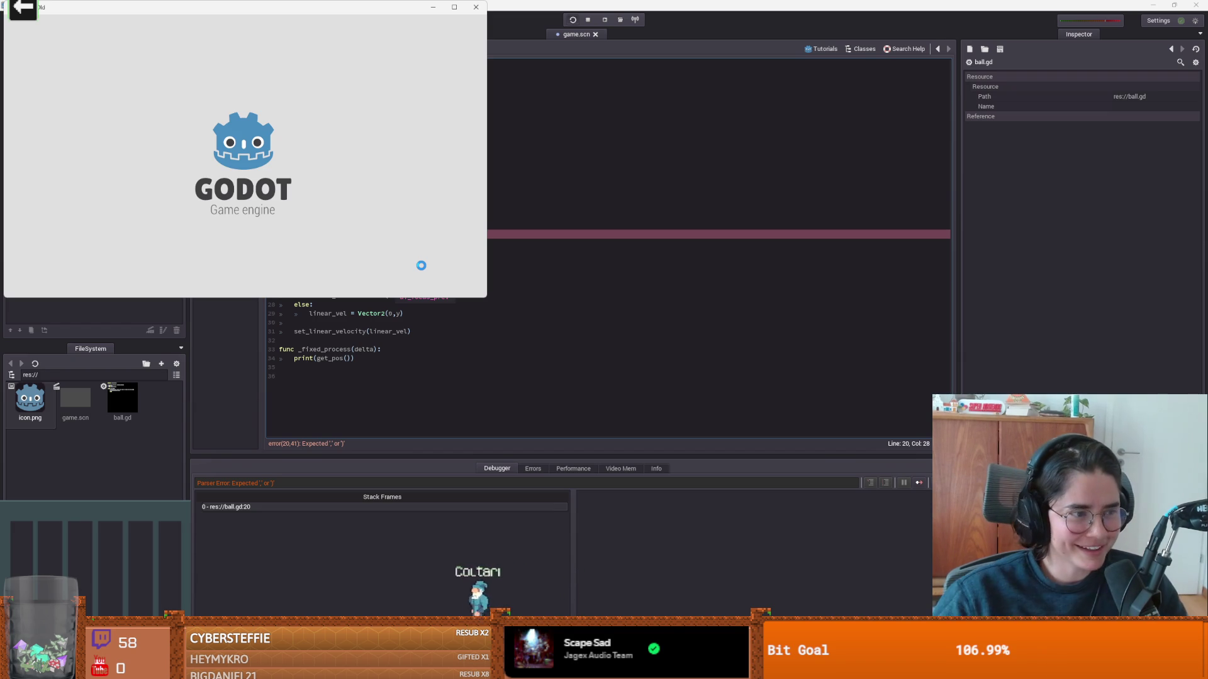
pyautogui.click(475, 7)
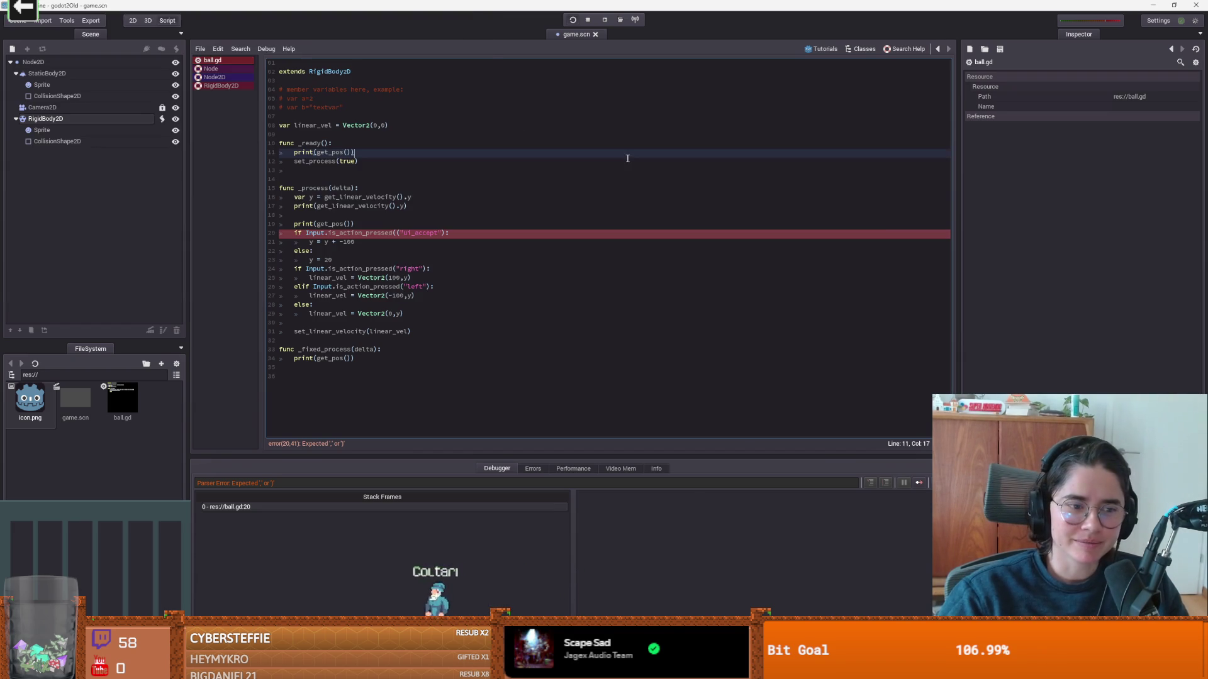
# Go back to line 20 in ball.gd and save the scene and script with Ctrl+S
pyautogui.click(419, 268)
pyautogui.click(358, 233)
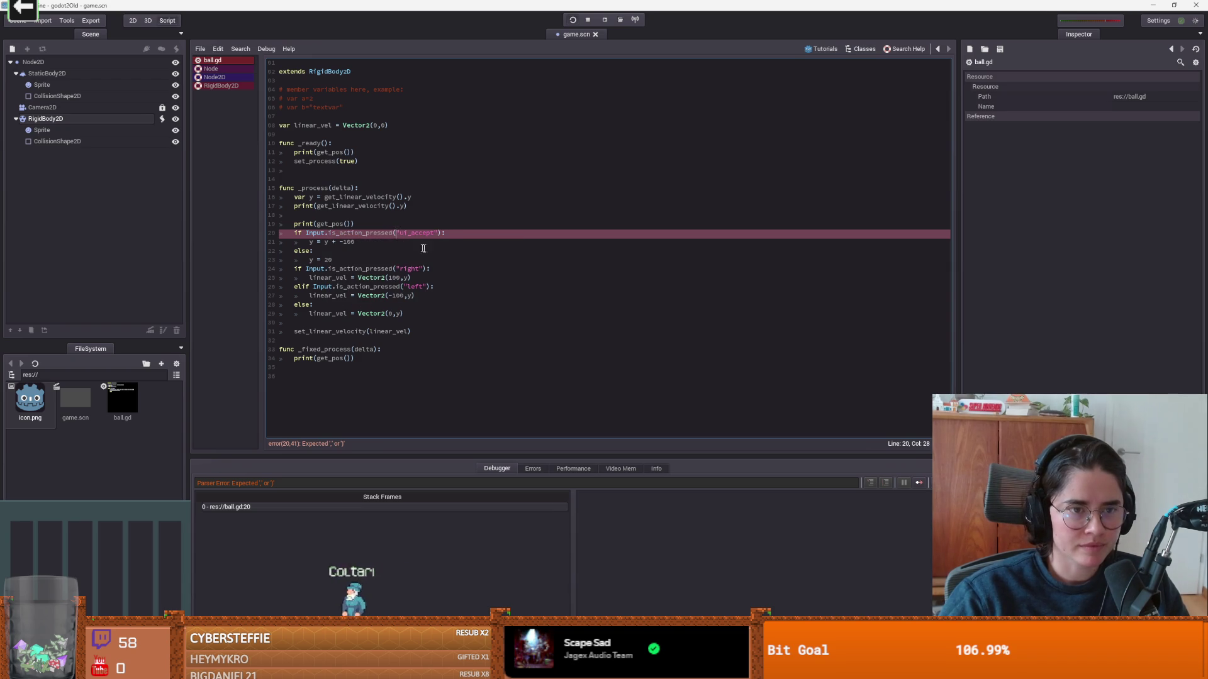
pyautogui.hotkey('ctrl', 's')
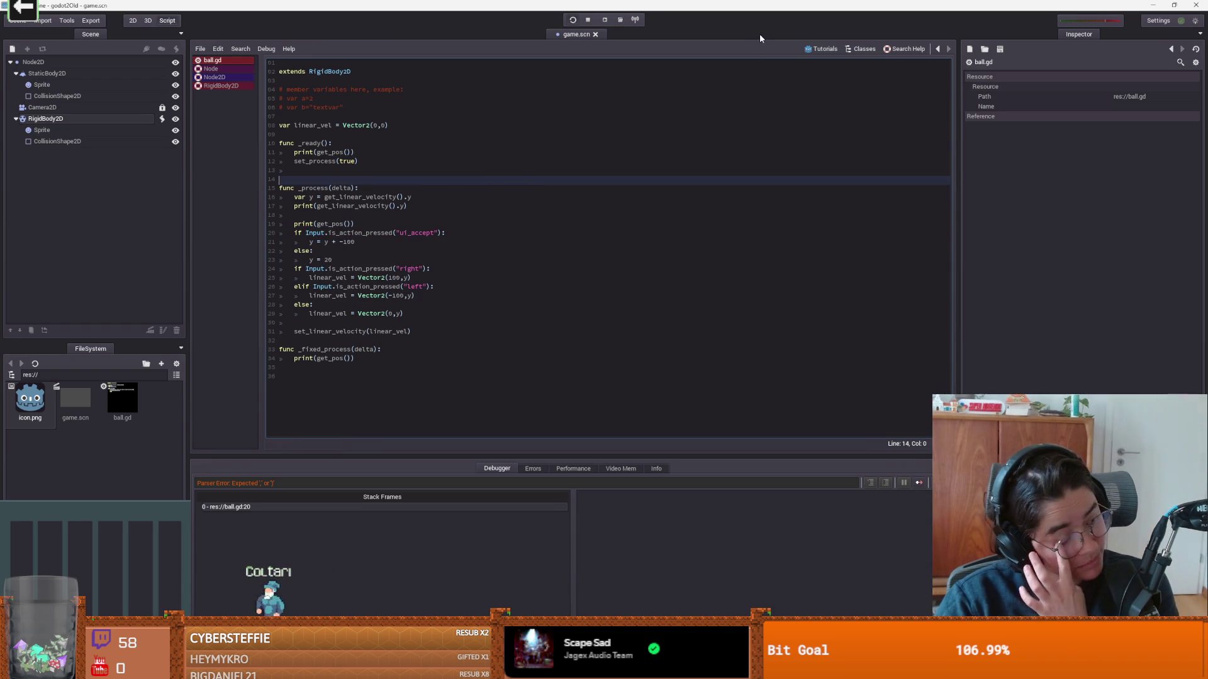
# Select the script from line 7 to 27, then force-quit the frozen Godot editor
pyautogui.moveTo(817, 178)
pyautogui.mouseDown()
pyautogui.moveTo(817, 242)
pyautogui.moveTo(793, 152)
pyautogui.mouseUp()
pyautogui.moveTo(779, 10); pyautogui.dragTo(916, 31)
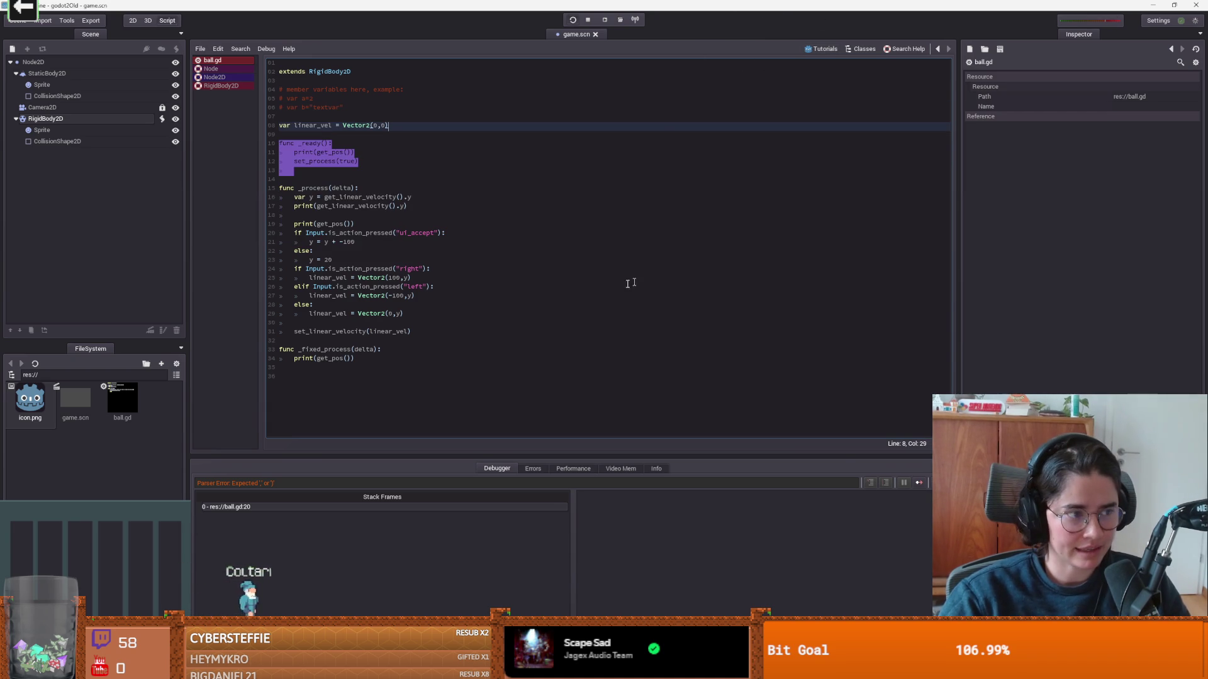
pyautogui.click(575, 295)
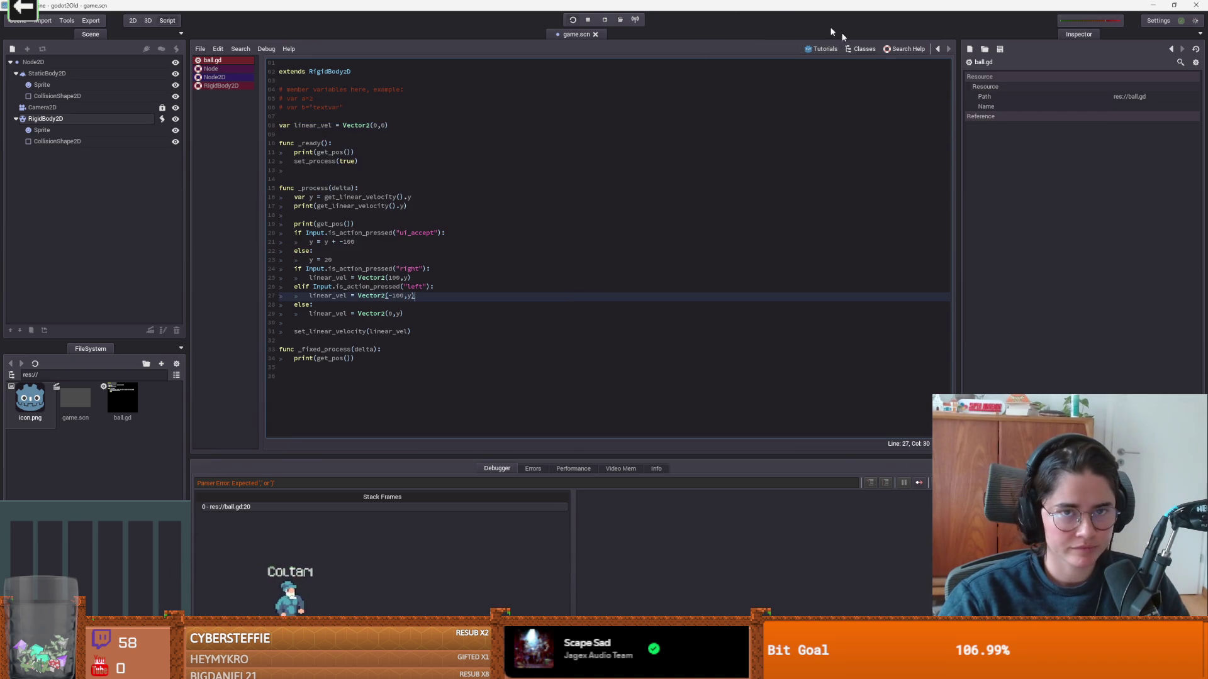
pyautogui.keyDown('shift'); pyautogui.click(545, 108); pyautogui.keyUp('shift')
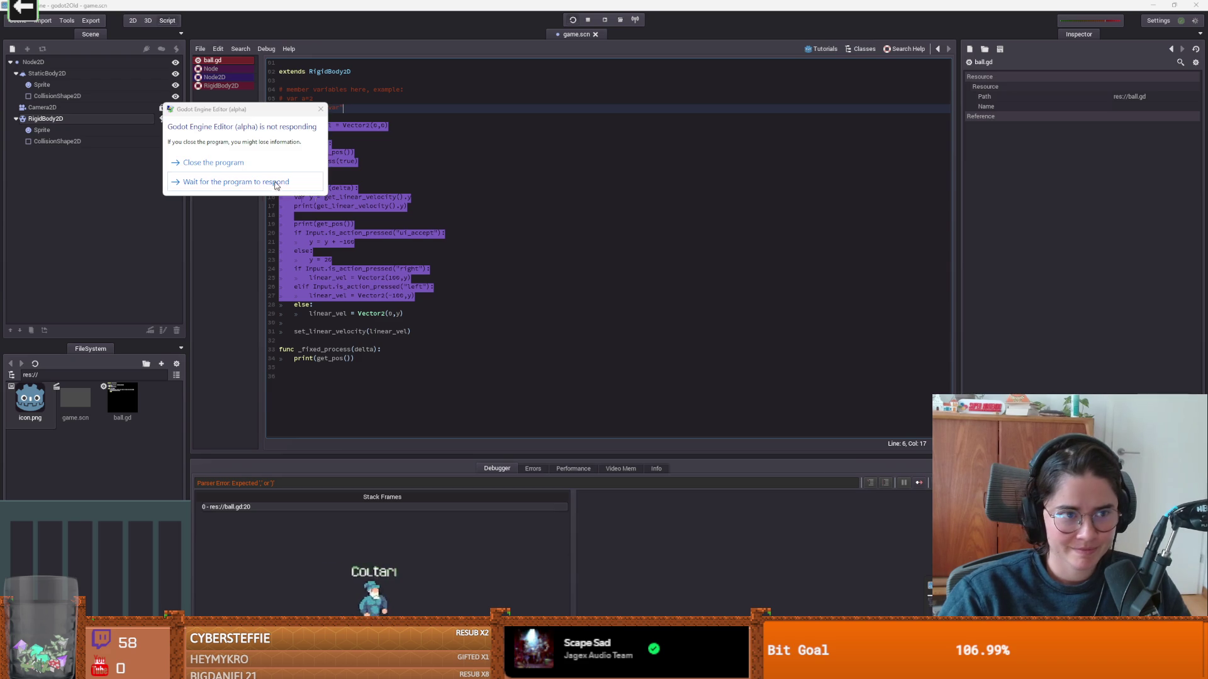
pyautogui.click(213, 162)
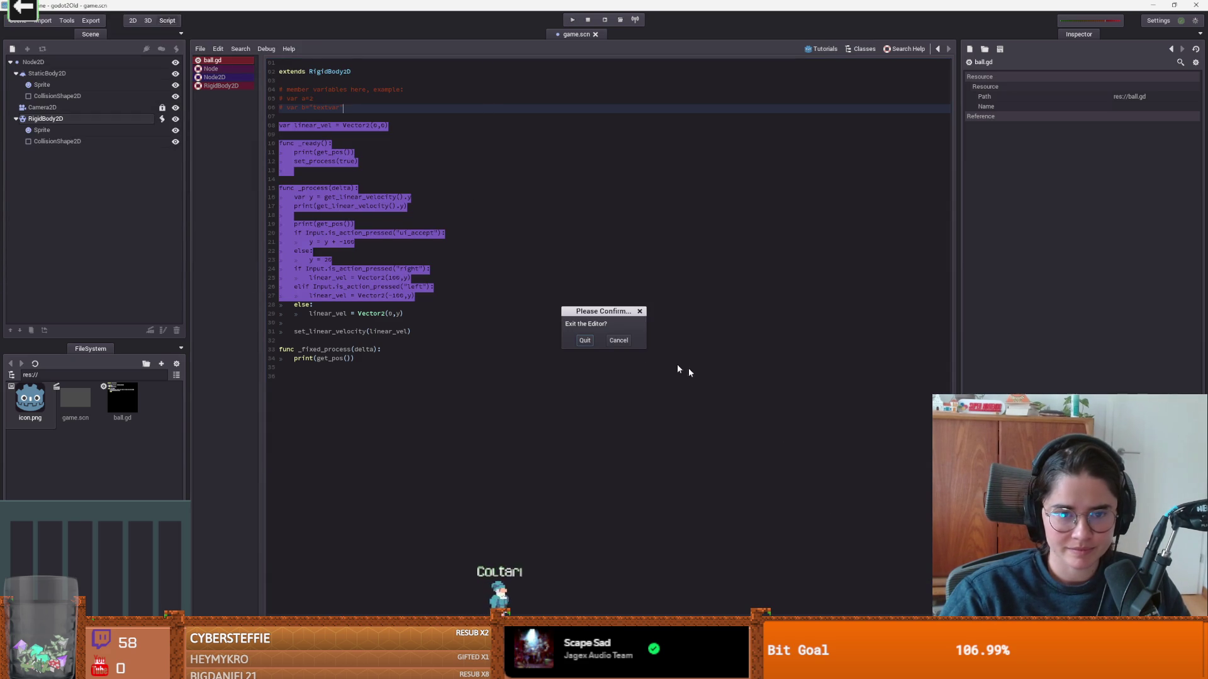
pyautogui.click(584, 341)
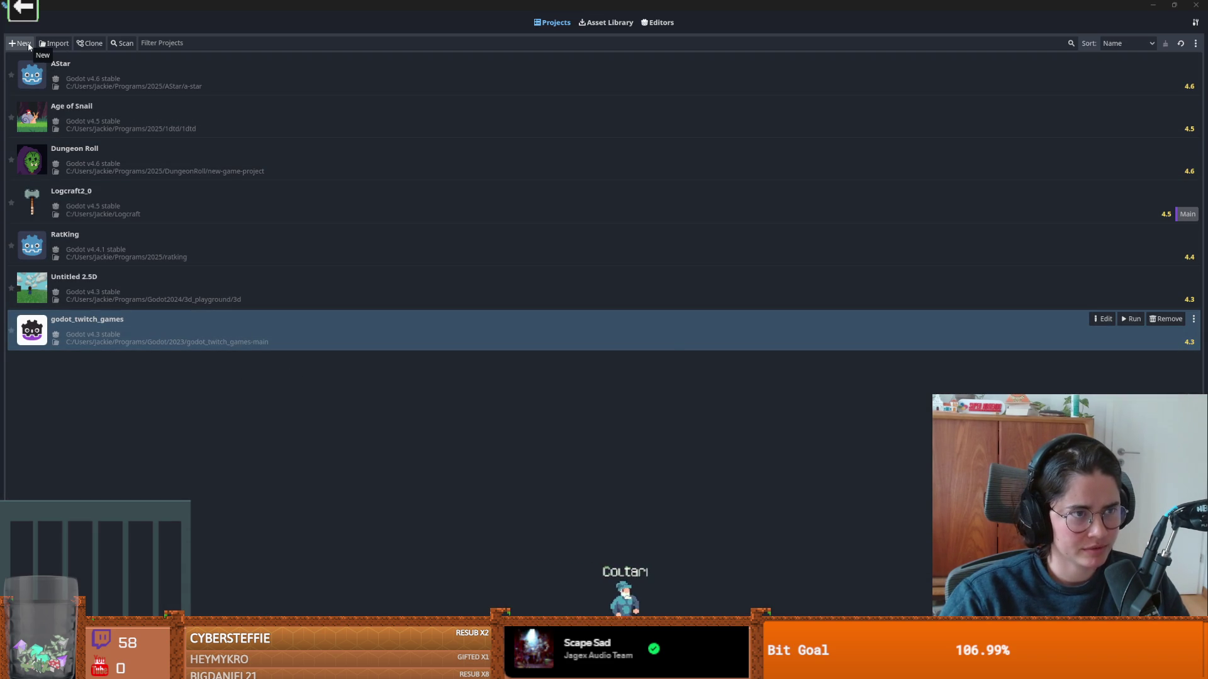
# Start a project import and browse to the Programs/2026/godot2Old folder
pyautogui.click(54, 44)
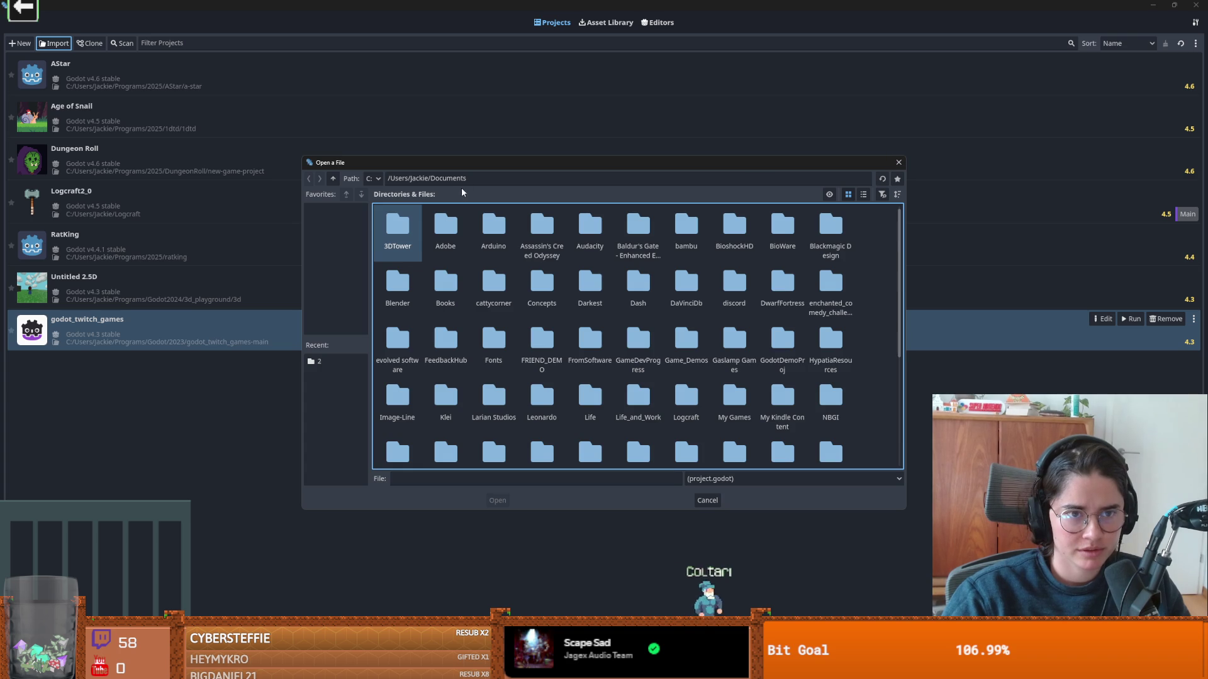
pyautogui.click(333, 178)
pyautogui.scroll(-2, 629, 377)
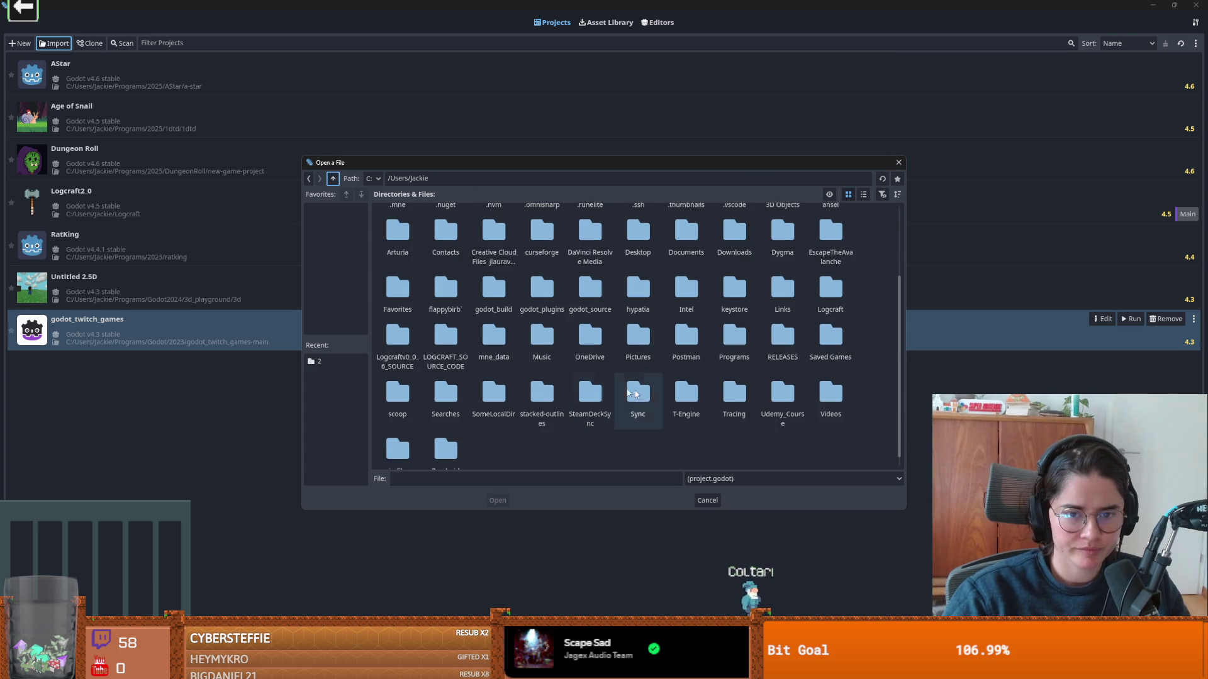
pyautogui.doubleClick(729, 386)
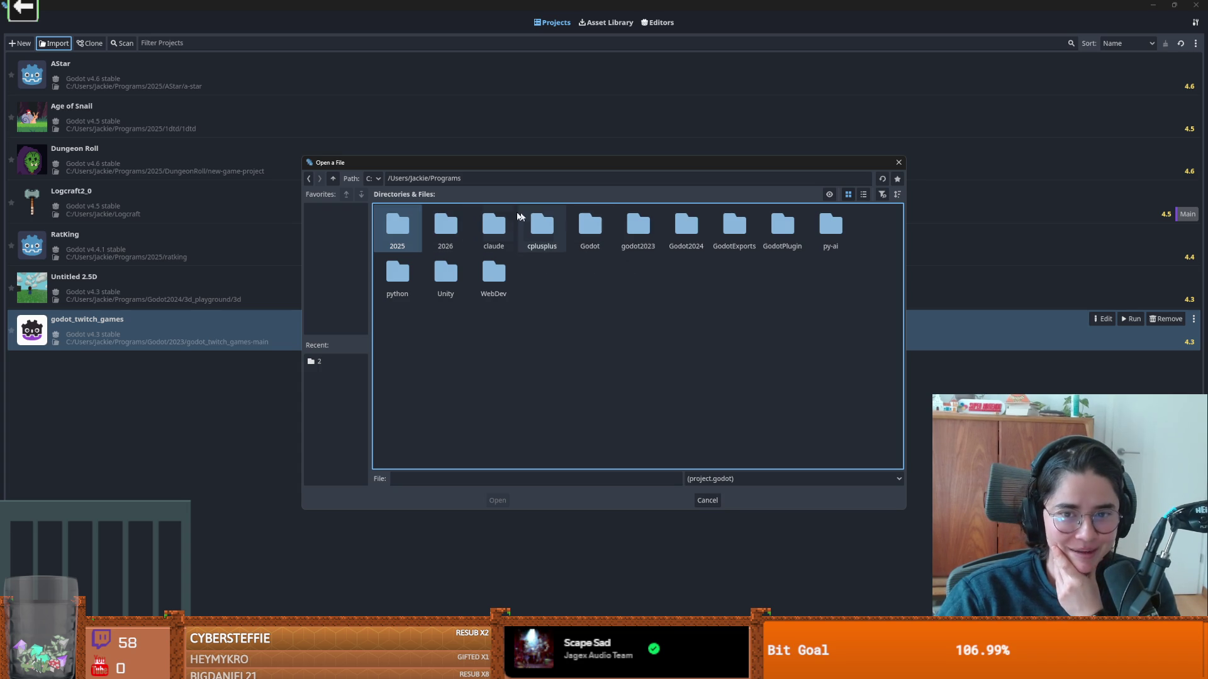
pyautogui.doubleClick(454, 226)
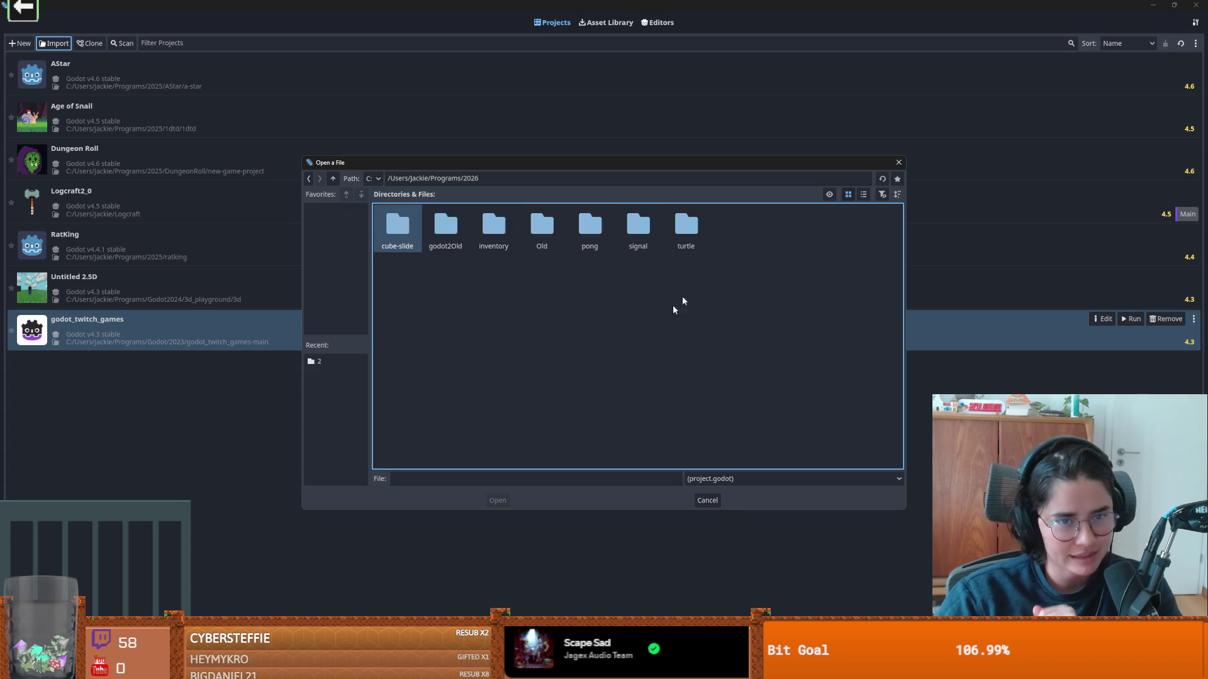
pyautogui.doubleClick(555, 224)
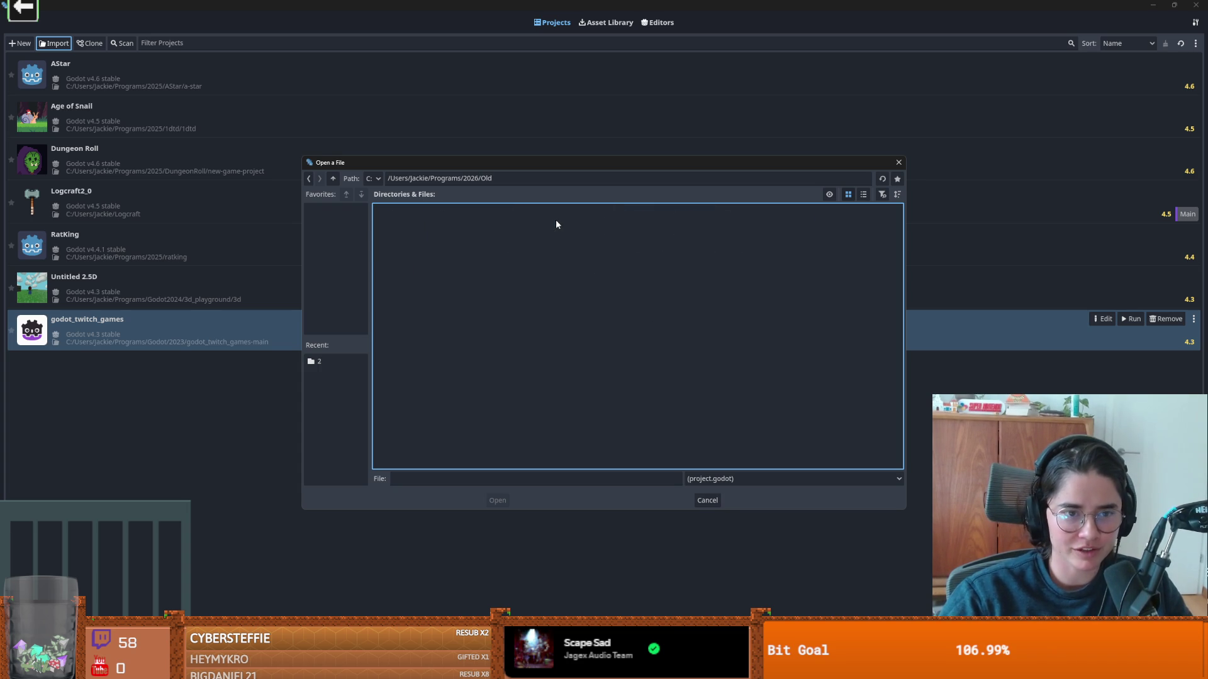
pyautogui.click(332, 179)
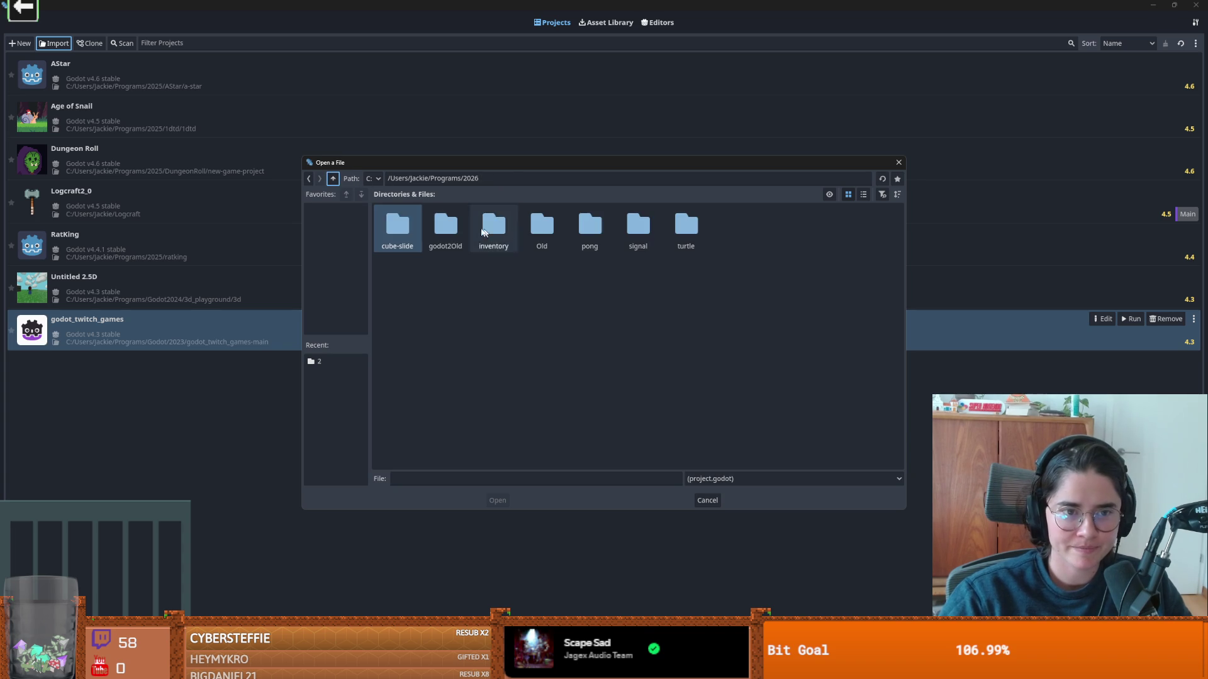
pyautogui.doubleClick(441, 226)
# Cancel the file browser and the import, then begin creating a new project
pyautogui.moveTo(479, 162)
pyautogui.mouseDown()
pyautogui.moveTo(493, 162)
pyautogui.moveTo(445, 152)
pyautogui.mouseUp()
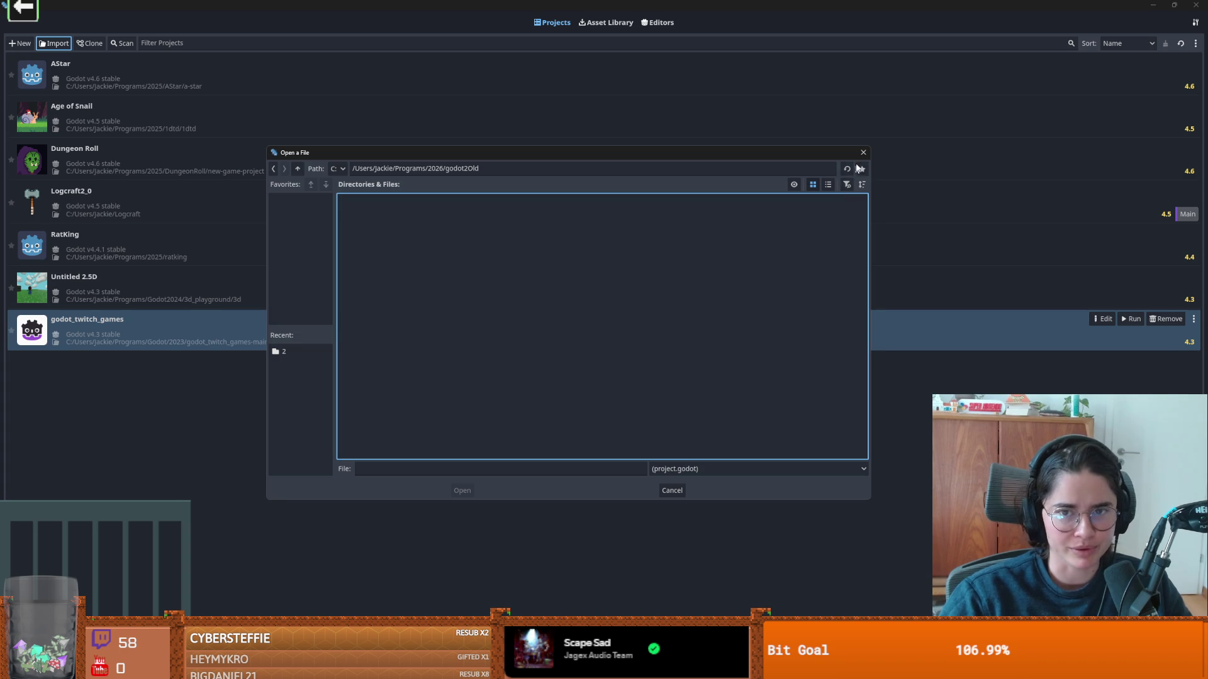
pyautogui.click(863, 152)
pyautogui.click(651, 366)
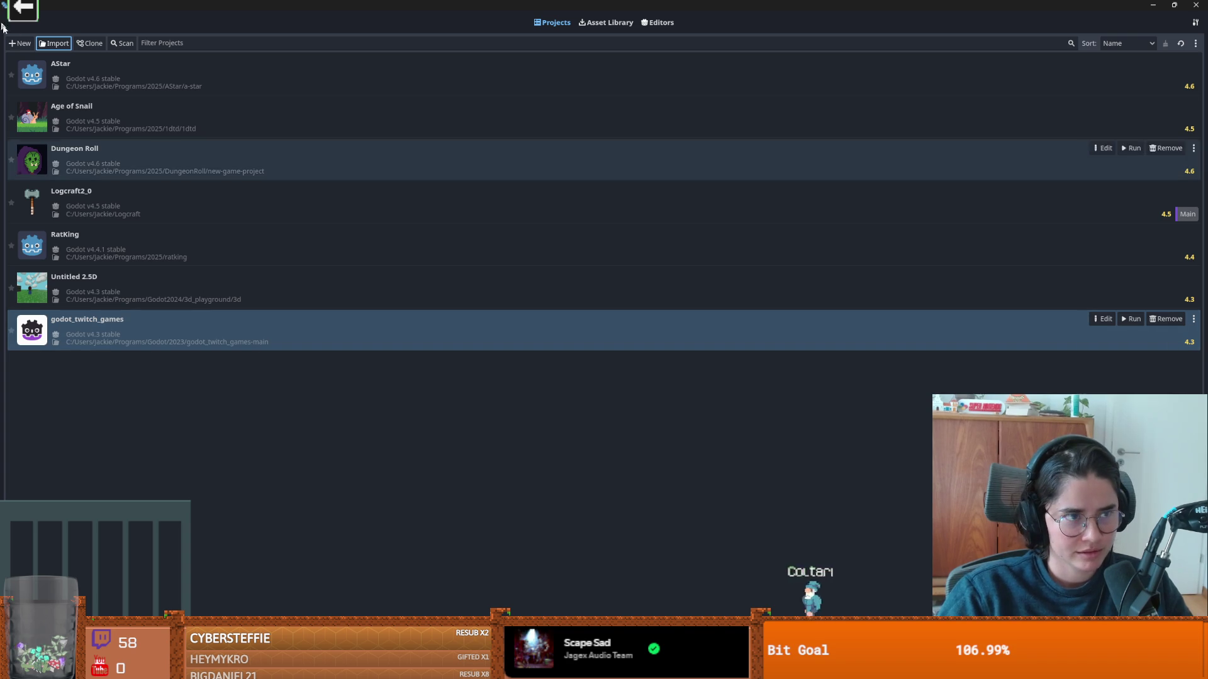
pyautogui.click(19, 43)
# Cancel the new-project dialog and open Dungeon Roll for editing in Godot v4.6
pyautogui.doubleClick(568, 249)
pyautogui.click(747, 214)
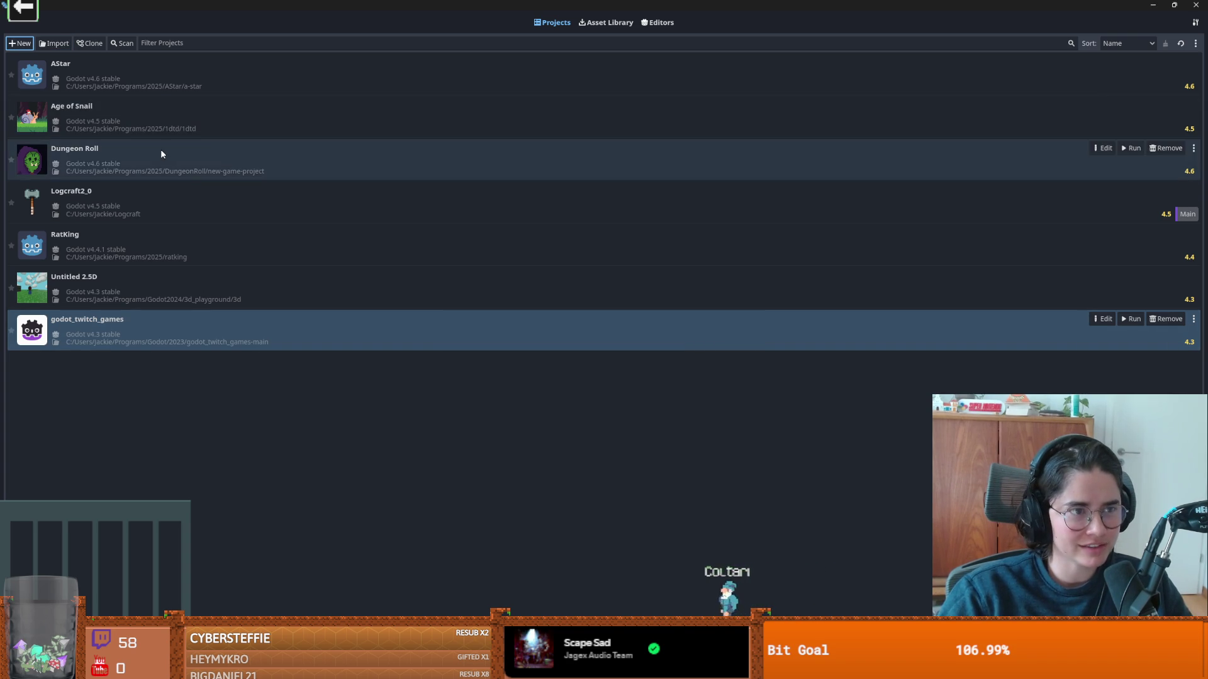
pyautogui.click(161, 149)
pyautogui.rightClick(161, 149)
pyautogui.click(169, 163)
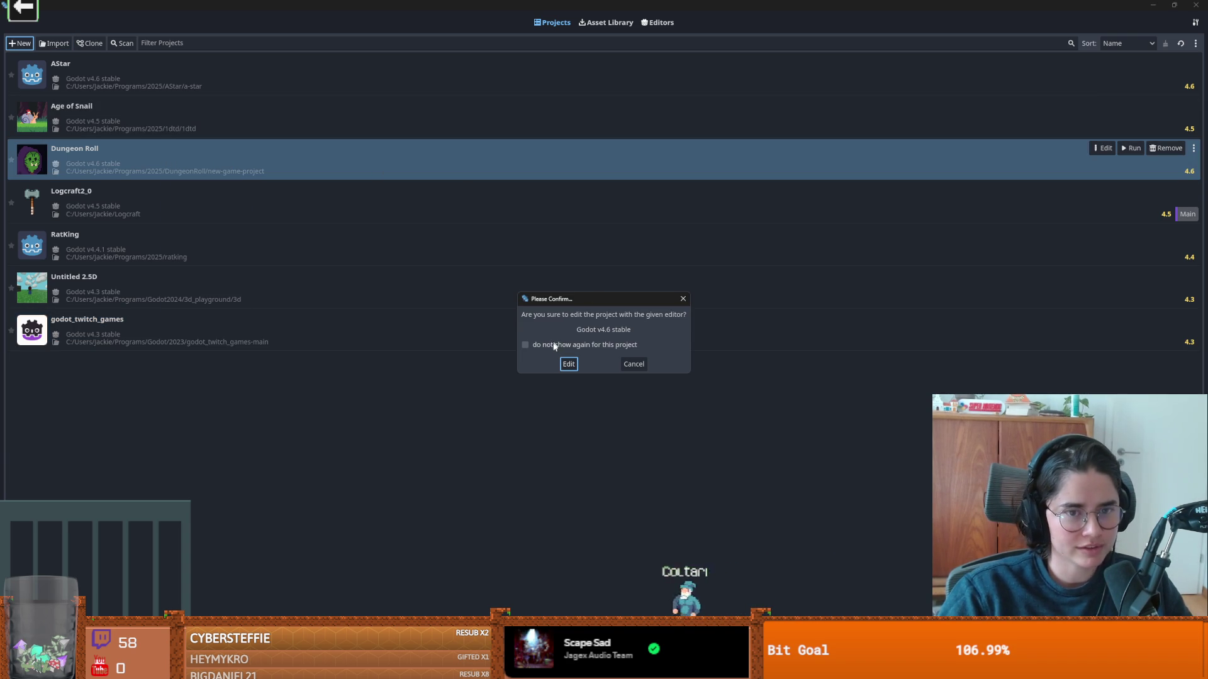
pyautogui.click(568, 365)
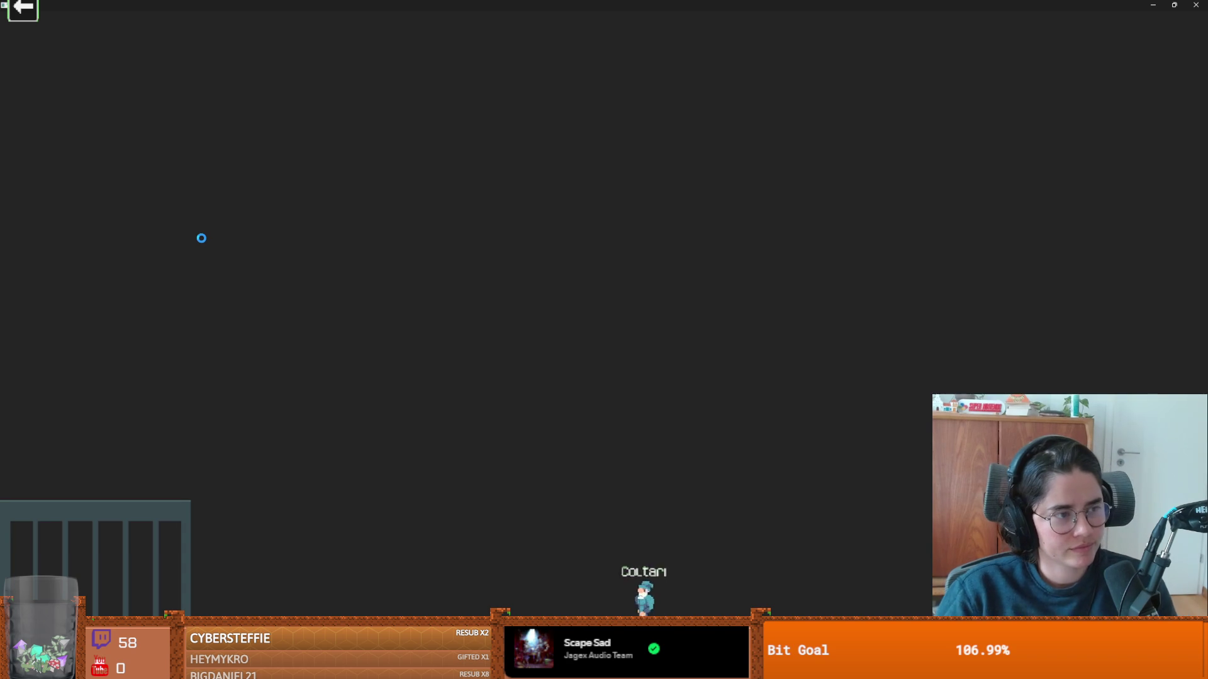
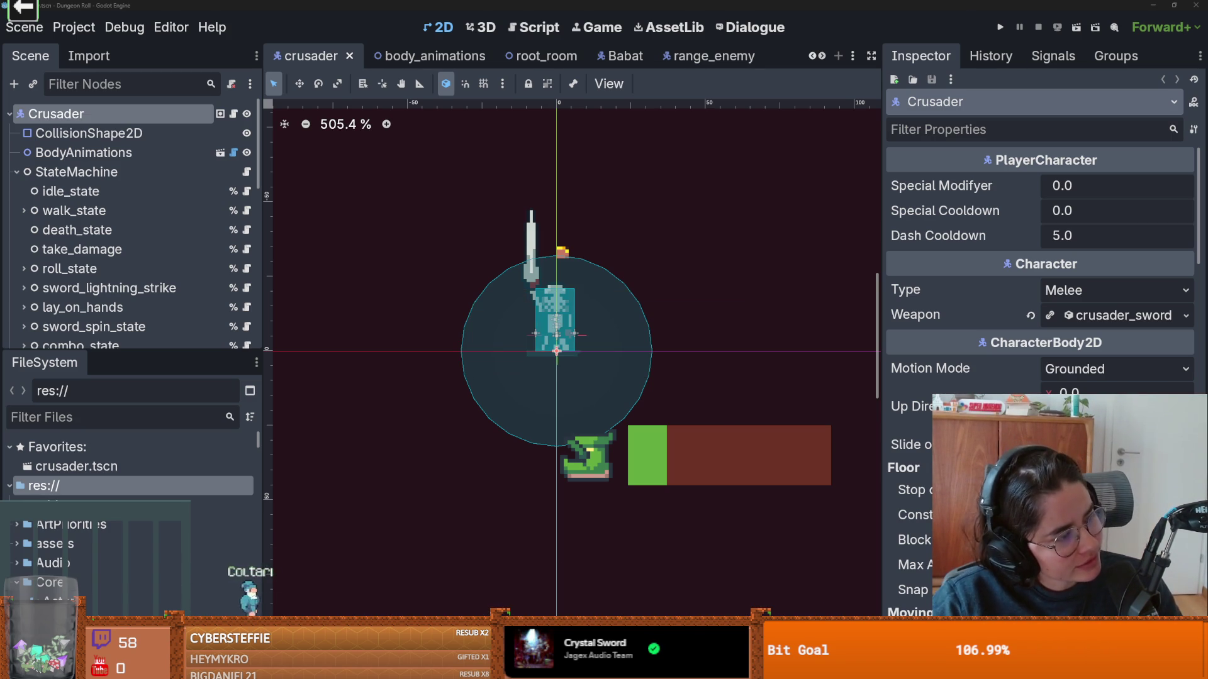
# Save the crusader scene and launch the project in a debug game window
pyautogui.scroll(1, 459, 379)
pyautogui.click(998, 28)
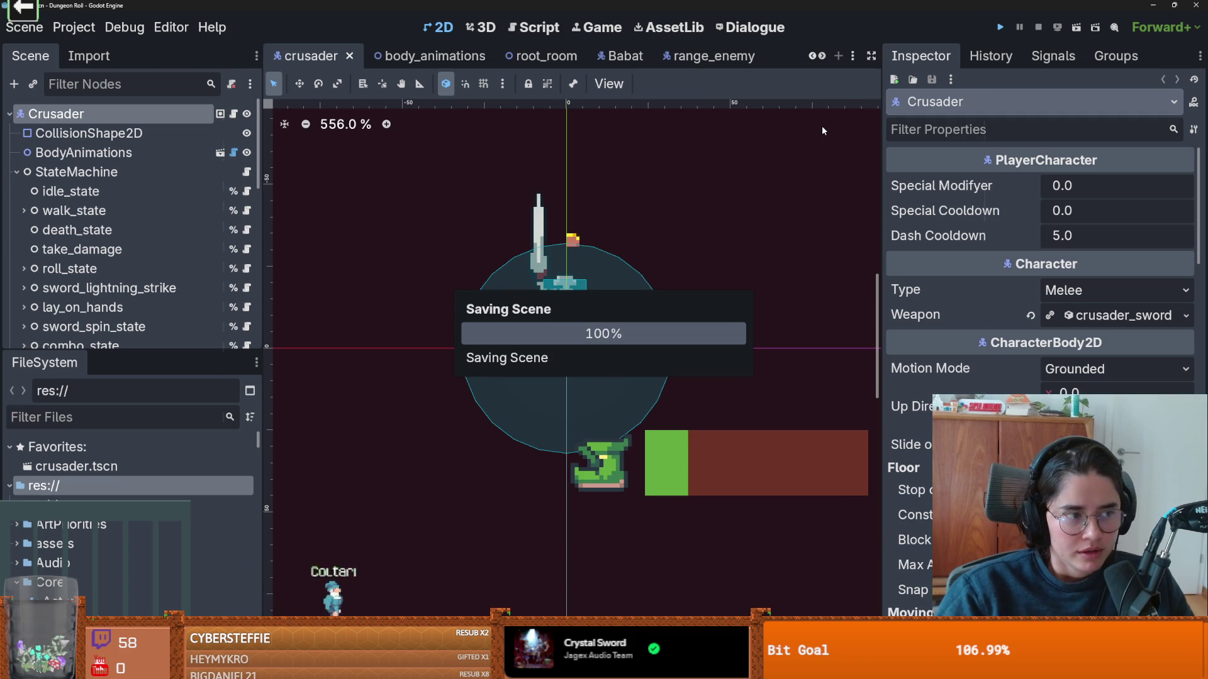
# Maximize the game window, check GitHub Desktop commit history, then enable debug mode on the room-choice screen
pyautogui.moveTo(949, 101)
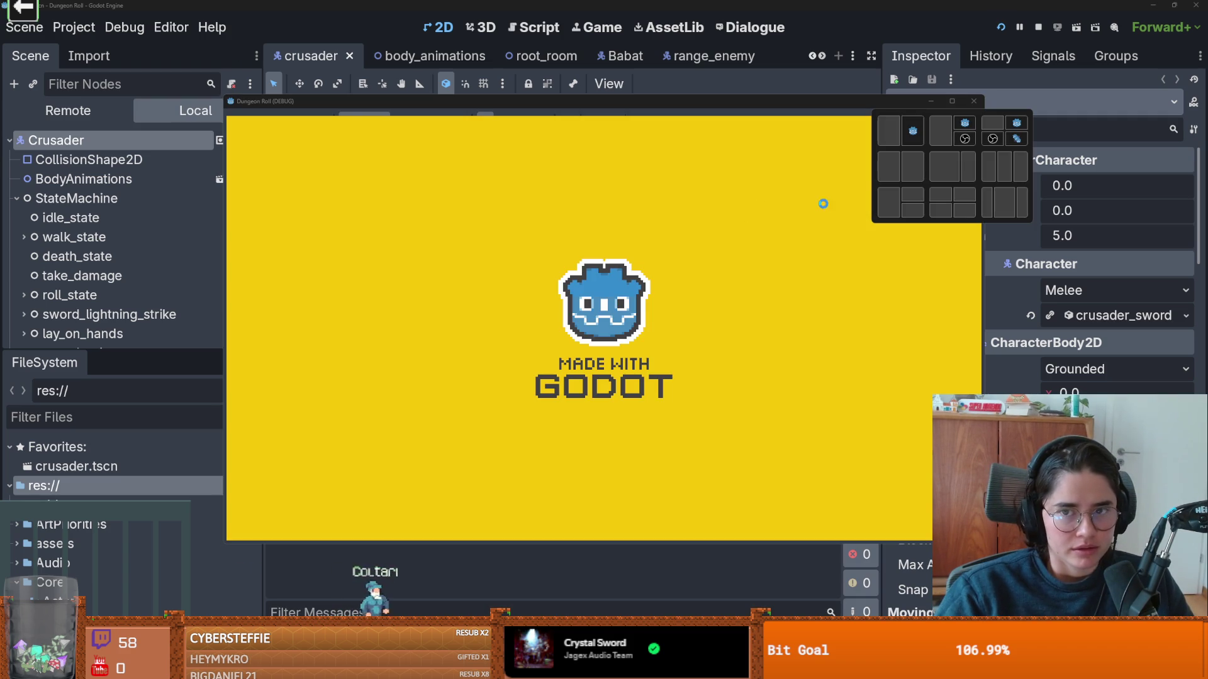
pyautogui.click(953, 102)
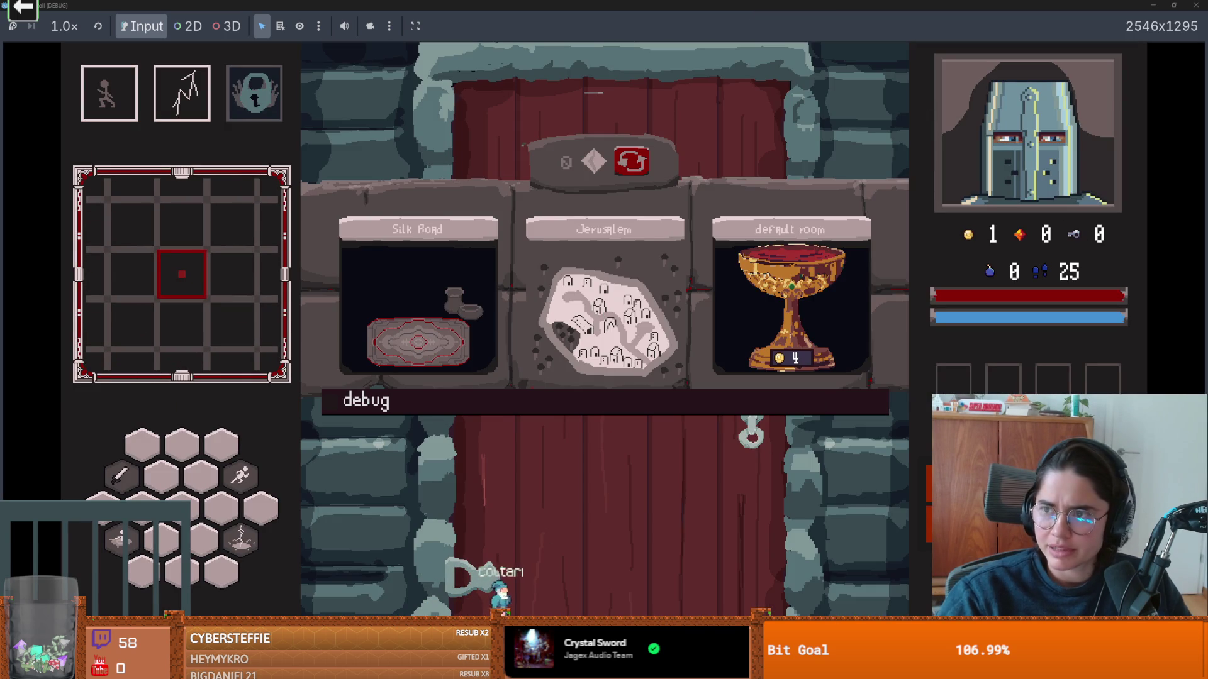
pyautogui.hotkey('alt', 'Tab')
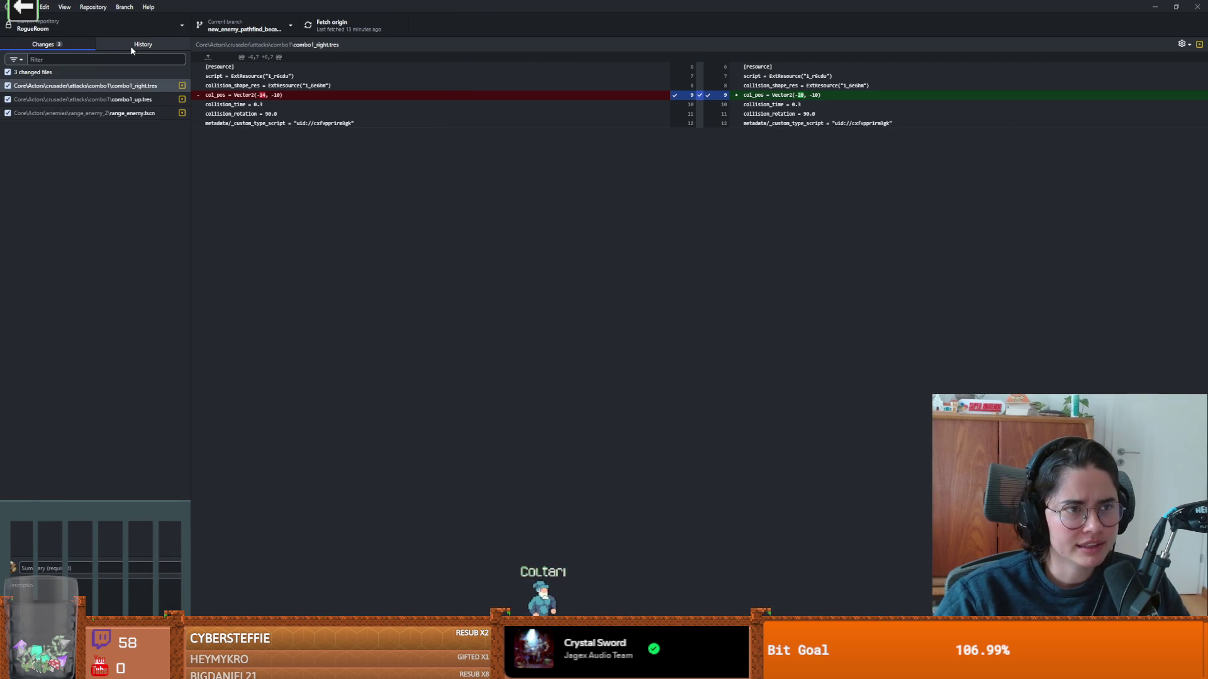
pyautogui.click(132, 47)
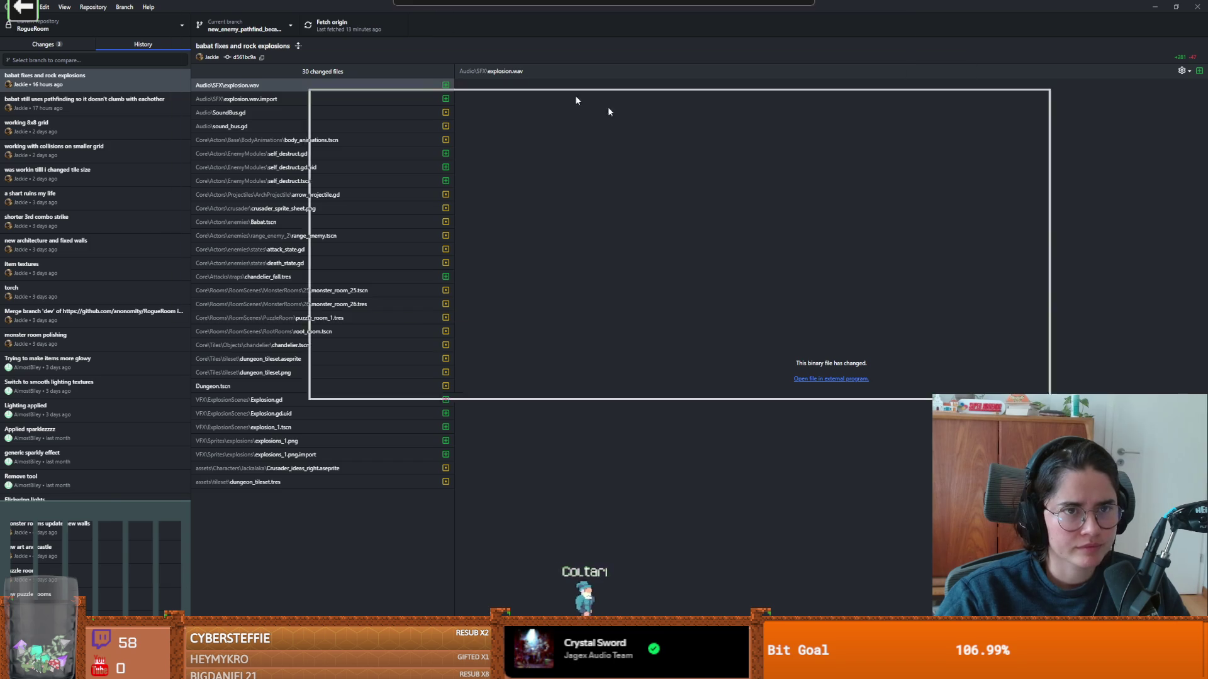
pyautogui.hotkey('alt', 'Tab')
pyautogui.click(699, 412)
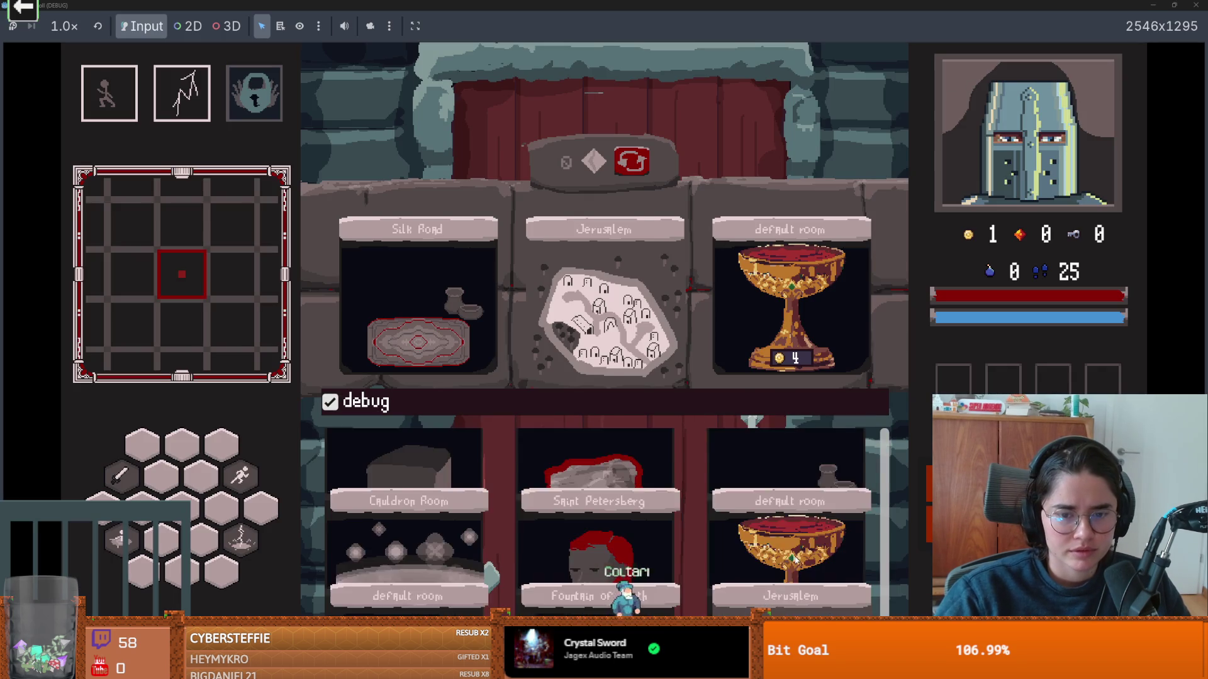
# Enter the chosen foliage room and fight along the bottom to the bottom-right corner enemies
pyautogui.click(627, 515)
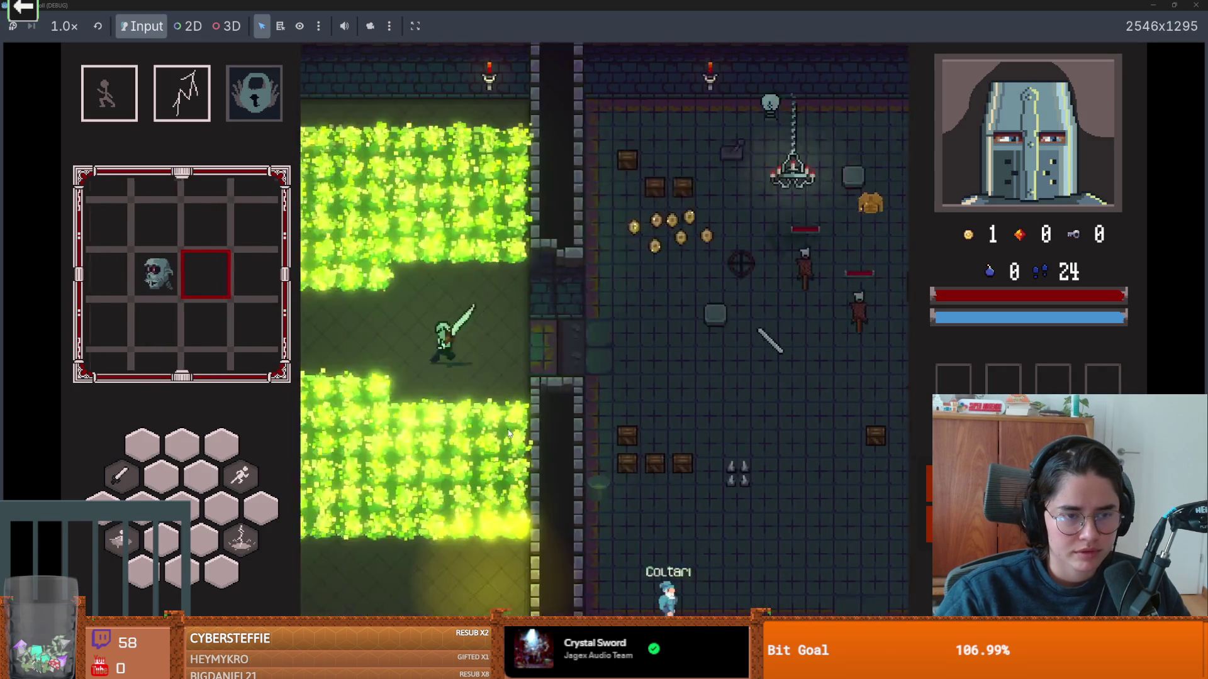
pyautogui.press('a')
pyautogui.press('s')
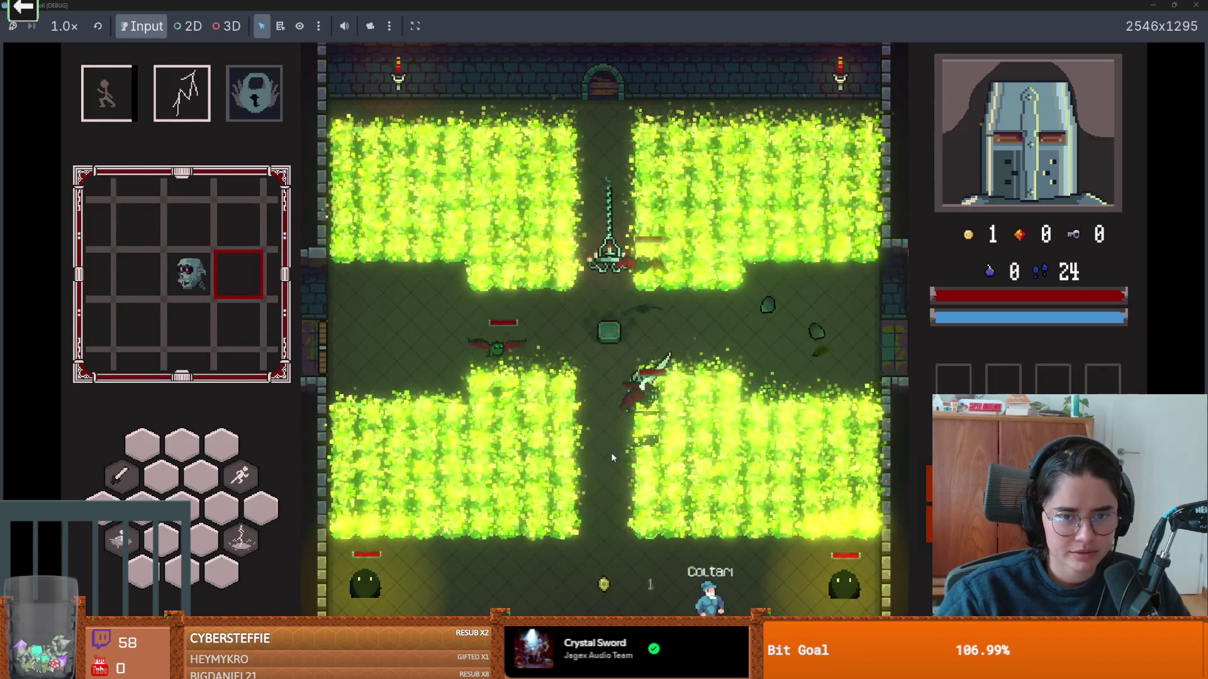
pyautogui.click(662, 559)
pyautogui.press('s')
pyautogui.press('d')
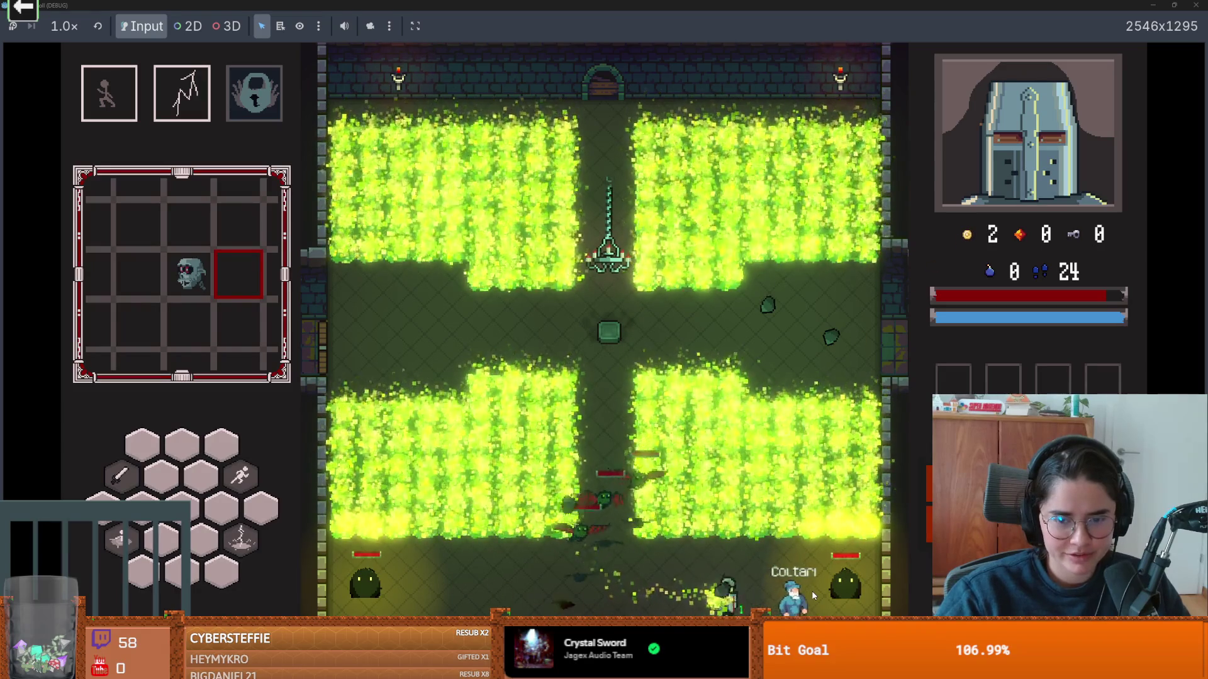
pyautogui.press('space')
pyautogui.click(841, 594)
pyautogui.press('d')
pyautogui.click(841, 593)
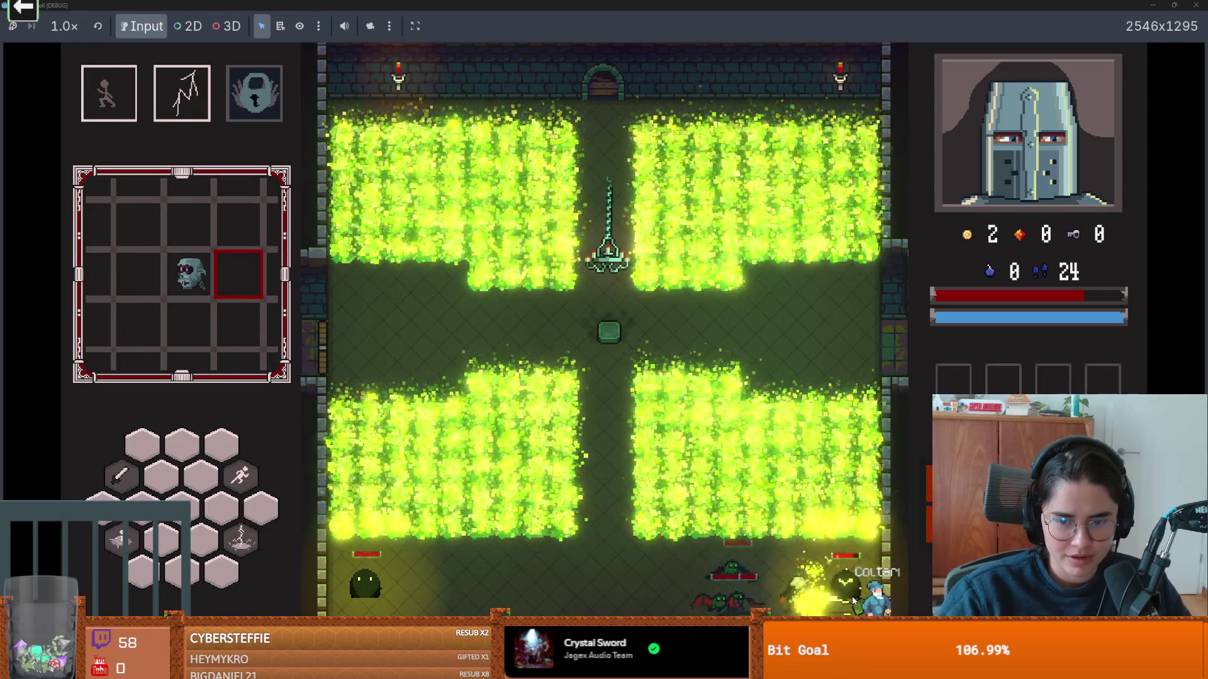
pyautogui.press('space')
pyautogui.click(852, 601)
# Move left along the bottom corridor, swinging the sword and casting lightning at enemies
pyautogui.press('a')
pyautogui.click(817, 598)
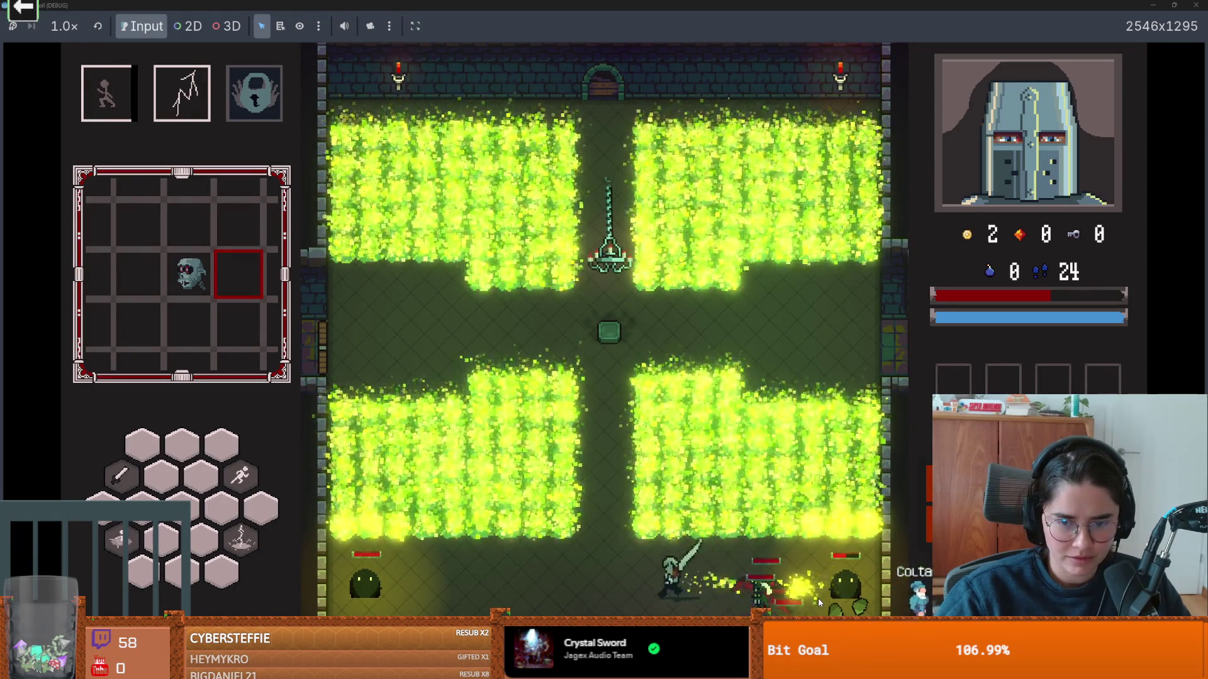
pyautogui.rightClick(818, 598)
pyautogui.press('a')
pyautogui.click(731, 590)
pyautogui.click(739, 593)
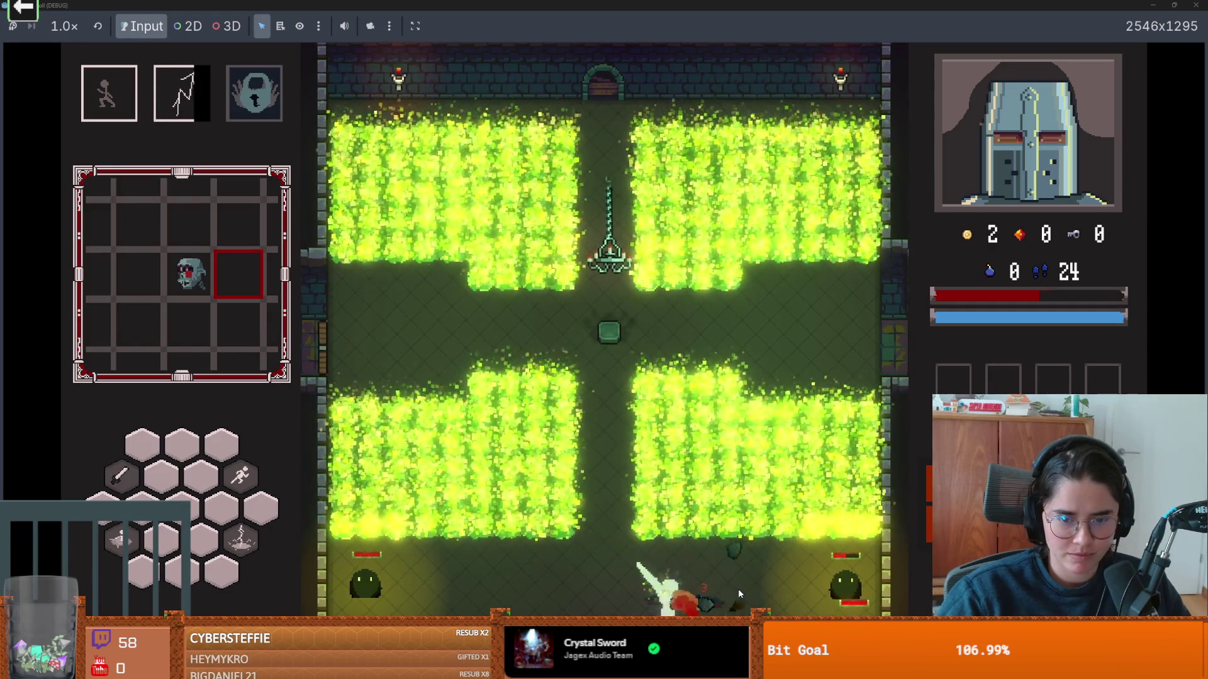
pyautogui.click(759, 597)
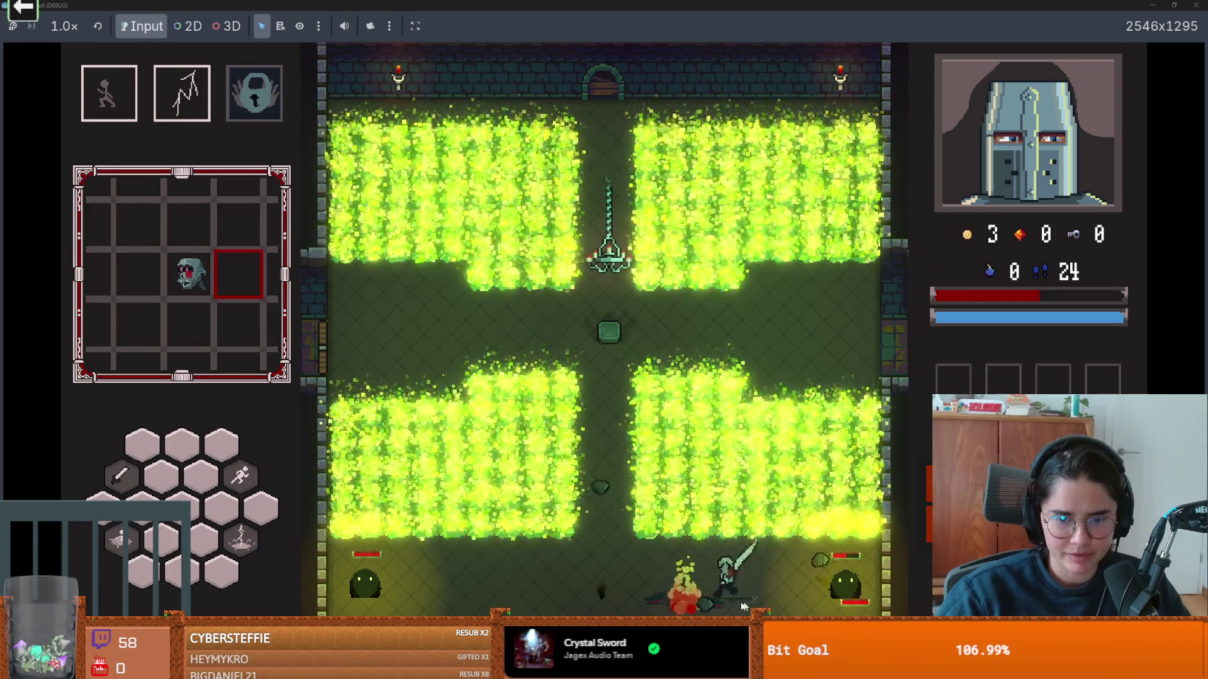
# Close in on the right slime, dodging back and forth and hitting it with lightning
pyautogui.press('d')
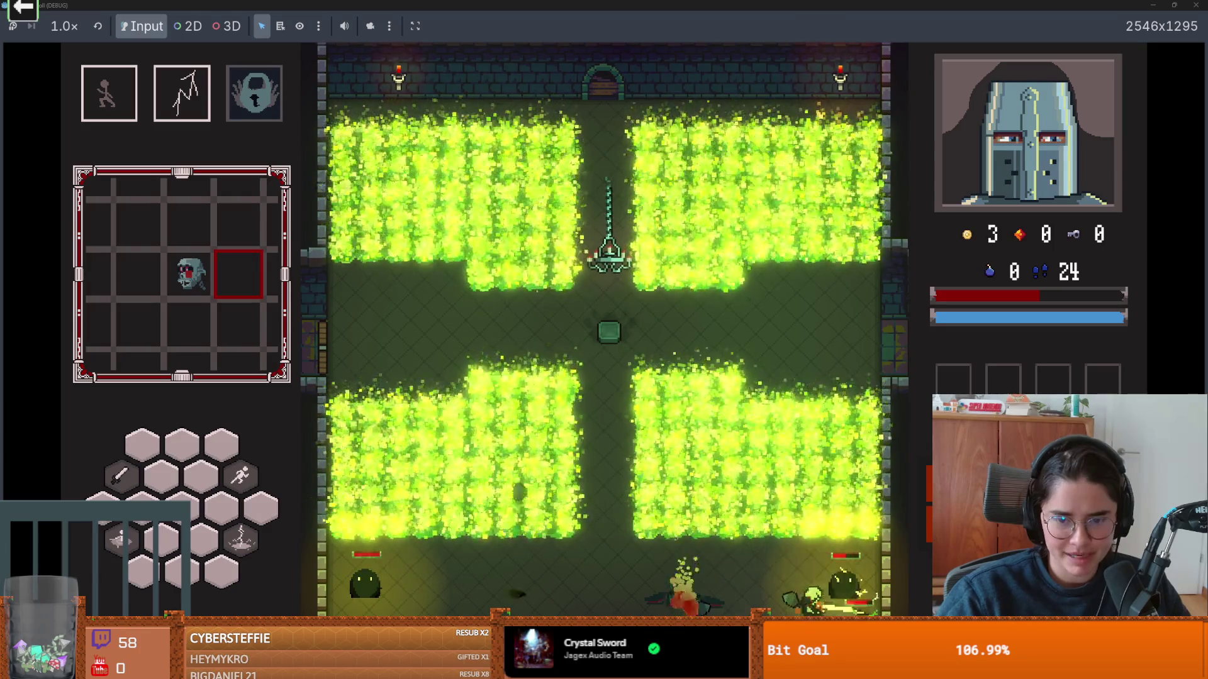
pyautogui.press('d')
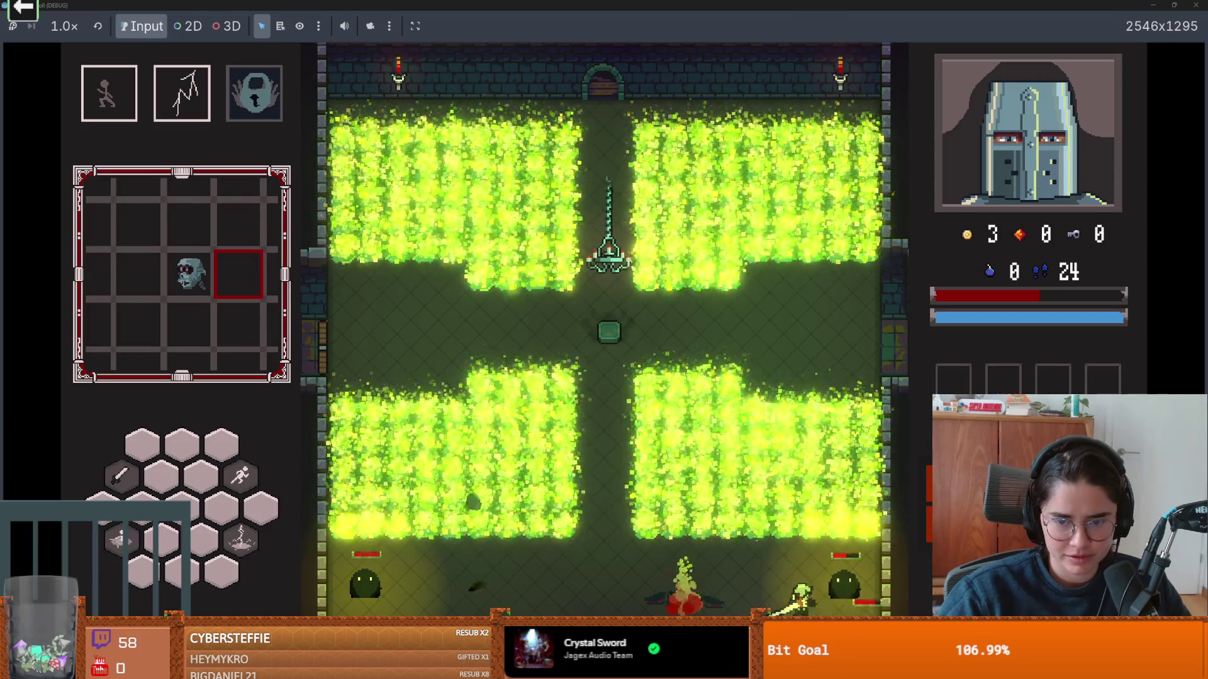
pyautogui.press('d')
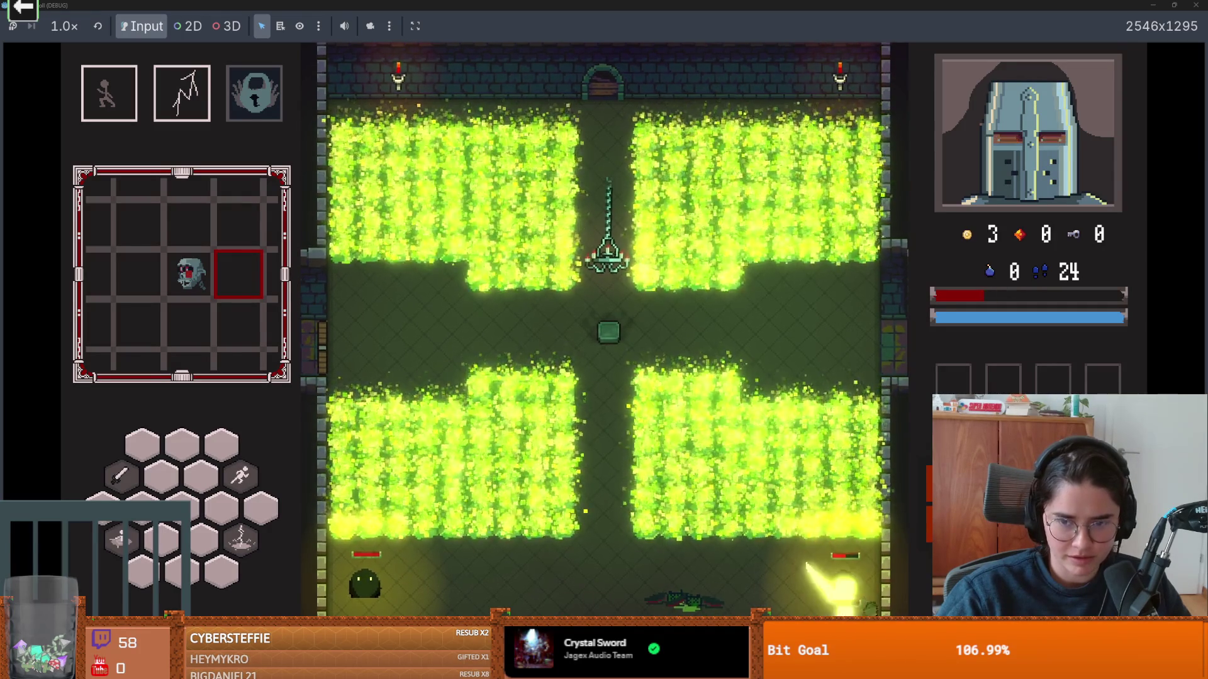
pyautogui.press('a')
pyautogui.press('space')
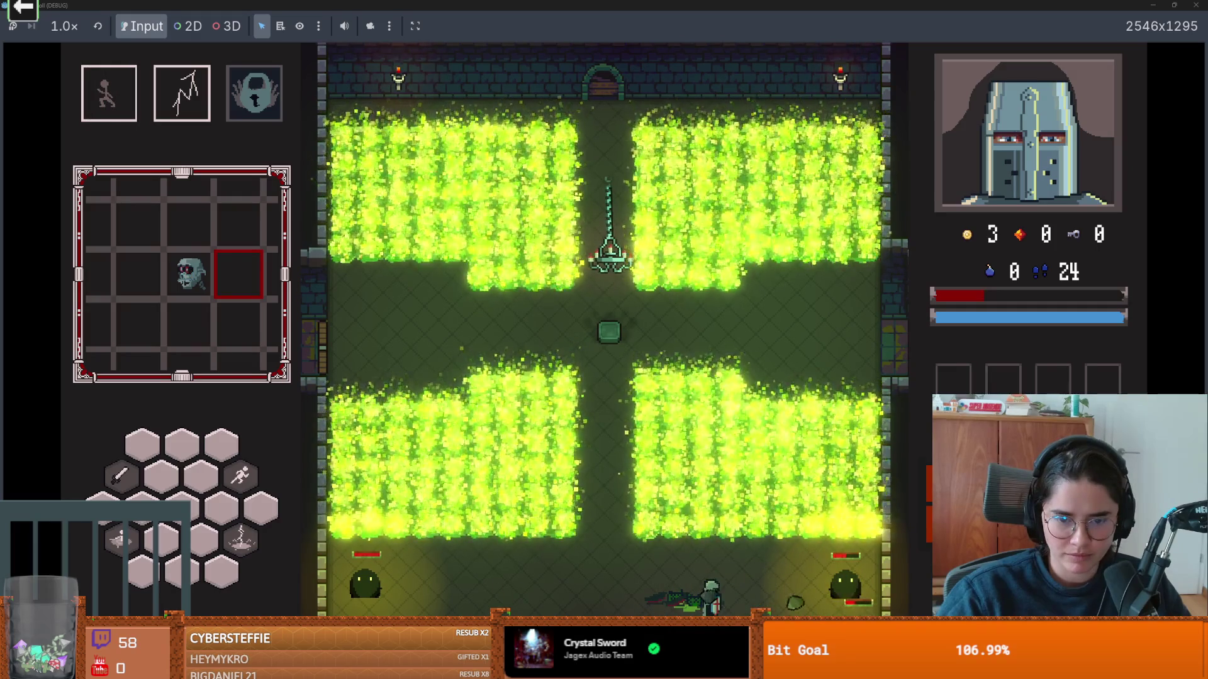
pyautogui.press('d')
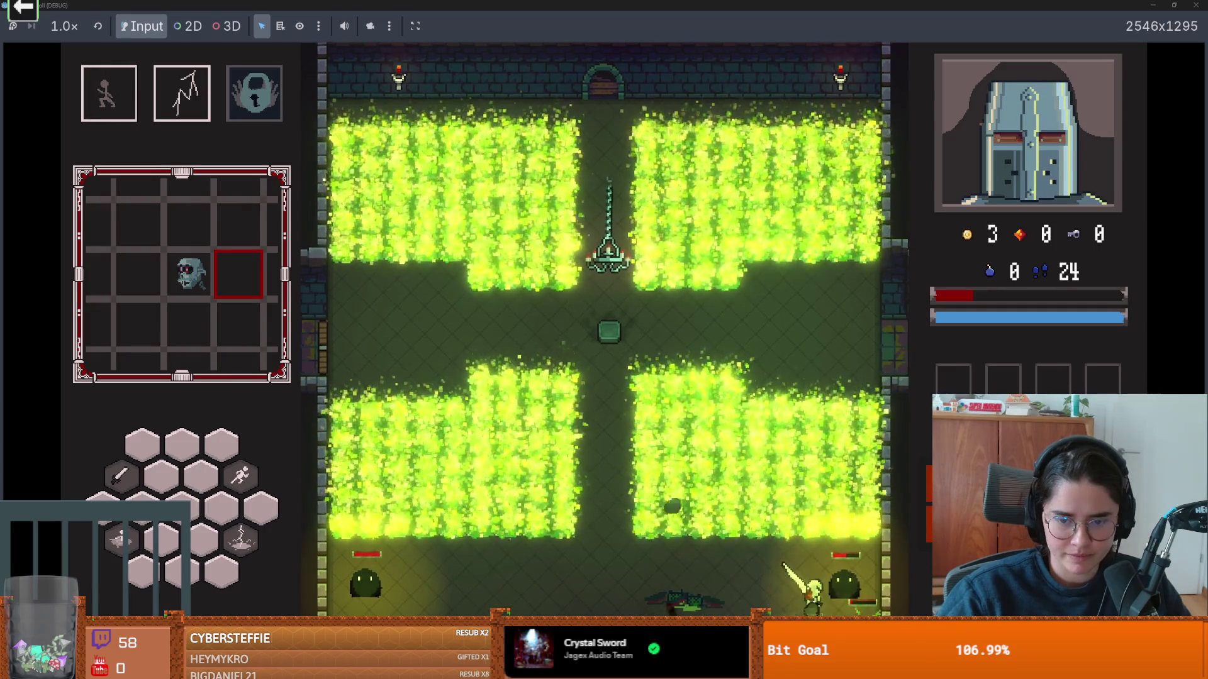
pyautogui.press('a')
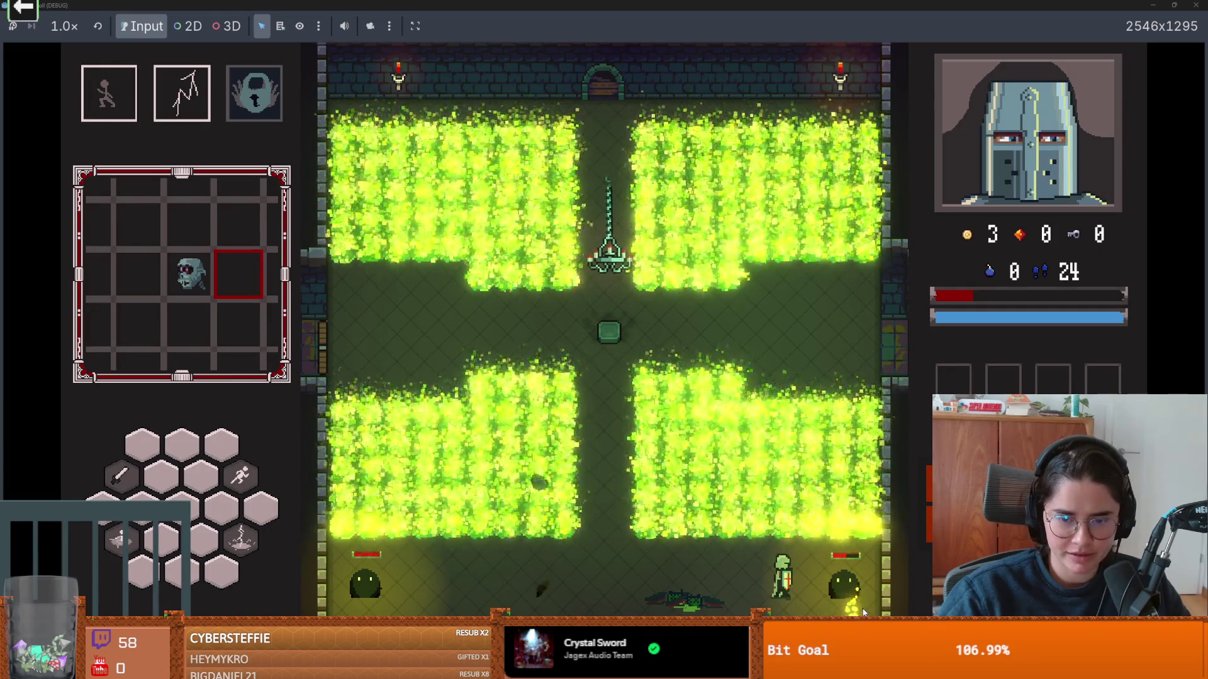
pyautogui.press('d')
pyautogui.rightClick(863, 613)
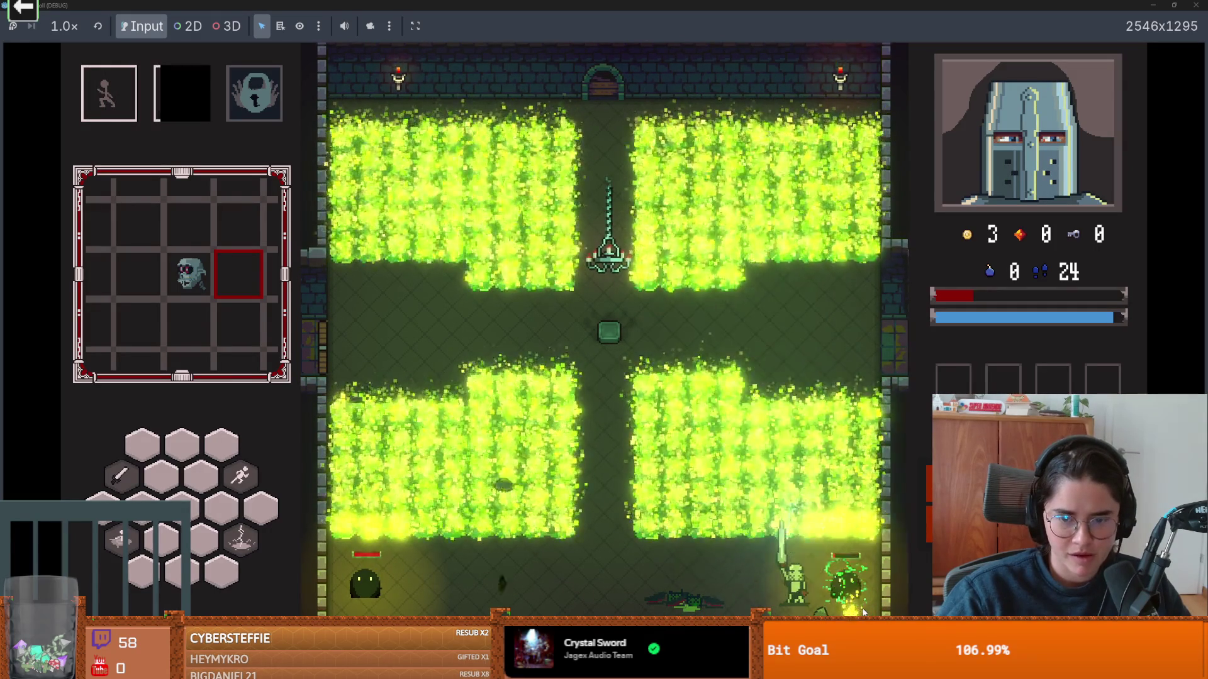
pyautogui.press('a')
pyautogui.press('d')
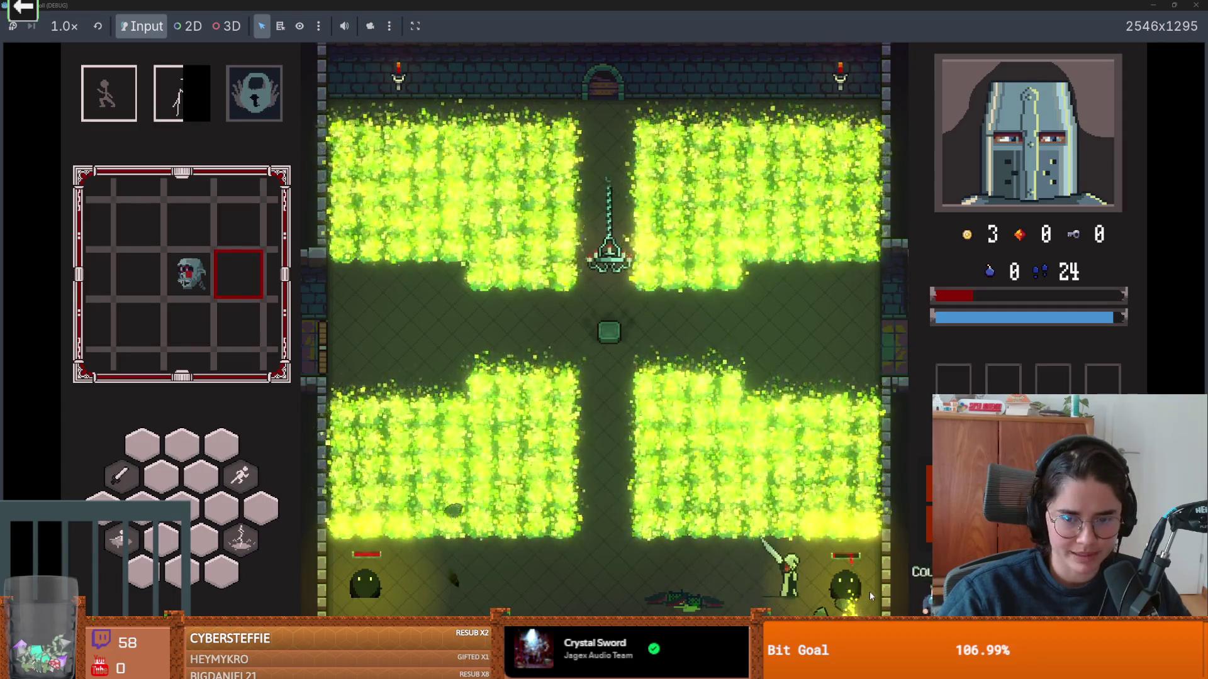
pyautogui.press('space')
# Walk left and repeatedly attack the left slime, dashing around it, until the knight dies
pyautogui.press('a')
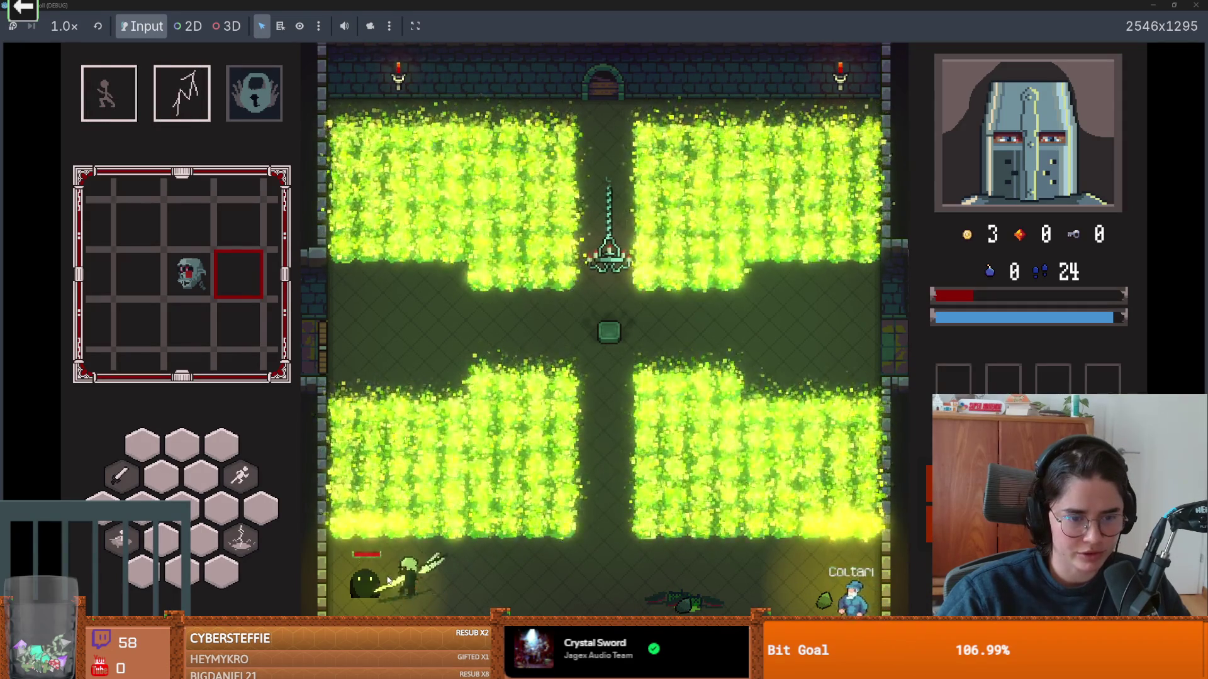
pyautogui.click(330, 584)
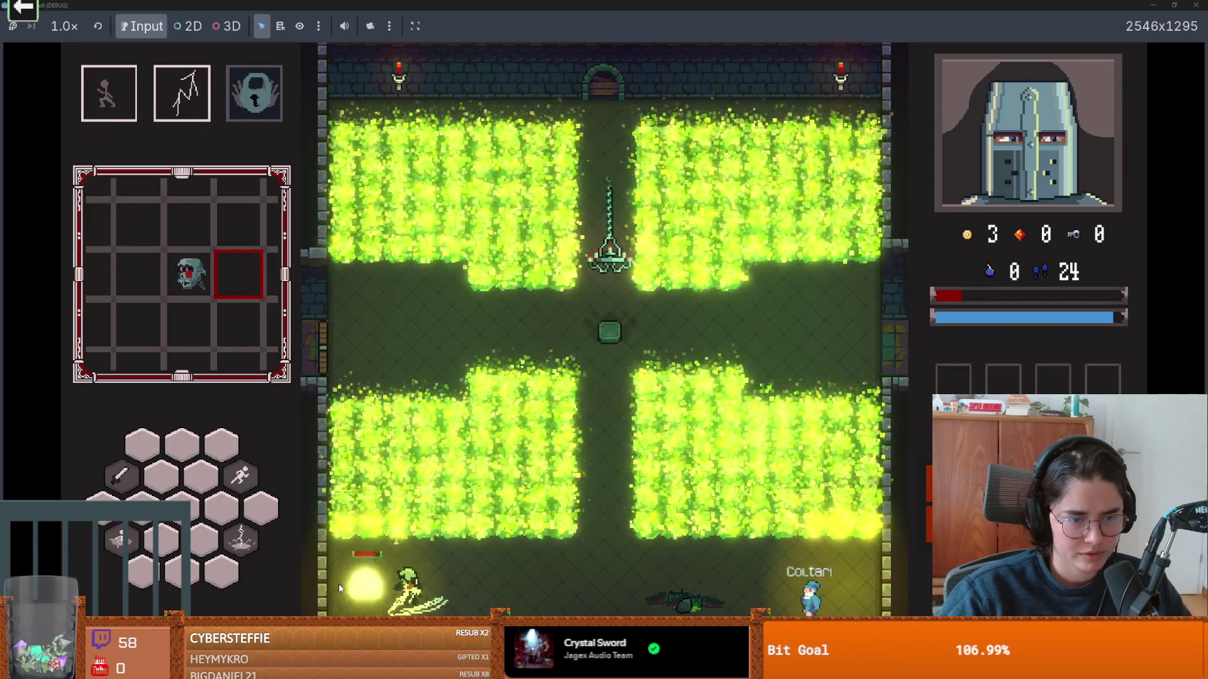
pyautogui.click(341, 583)
pyautogui.click(333, 587)
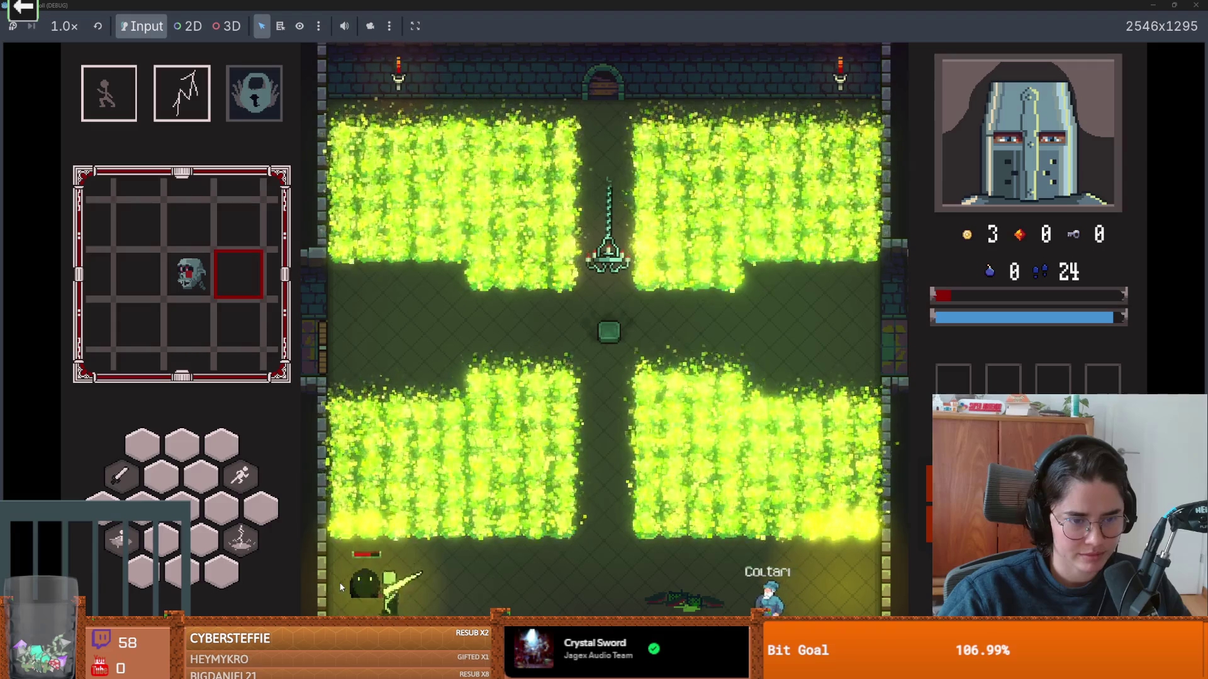
pyautogui.press('space')
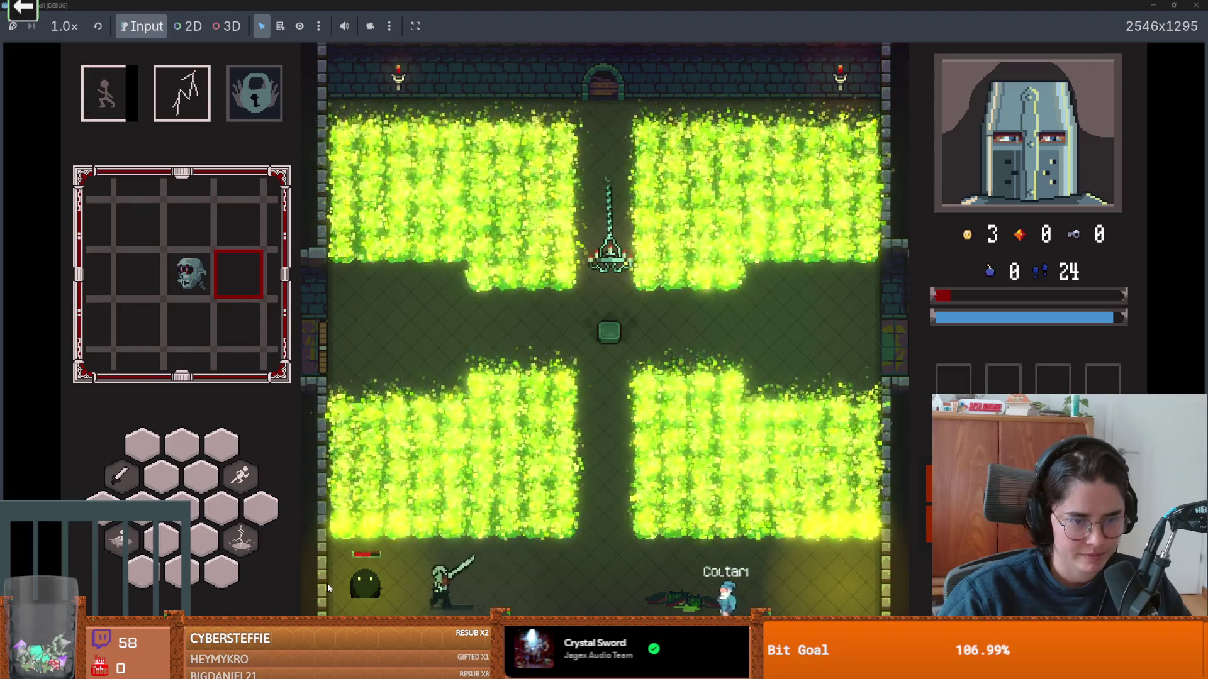
pyautogui.click(328, 588)
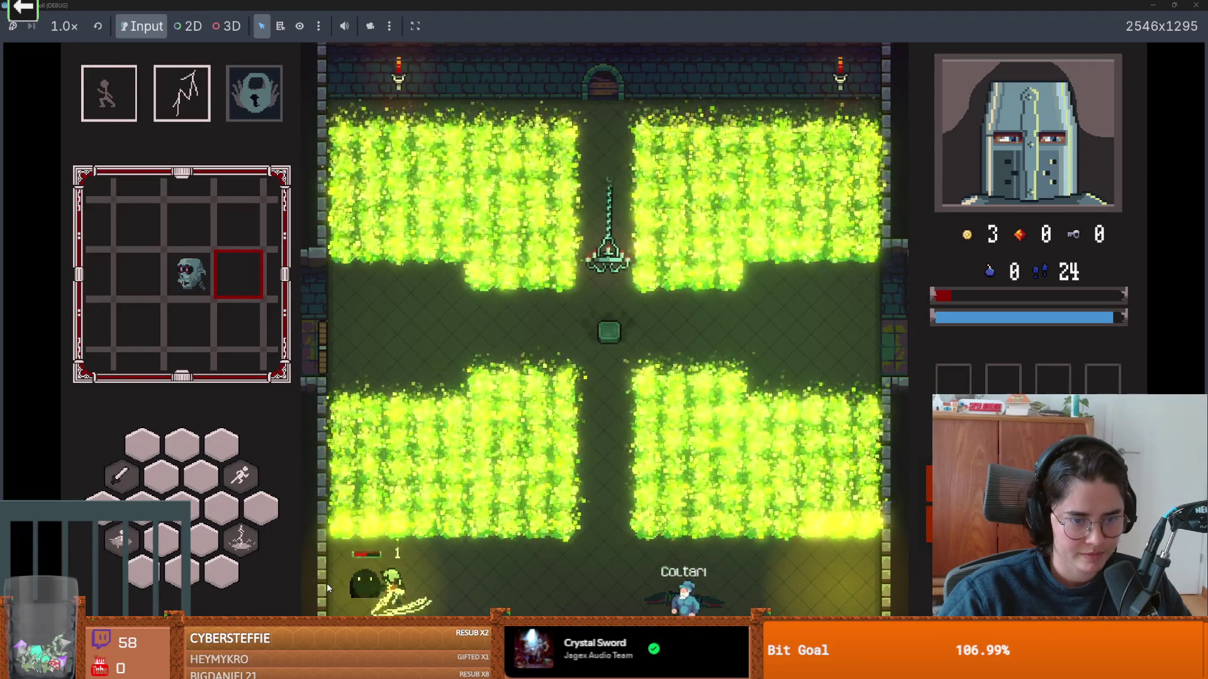
pyautogui.press('space')
pyautogui.click(327, 587)
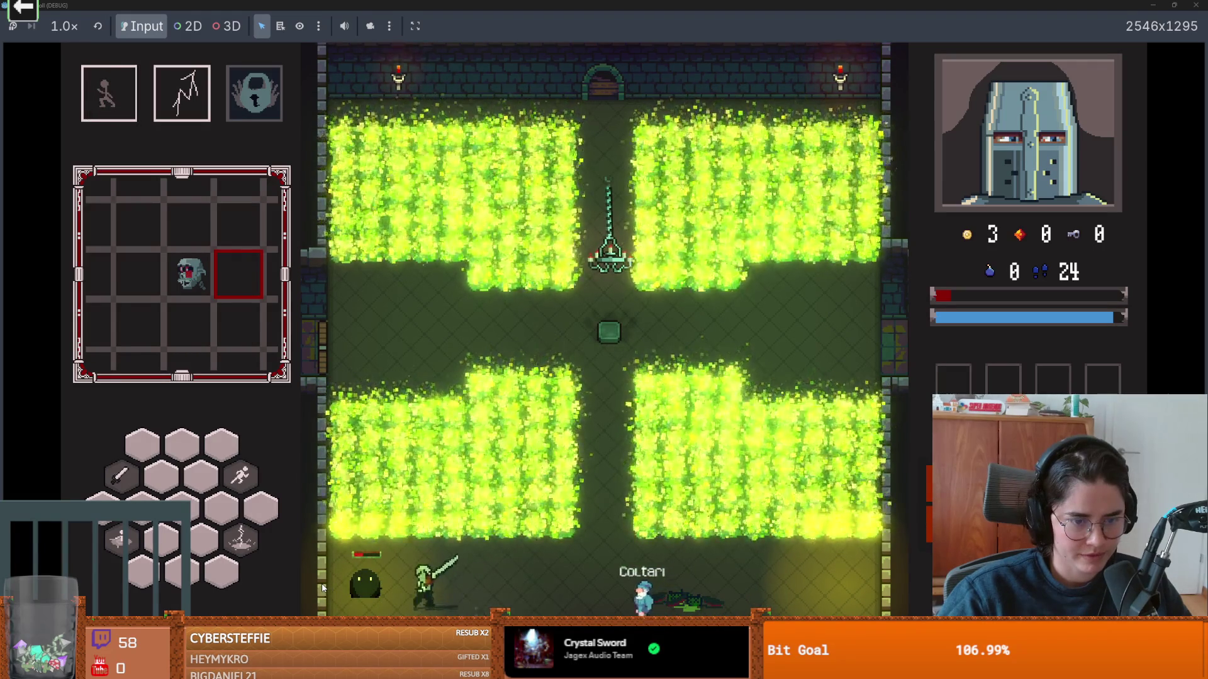
pyautogui.press('a')
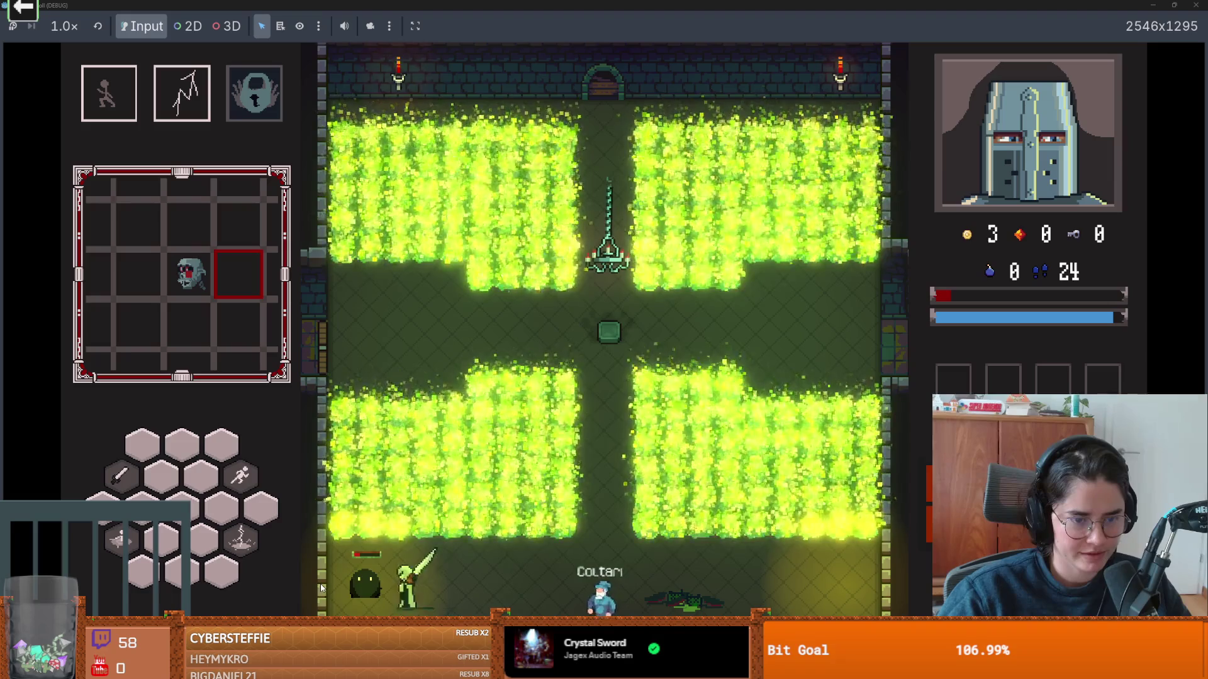
pyautogui.press('a')
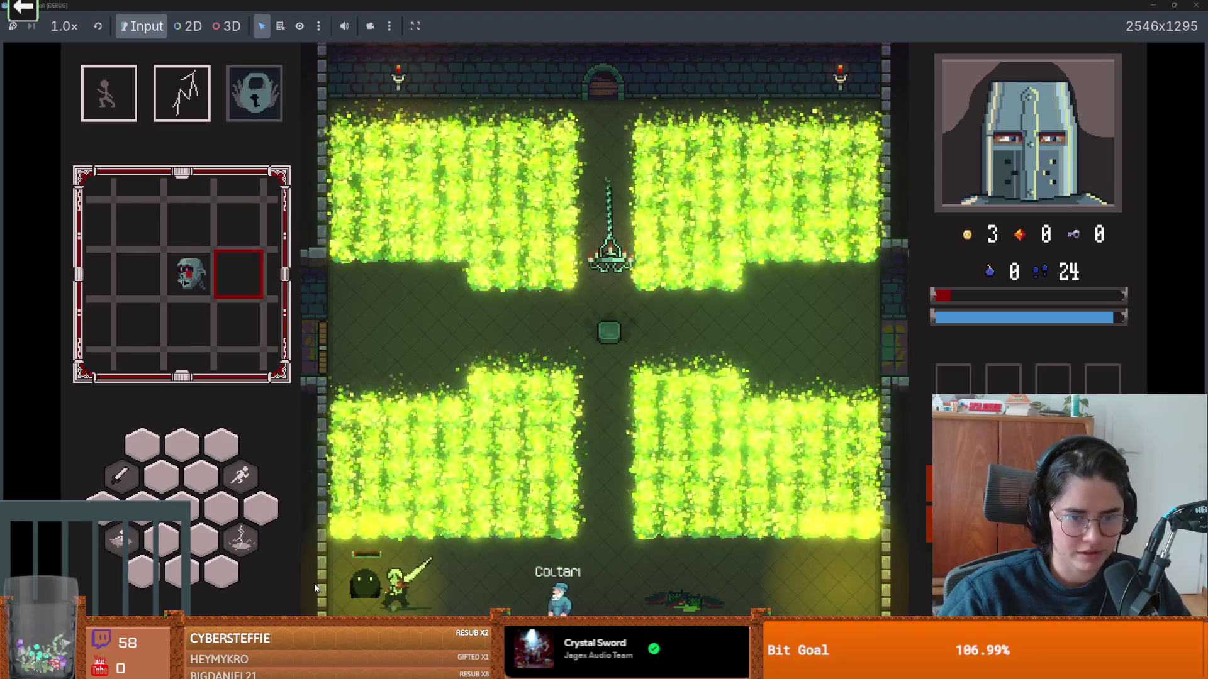
pyautogui.click(312, 583)
# Walk the knight left, restore the maximized game window, and stop the debug run with F8
pyautogui.press('a')
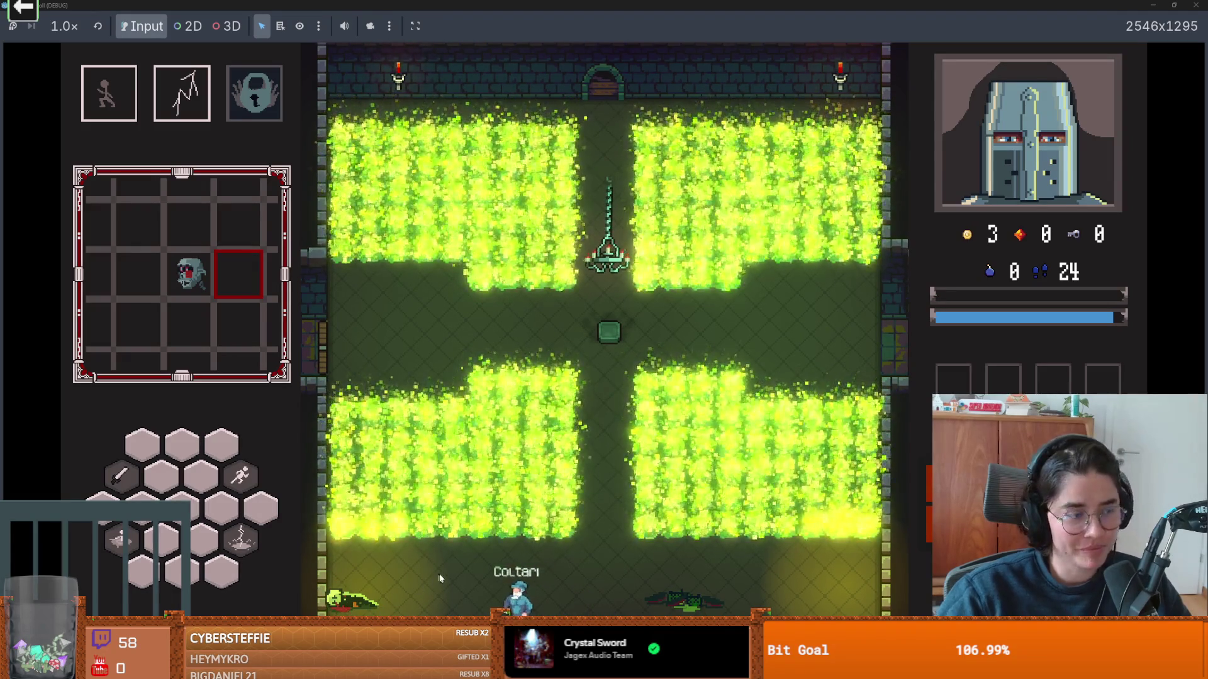
pyautogui.press('a')
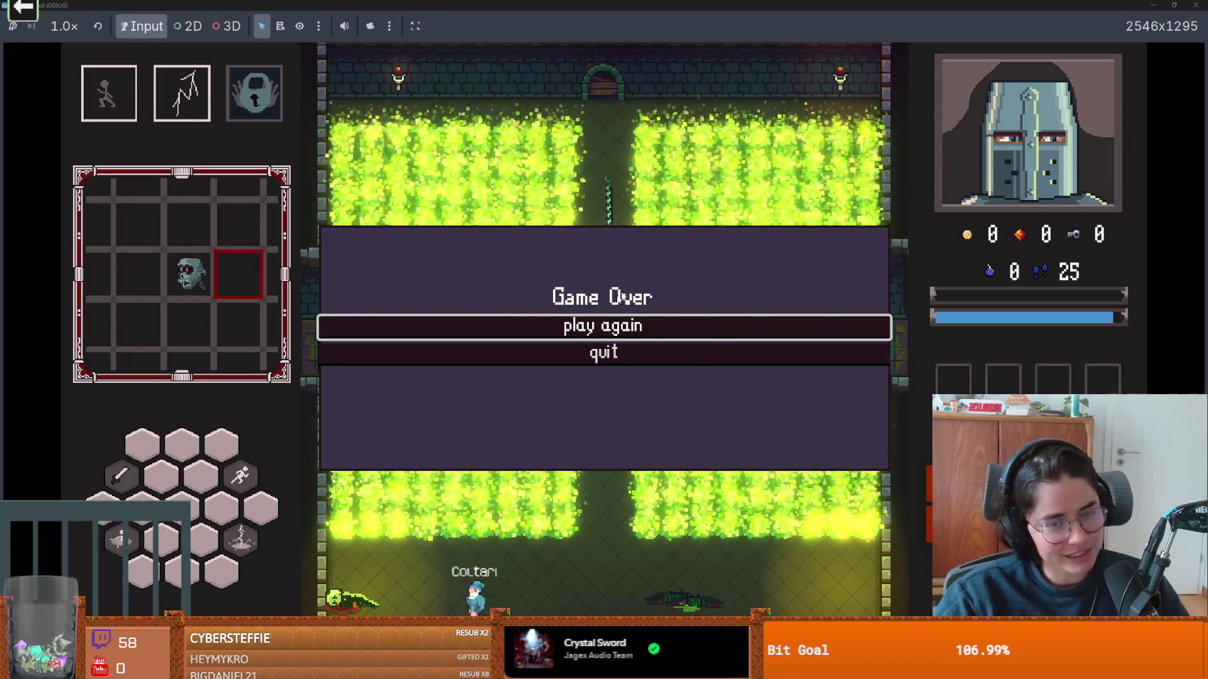
pyautogui.press('a')
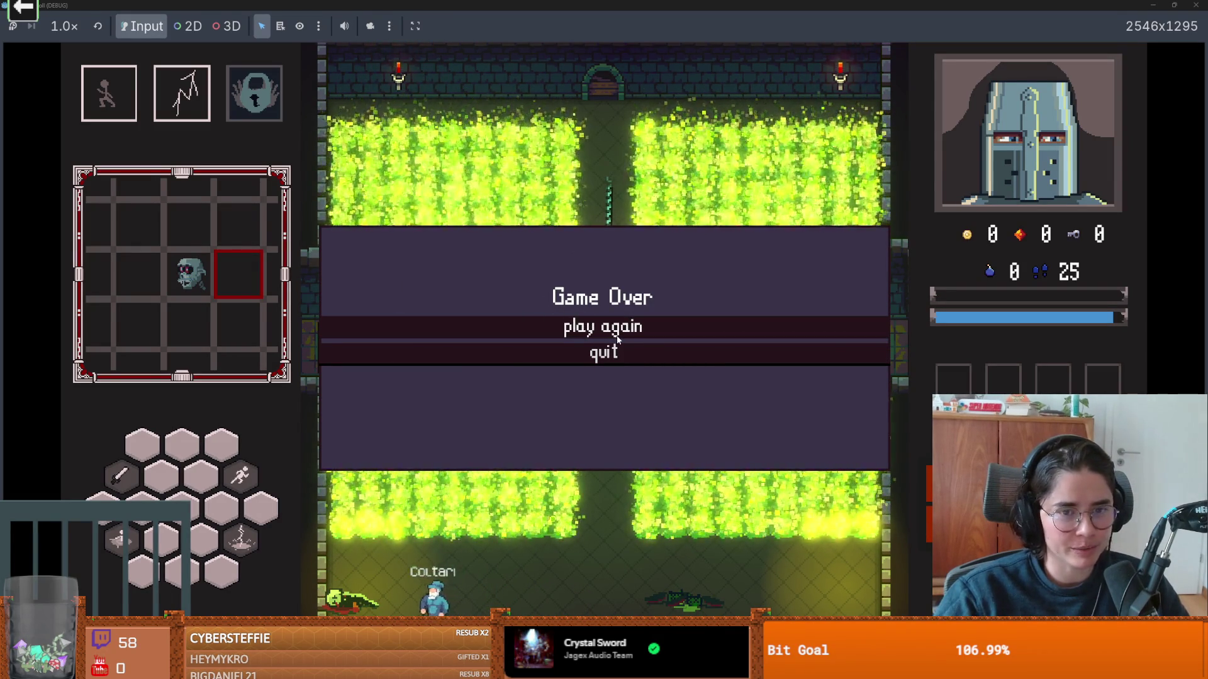
pyautogui.press('a')
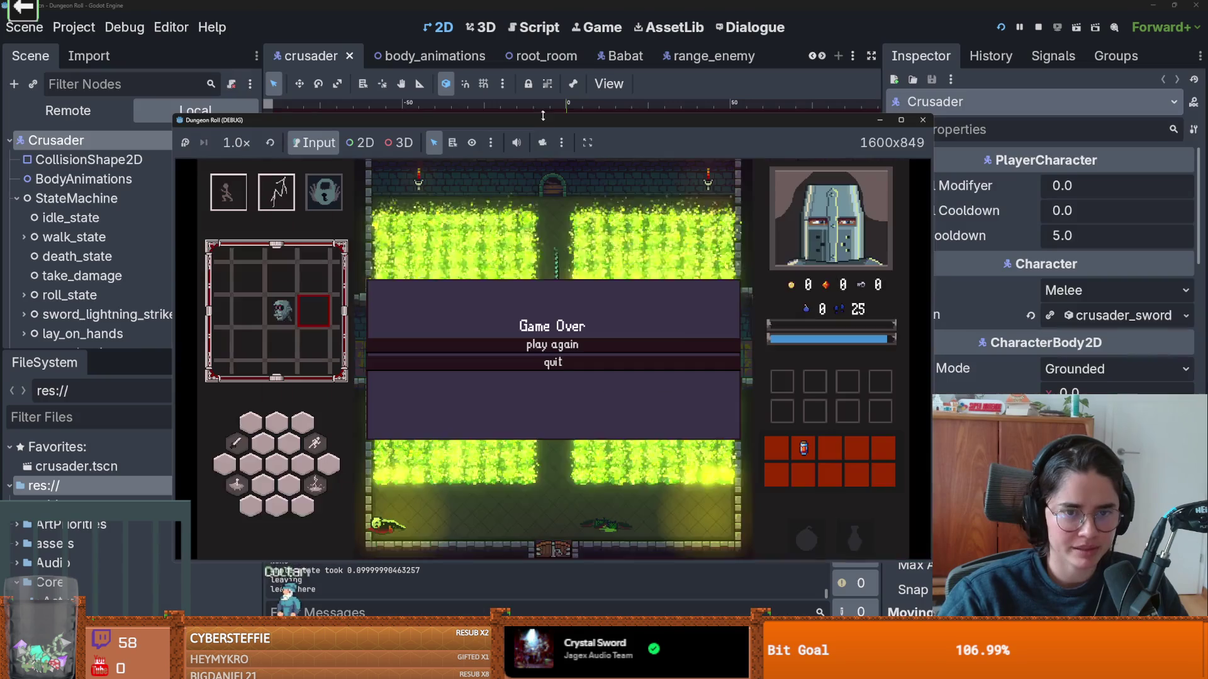
pyautogui.moveTo(545, 5)
pyautogui.mouseDown()
pyautogui.moveTo(545, 122)
pyautogui.moveTo(556, 76)
pyautogui.mouseUp()
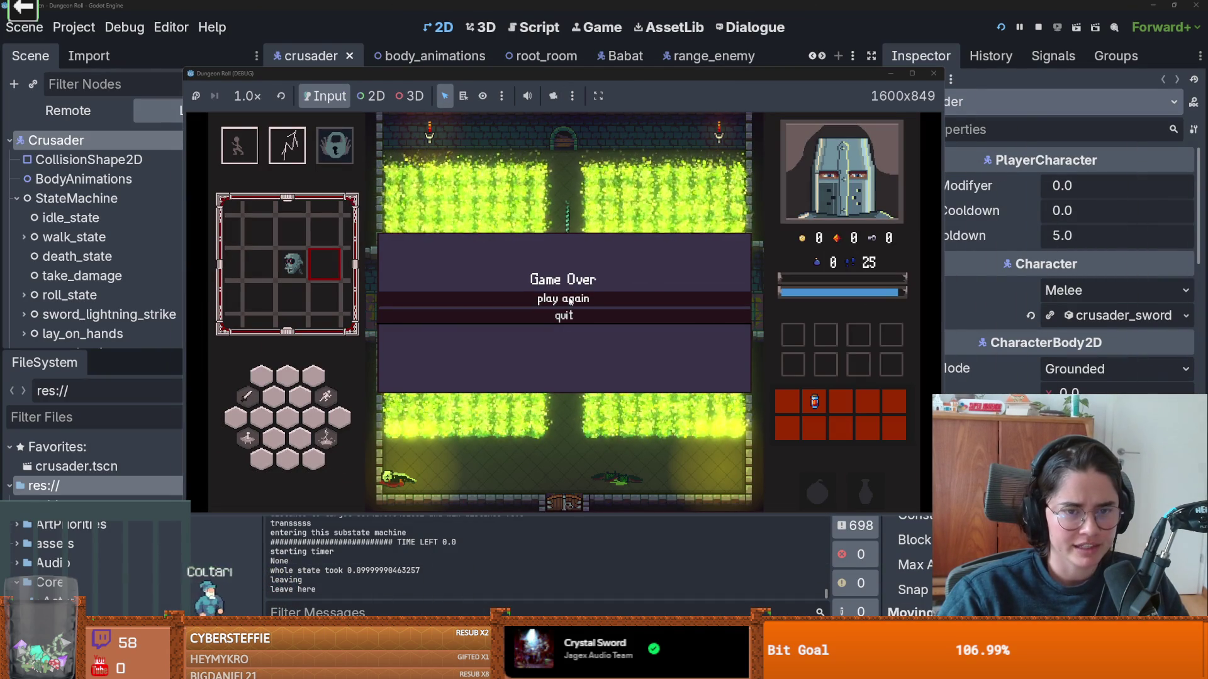
pyautogui.press('F8')
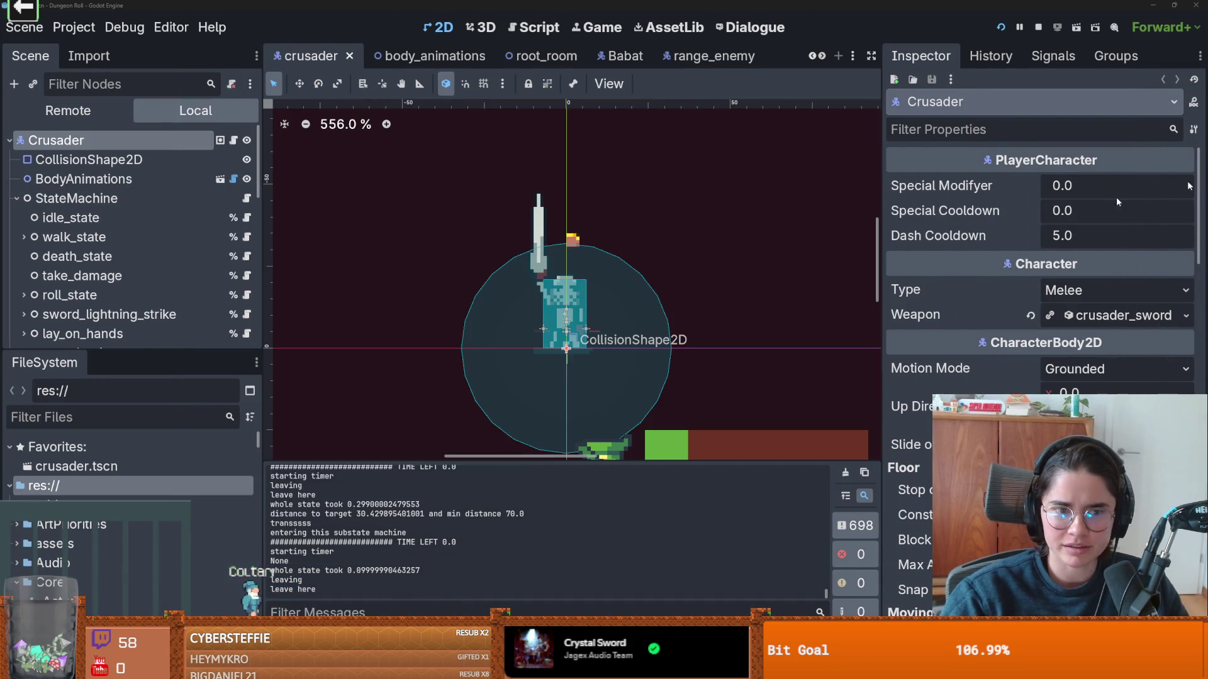
# Open the Debugger panel and check the Misc tab's Clicked Control
pyautogui.click(340, 626)
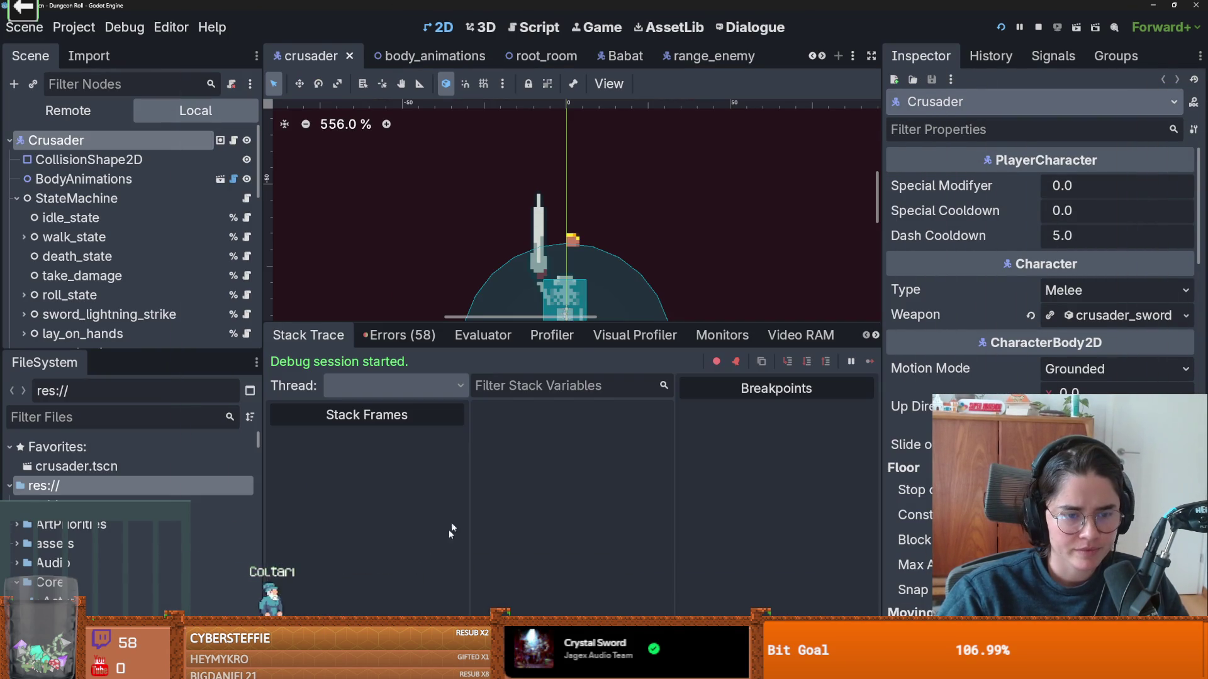
pyautogui.click(874, 336)
pyautogui.click(609, 337)
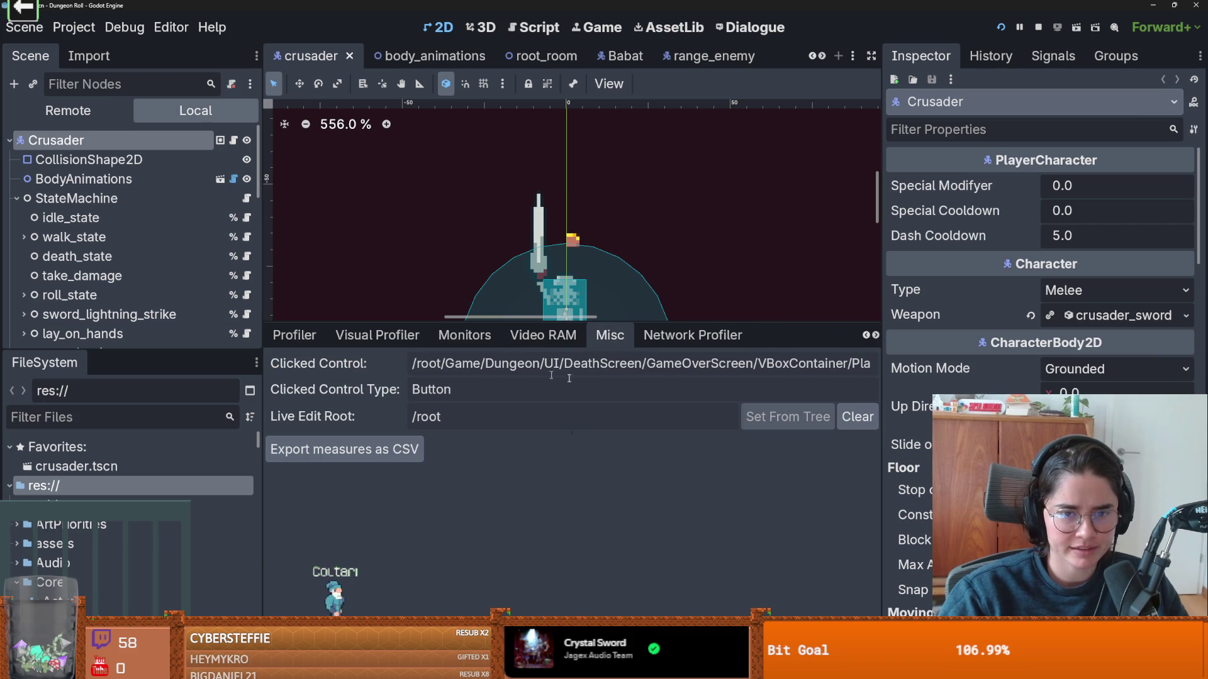
pyautogui.moveTo(631, 364); pyautogui.dragTo(1170, 355)
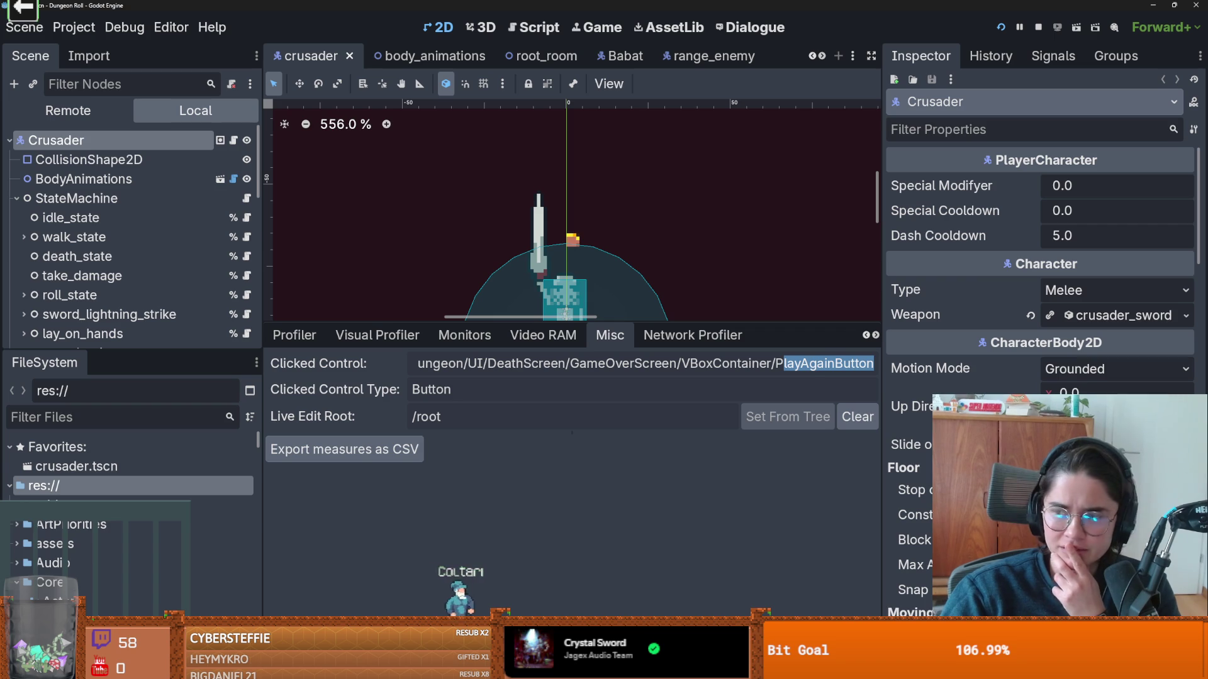
# Show the 64 runtime errors and open ui.gd at the failing line 152
pyautogui.click(866, 335)
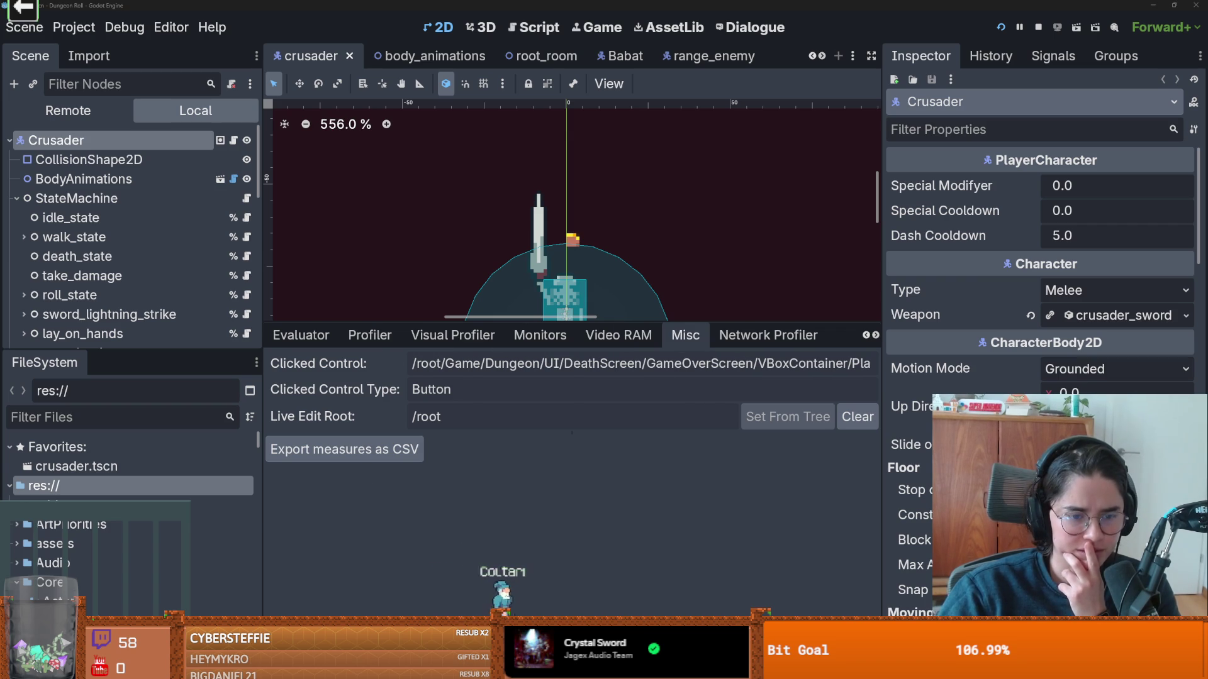
pyautogui.click(301, 335)
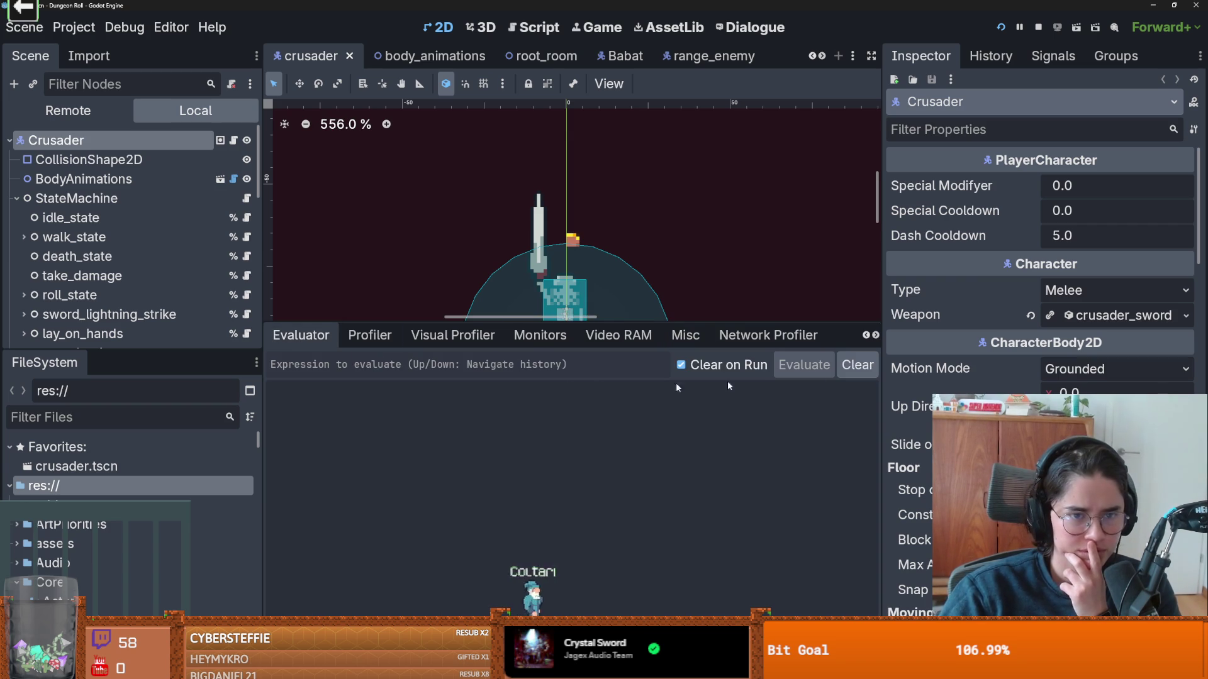
pyautogui.click(866, 336)
pyautogui.click(403, 335)
pyautogui.scroll(-10, 629, 534)
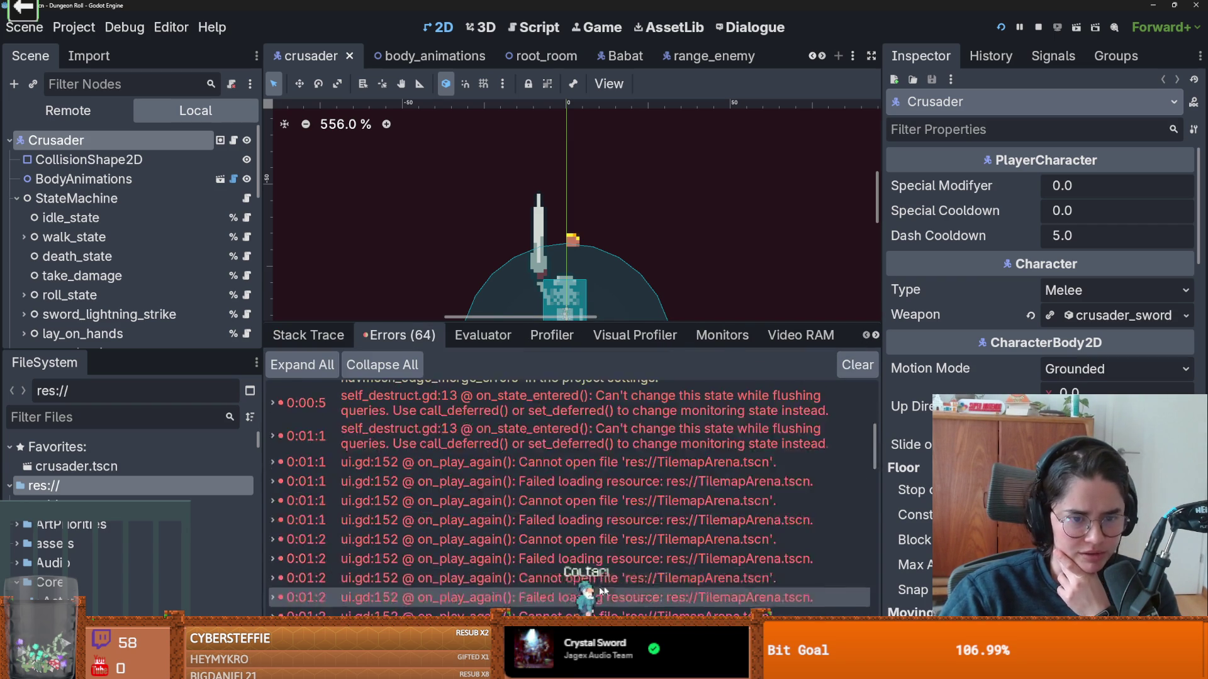
pyautogui.doubleClick(595, 522)
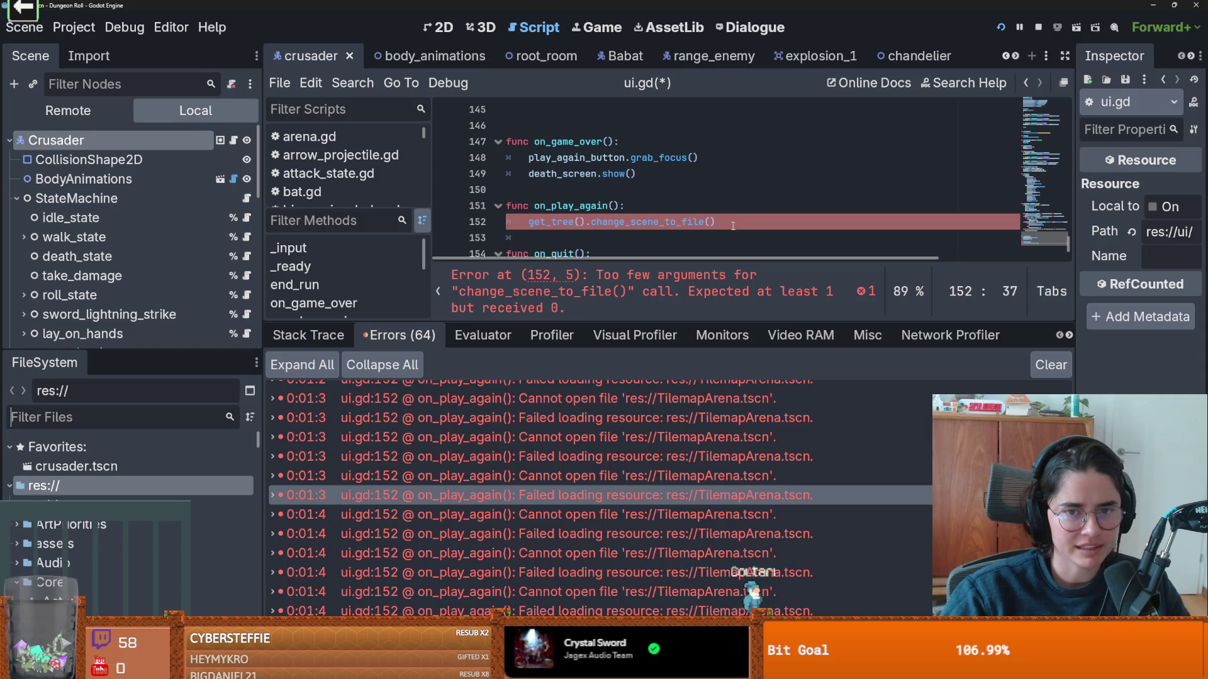
# Replace the TilemapArena.tscn path on line 152 of ui.gd with res://Dungeon.tscn and save
pyautogui.doubleClick(774, 222)
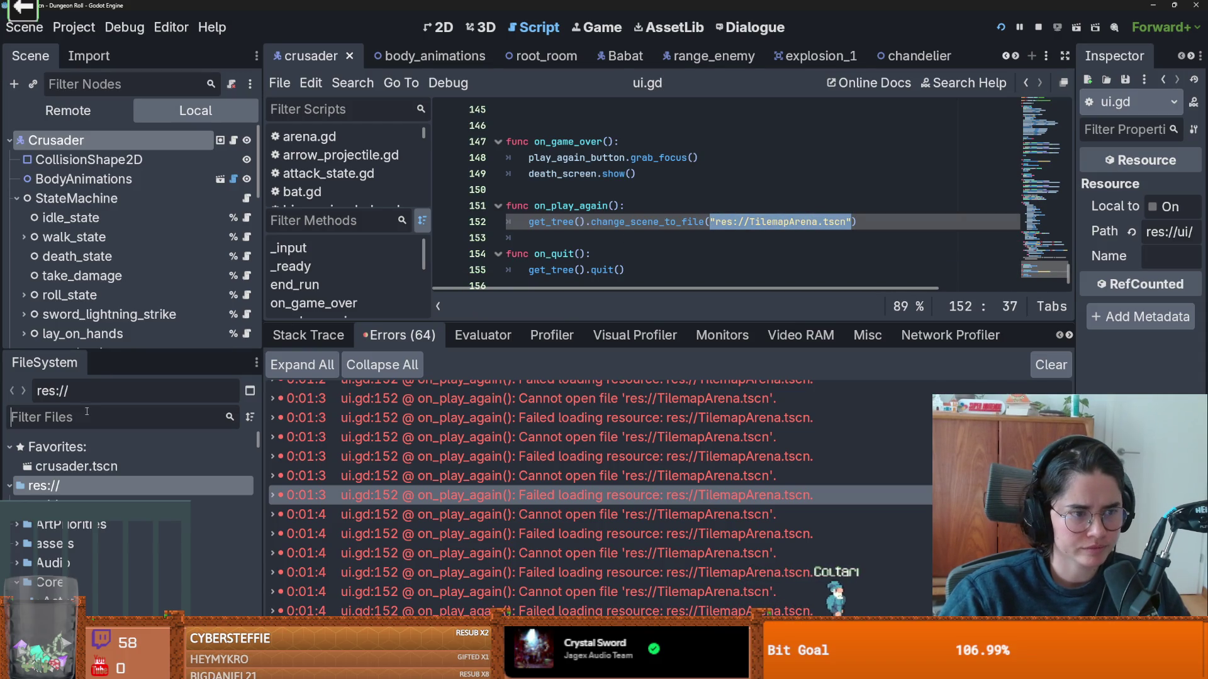
pyautogui.write('dun')
pyautogui.scroll(-10, 125, 516)
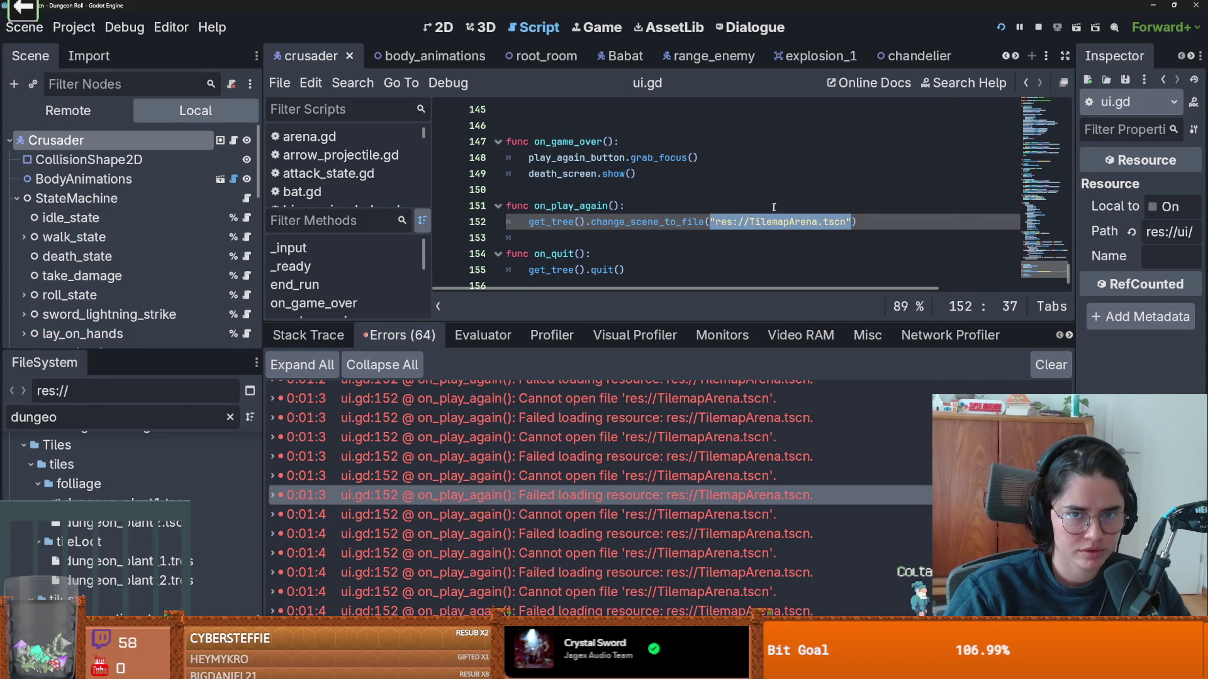
pyautogui.click(748, 232)
pyautogui.click(851, 222)
pyautogui.moveTo(733, 220); pyautogui.dragTo(709, 221)
pyautogui.press('BackSpace')
pyautogui.moveTo(107, 561); pyautogui.dragTo(714, 227)
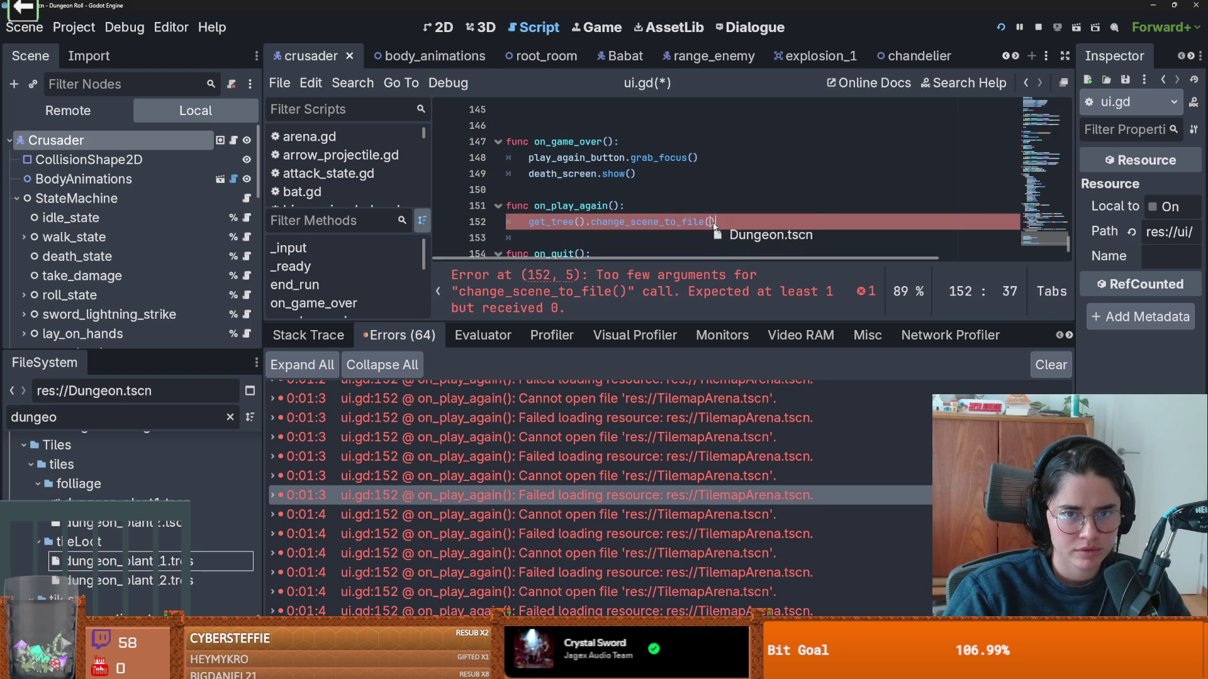
pyautogui.hotkey('ctrl', 's')
# Search all files for remaining TilemapArena.tscn references, then relaunch the game with F5
pyautogui.click(352, 82)
pyautogui.click(384, 190)
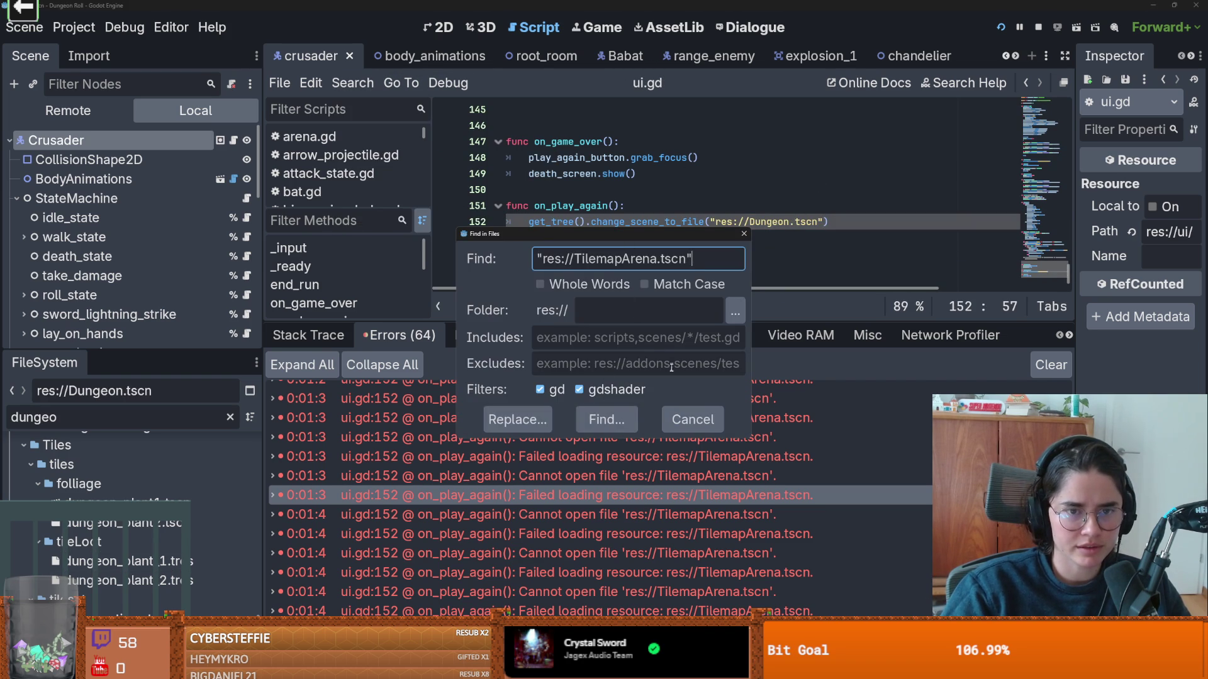
pyautogui.press('Return')
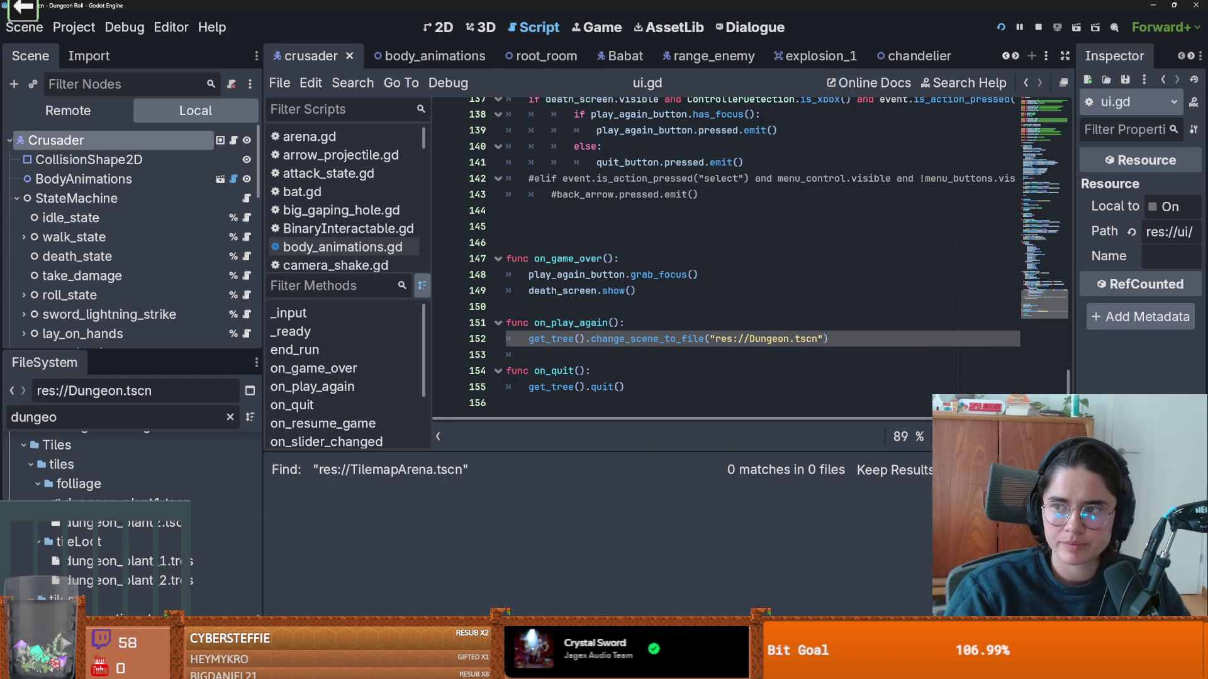
pyautogui.press('F5')
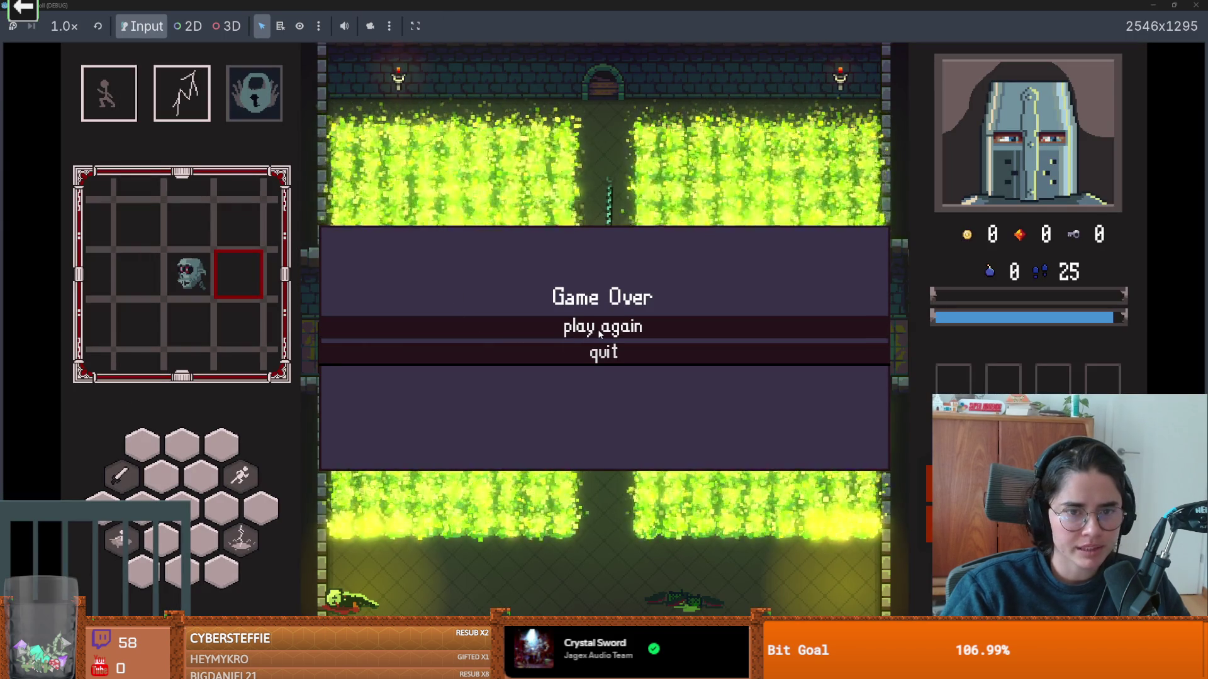
# Start a new run, walk out the left door, enable debug rooms and pick a test room
pyautogui.click(598, 329)
pyautogui.press('s')
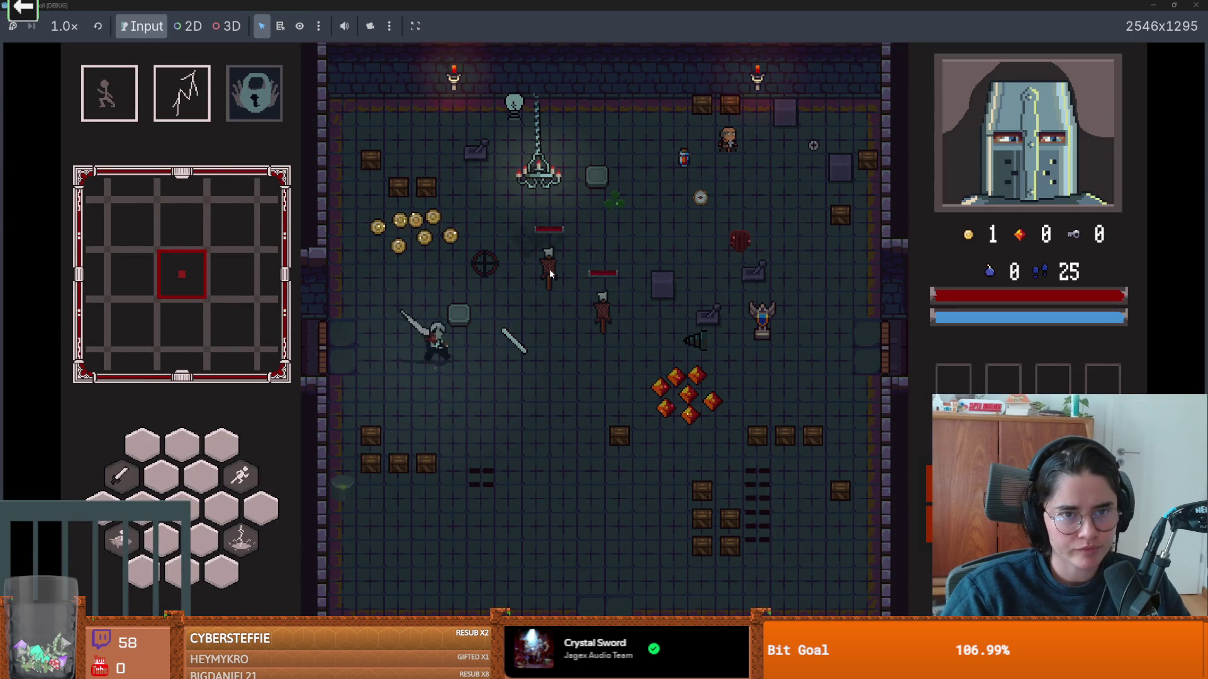
pyautogui.press('a')
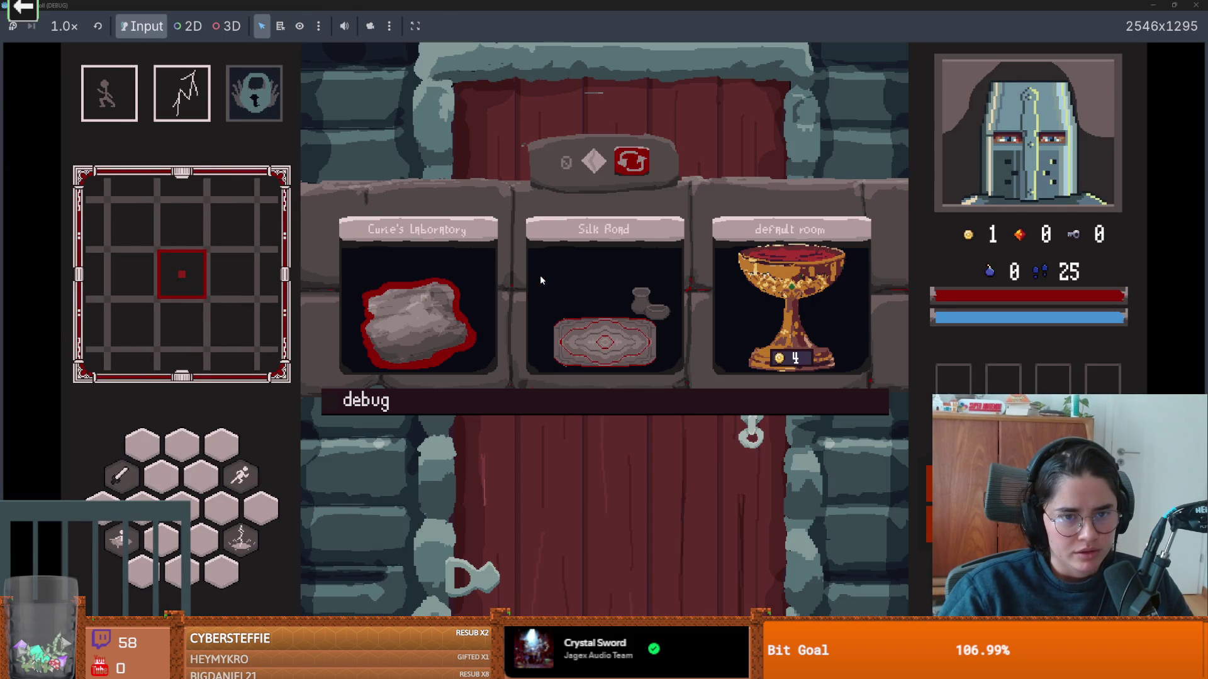
pyautogui.click(591, 405)
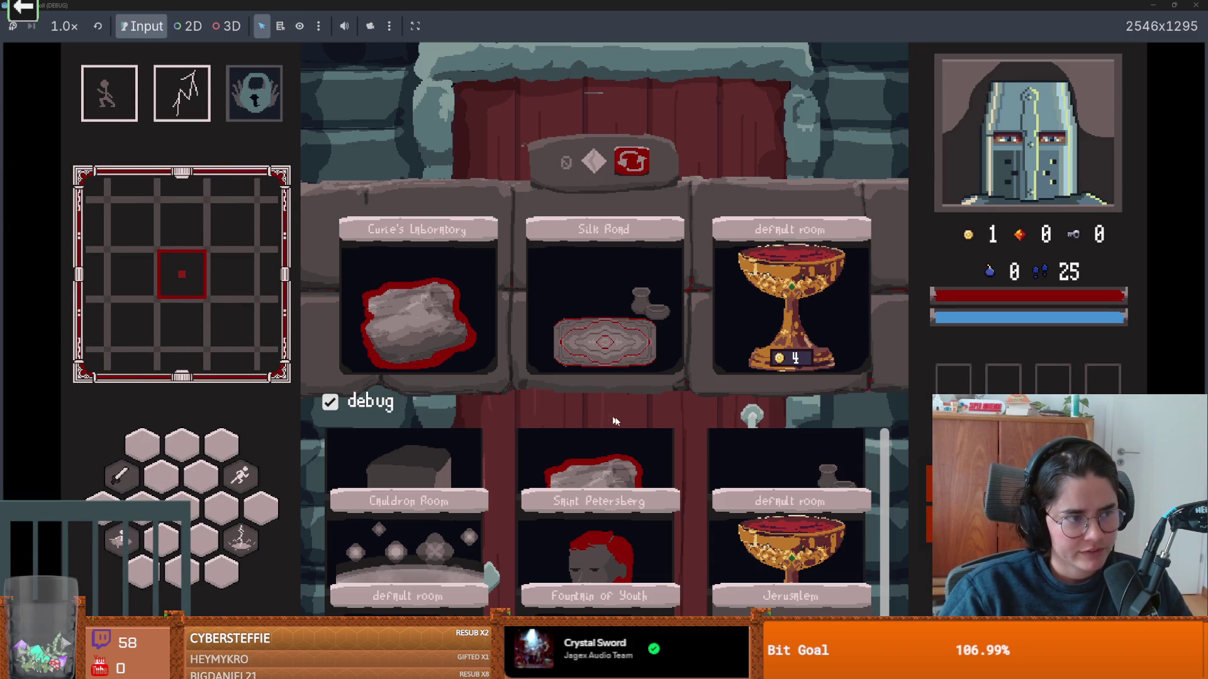
pyautogui.click(572, 445)
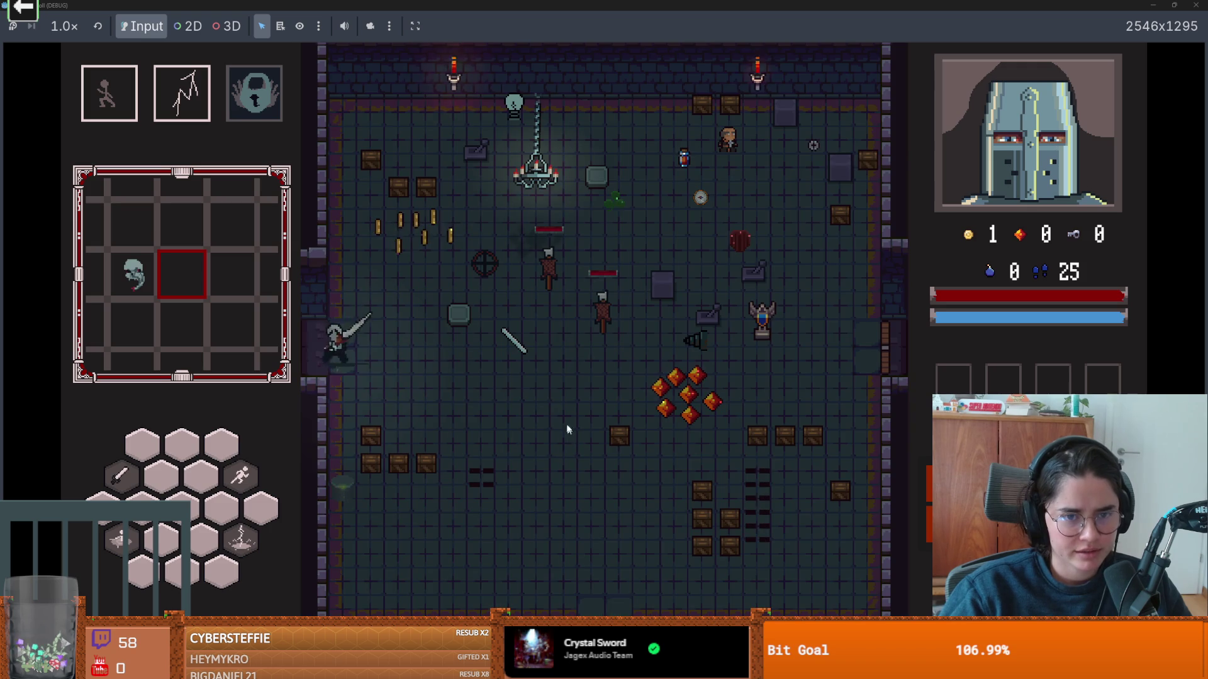
# Dash around the skeletons in the new room, keeping clear of their attacks
pyautogui.press('space')
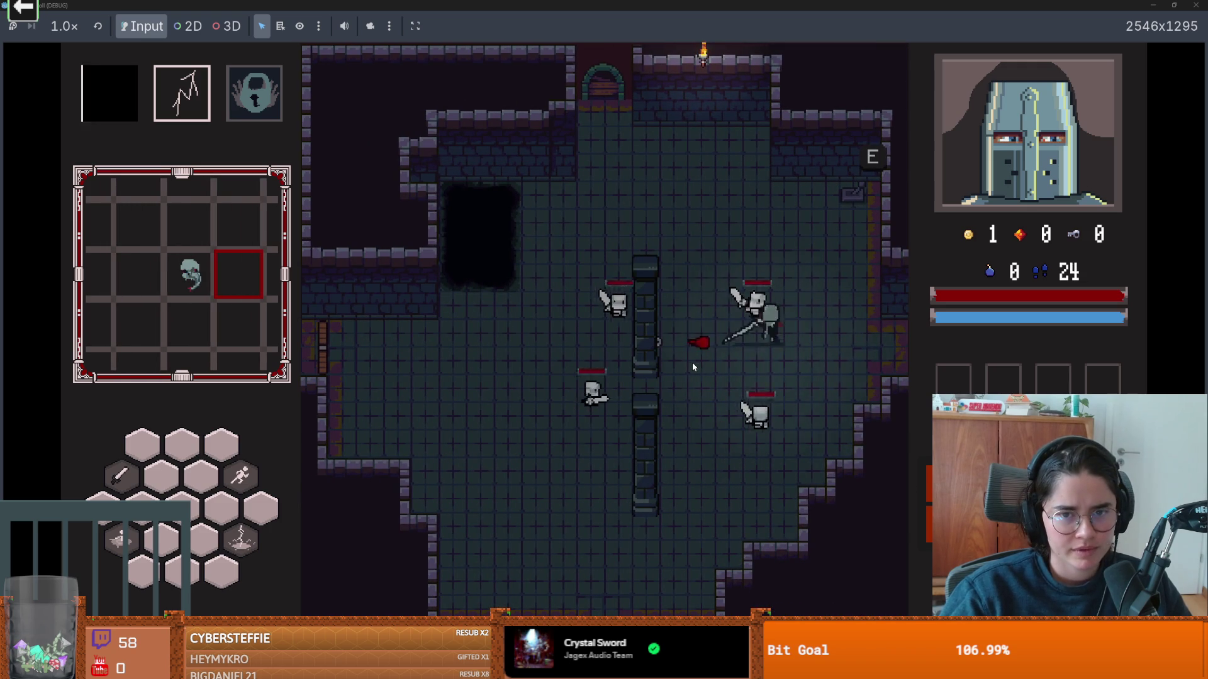
pyautogui.press('a')
pyautogui.press('s')
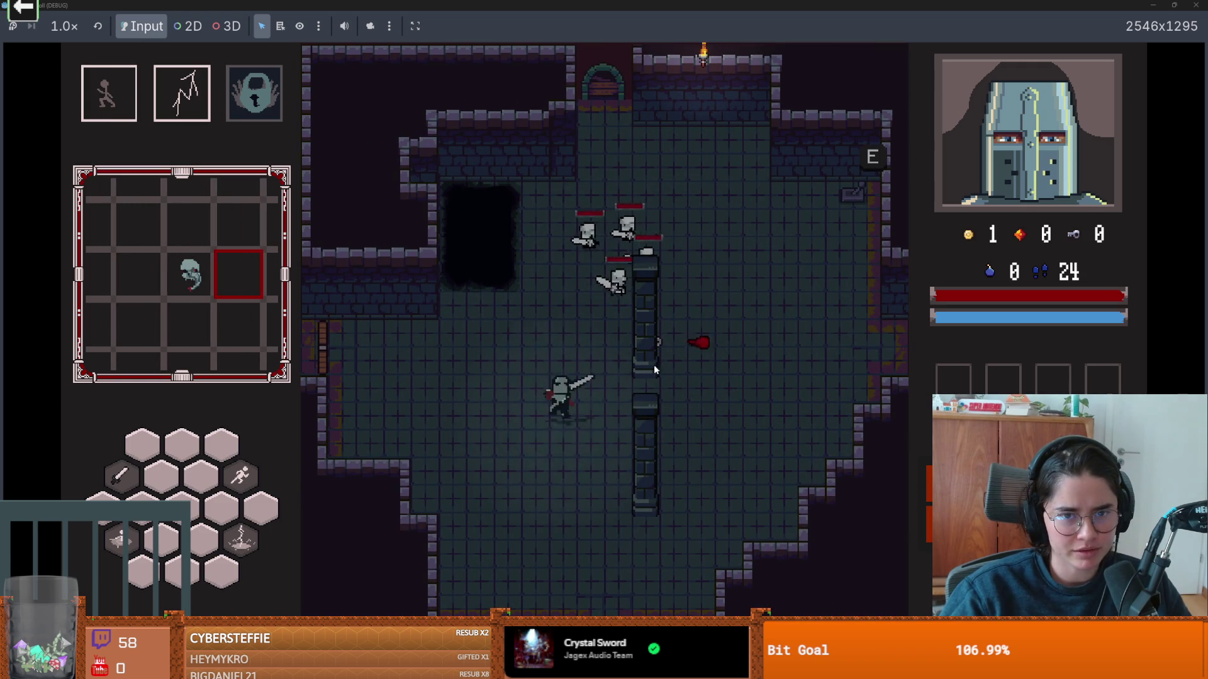
pyautogui.press('w')
pyautogui.press('space')
pyautogui.press('s')
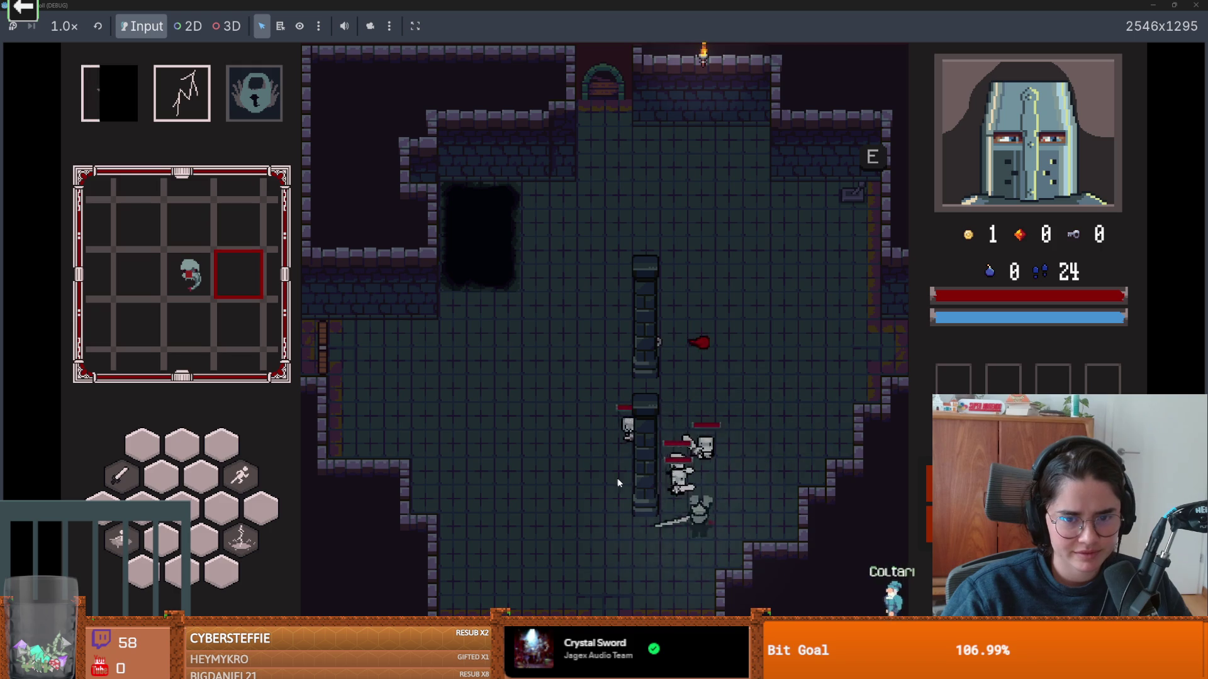
pyautogui.press('a')
pyautogui.press('w')
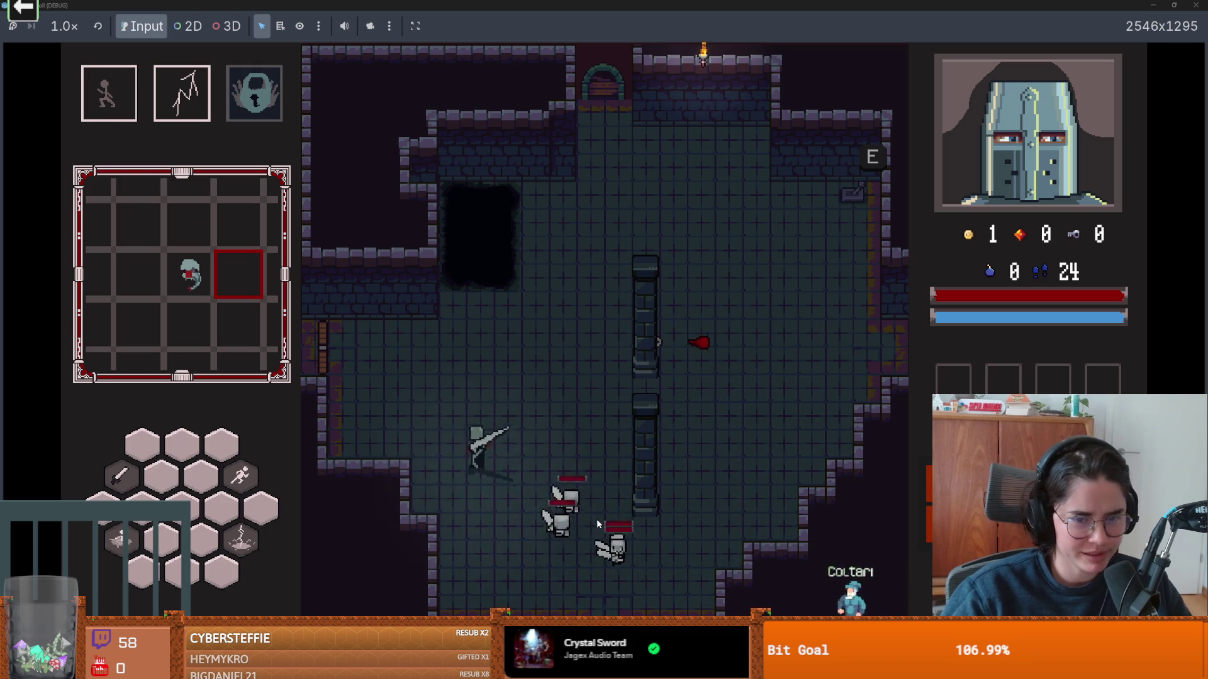
pyautogui.press('space')
pyautogui.press('d')
pyautogui.press('s')
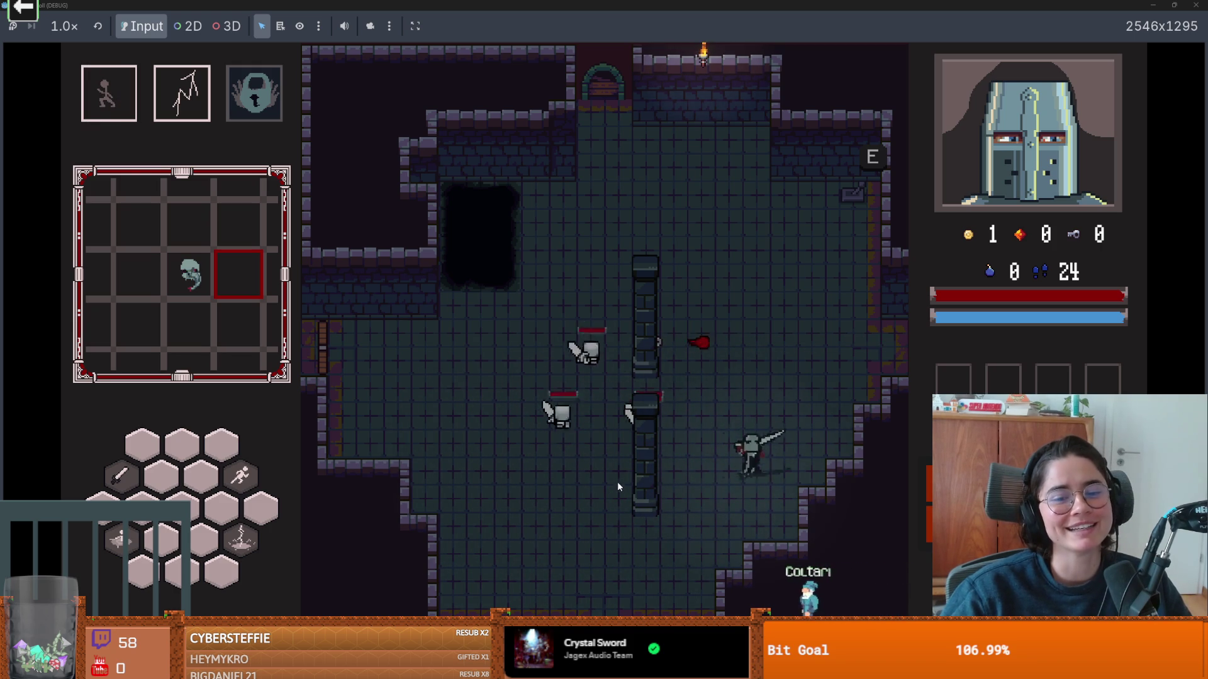
pyautogui.press('w')
pyautogui.press('s')
pyautogui.press('a')
pyautogui.press('space')
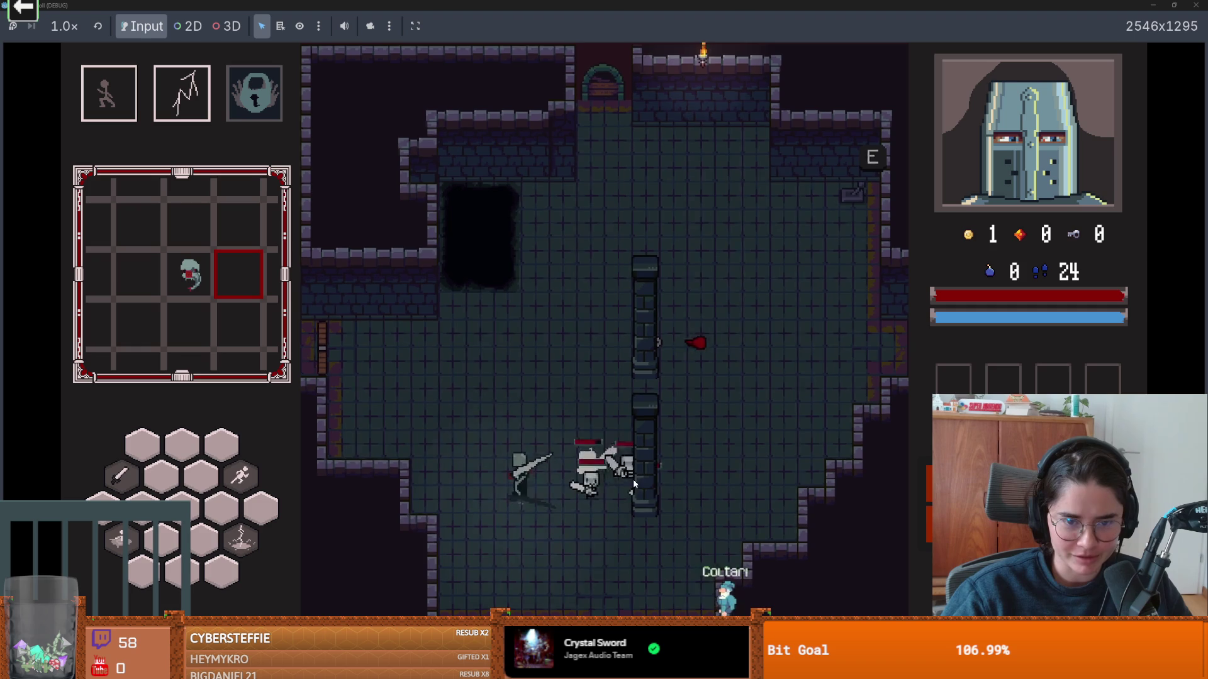
# Keep circling the skeletons, moving and dashing to draw them along
pyautogui.press('s')
pyautogui.press('d')
pyautogui.press('a')
pyautogui.press('space')
pyautogui.press('w')
pyautogui.press('d')
pyautogui.press('a')
pyautogui.press('space')
pyautogui.press('w')
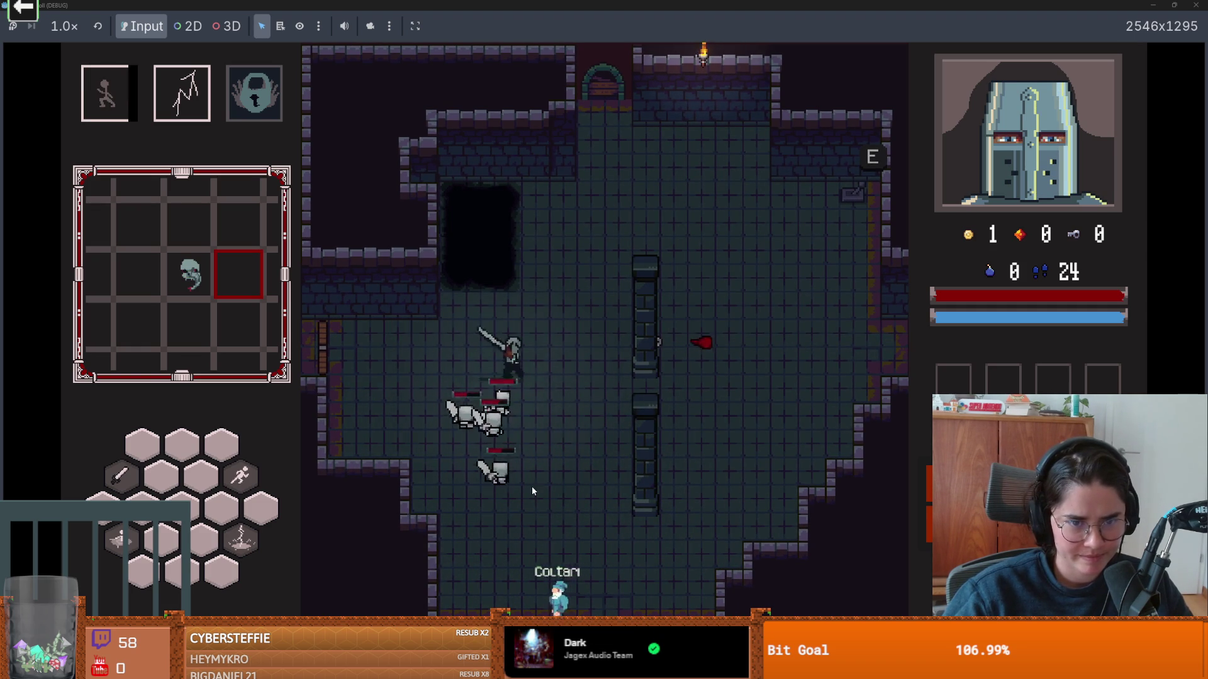
pyautogui.press('s')
pyautogui.press('space')
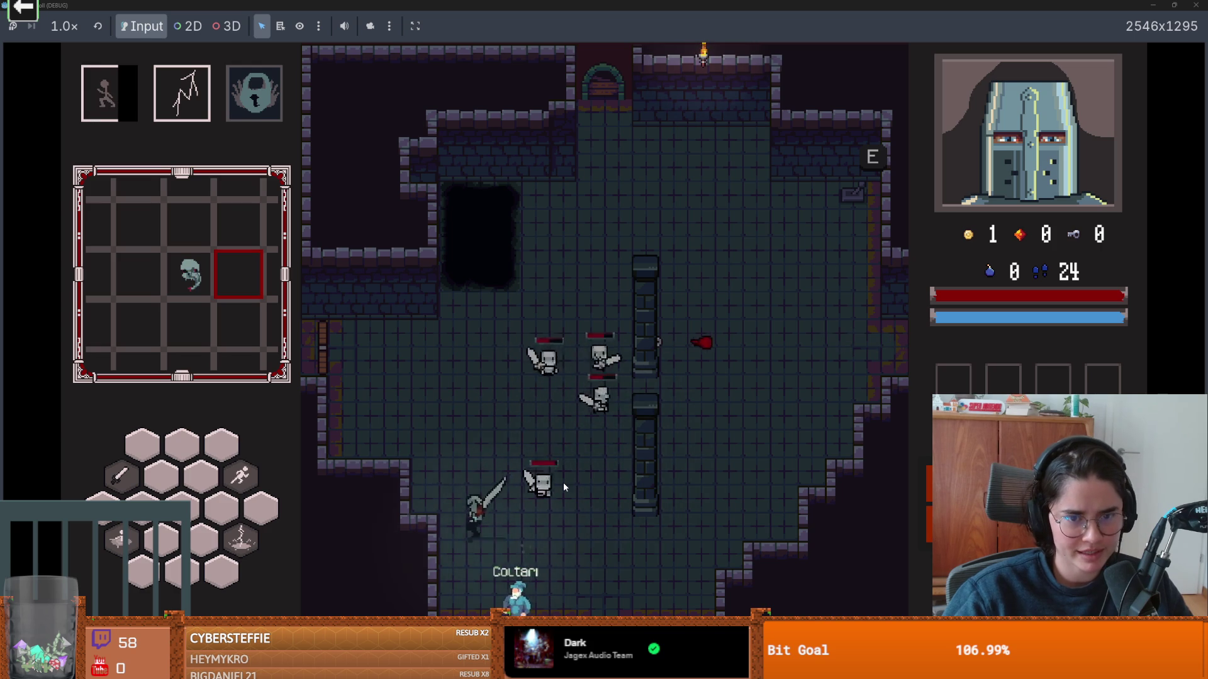
# Dash at the skeletons and slash them, then dash away to reposition
pyautogui.press('d')
pyautogui.press('space')
pyautogui.click(497, 494)
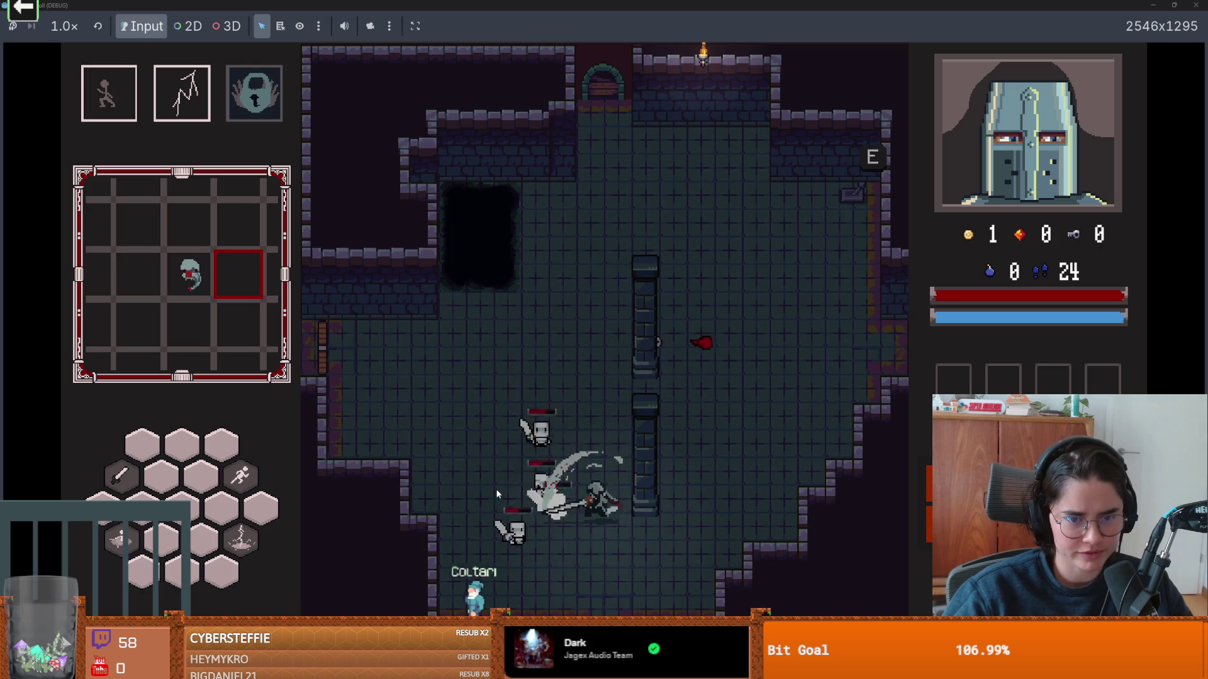
pyautogui.press('s')
pyautogui.press('space')
pyautogui.click(545, 541)
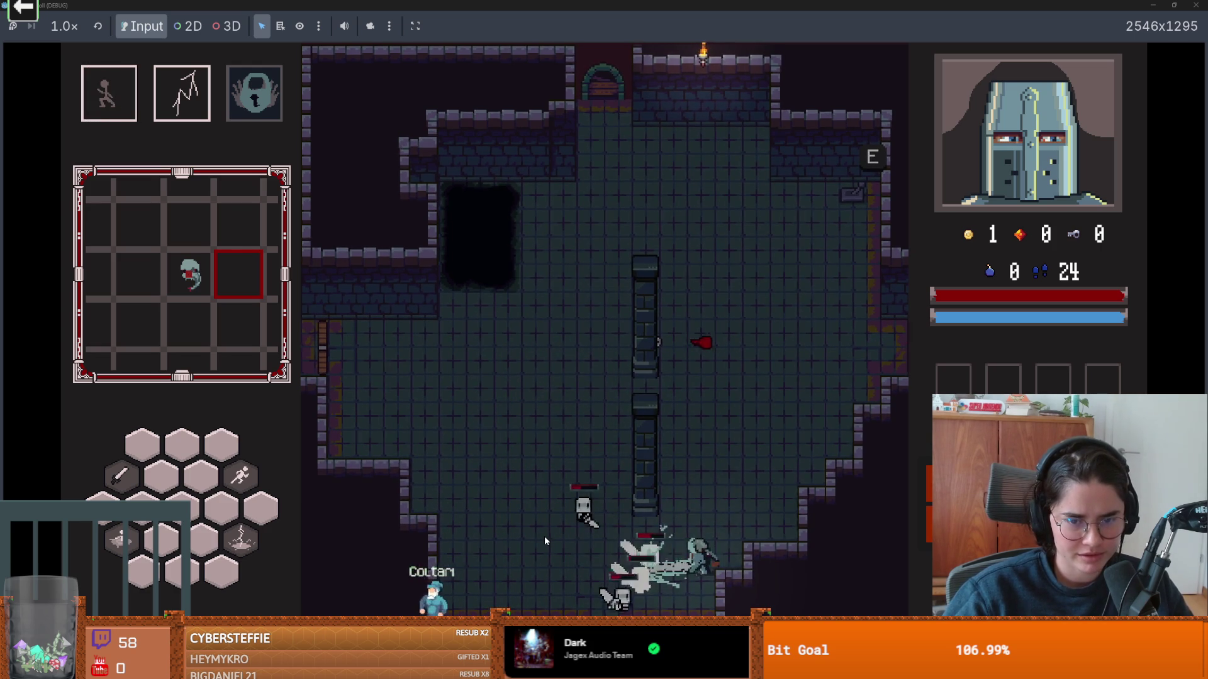
pyautogui.press('w')
pyautogui.press('space')
pyautogui.press('a')
pyautogui.press('a')
pyautogui.press('s')
pyautogui.press('space')
pyautogui.press('w')
pyautogui.press('space')
# Finish the last skeleton, collect the dropped coin, and end the run from the pause menu
pyautogui.press('d')
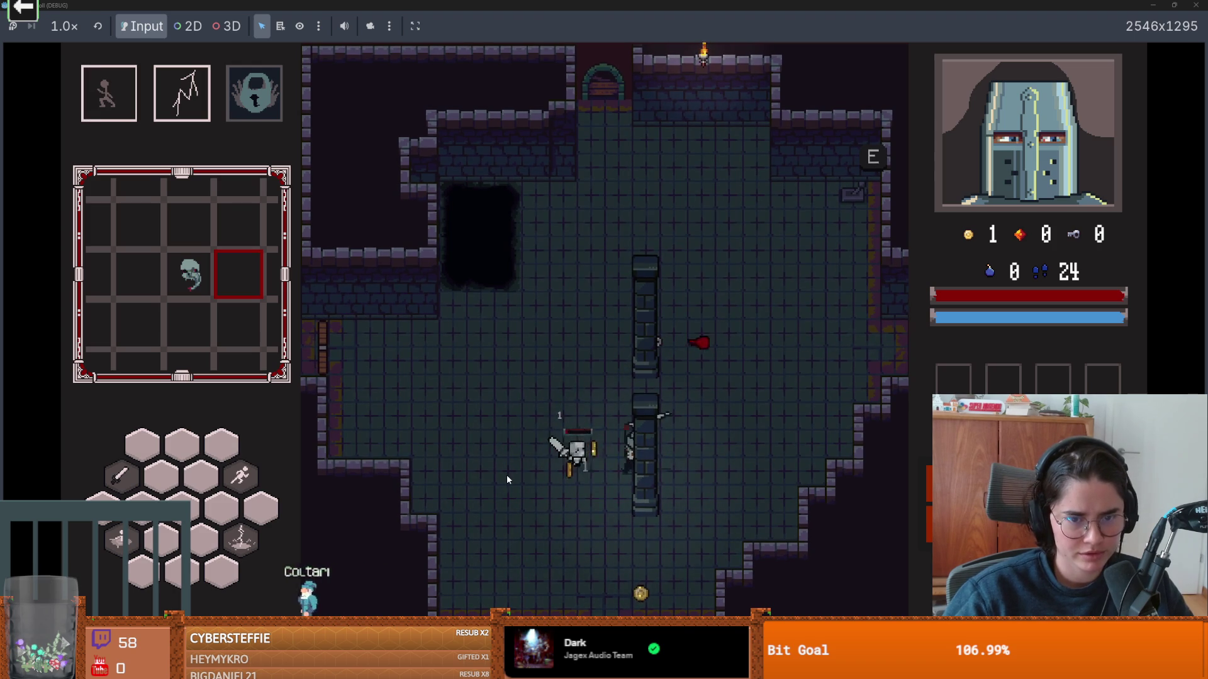
pyautogui.press('s')
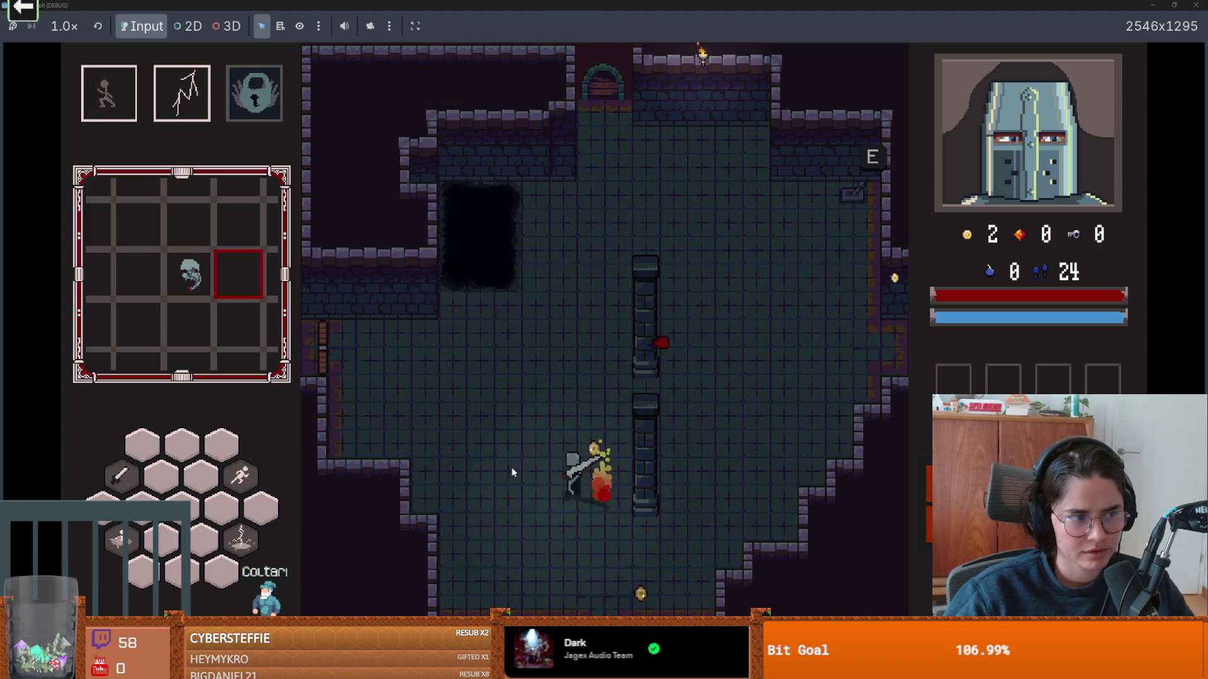
pyautogui.press('s')
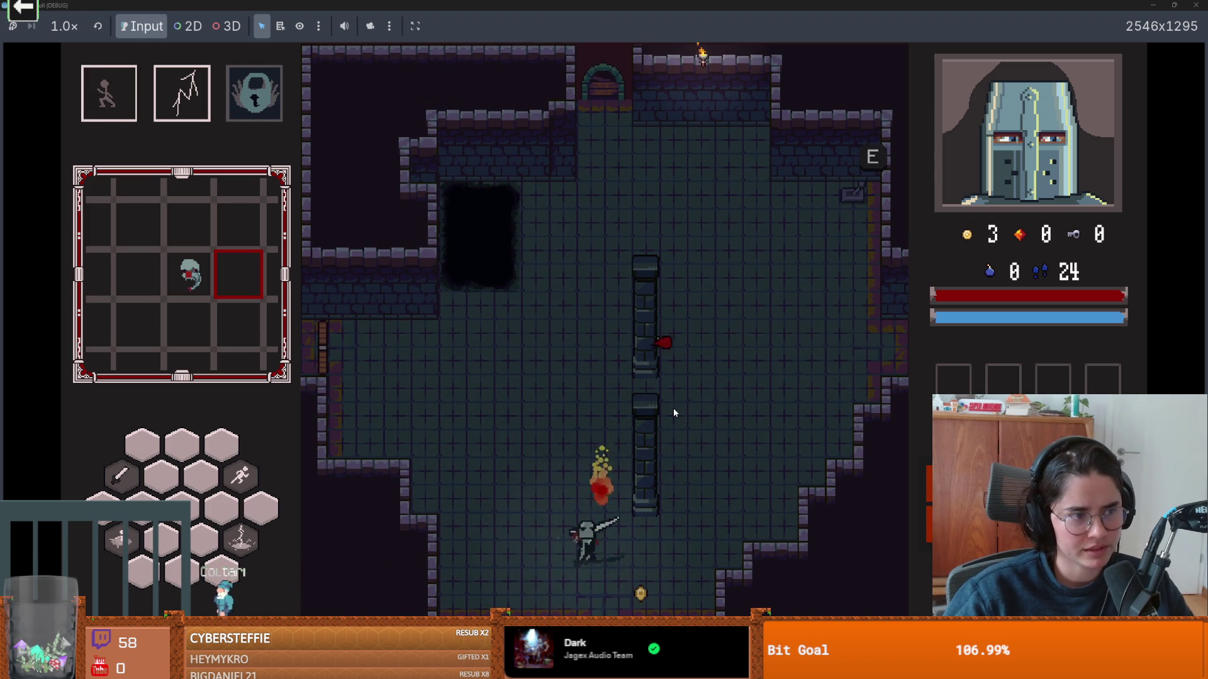
pyautogui.press('d')
pyautogui.press('a')
pyautogui.press('space')
pyautogui.press('w')
pyautogui.press('a')
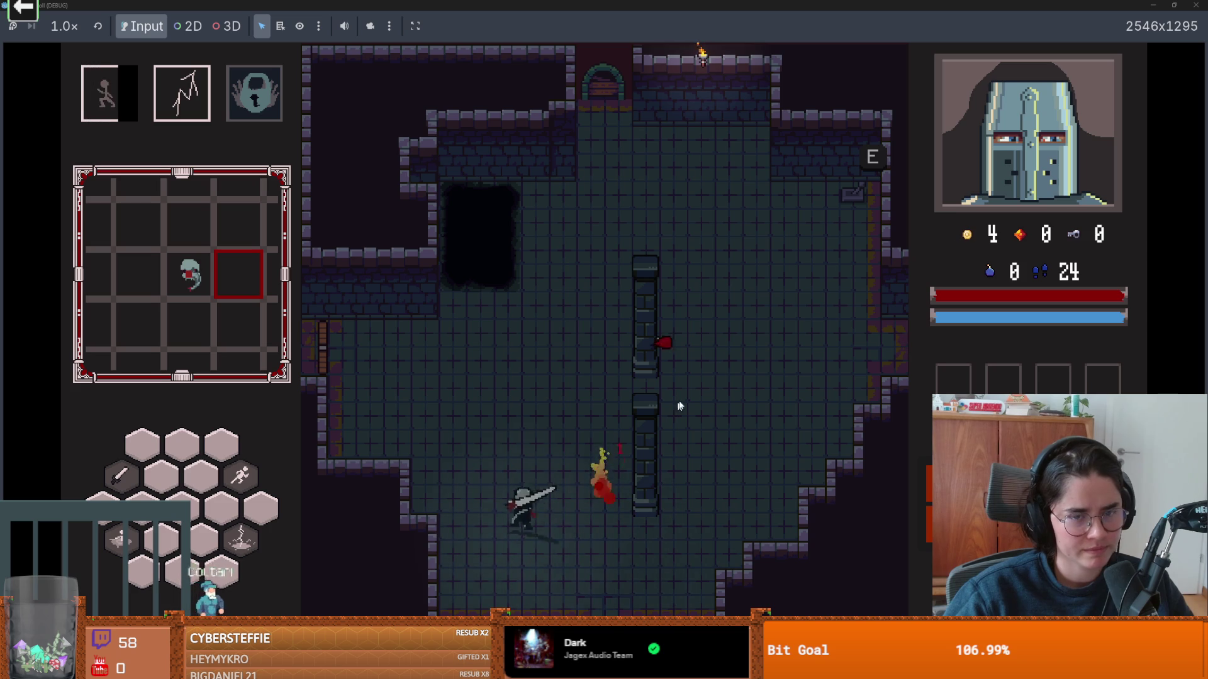
pyautogui.press('Escape')
pyautogui.click(570, 466)
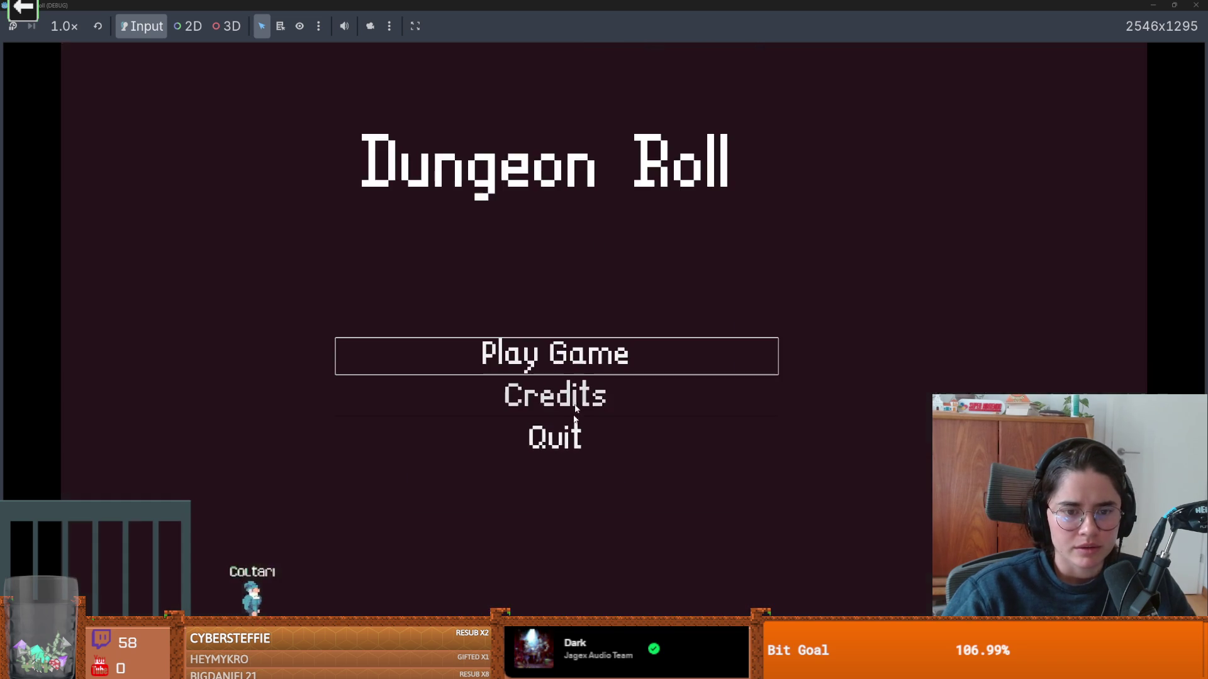
# Stop the running playtest and filter the FileSystem dock by 'monster_room'
pyautogui.click(524, 464)
pyautogui.click(924, 219)
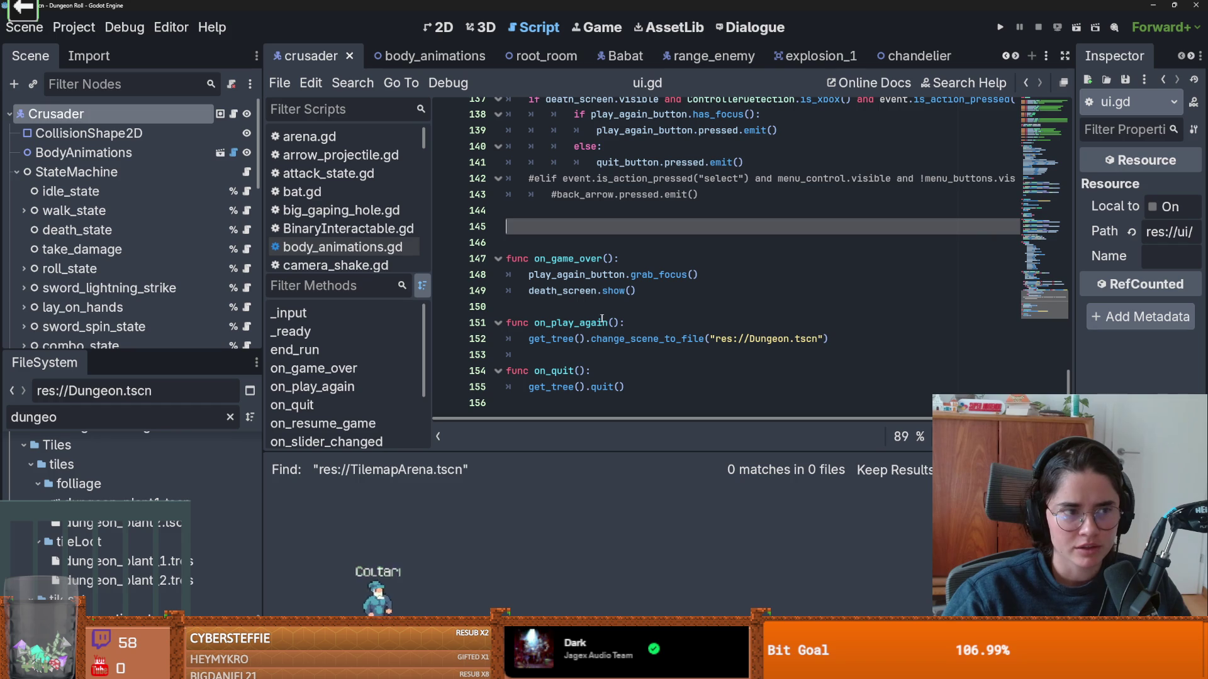
pyautogui.doubleClick(144, 418)
pyautogui.write('monster_r')
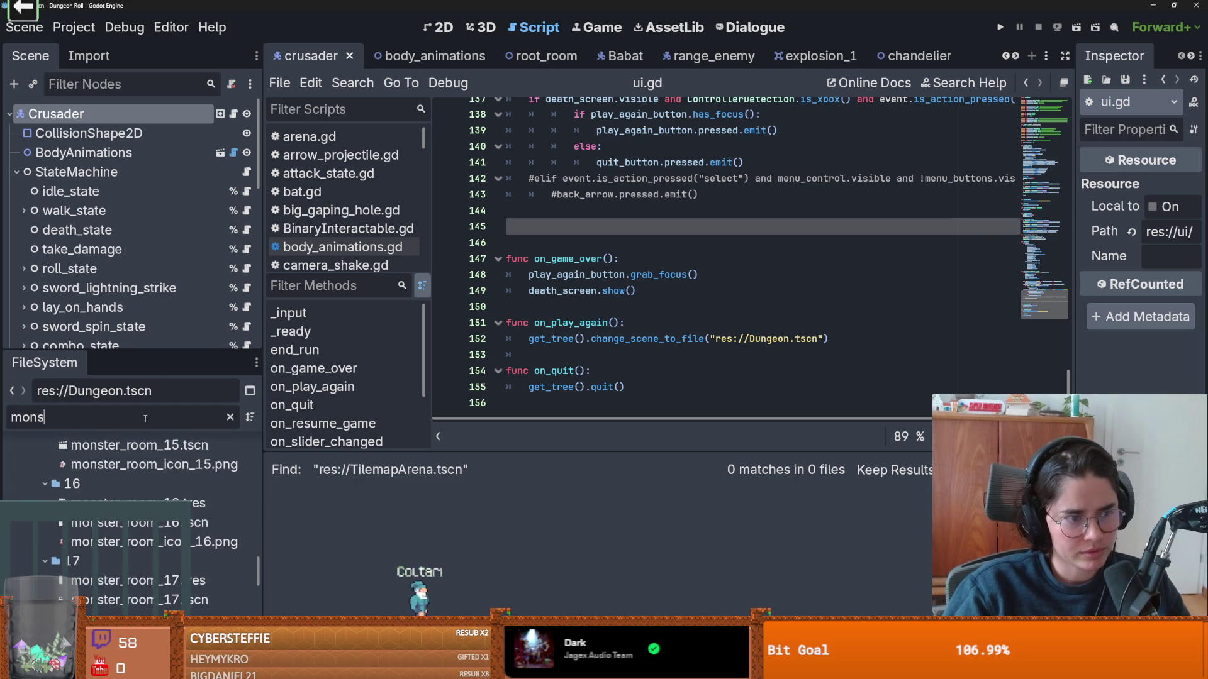
pyautogui.write('oom')
pyautogui.scroll(-8, 157, 576)
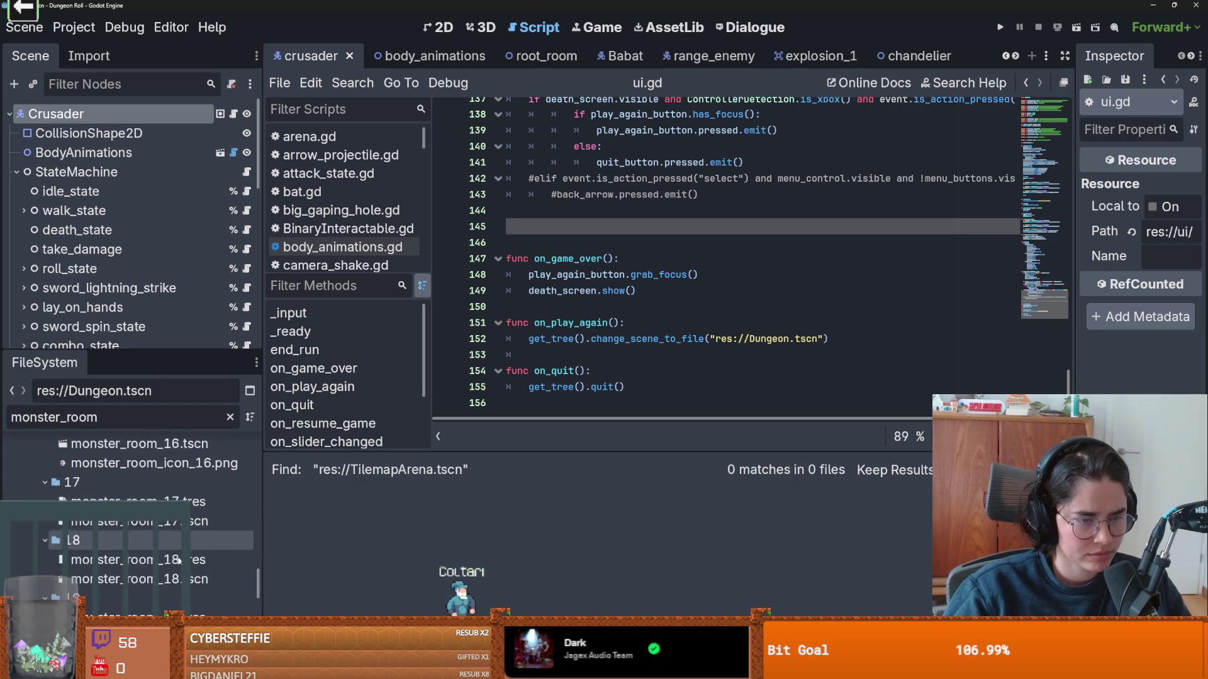
pyautogui.scroll(-1, 157, 575)
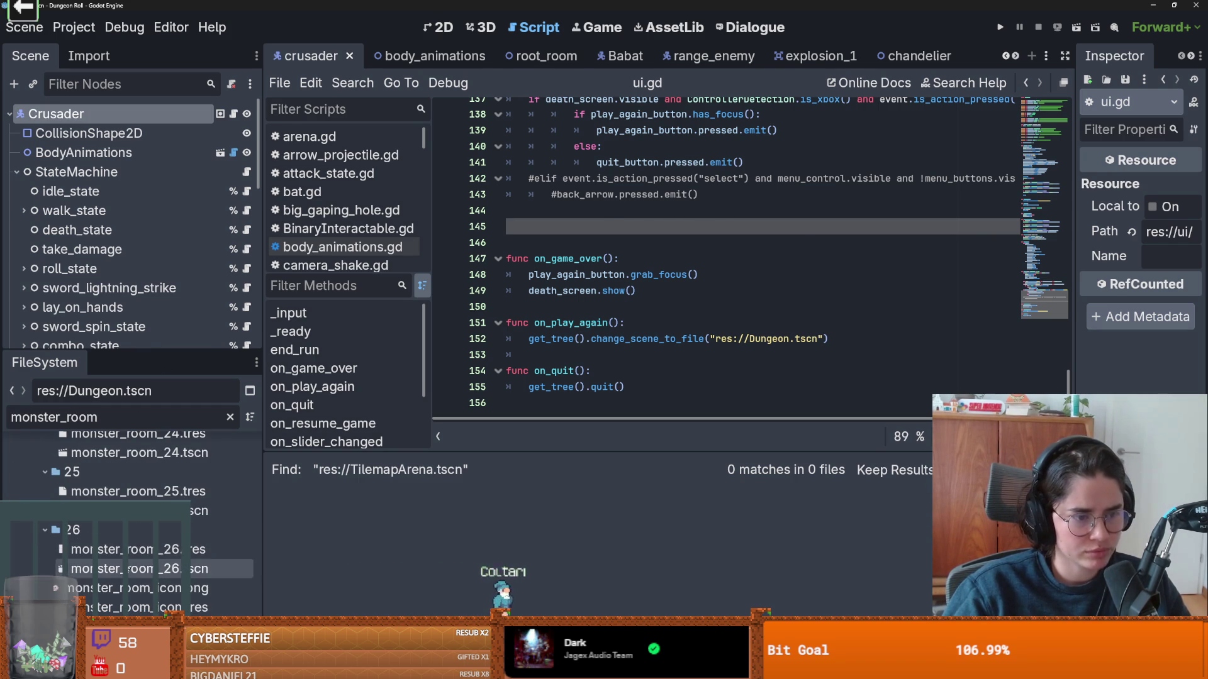
# Open monster_room_26.tscn in the 2D editor with CollTileMapLayer selected
pyautogui.doubleClick(138, 568)
pyautogui.click(466, 22)
pyautogui.scroll(-2, 584, 210)
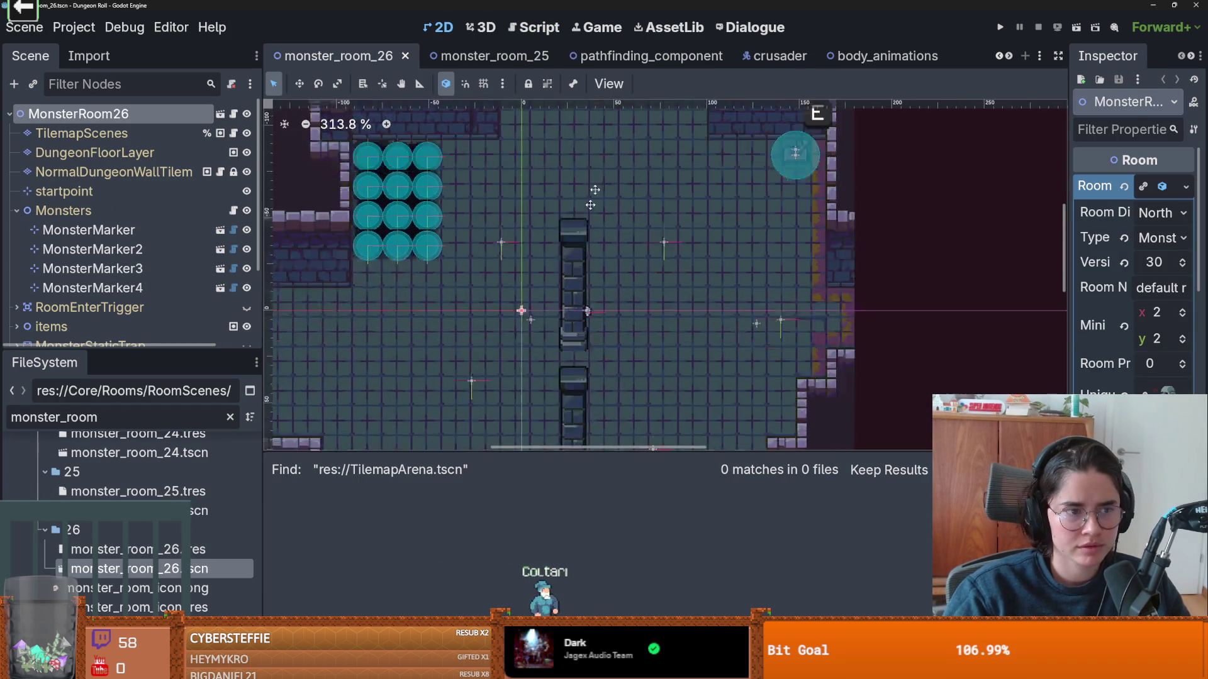
pyautogui.scroll(-3, 159, 332)
pyautogui.click(113, 306)
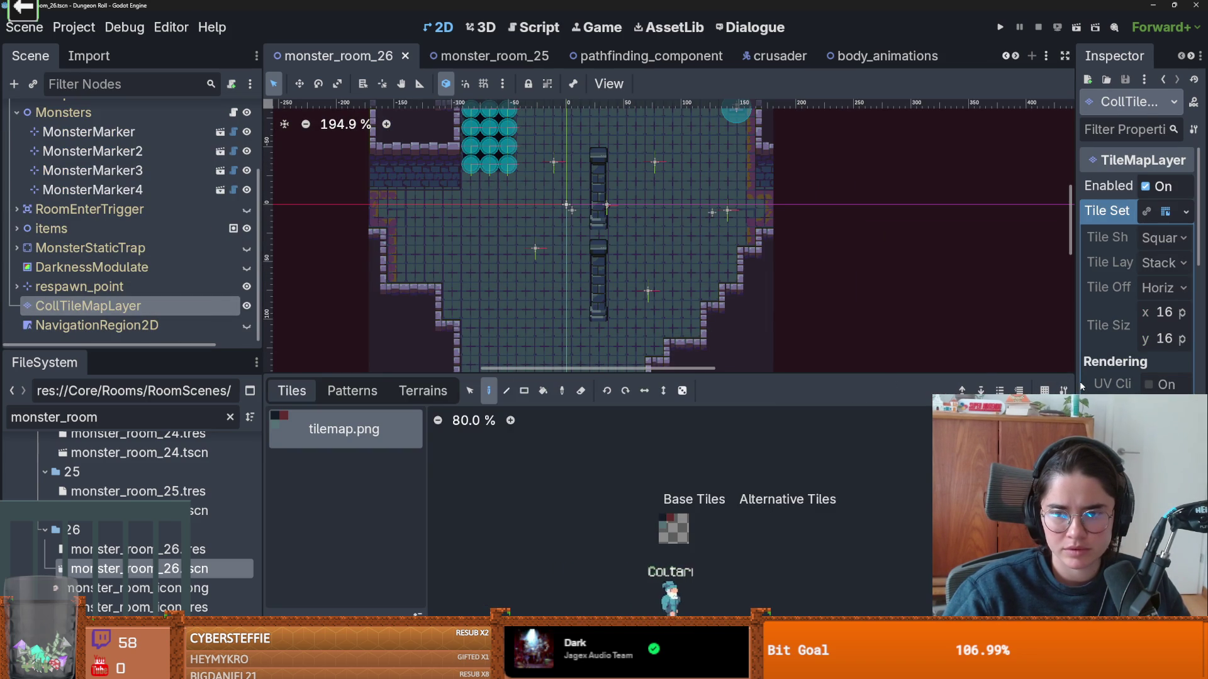
pyautogui.moveTo(1075, 382); pyautogui.dragTo(985, 382)
# Give CollTileMapLayer an opaque Self Modulate colour so its collision tiles show
pyautogui.scroll(-10, 1092, 265)
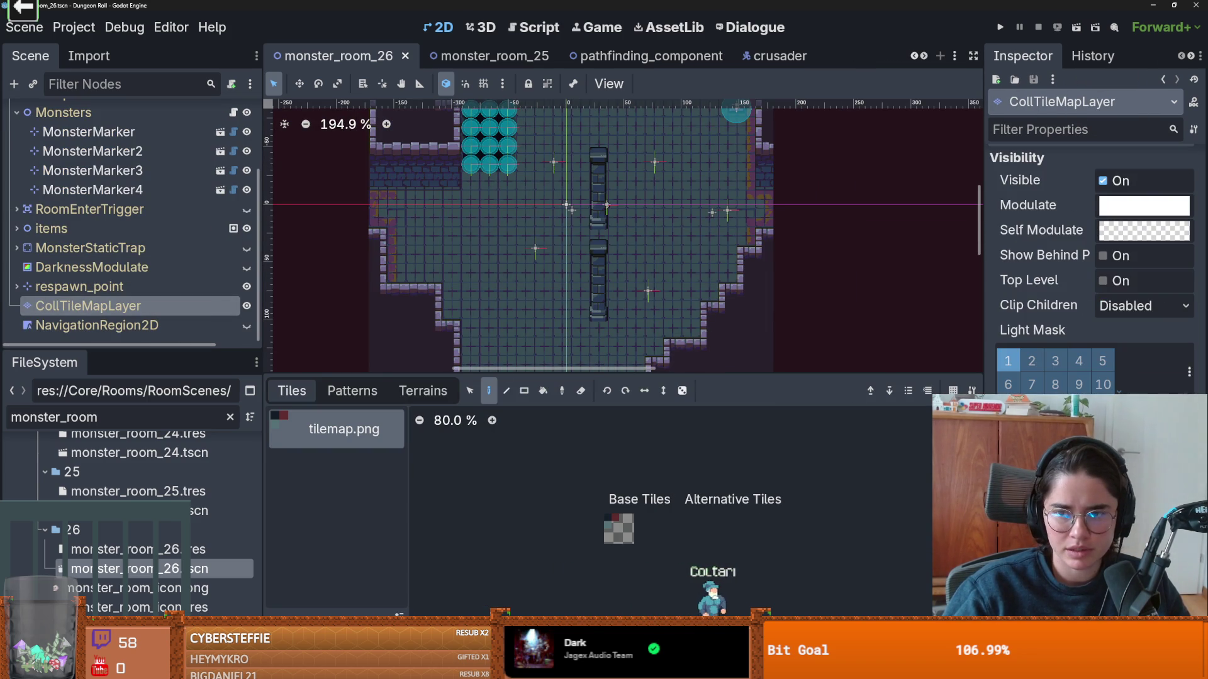
pyautogui.click(1107, 230)
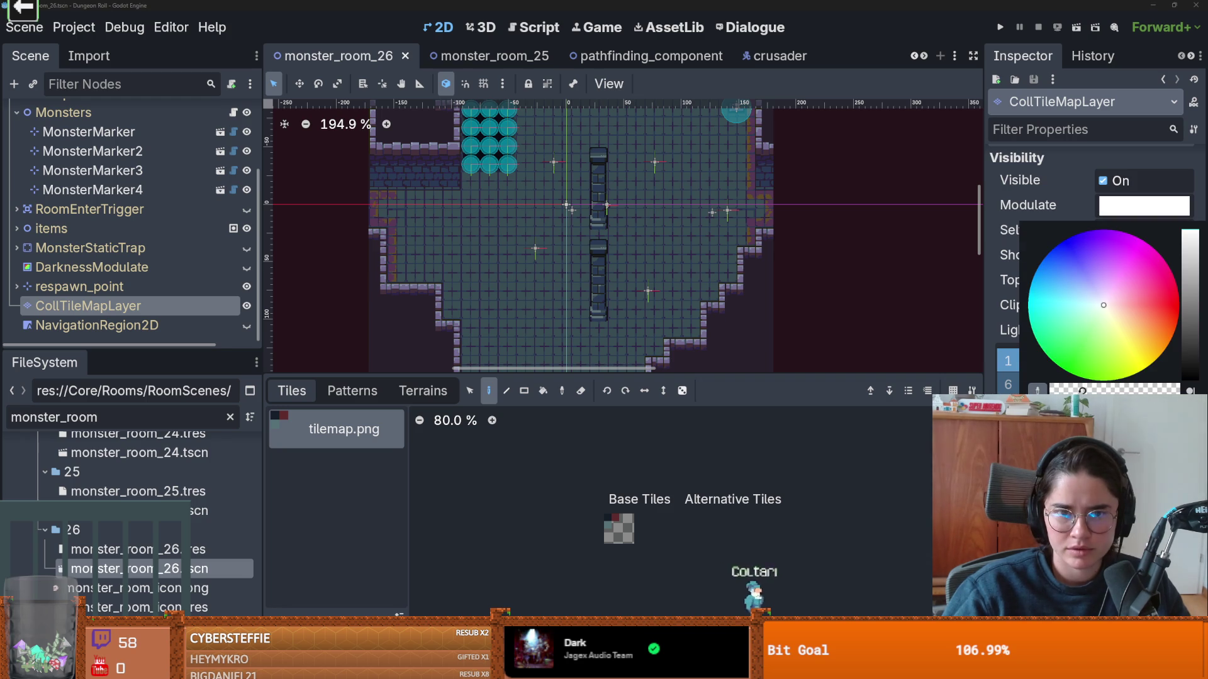
pyautogui.click(1116, 259)
# Paint collision tiles under the pillars, over the top-left block and along the top wall
pyautogui.click(615, 517)
pyautogui.click(597, 308)
pyautogui.scroll(1, 599, 252)
pyautogui.click(598, 224)
pyautogui.scroll(-2, 665, 220)
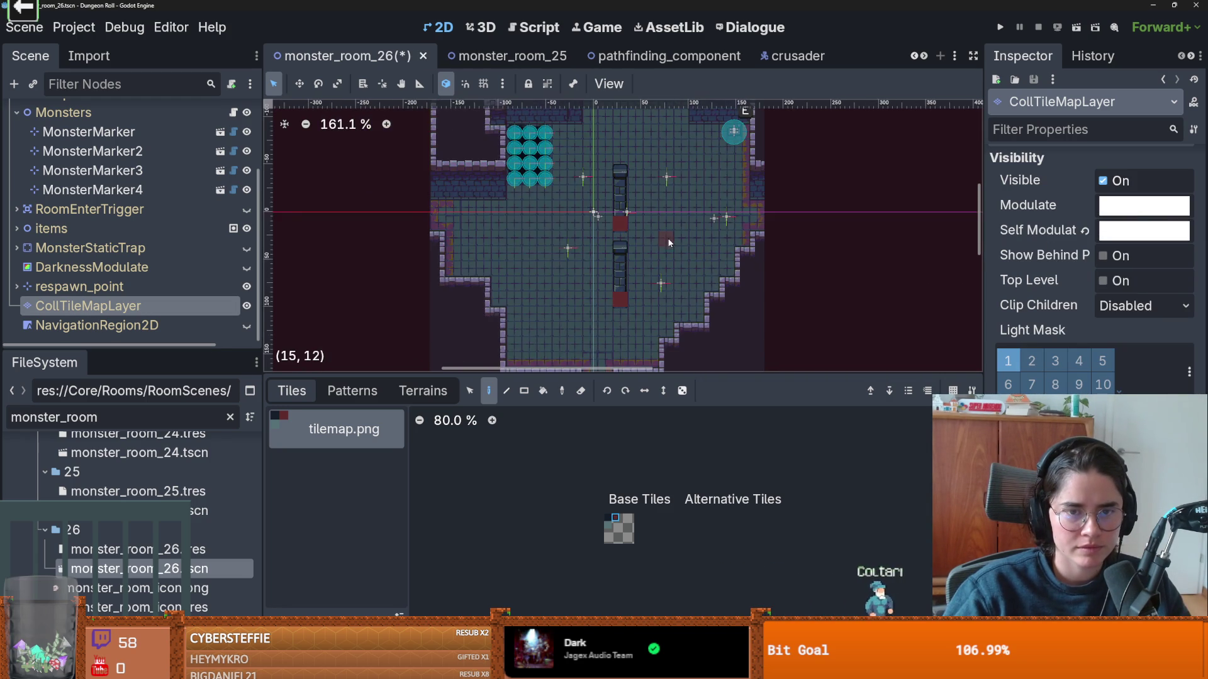
pyautogui.moveTo(479, 144)
pyautogui.mouseDown()
pyautogui.moveTo(479, 189)
pyautogui.moveTo(497, 144)
pyautogui.mouseUp()
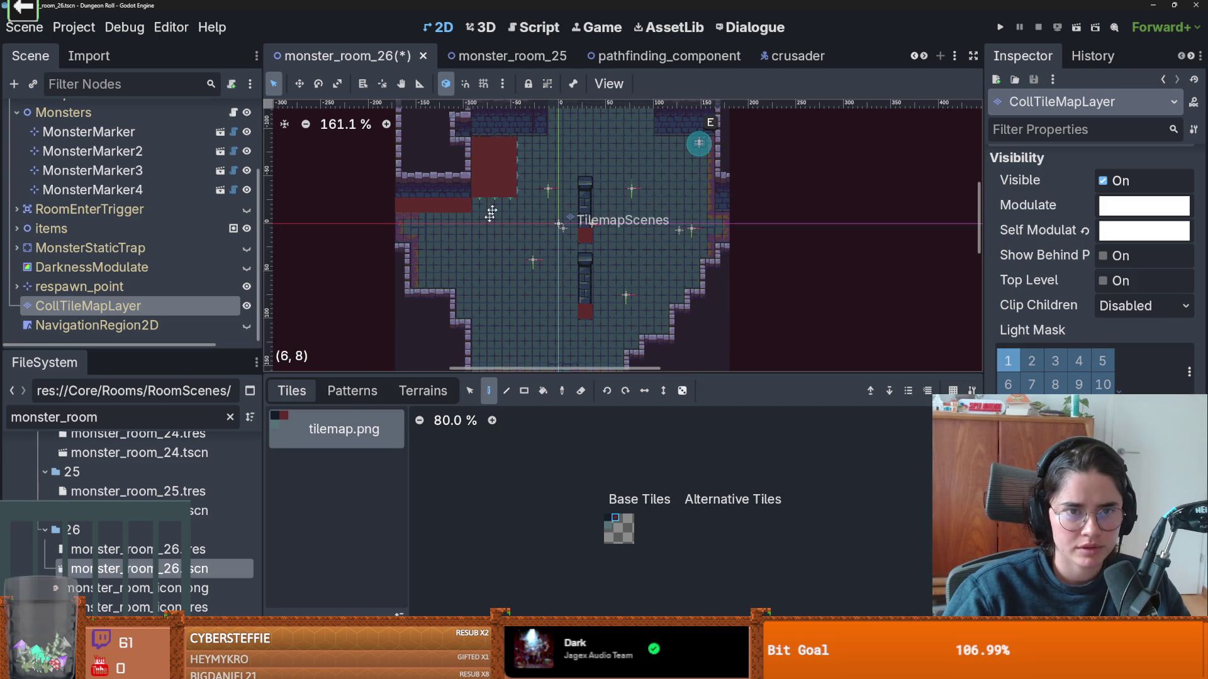
pyautogui.moveTo(496, 199); pyautogui.dragTo(481, 246)
pyautogui.moveTo(585, 150)
pyautogui.mouseDown()
pyautogui.moveTo(632, 145)
pyautogui.moveTo(645, 176)
pyautogui.mouseUp()
pyautogui.moveTo(572, 145); pyautogui.dragTo(543, 129)
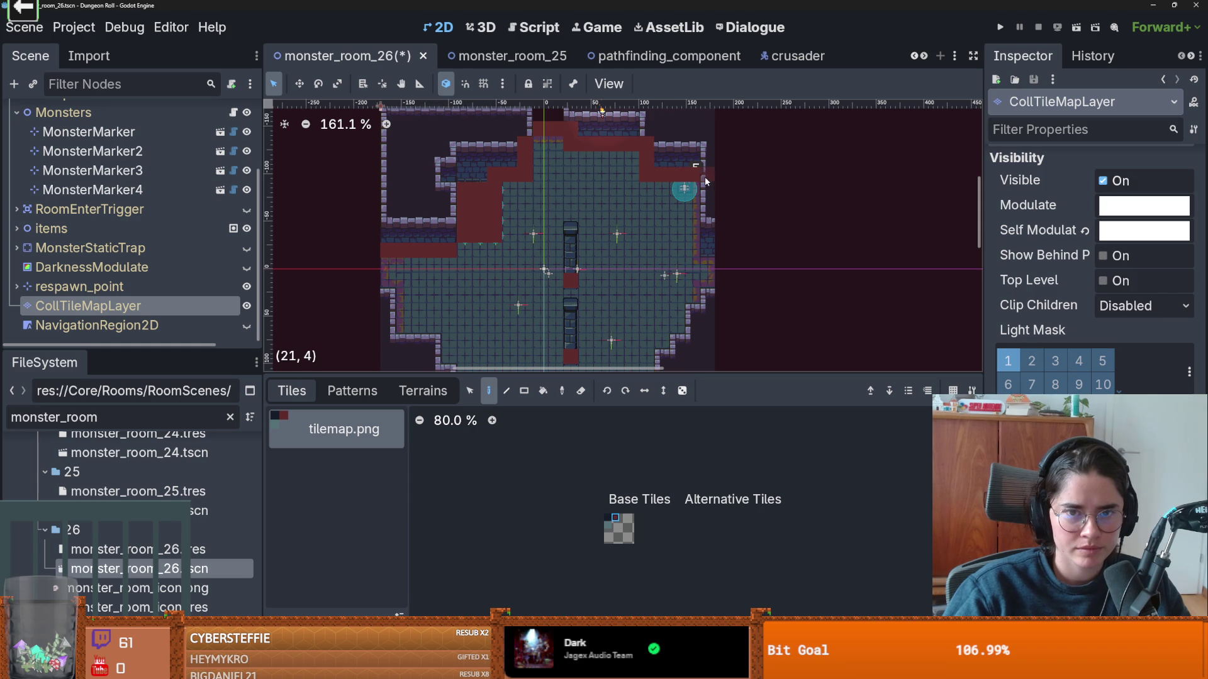
# Paint collision by the stair-top column, down the stair edge and up the left wall
pyautogui.scroll(-3, 717, 217)
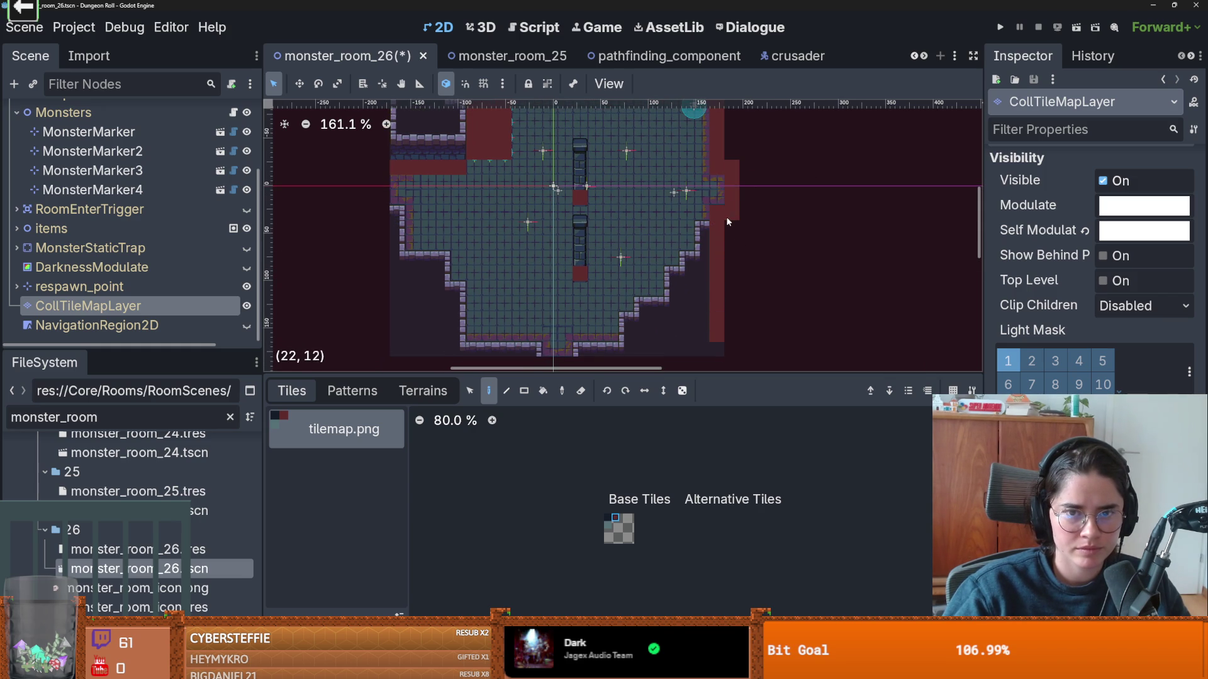
pyautogui.click(687, 259)
pyautogui.moveTo(702, 336); pyautogui.dragTo(702, 287)
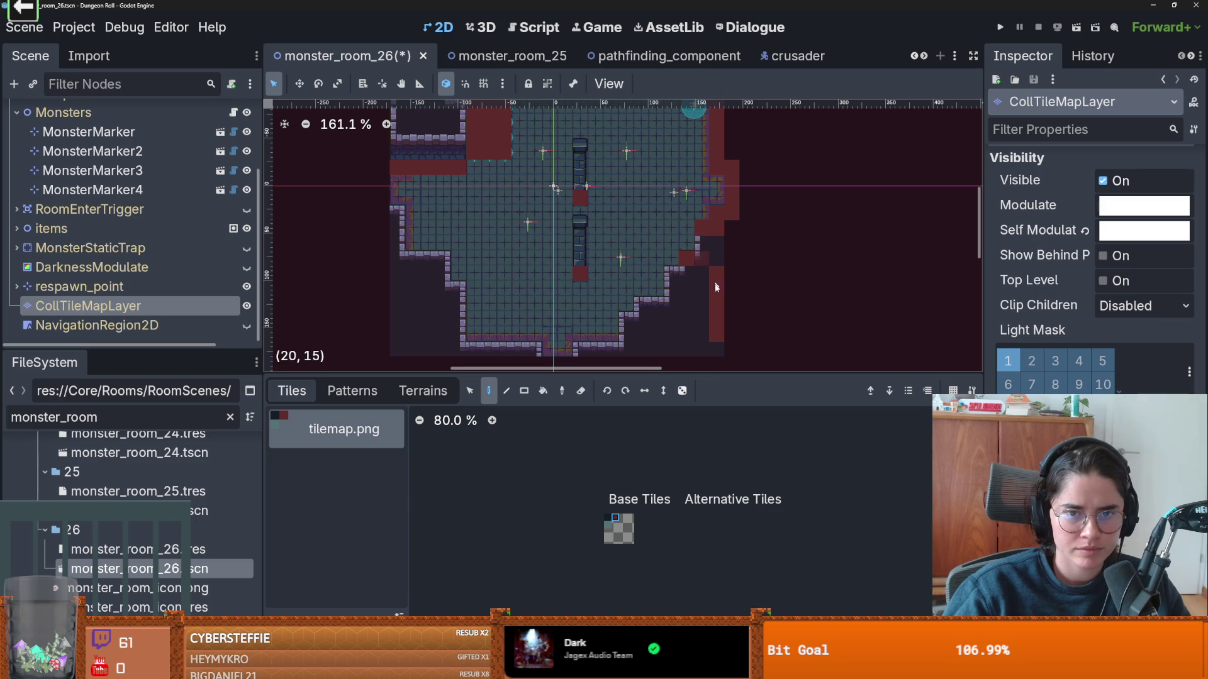
pyautogui.moveTo(672, 270)
pyautogui.mouseDown()
pyautogui.moveTo(659, 304)
pyautogui.moveTo(624, 317)
pyautogui.mouseUp()
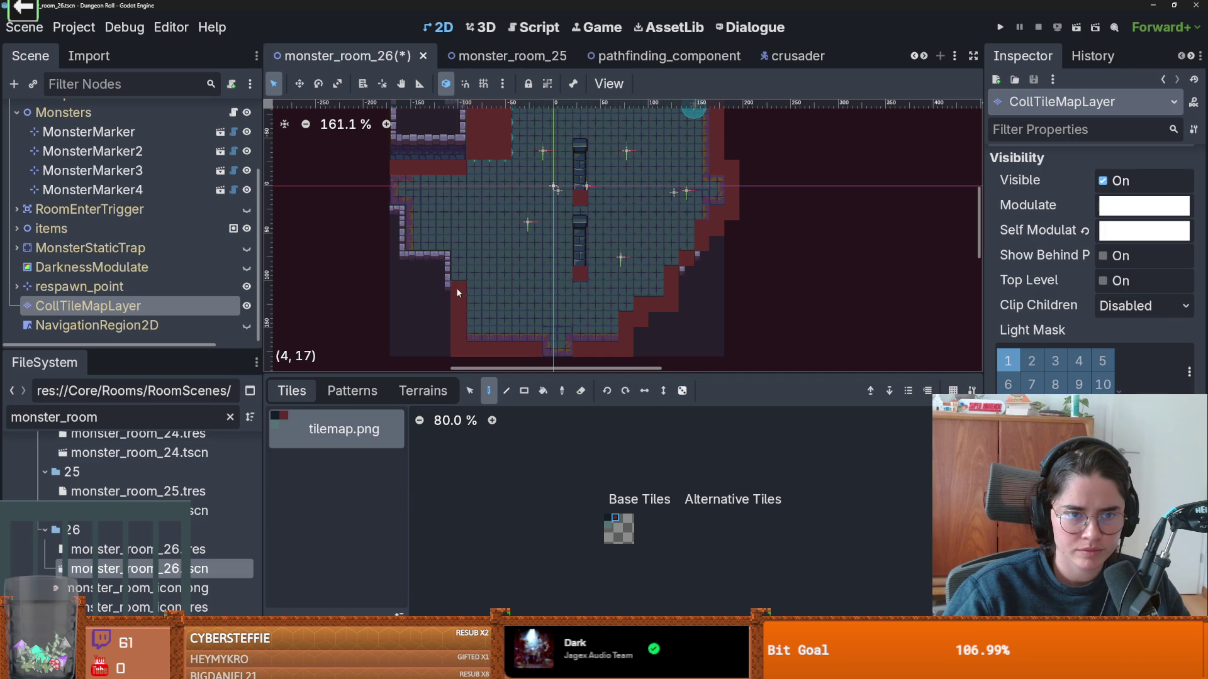
pyautogui.moveTo(446, 292)
pyautogui.mouseDown()
pyautogui.moveTo(440, 261)
pyautogui.moveTo(396, 263)
pyautogui.mouseUp()
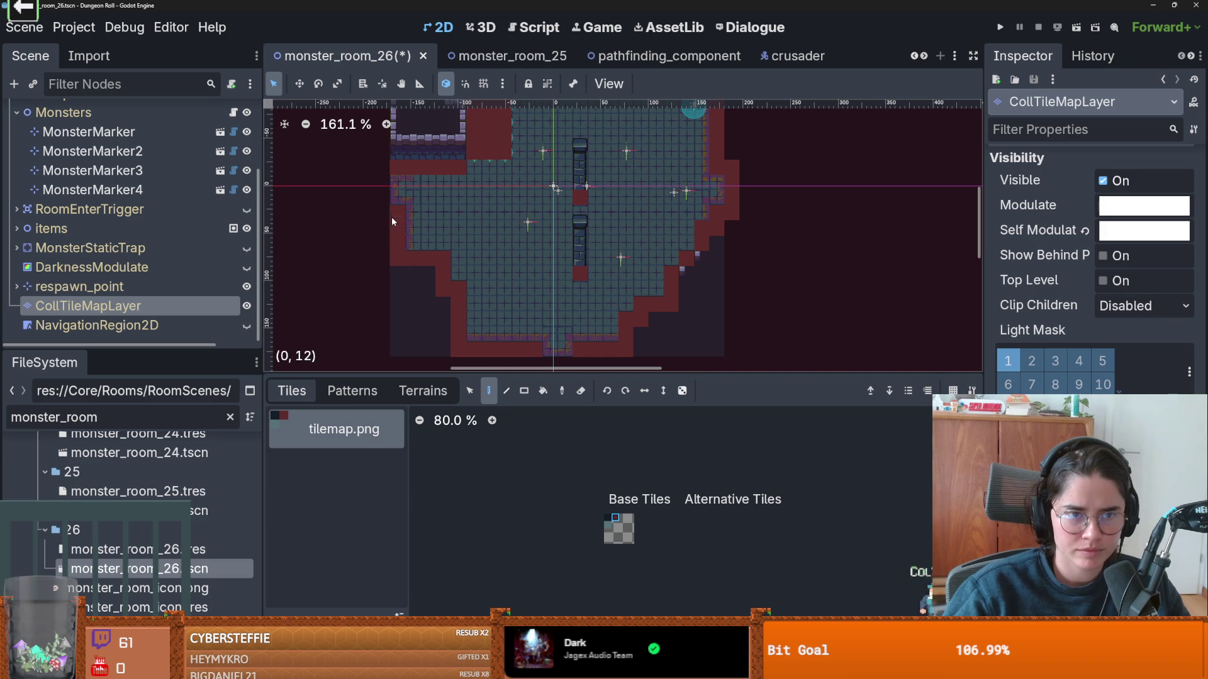
# Save the monster_room_26 scene with its new collision tiles
pyautogui.scroll(3, 391, 217)
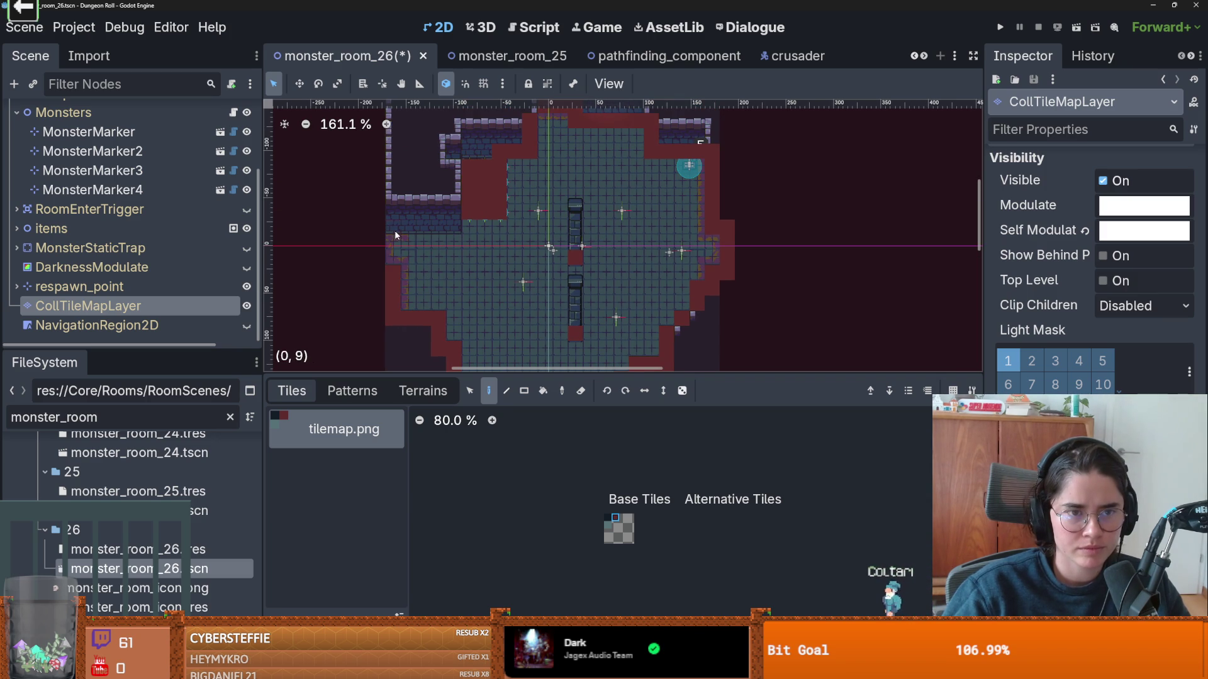
pyautogui.scroll(-3, 523, 232)
pyautogui.hotkey('ctrl', 's')
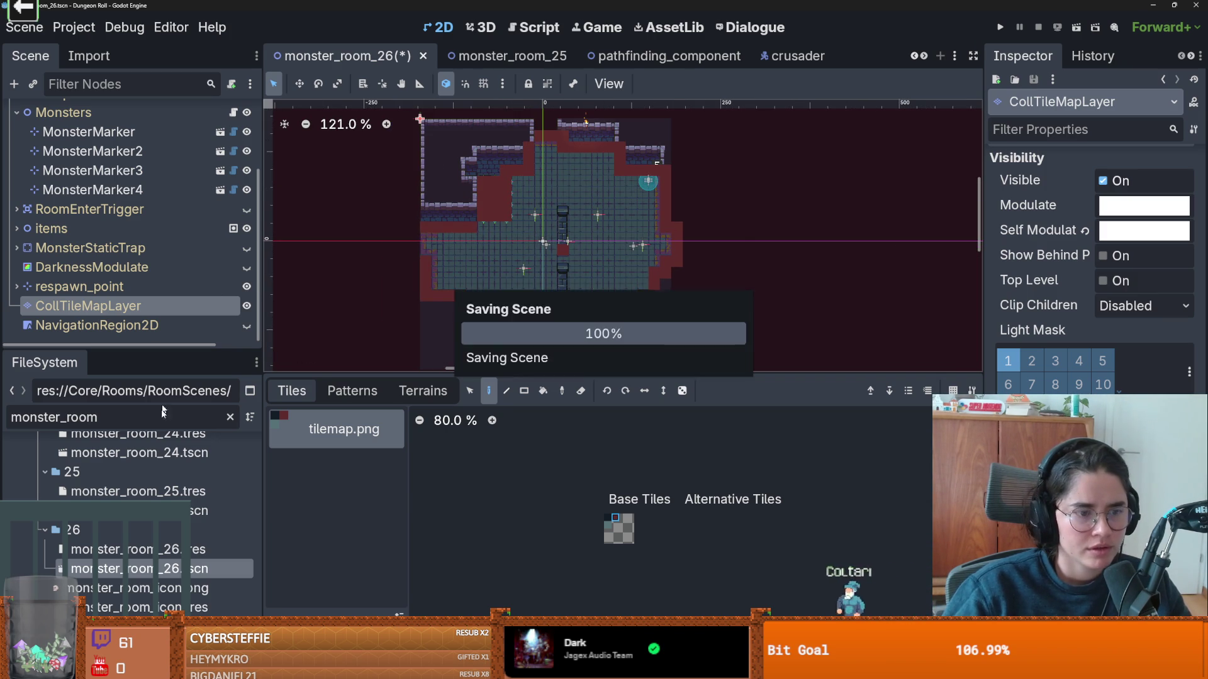
pyautogui.press('Up')
pyautogui.press('Up')
pyautogui.press('Up')
# Open monster_room_25 and select its CollTileMapLayer
pyautogui.press('Return')
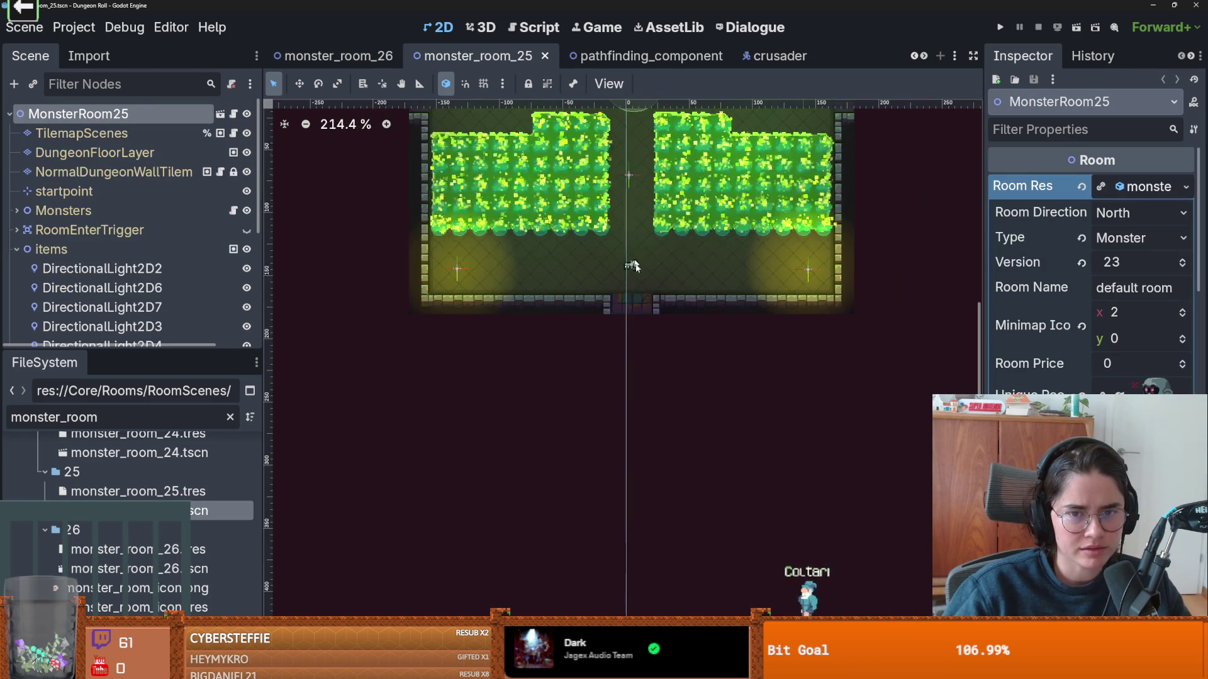
pyautogui.scroll(-5, 107, 293)
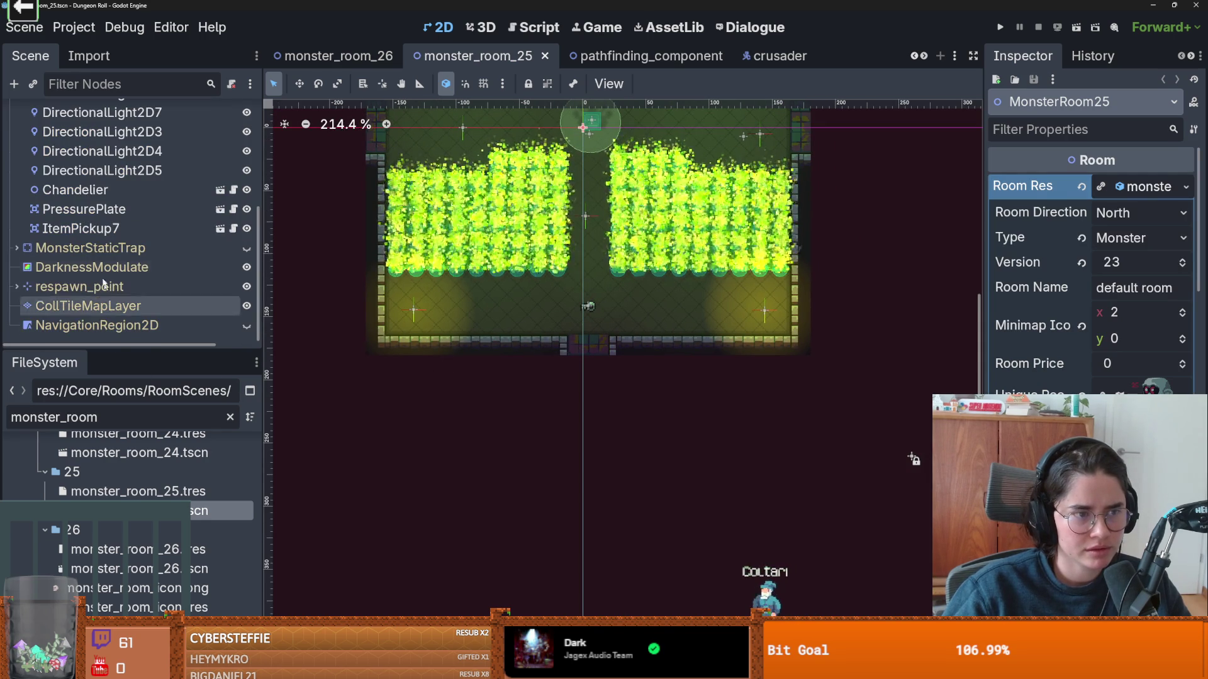
pyautogui.click(107, 305)
# Reset the layer's Self Modulate and make the collision layer fully transparent
pyautogui.scroll(-5, 1090, 305)
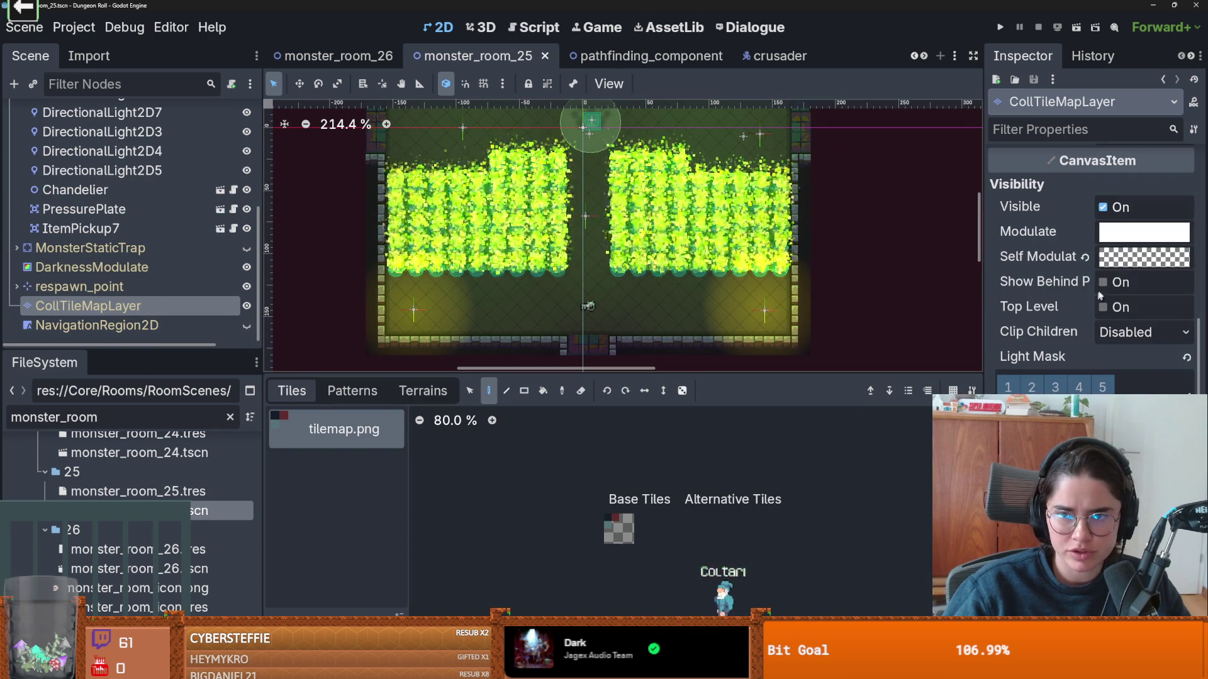
pyautogui.click(1143, 256)
pyautogui.press('Escape')
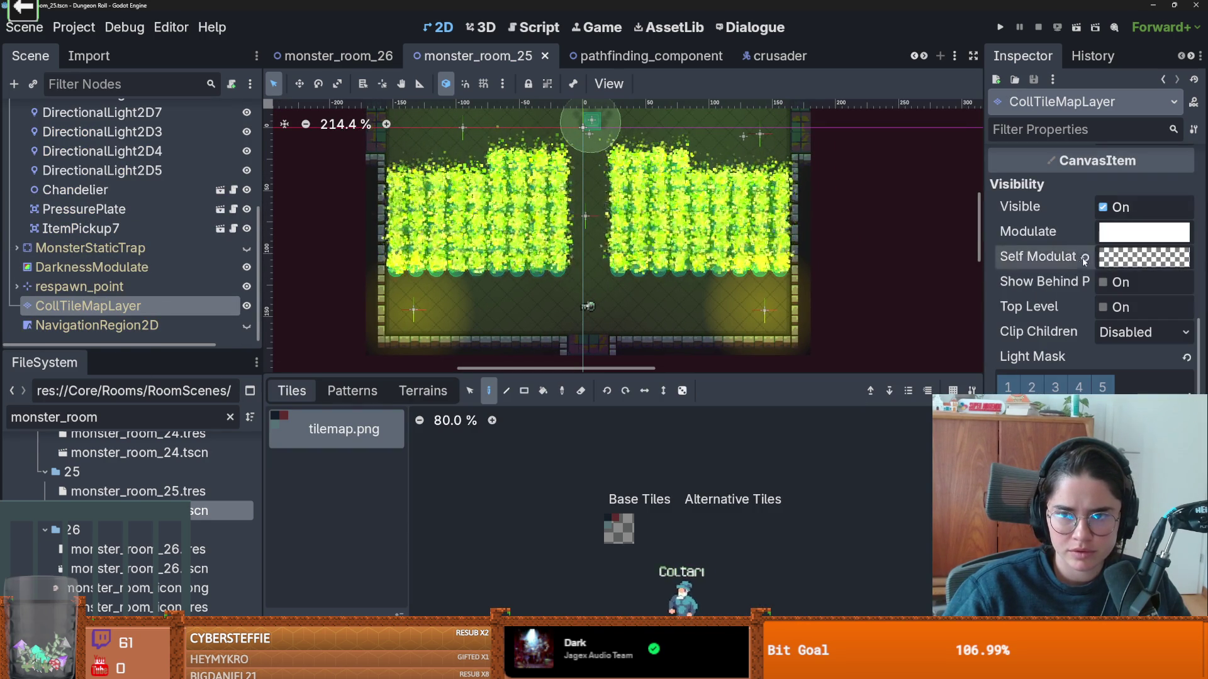
pyautogui.click(1085, 258)
pyautogui.click(1144, 257)
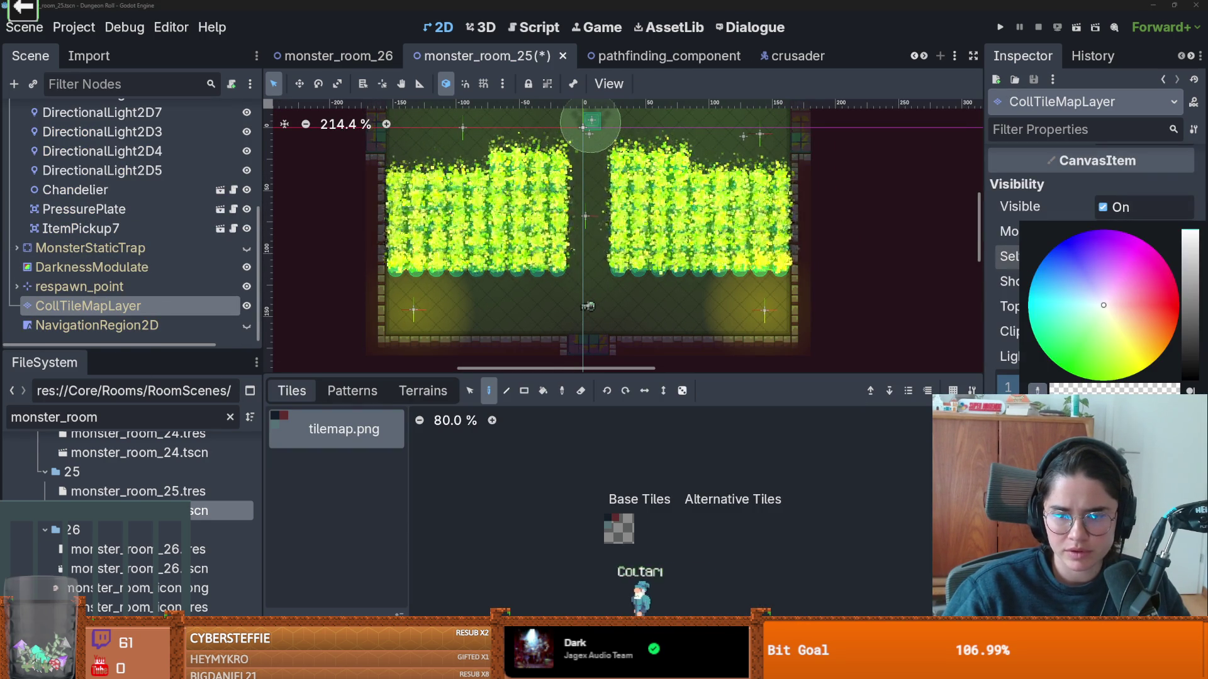
pyautogui.moveTo(1188, 390); pyautogui.dragTo(1082, 390)
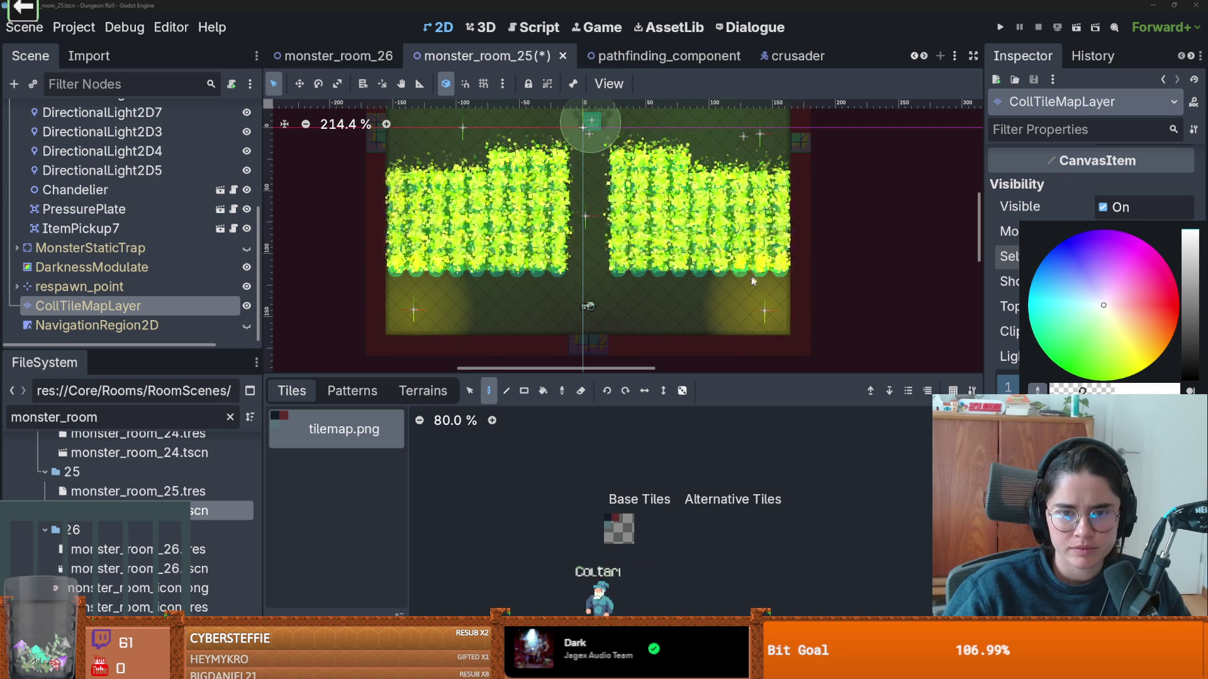
pyautogui.click(755, 278)
# Switch from Godot to the 20-03-2026 daily note in the notes app
pyautogui.scroll(-3, 692, 283)
pyautogui.scroll(10, 681, 289)
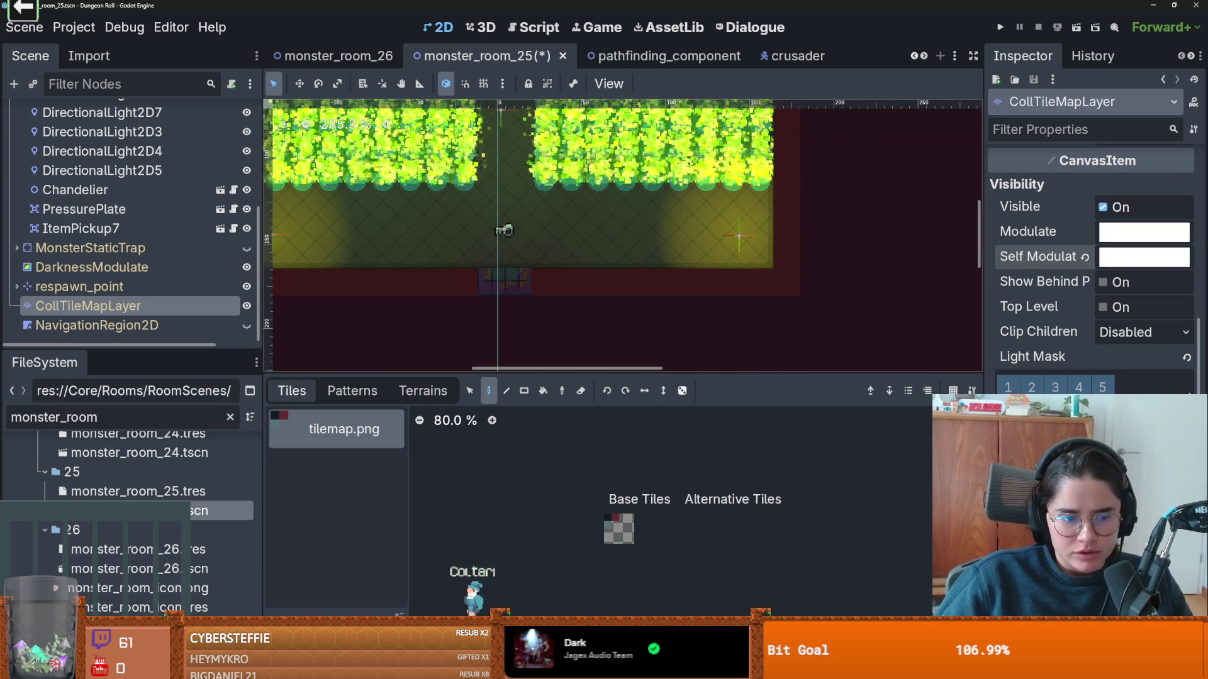
pyautogui.press('F5')
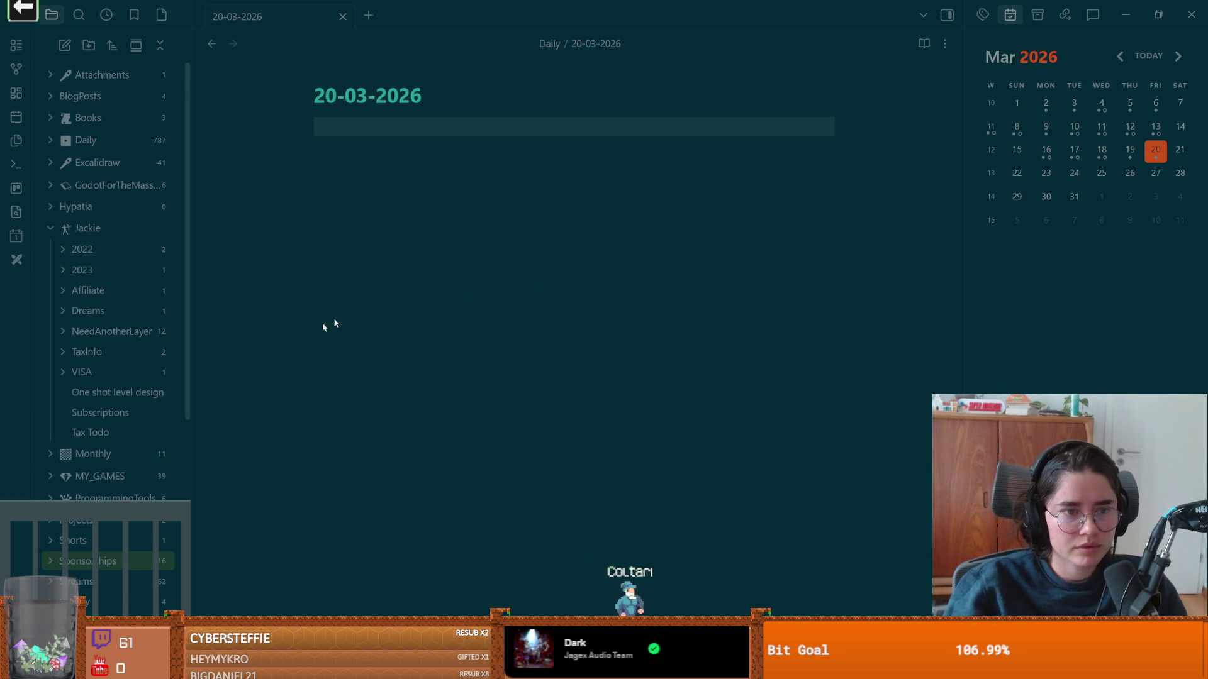
# Add a to-do noting enemies pushed onto non-navigable areas get stuck
pyautogui.click(97, 227)
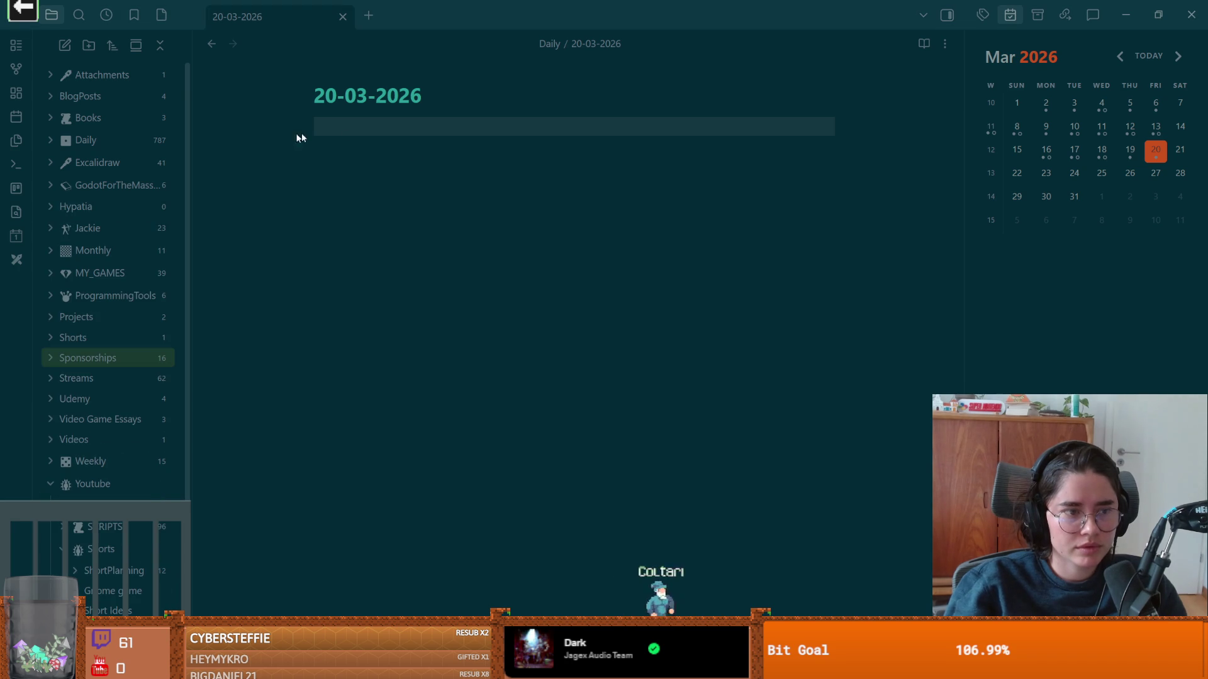
pyautogui.click(427, 171)
pyautogui.hotkey('ctrl', 'Return')
pyautogui.write('en i pu')
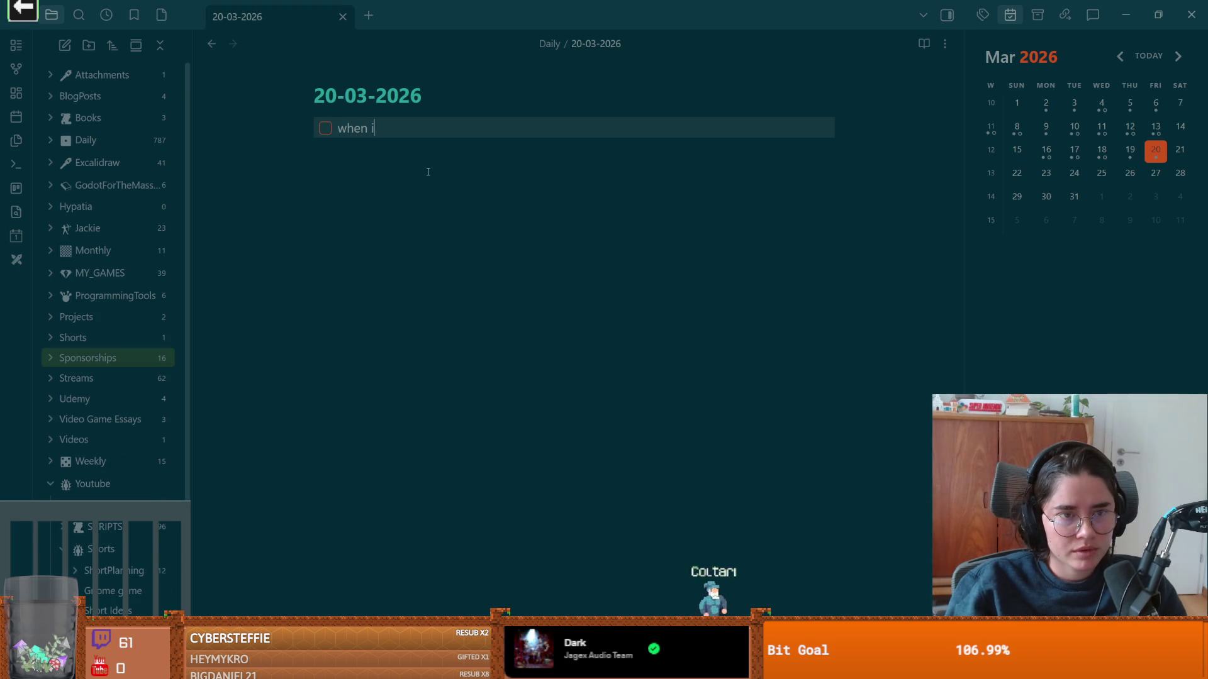
pyautogui.write('sh enemies onto non navi')
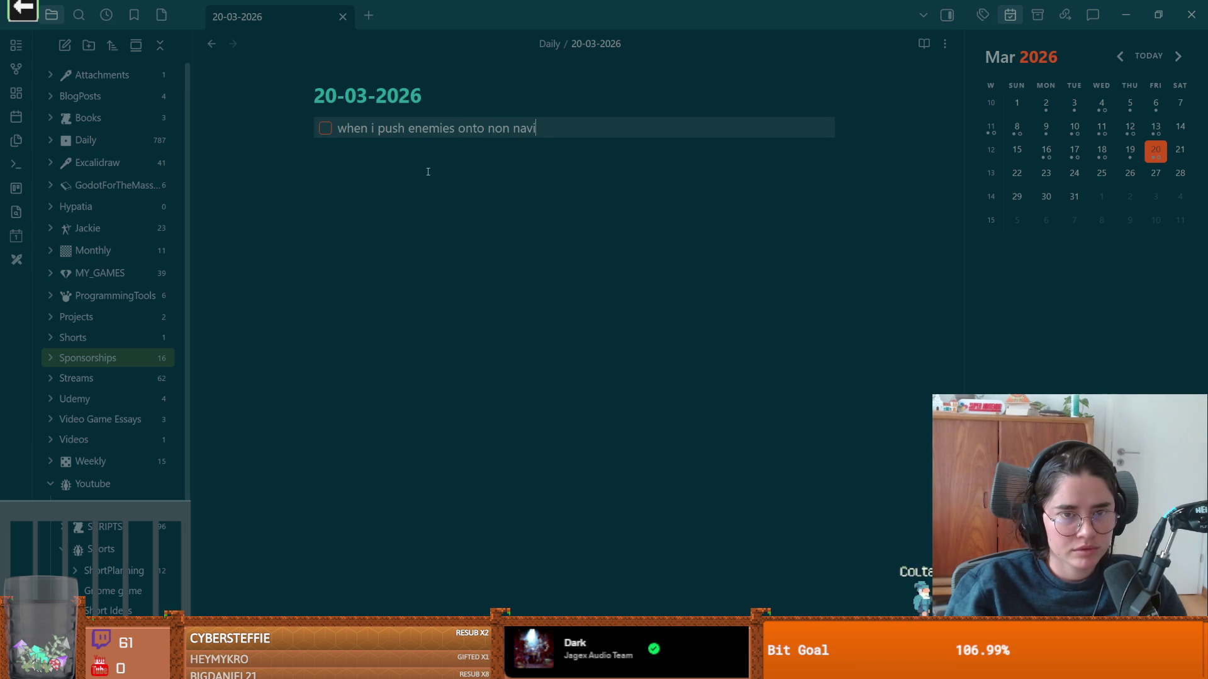
pyautogui.write('ble areas, they get stuck')
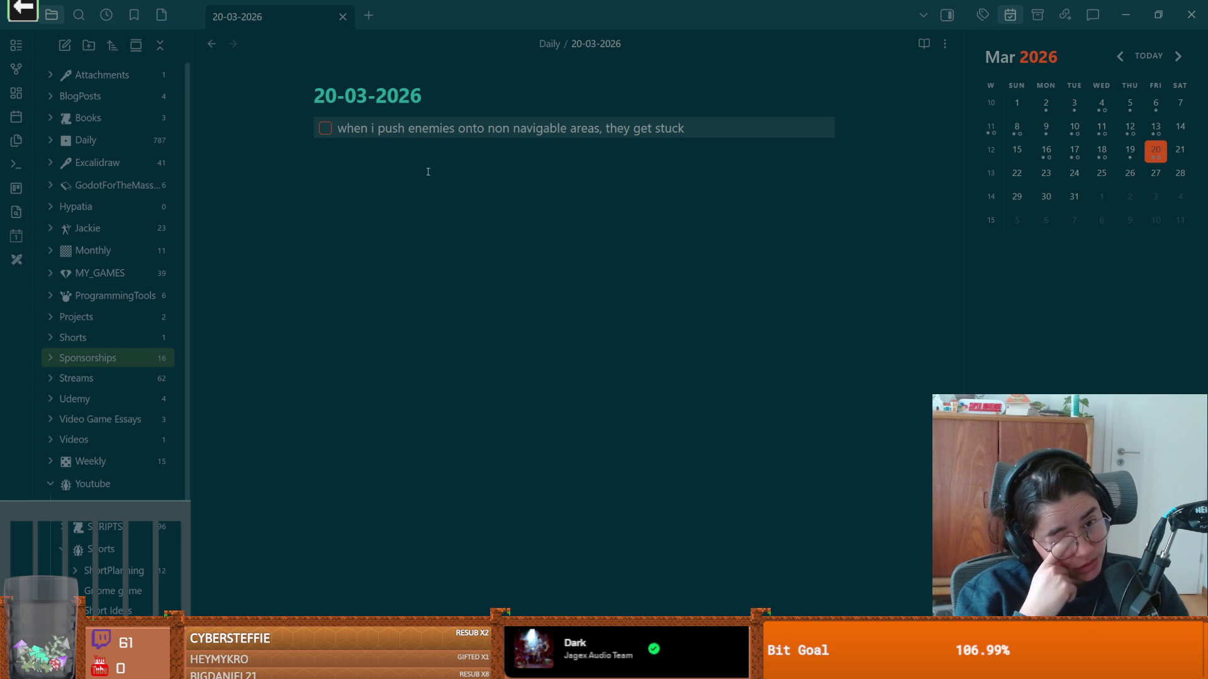
# Add indented subtasks for a stuck state and teleporting to a navigable area
pyautogui.press('Return')
pyautogui.press('Tab')
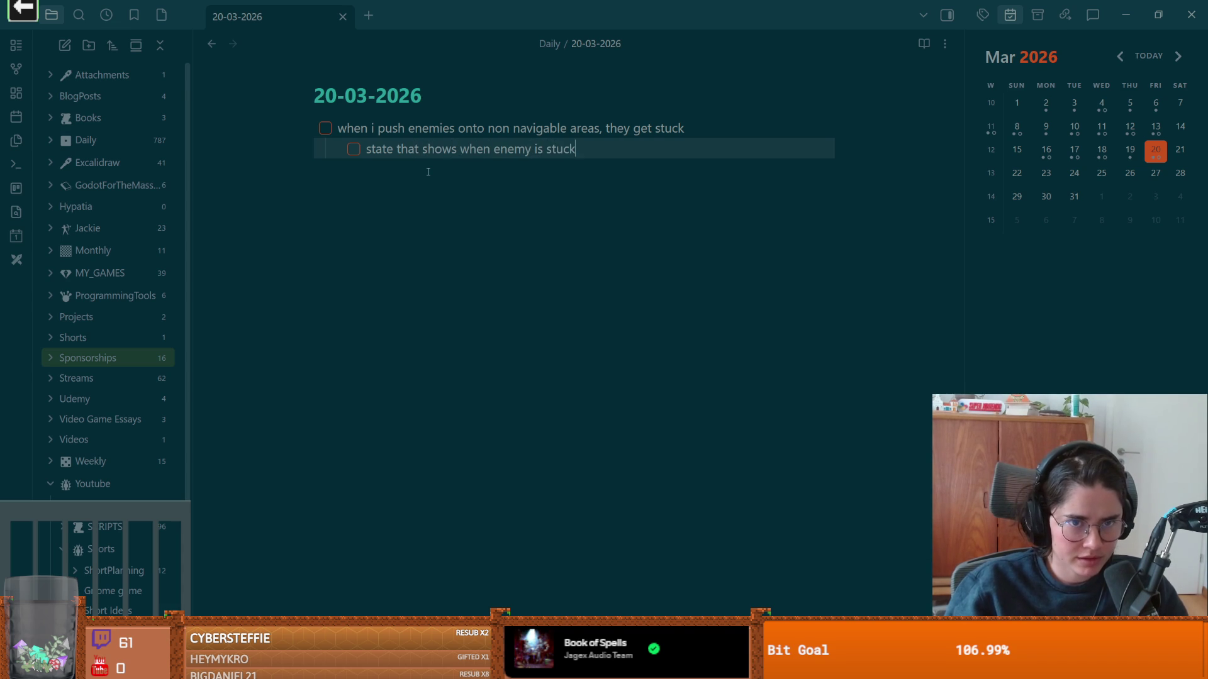
pyautogui.press('Return')
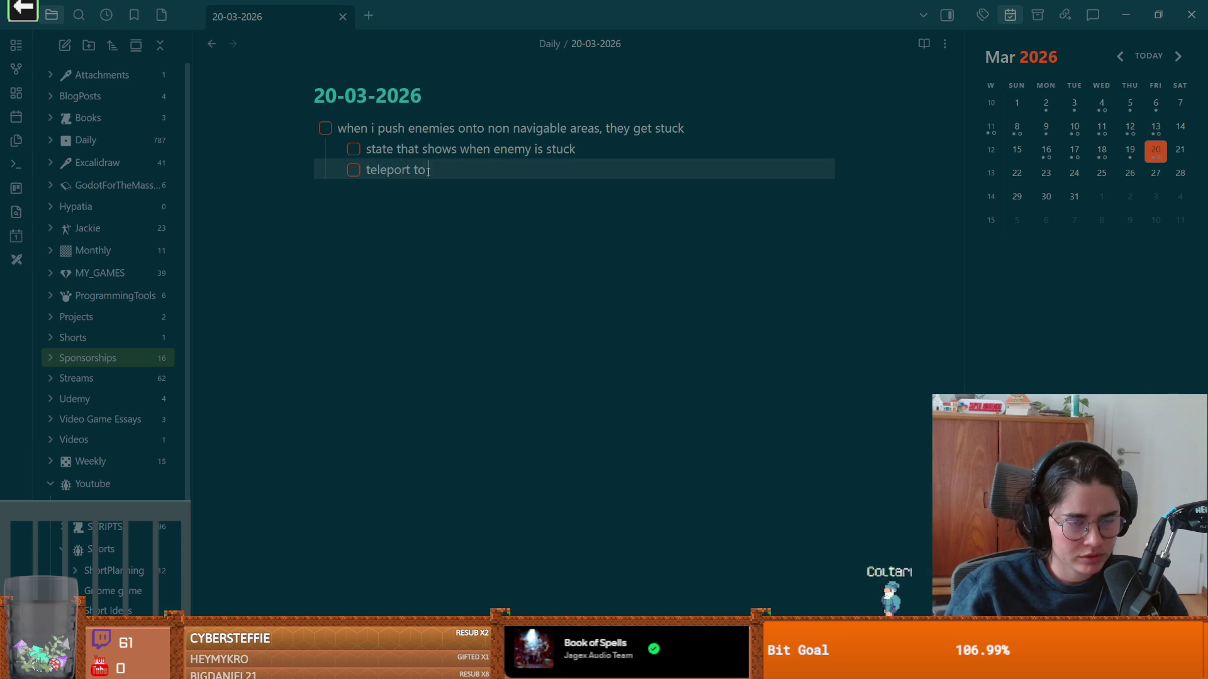
pyautogui.write('navg')
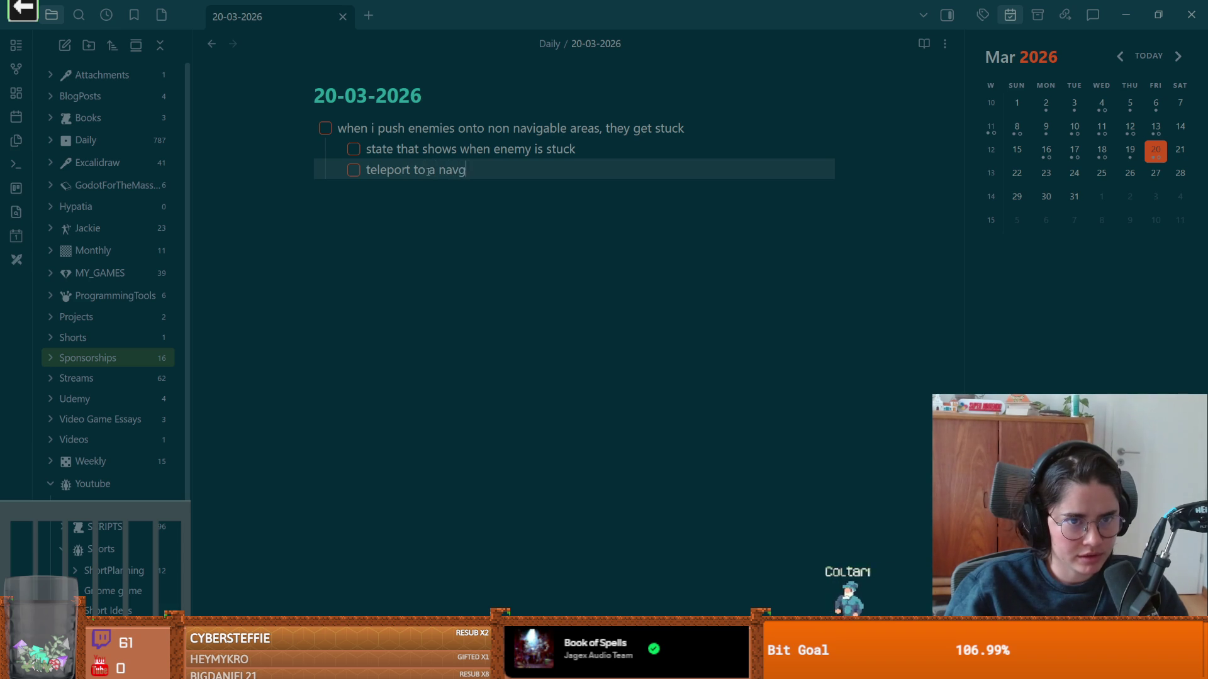
pyautogui.write('a.')
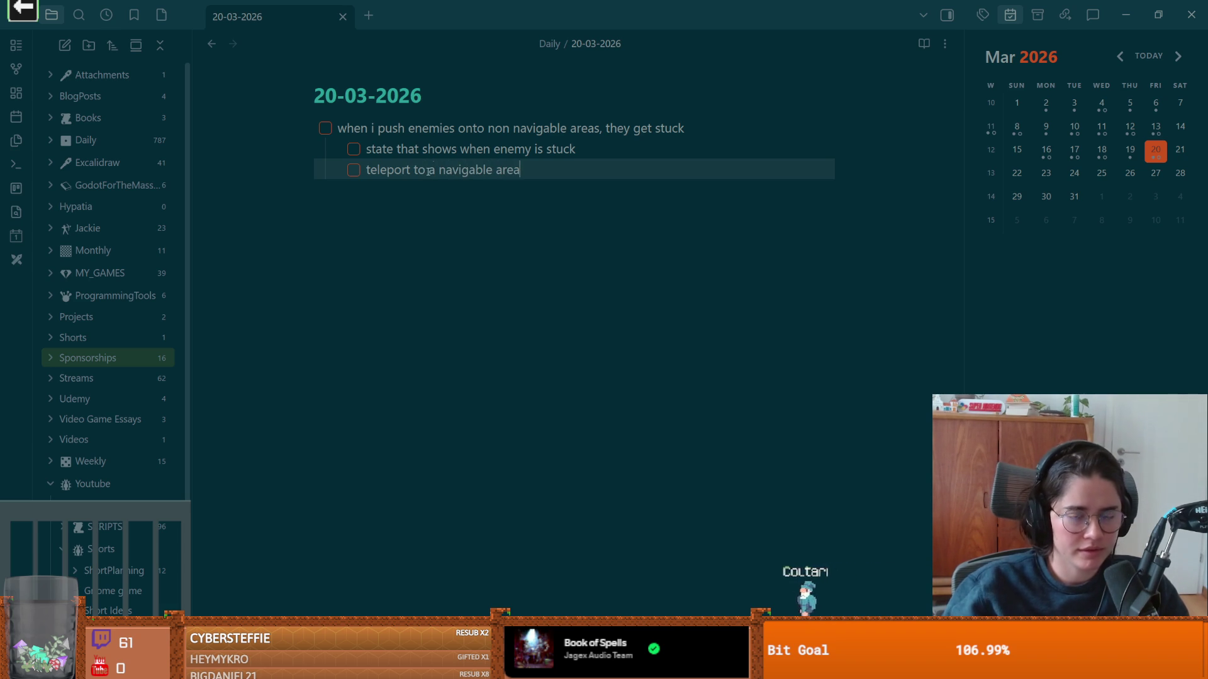
pyautogui.hotkey('alt', 'Tab')
pyautogui.scroll(2, 666, 210)
# Save the monster_room_25 scene and enlarge the scene tree panel
pyautogui.hotkey('ctrl', 's')
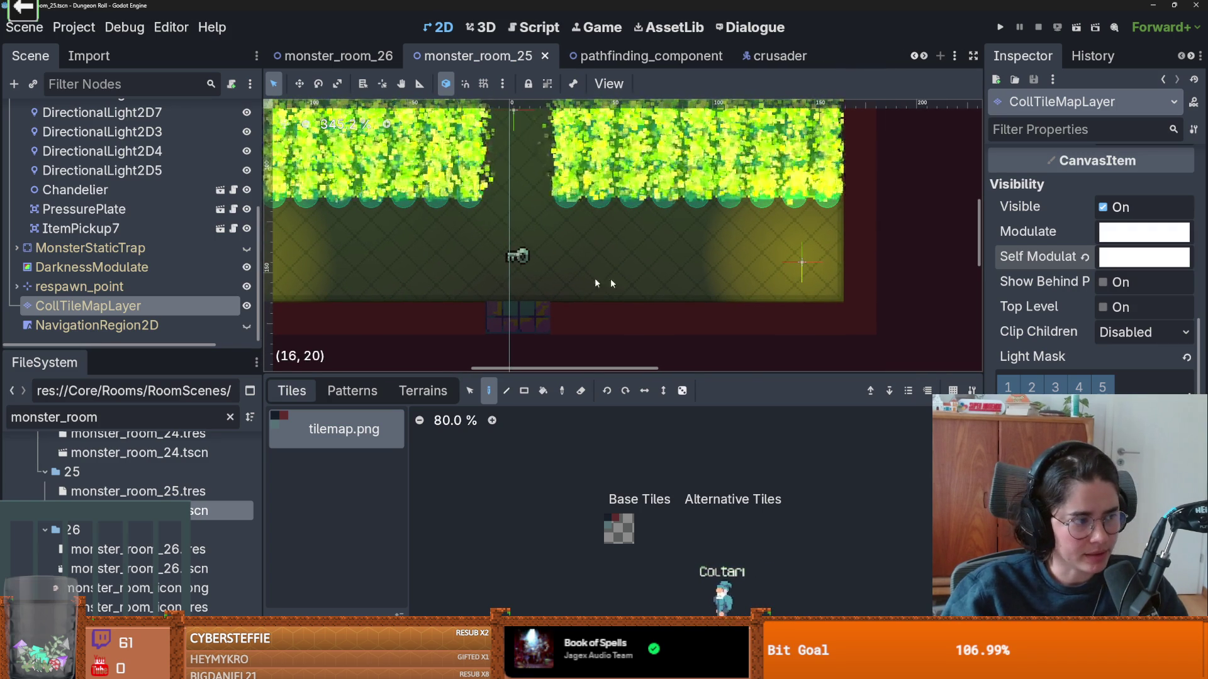
pyautogui.scroll(1, 538, 275)
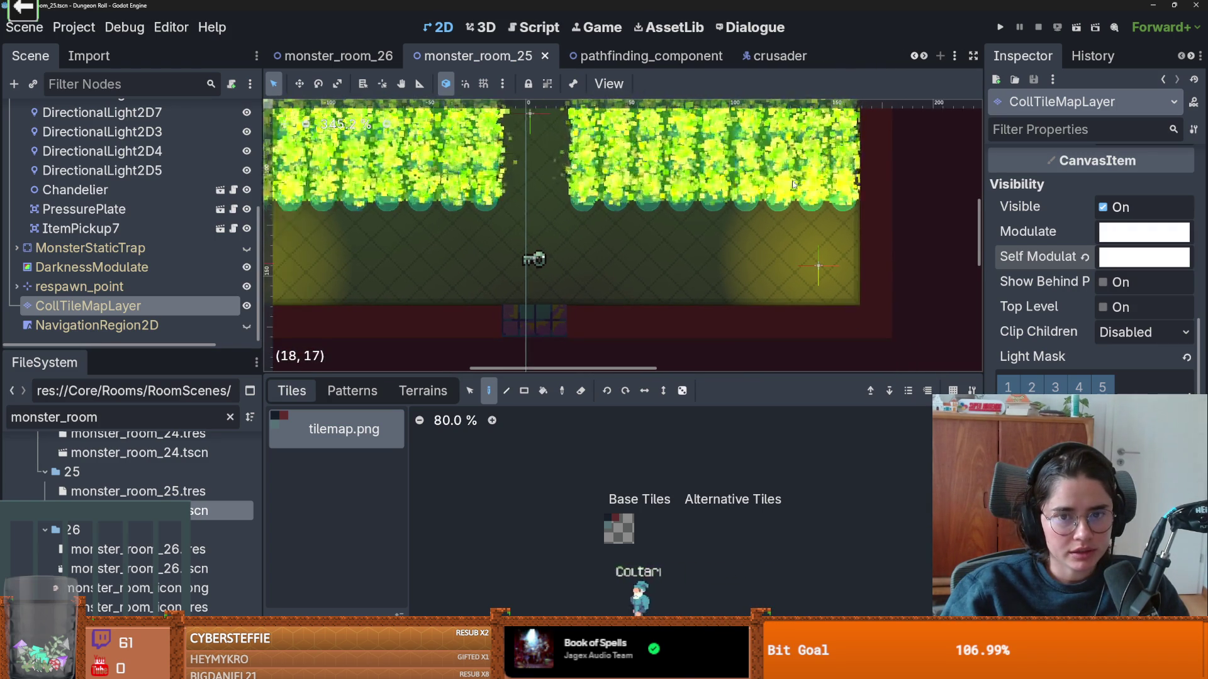
pyautogui.scroll(-1, 464, 302)
pyautogui.hotkey('ctrl', 's')
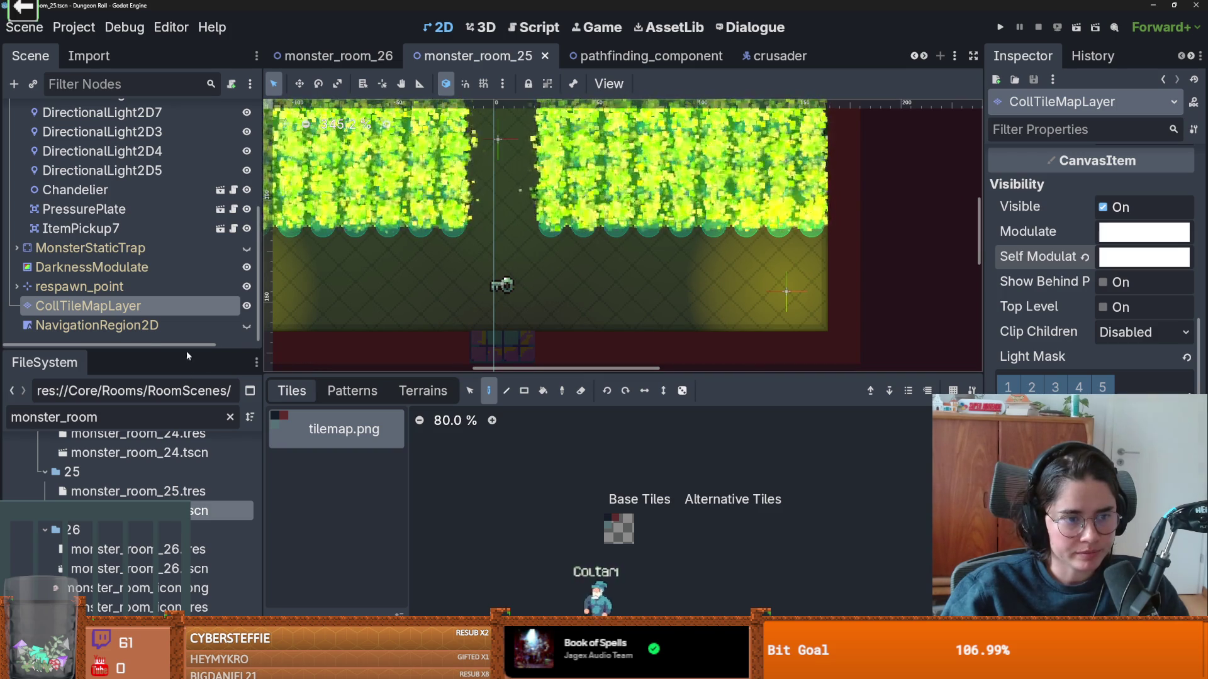
pyautogui.moveTo(186, 350); pyautogui.dragTo(186, 431)
pyautogui.scroll(2, 493, 315)
pyautogui.scroll(-9, 493, 314)
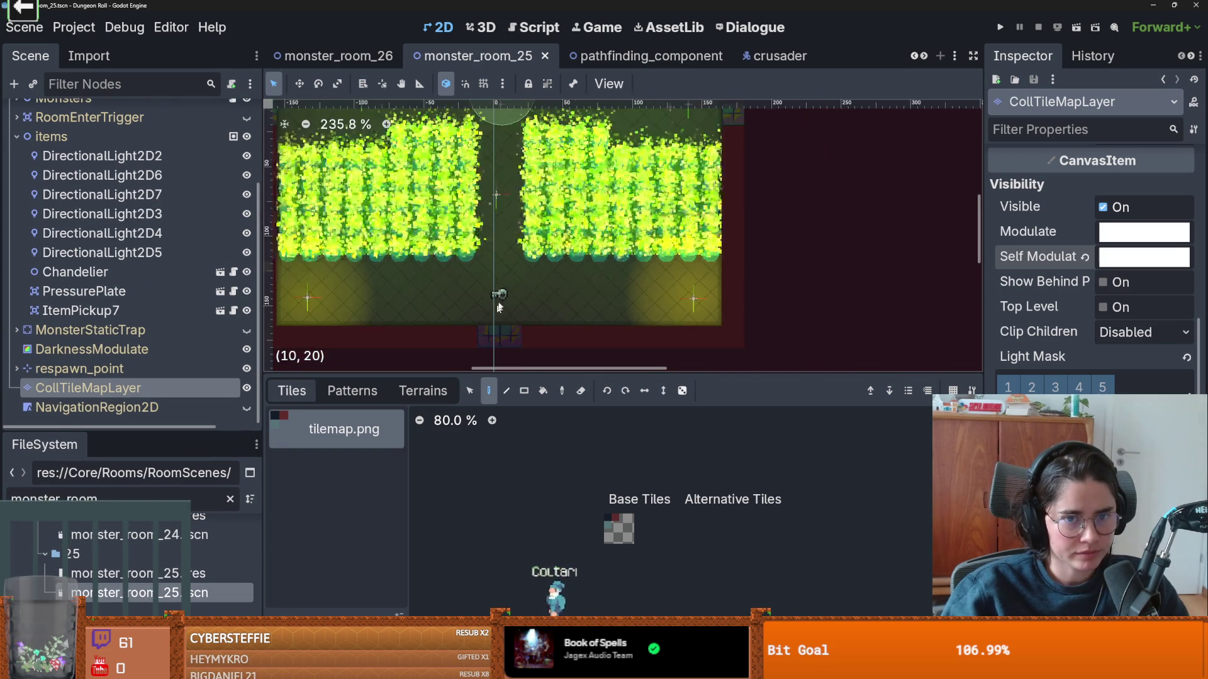
pyautogui.scroll(3, 608, 236)
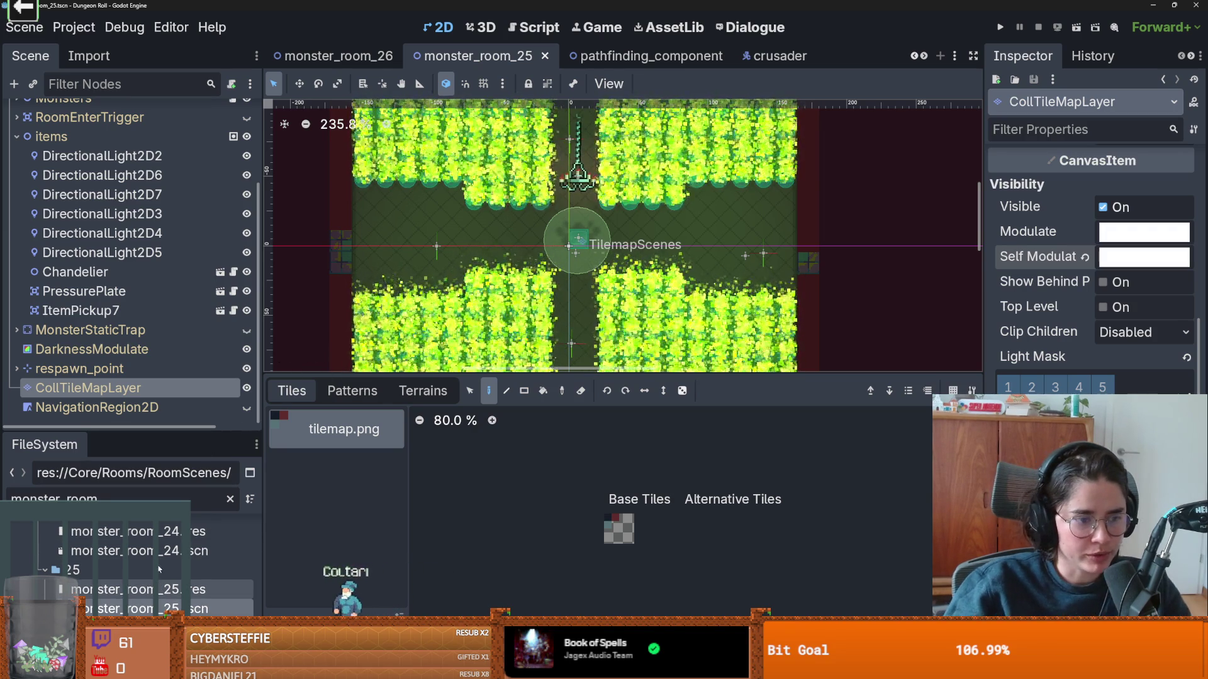
# Open monster_room_24 and zoom out to view the whole room
pyautogui.doubleClick(138, 535)
pyautogui.moveTo(547, 380); pyautogui.dragTo(547, 506)
pyautogui.scroll(4, 642, 296)
pyautogui.scroll(-2, 629, 292)
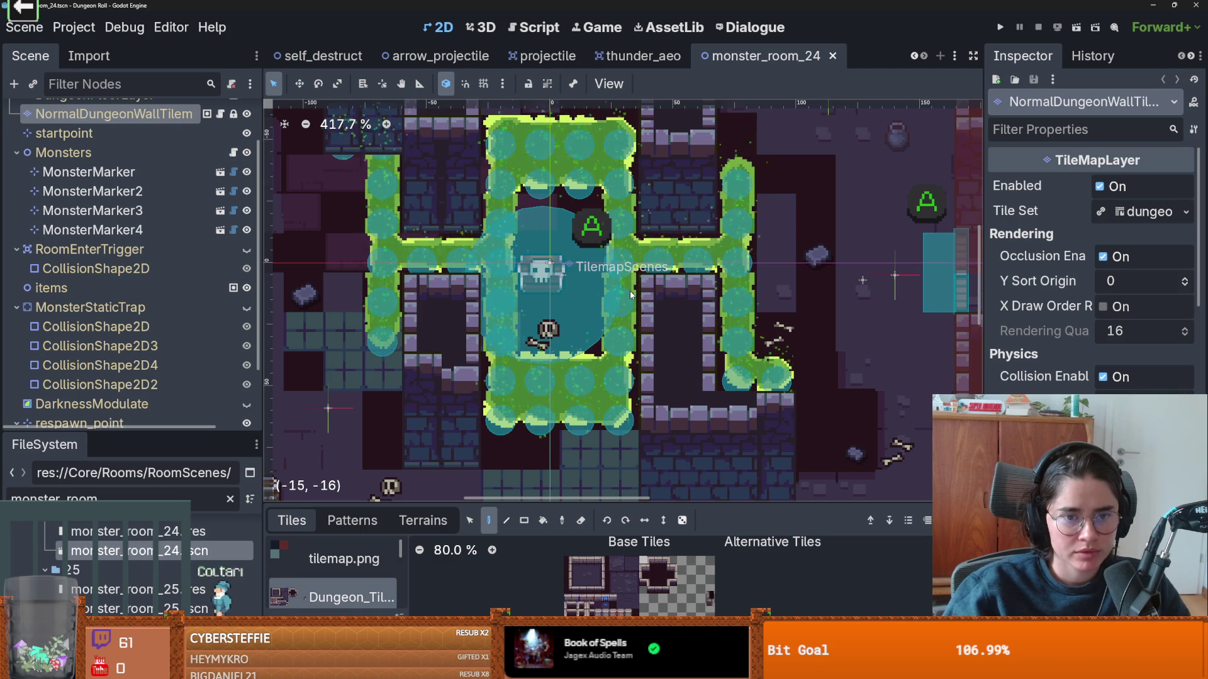
pyautogui.scroll(-5, 631, 294)
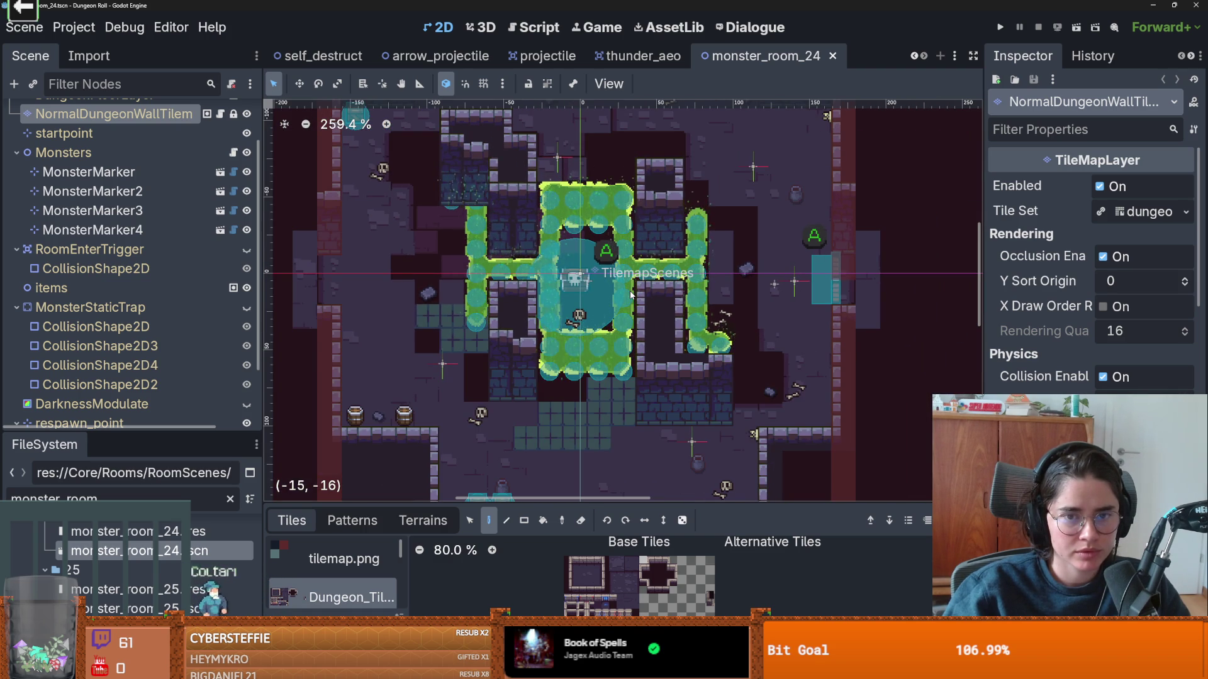
pyautogui.scroll(-3, 630, 294)
pyautogui.scroll(-3, 431, 371)
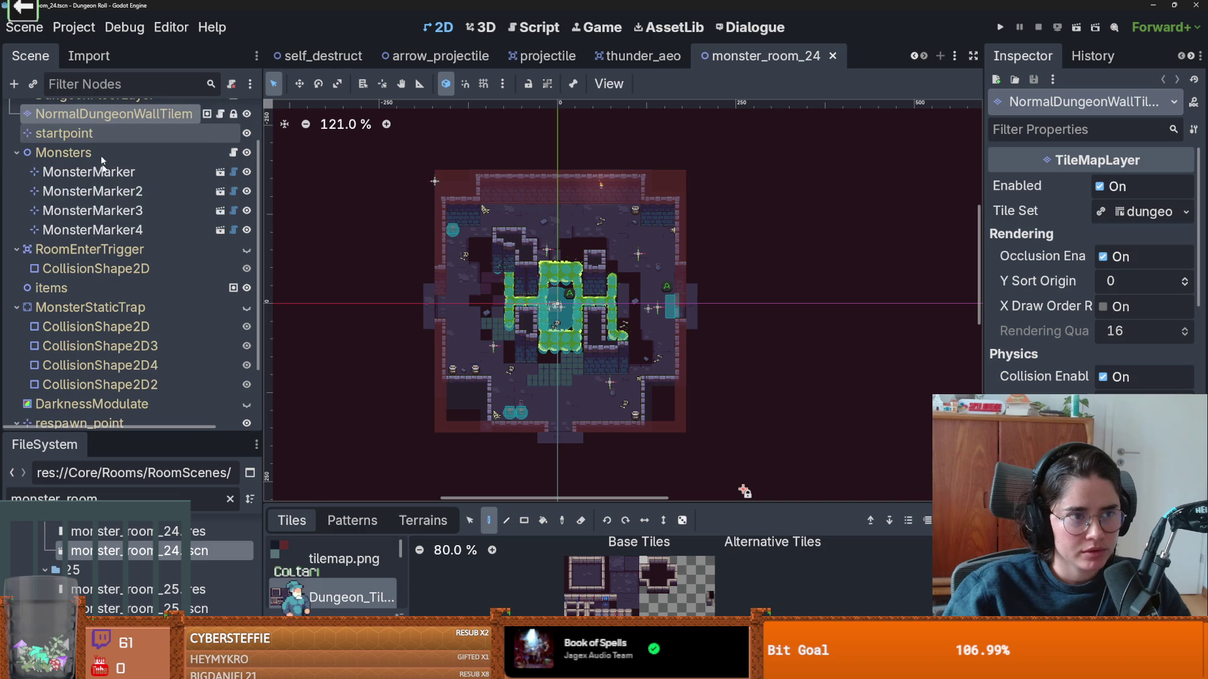
pyautogui.scroll(2, 103, 151)
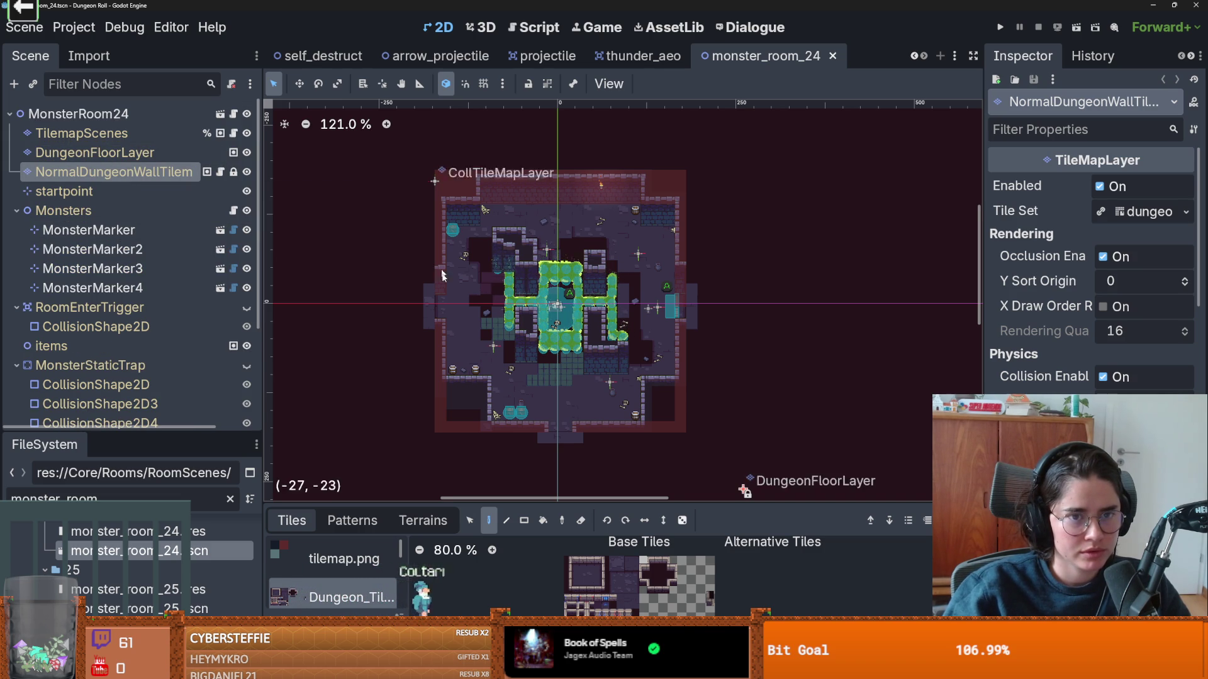
pyautogui.scroll(2, 481, 297)
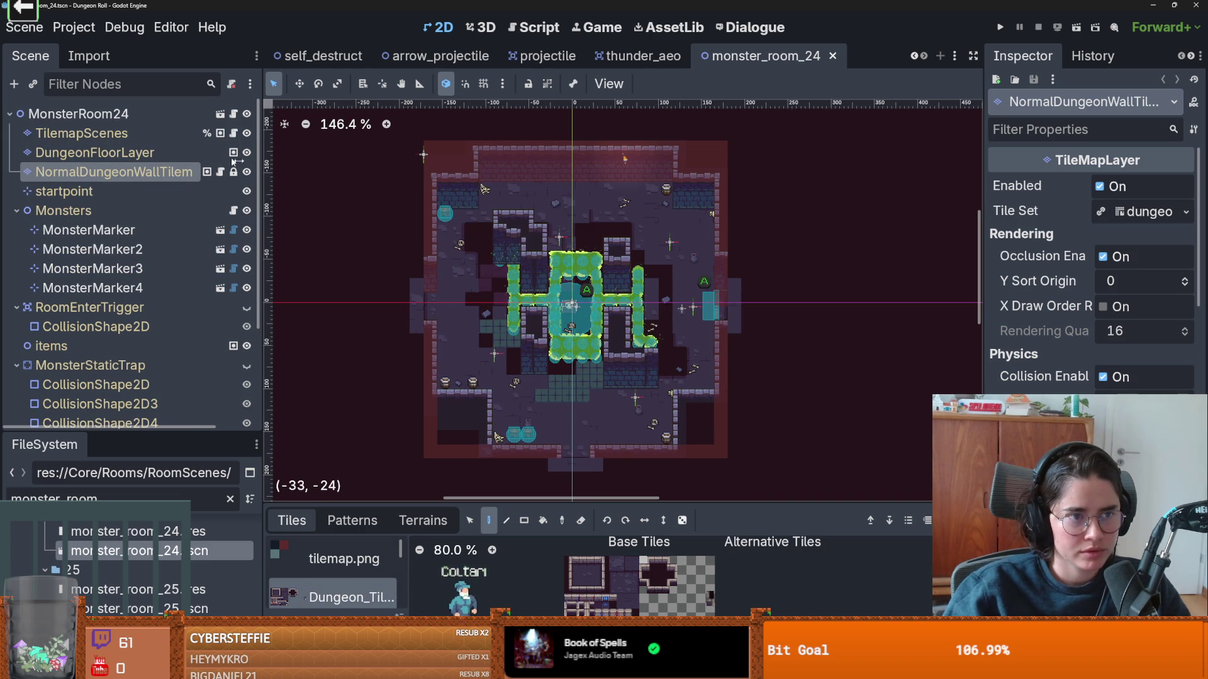
pyautogui.hotkey('ctrl', '-')
pyautogui.hotkey('ctrl', '-')
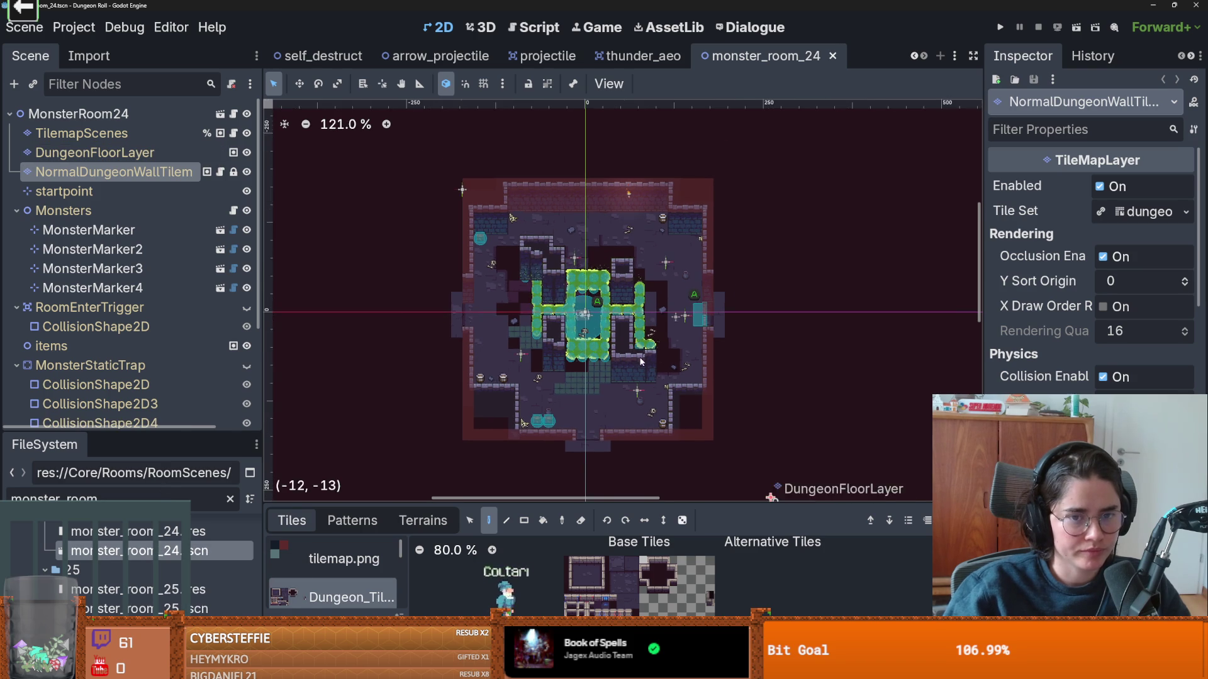
pyautogui.rightClick(137, 554)
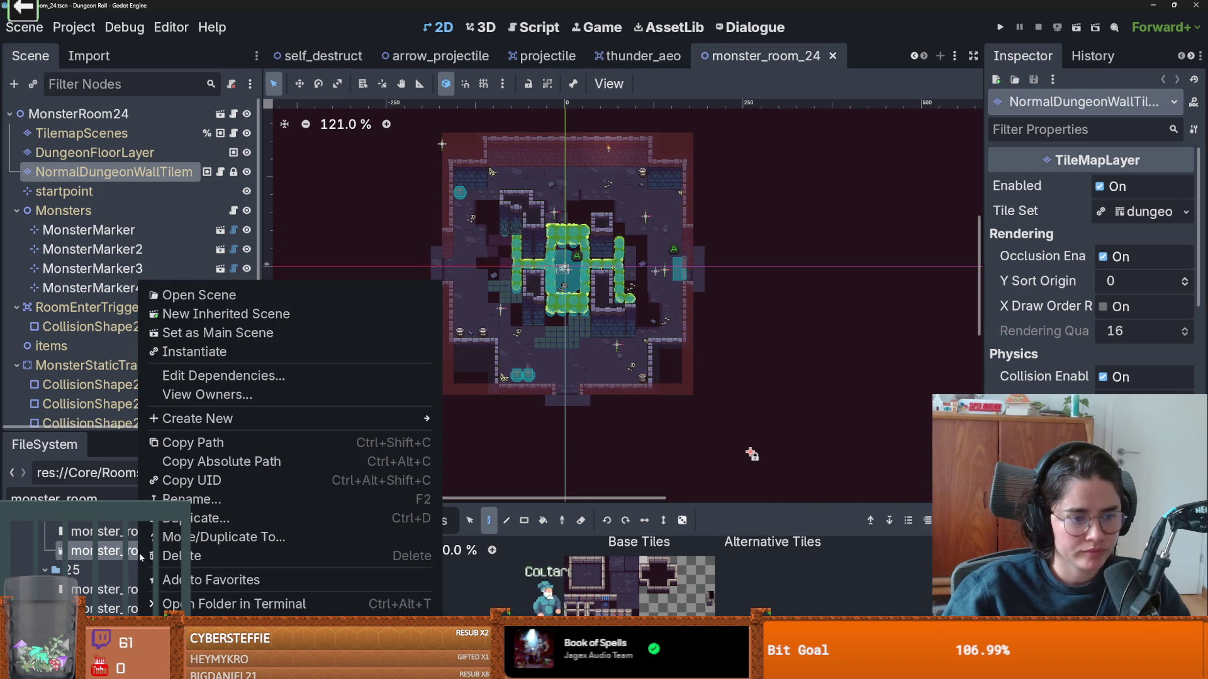
# Delete monster_room_24.scn and close its scene without saving
pyautogui.click(199, 558)
pyautogui.click(471, 405)
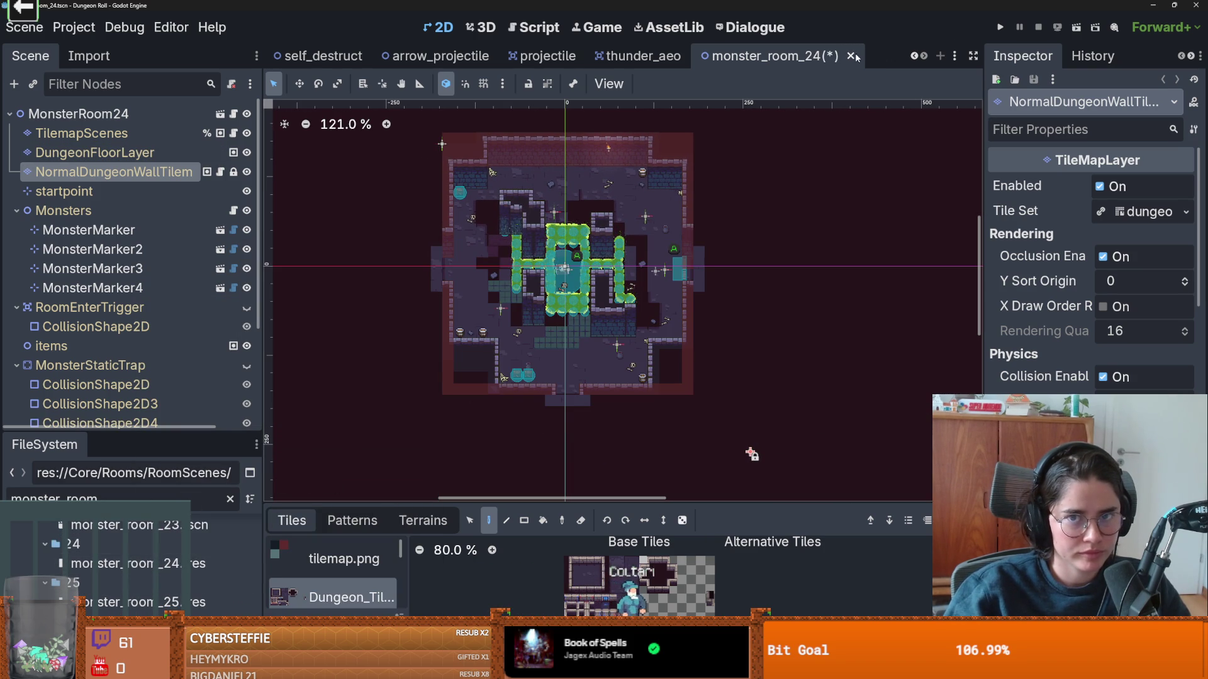
pyautogui.hotkey('ctrl', 'shift', 'w')
pyautogui.click(785, 385)
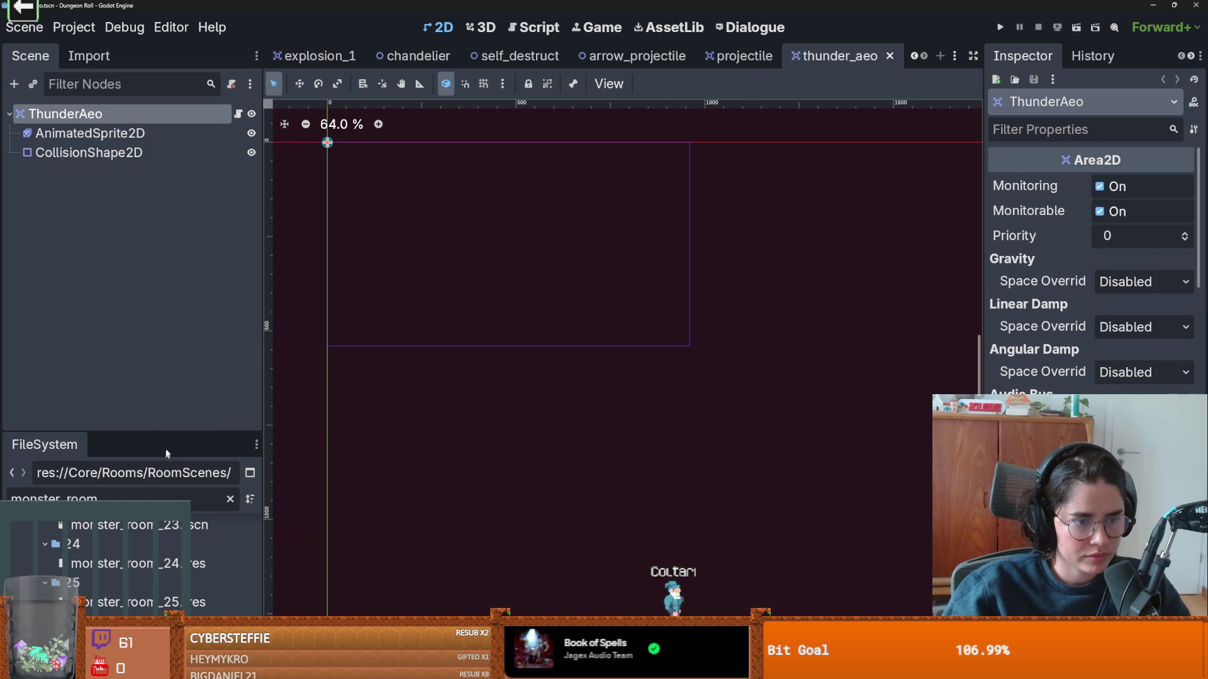
# Create a new RootRoom2 scene inherited from room.tscn and begin saving it
pyautogui.moveTo(171, 432); pyautogui.dragTo(171, 350)
pyautogui.scroll(5, 160, 522)
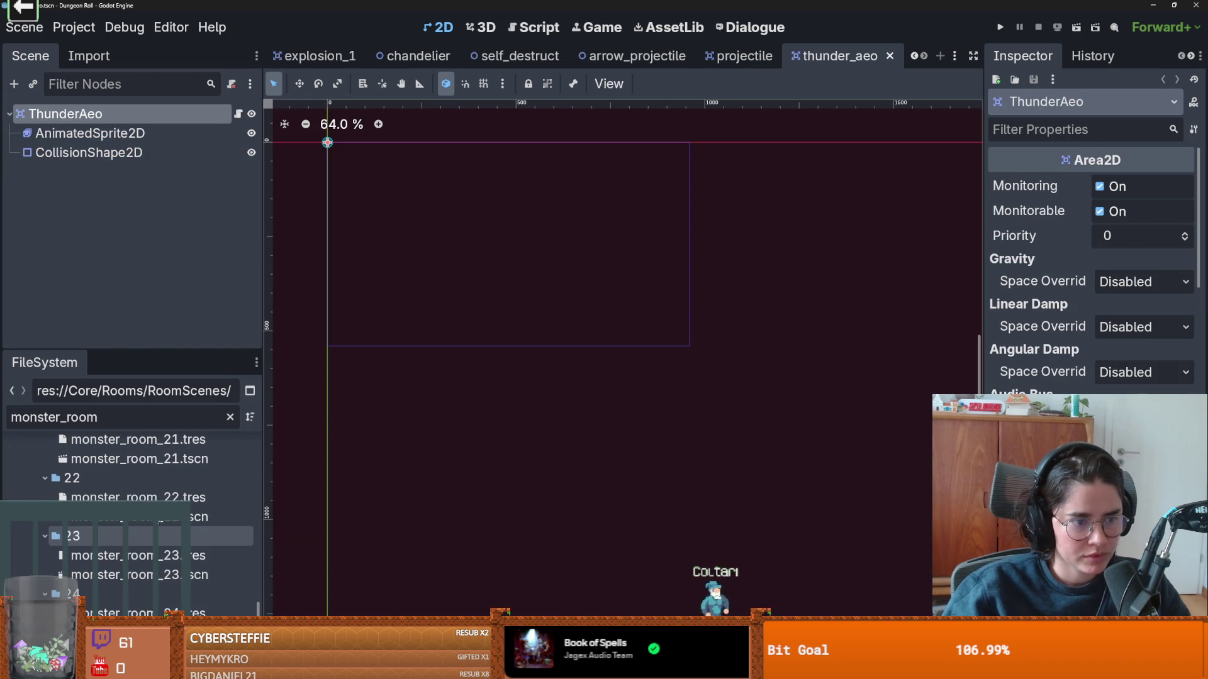
pyautogui.scroll(3, 160, 523)
pyautogui.doubleClick(117, 418)
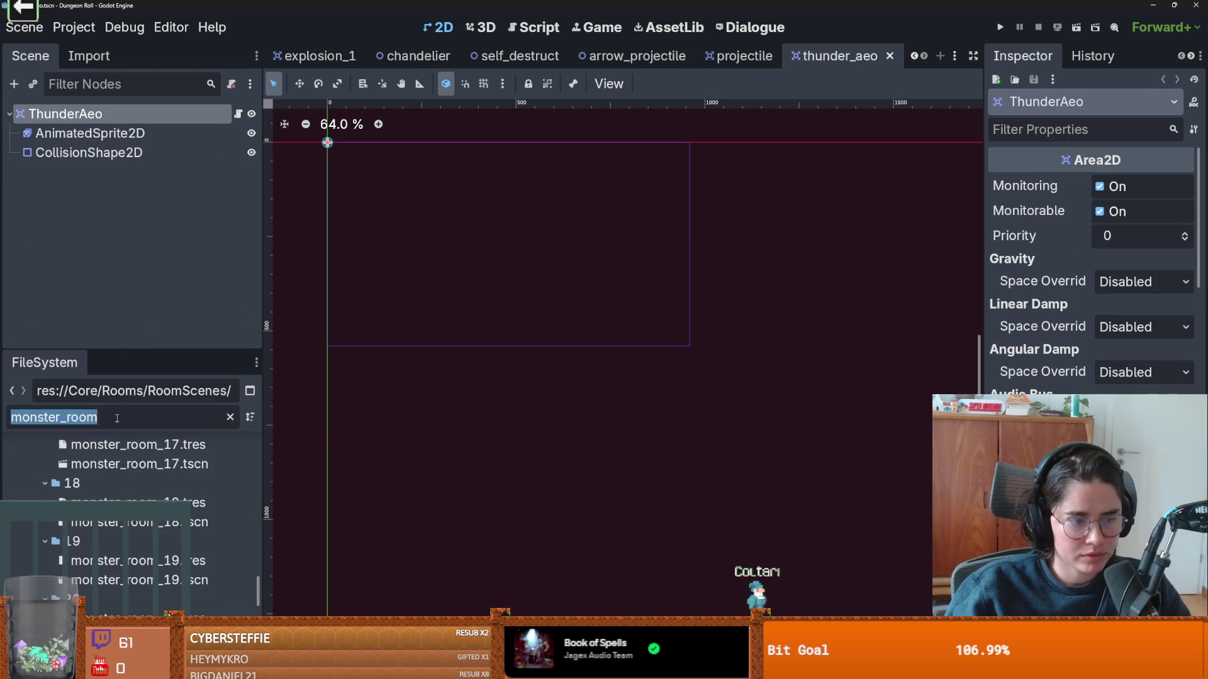
pyautogui.write('root')
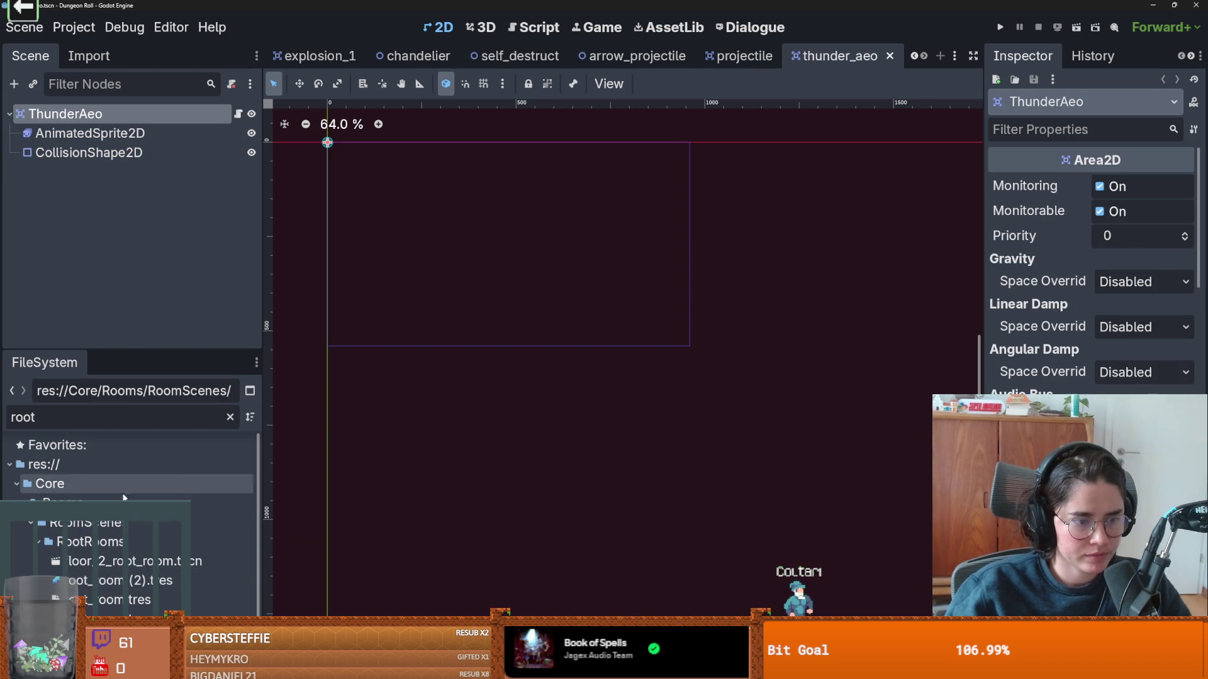
pyautogui.press('BackSpace')
pyautogui.write('m')
pyautogui.scroll(5, 165, 584)
pyautogui.scroll(-10, 165, 584)
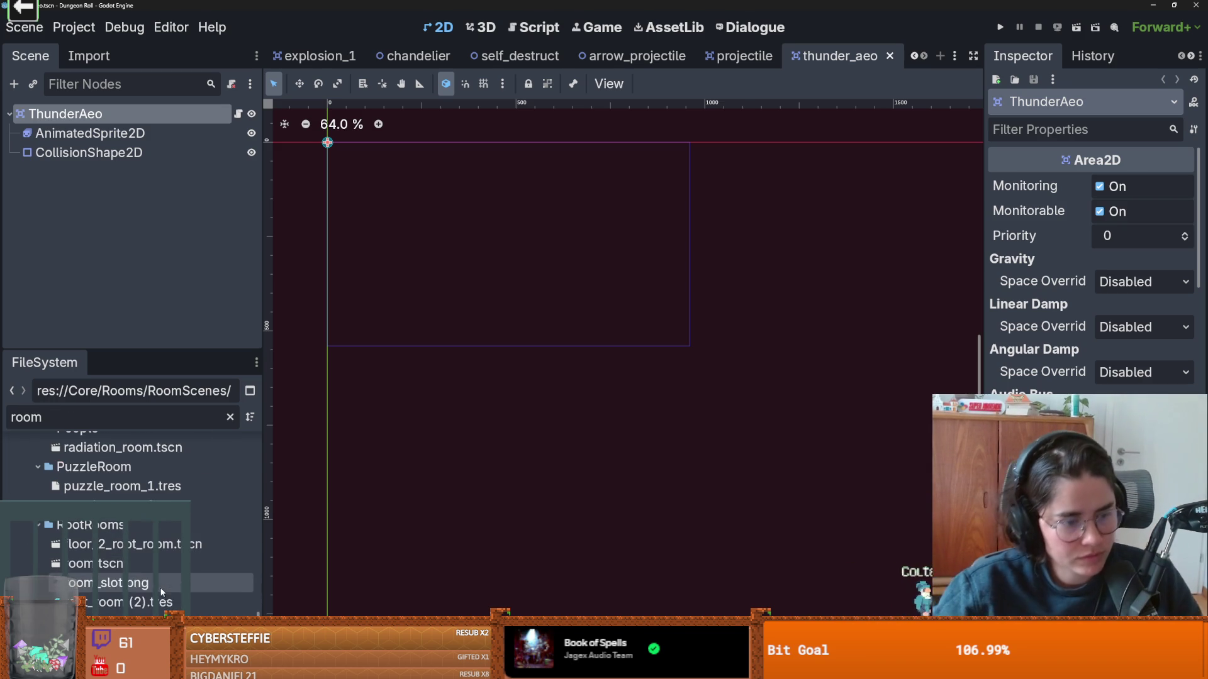
pyautogui.rightClick(138, 563)
pyautogui.click(189, 311)
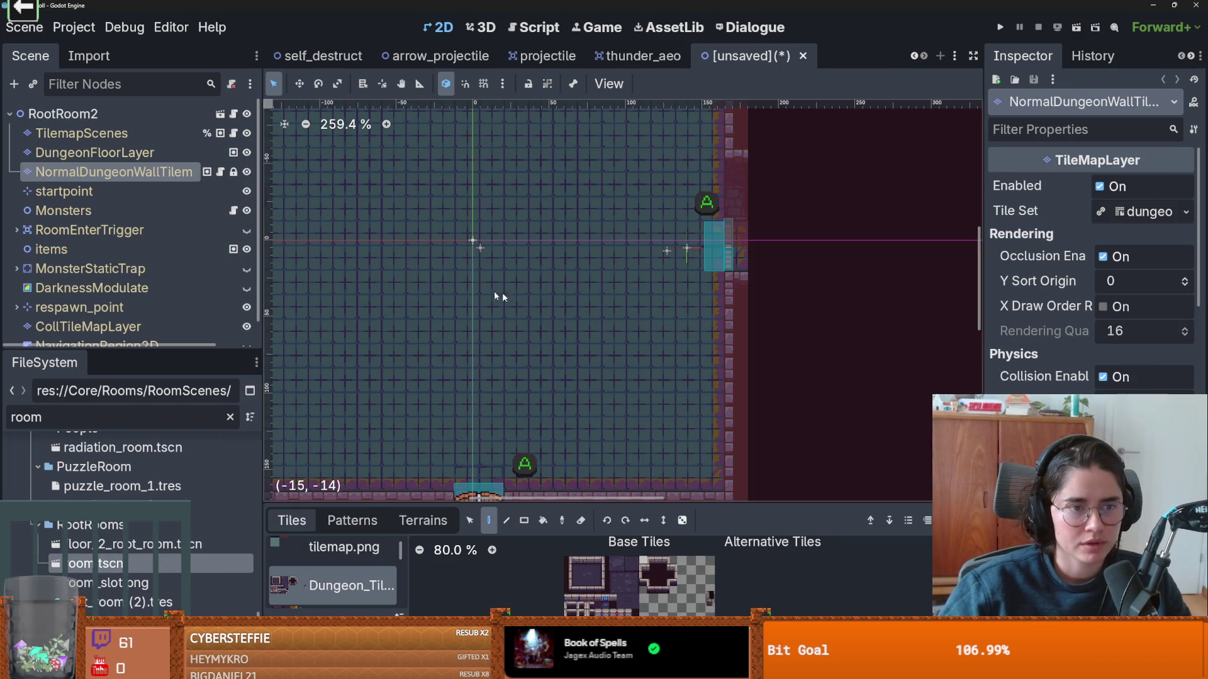
pyautogui.rightClick(743, 55)
pyautogui.click(780, 105)
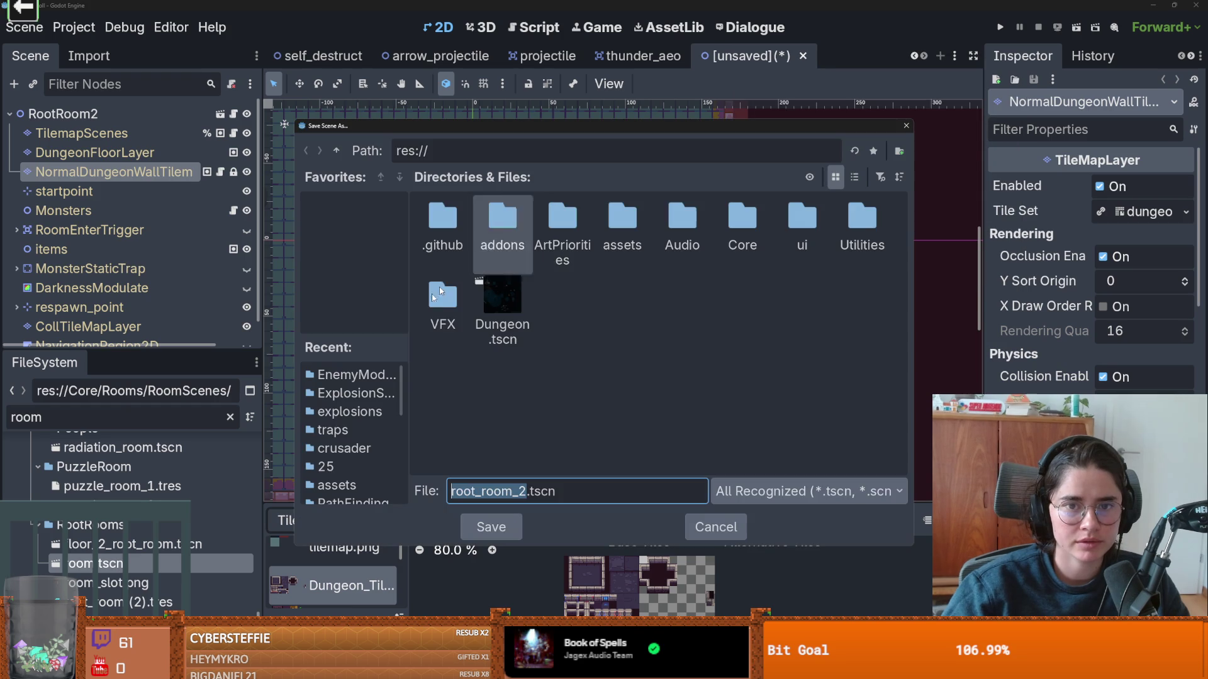
# Save the new scene as MonsterRoom24.tscn in res://Core/Rooms/RoomScenes/MonsterRooms/24
pyautogui.doubleClick(742, 214)
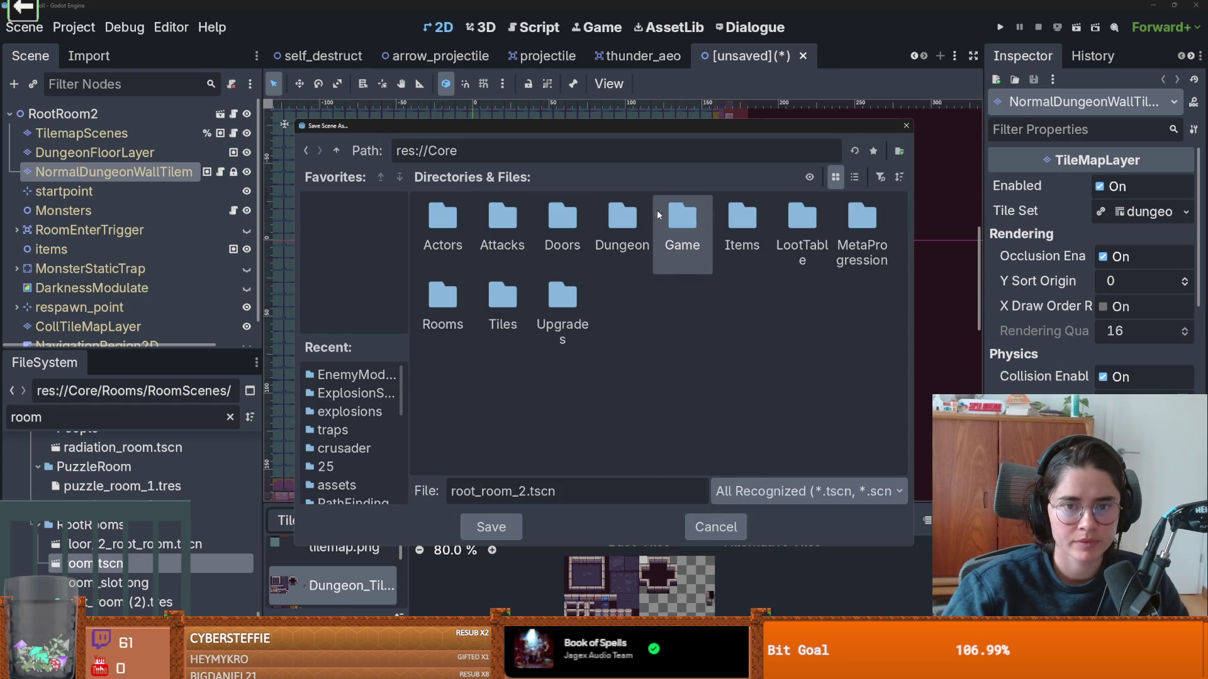
pyautogui.doubleClick(619, 217)
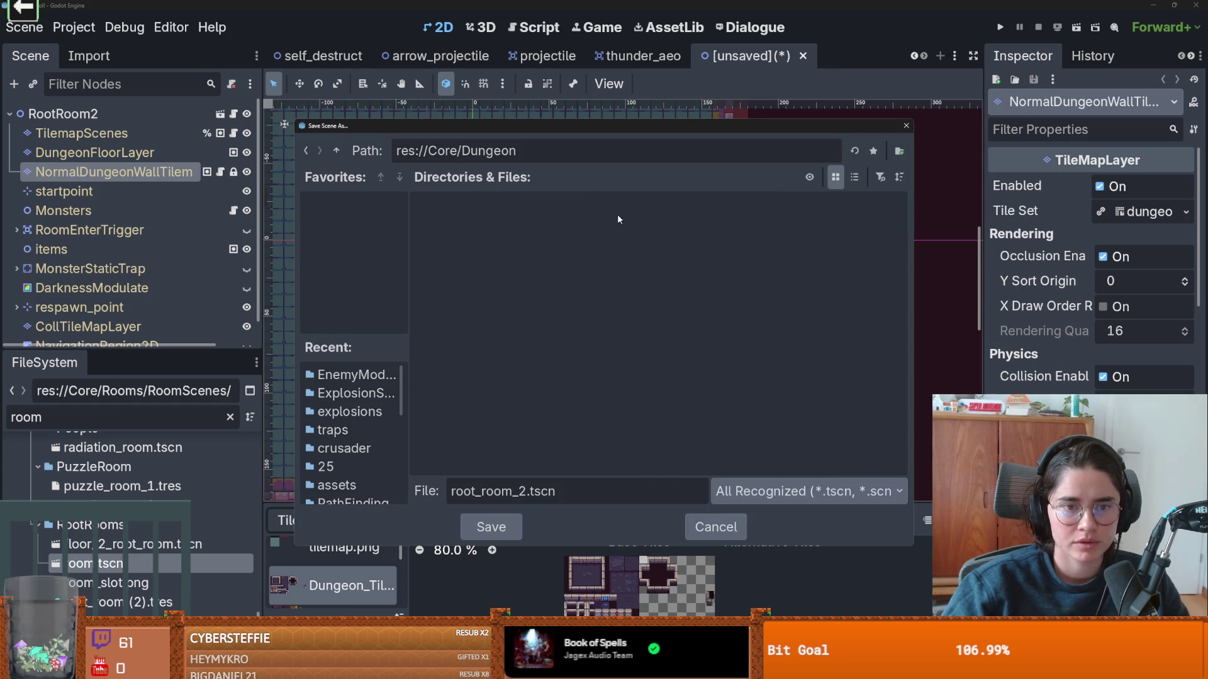
pyautogui.click(338, 150)
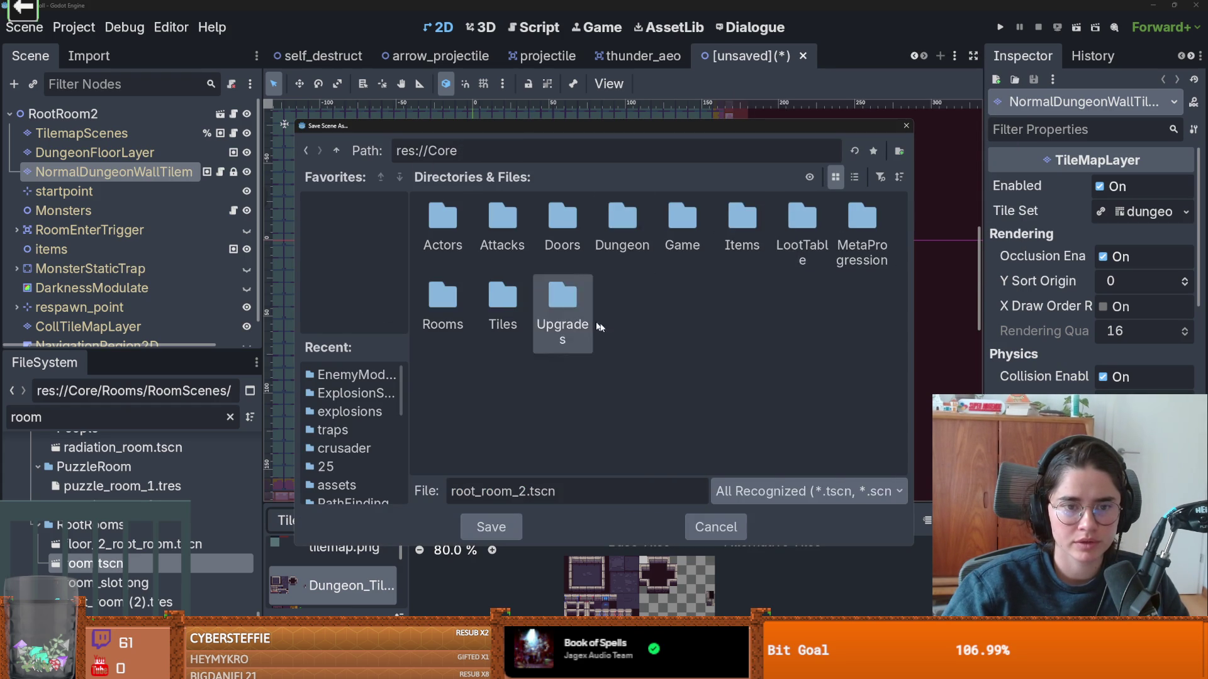
pyautogui.doubleClick(462, 295)
pyautogui.doubleClick(442, 217)
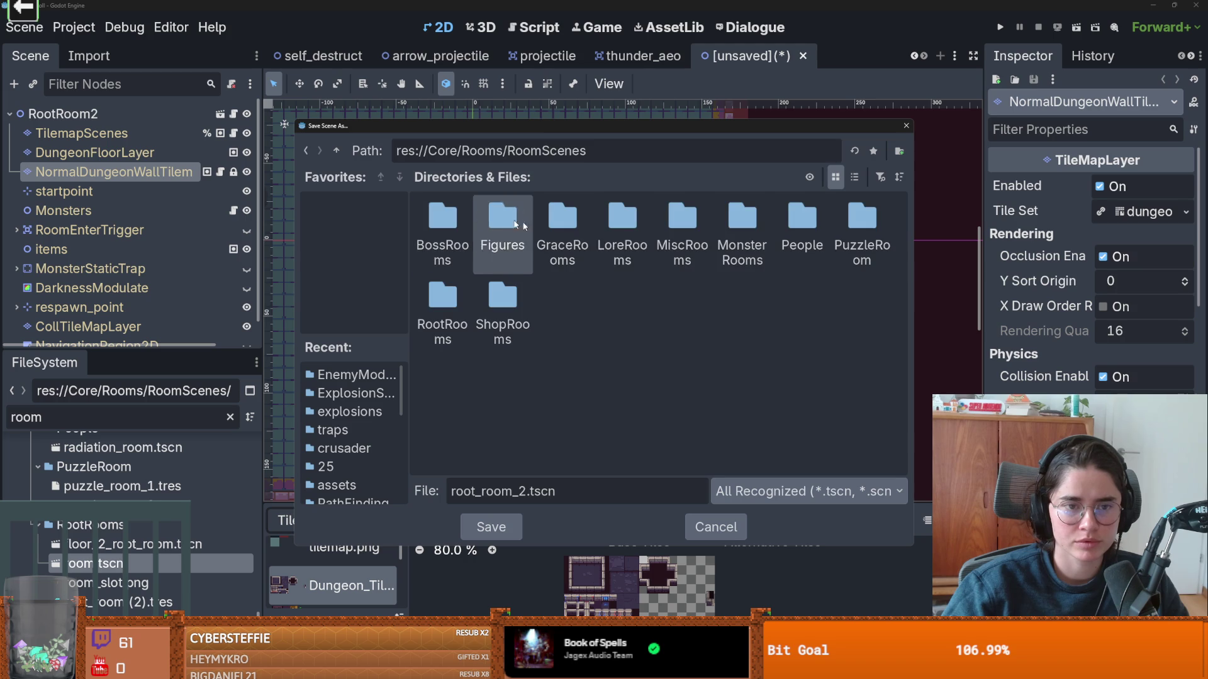
pyautogui.doubleClick(718, 227)
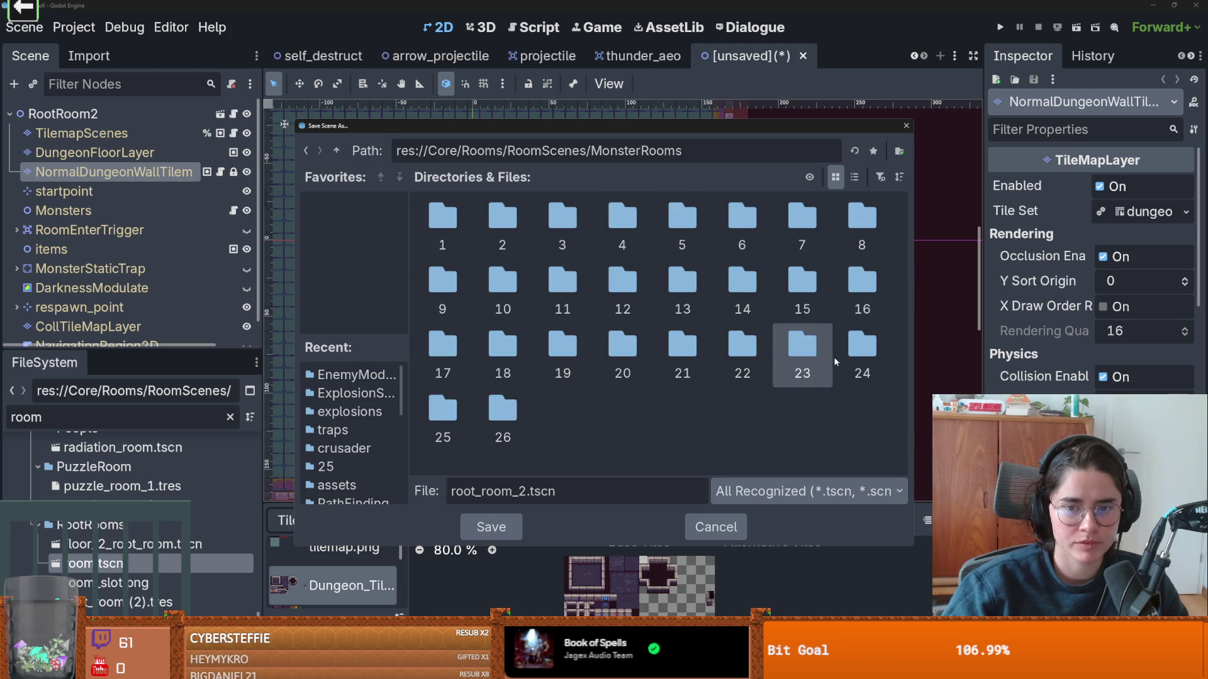
pyautogui.doubleClick(857, 357)
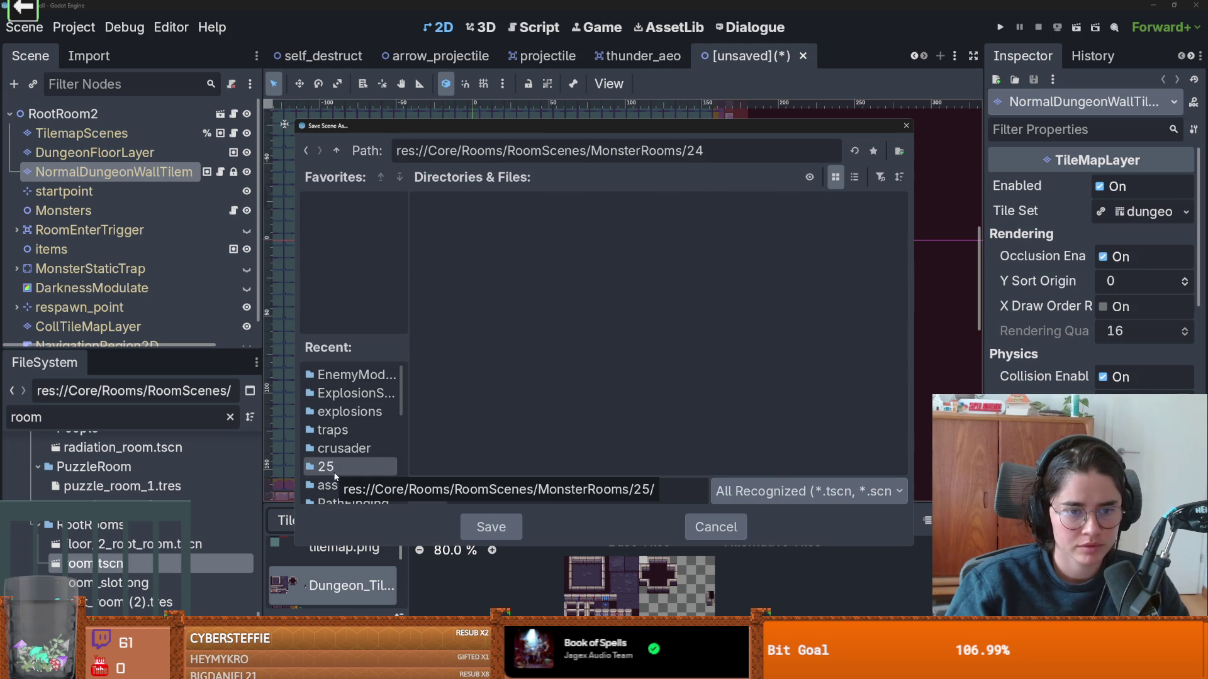
pyautogui.click(491, 526)
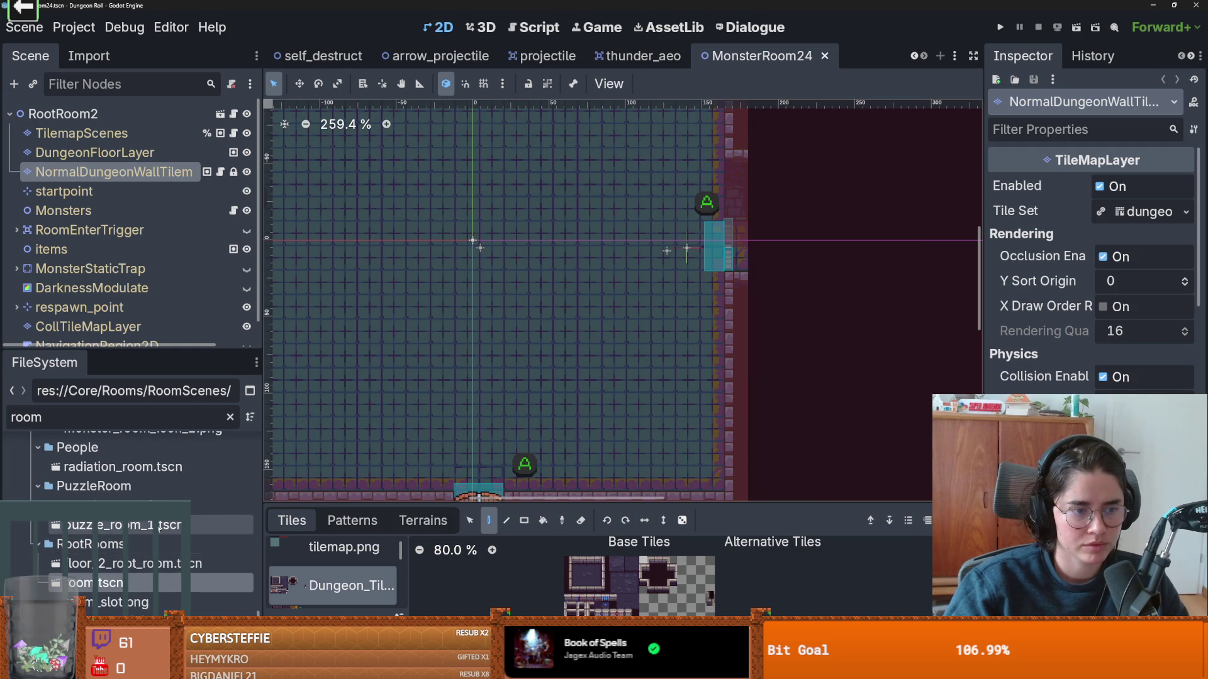
# Rename the root node MonsterRoom24, assign monster_room_24.tres as Room Res, and save
pyautogui.scroll(5, 158, 527)
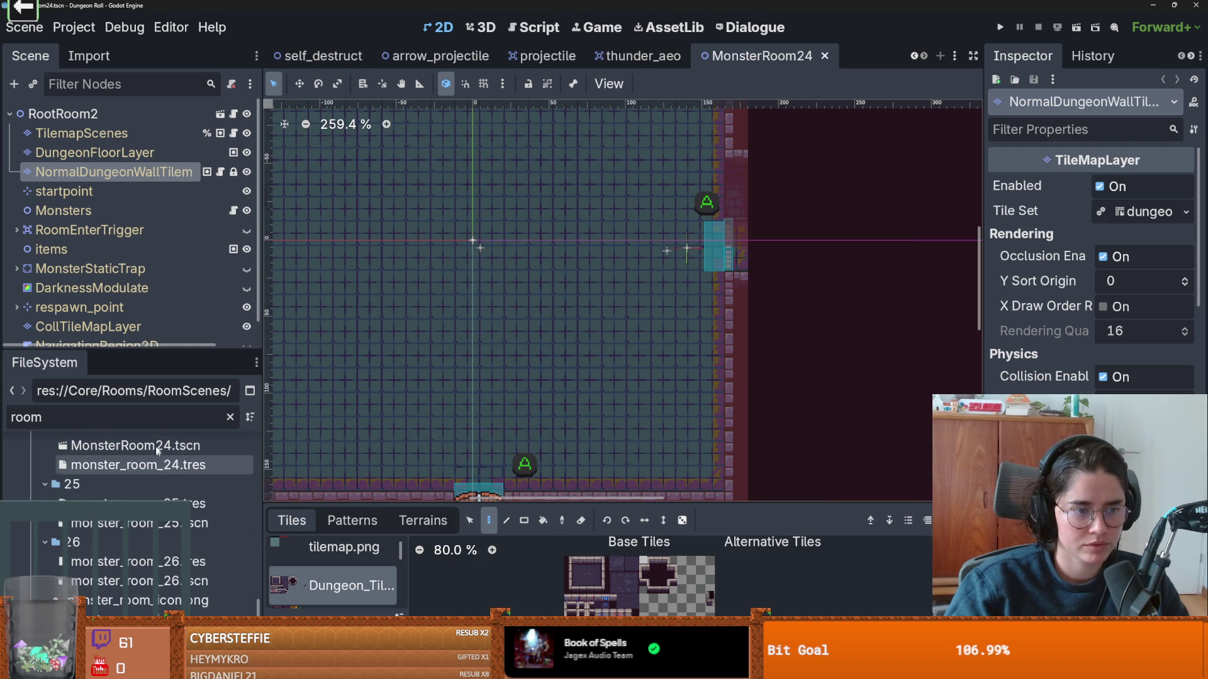
pyautogui.doubleClick(134, 116)
pyautogui.write('MonsterRoom24')
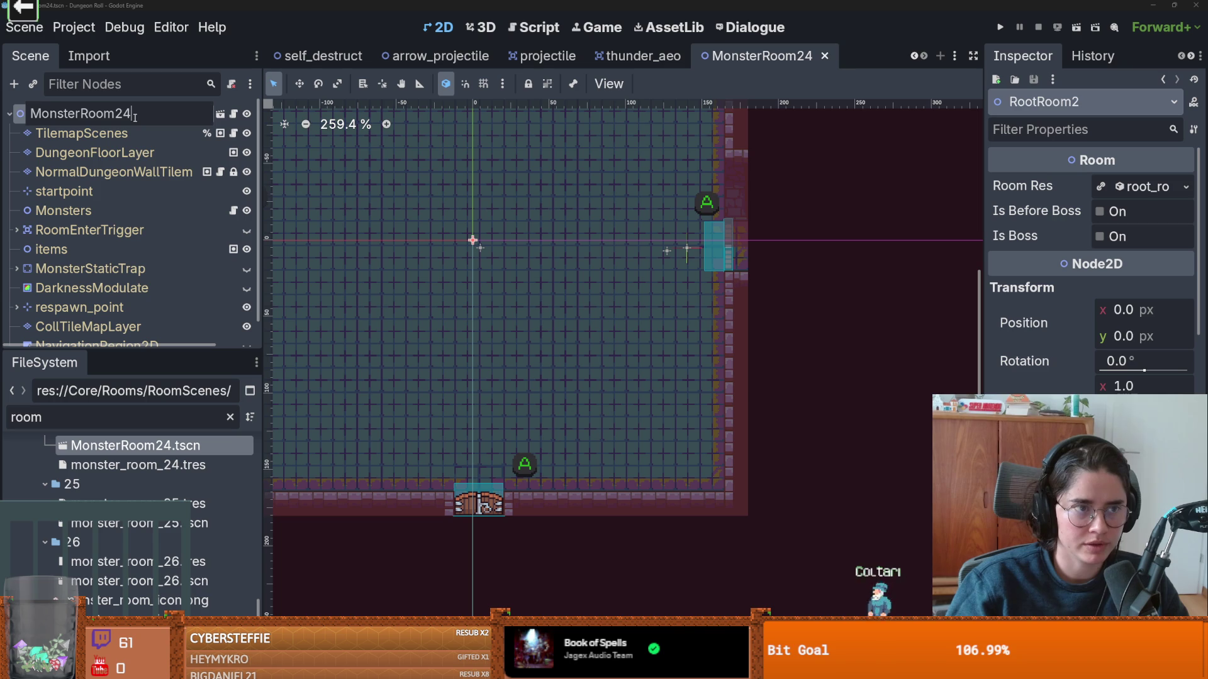
pyautogui.press('Return')
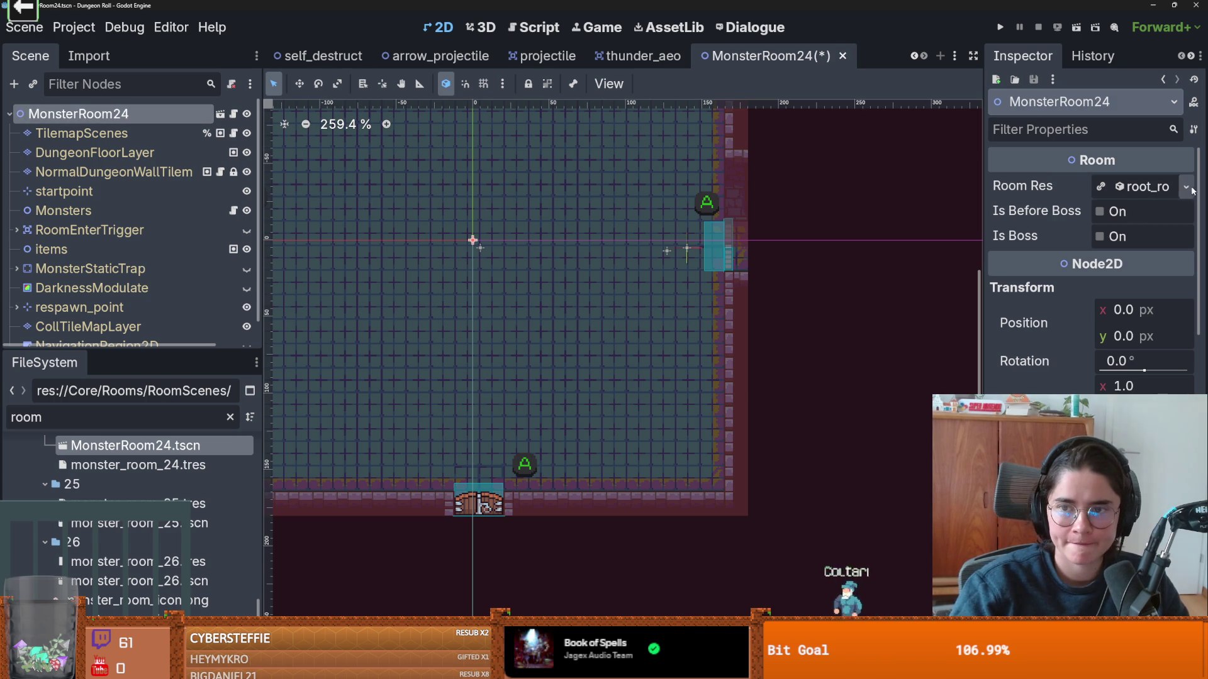
pyautogui.moveTo(138, 465)
pyautogui.mouseDown()
pyautogui.moveTo(1012, 293)
pyautogui.moveTo(1126, 189)
pyautogui.mouseUp()
pyautogui.hotkey('ctrl', 's')
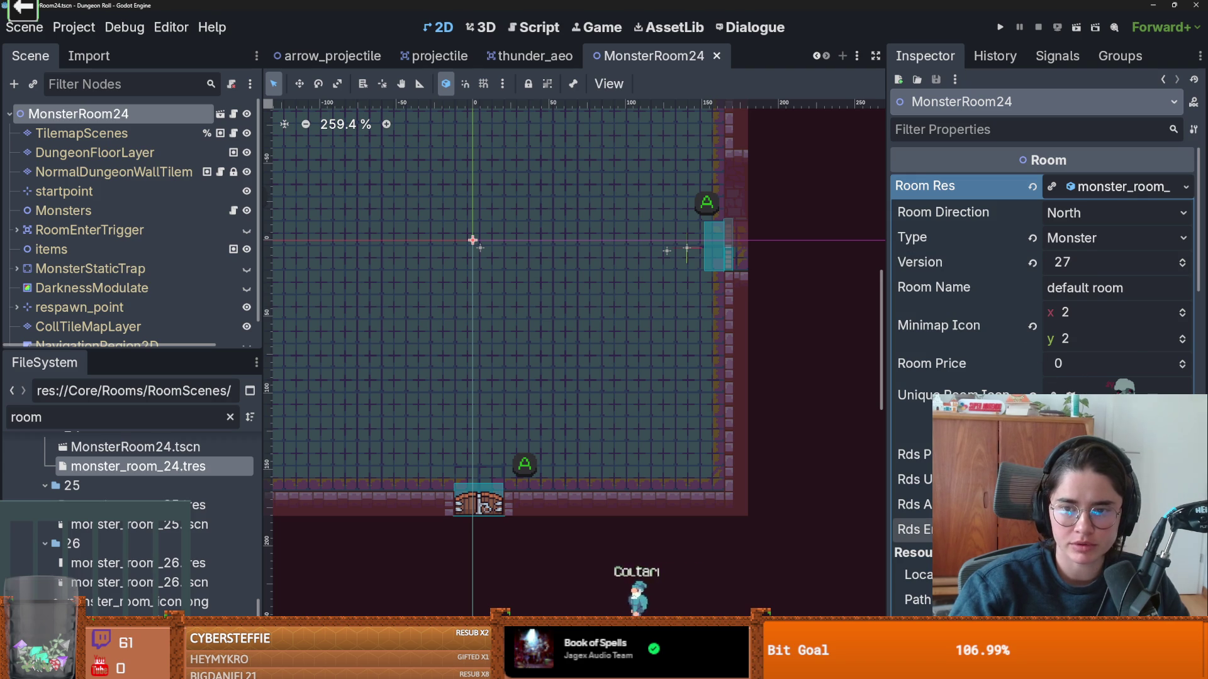
pyautogui.hotkey('ctrl', 's')
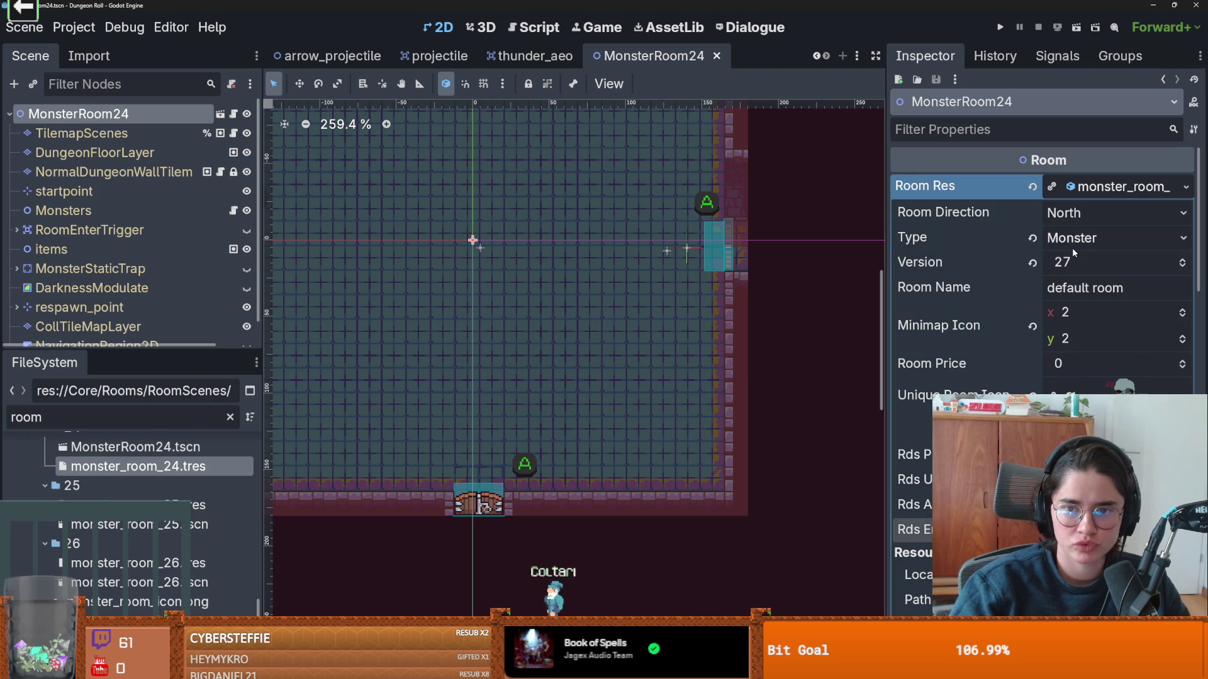
# Close MonsterRoom24 and switch to the Dungeon scene with RoomTilemapLayer selected
pyautogui.click(842, 55)
pyautogui.click(816, 56)
pyautogui.click(816, 56)
pyautogui.click(816, 56)
pyautogui.click(816, 56)
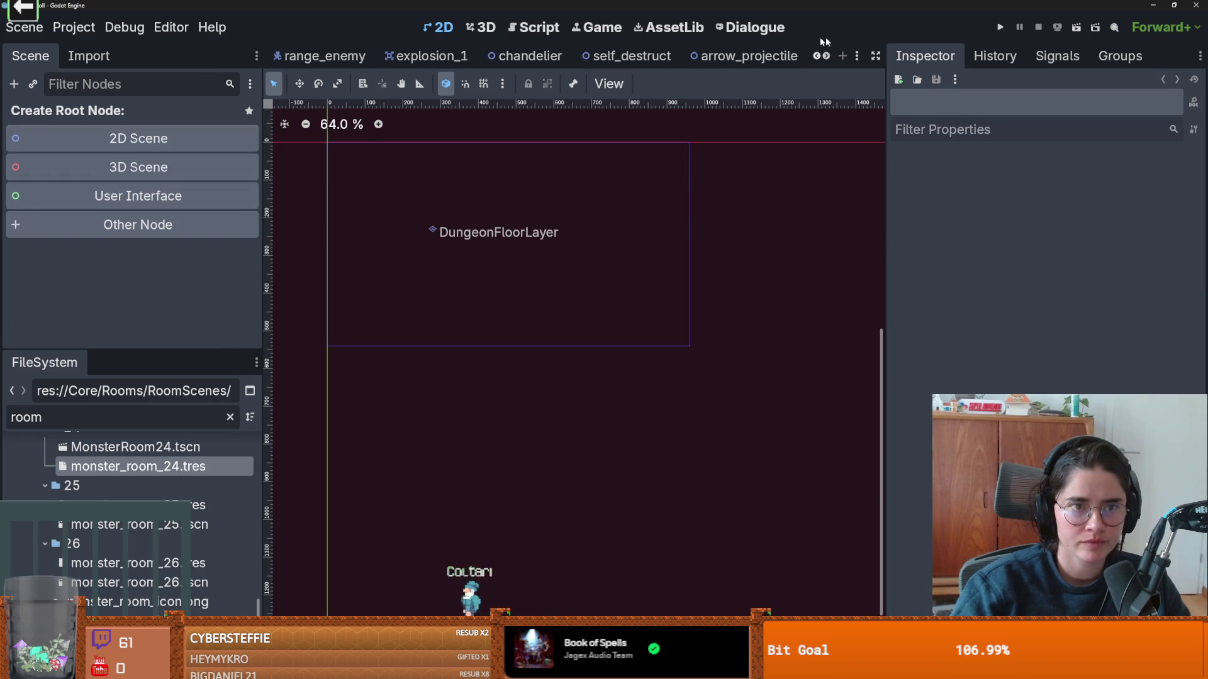
pyautogui.click(817, 56)
pyautogui.click(817, 56)
pyautogui.click(817, 56)
pyautogui.click(817, 56)
pyautogui.click(817, 56)
pyautogui.click(614, 56)
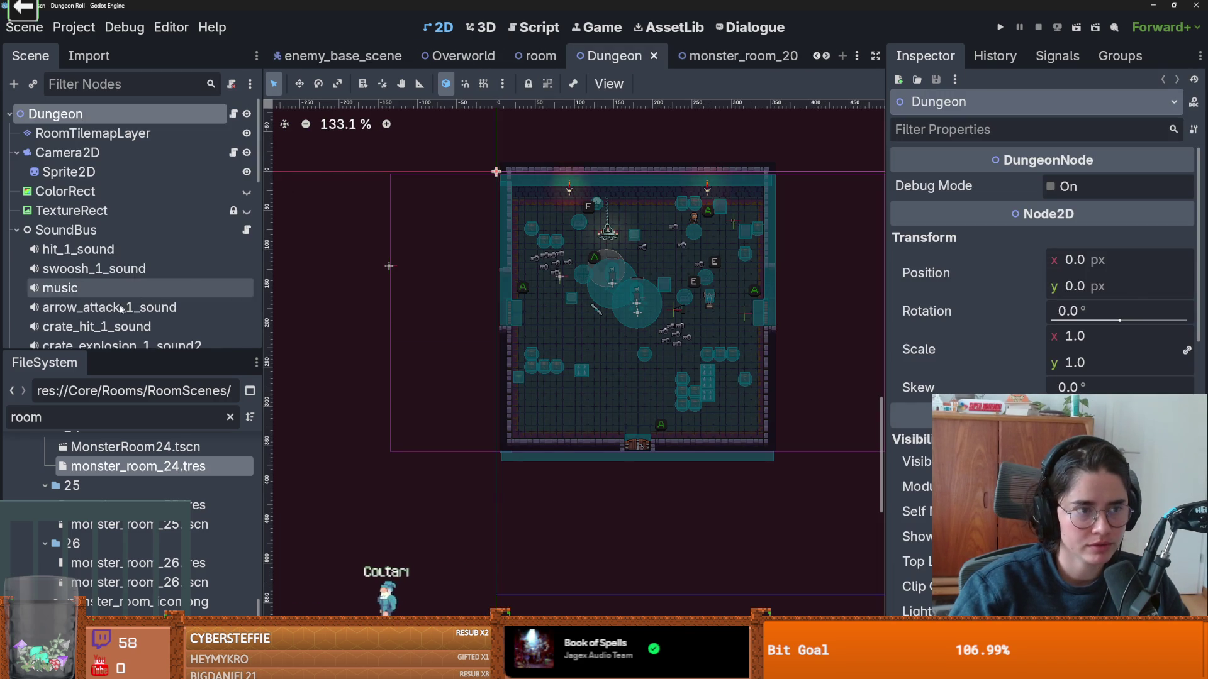
pyautogui.click(92, 133)
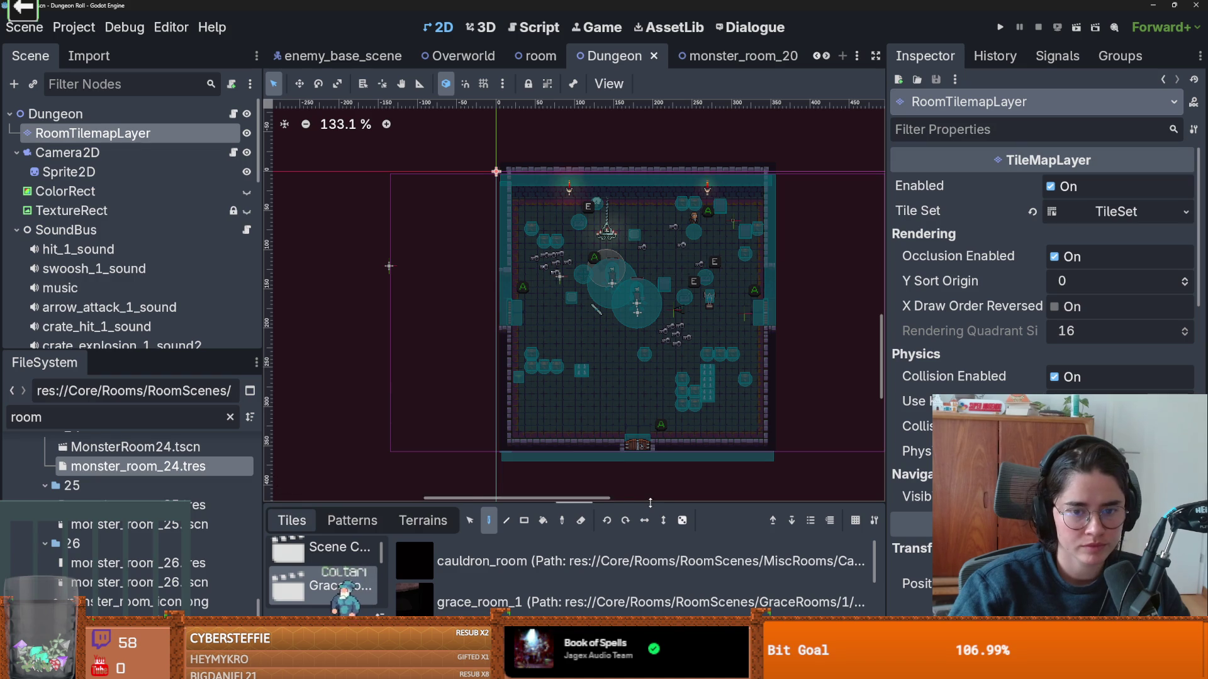
# Add MonsterRoom24.tscn from MonsterRooms/24 to the tile set's Monster scene collection
pyautogui.click(604, 668)
pyautogui.click(333, 429)
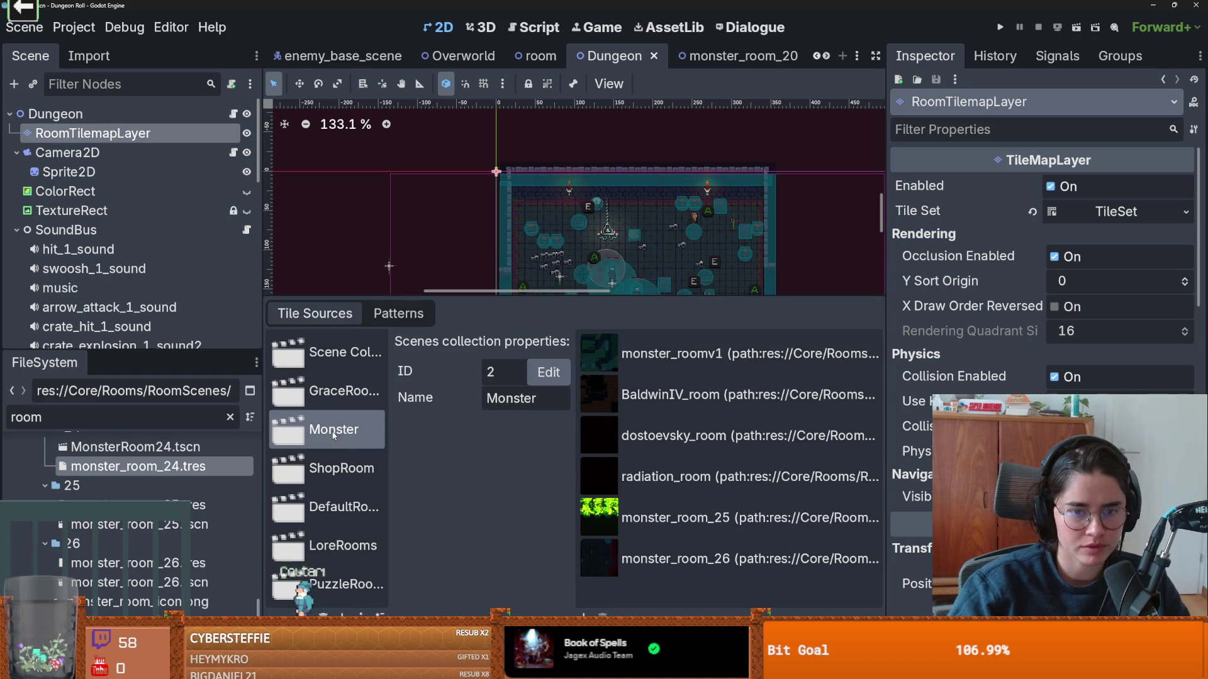
pyautogui.click(583, 613)
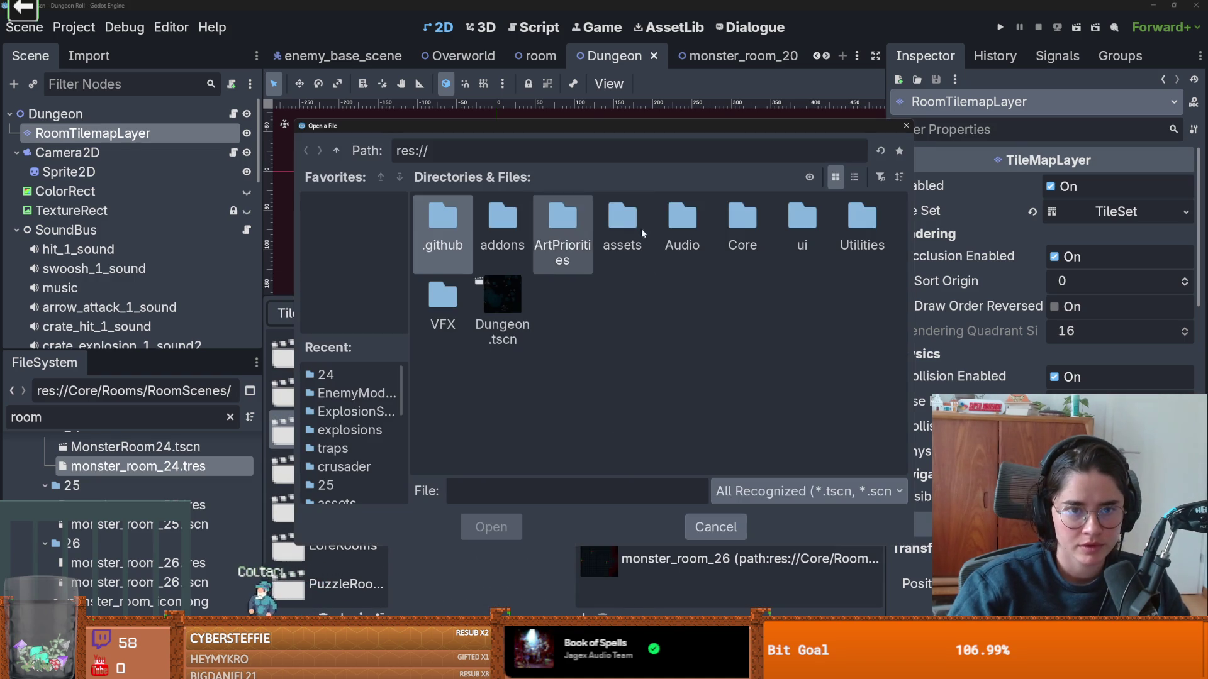
pyautogui.doubleClick(740, 224)
pyautogui.doubleClick(430, 290)
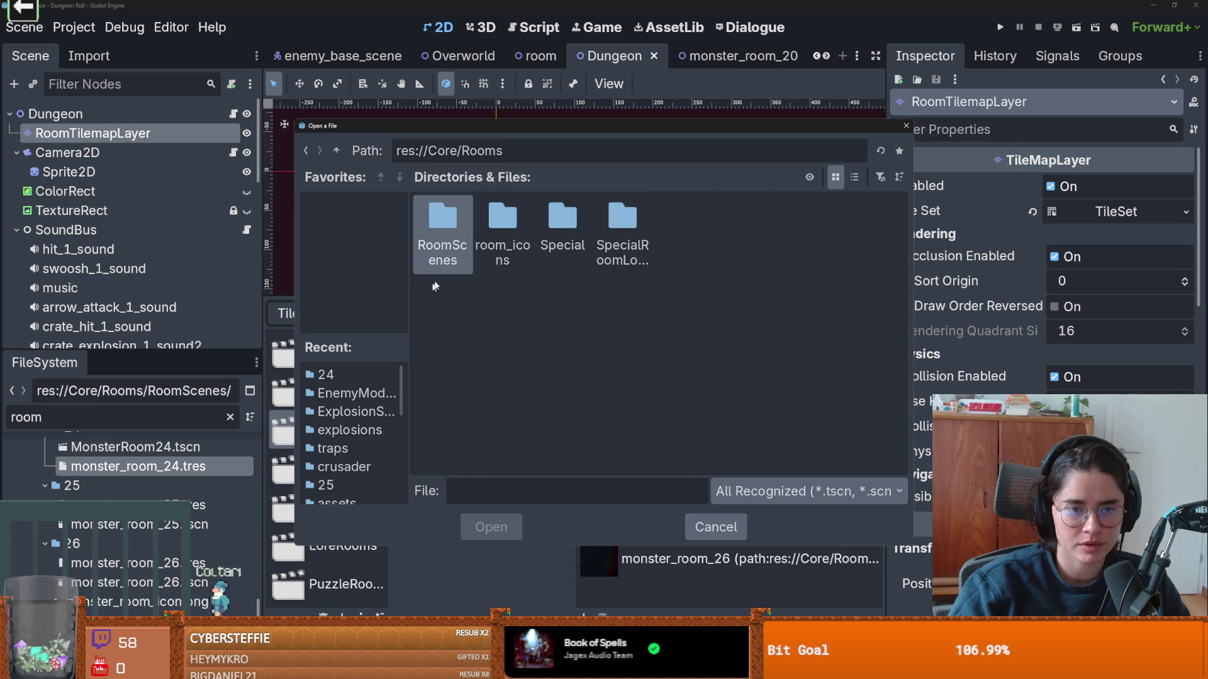
pyautogui.doubleClick(442, 226)
pyautogui.doubleClick(742, 227)
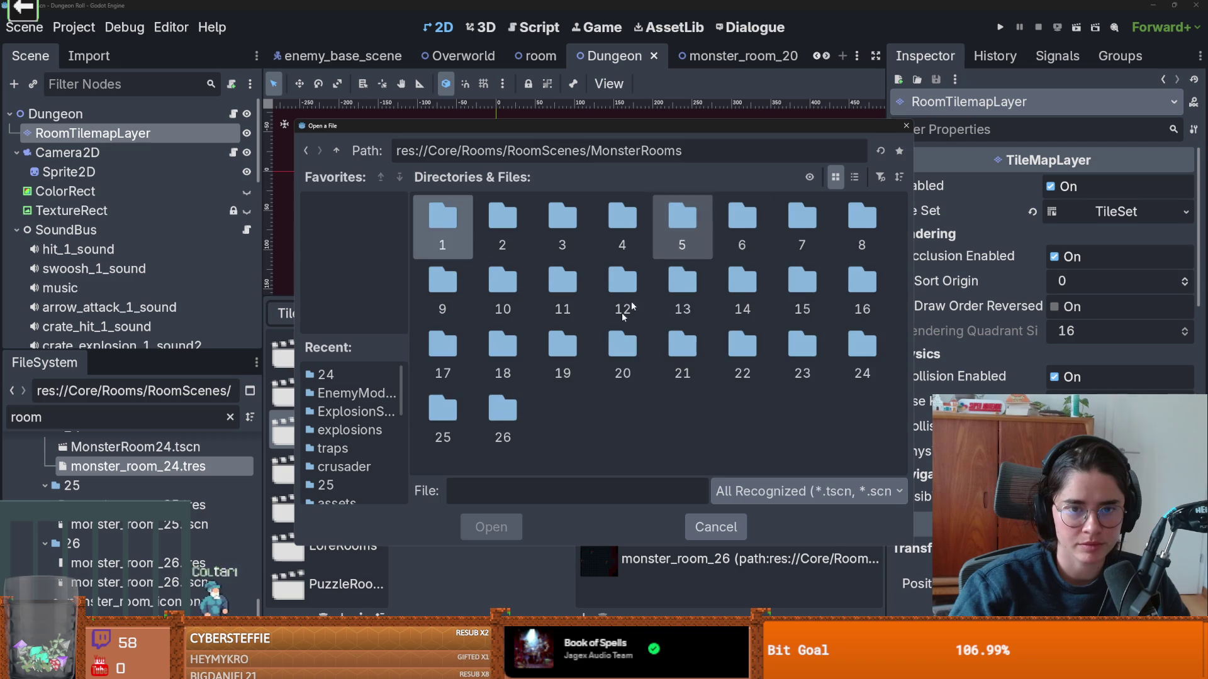
pyautogui.doubleClick(854, 351)
pyautogui.doubleClick(450, 233)
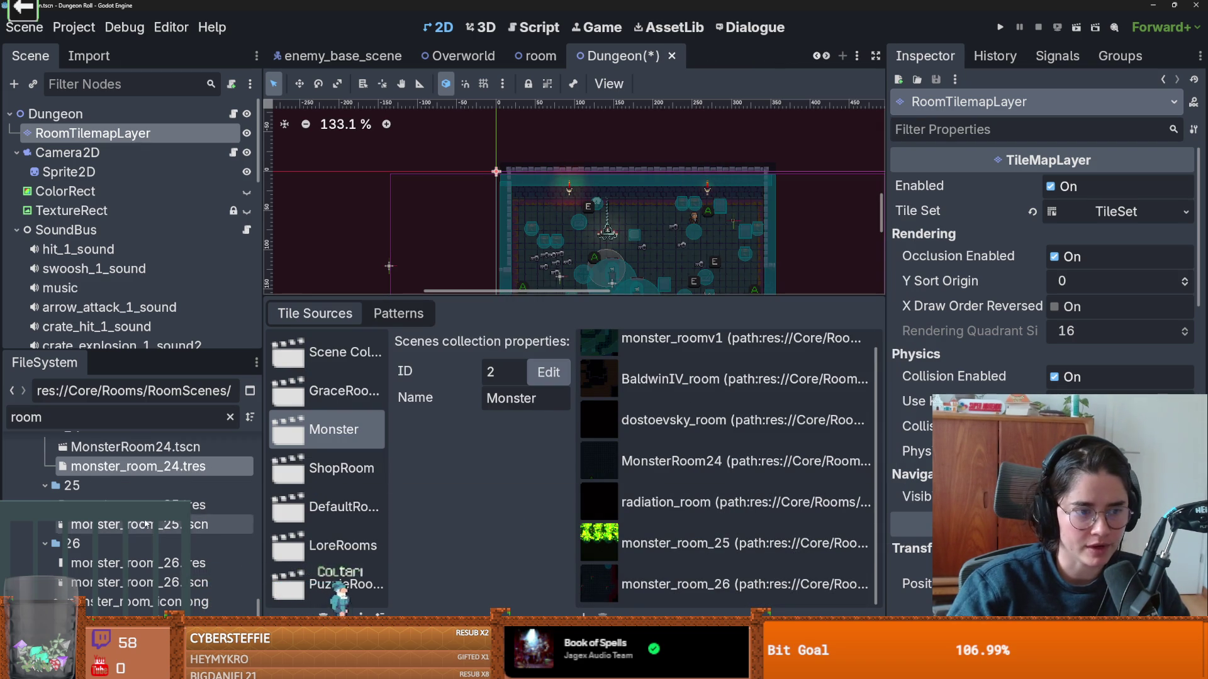
# Set the Version of monster_room_24.tres to 4
pyautogui.scroll(-2, 165, 546)
pyautogui.scroll(4, 165, 546)
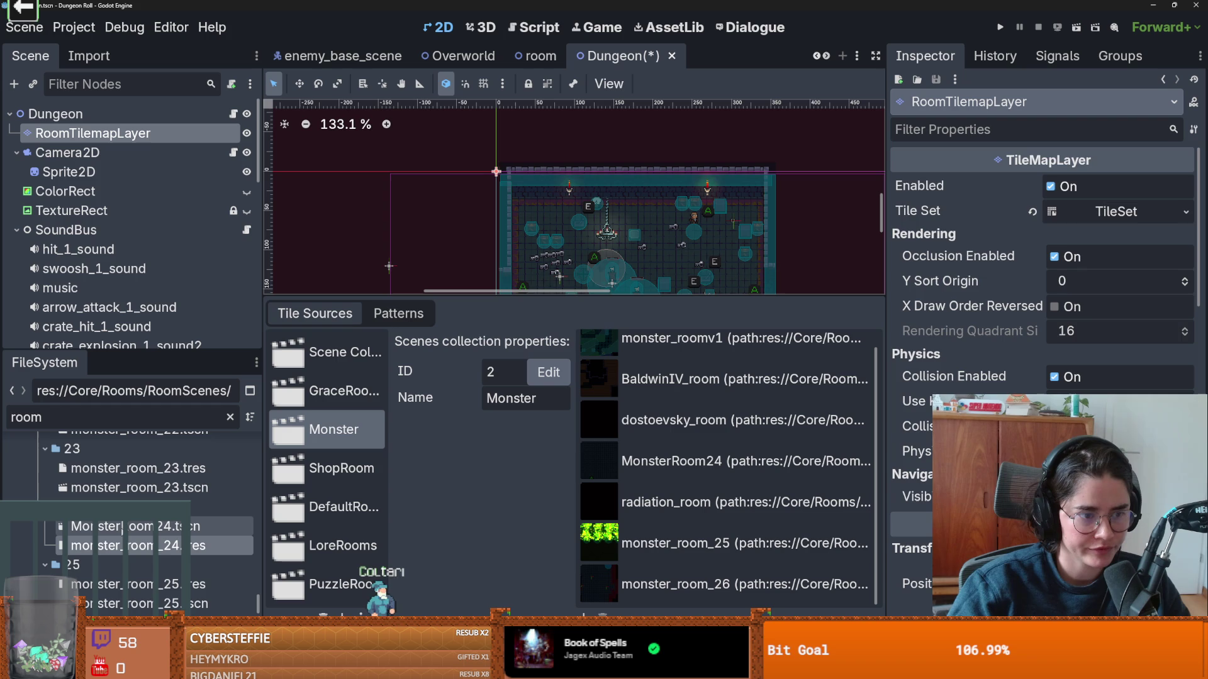
pyautogui.doubleClick(165, 545)
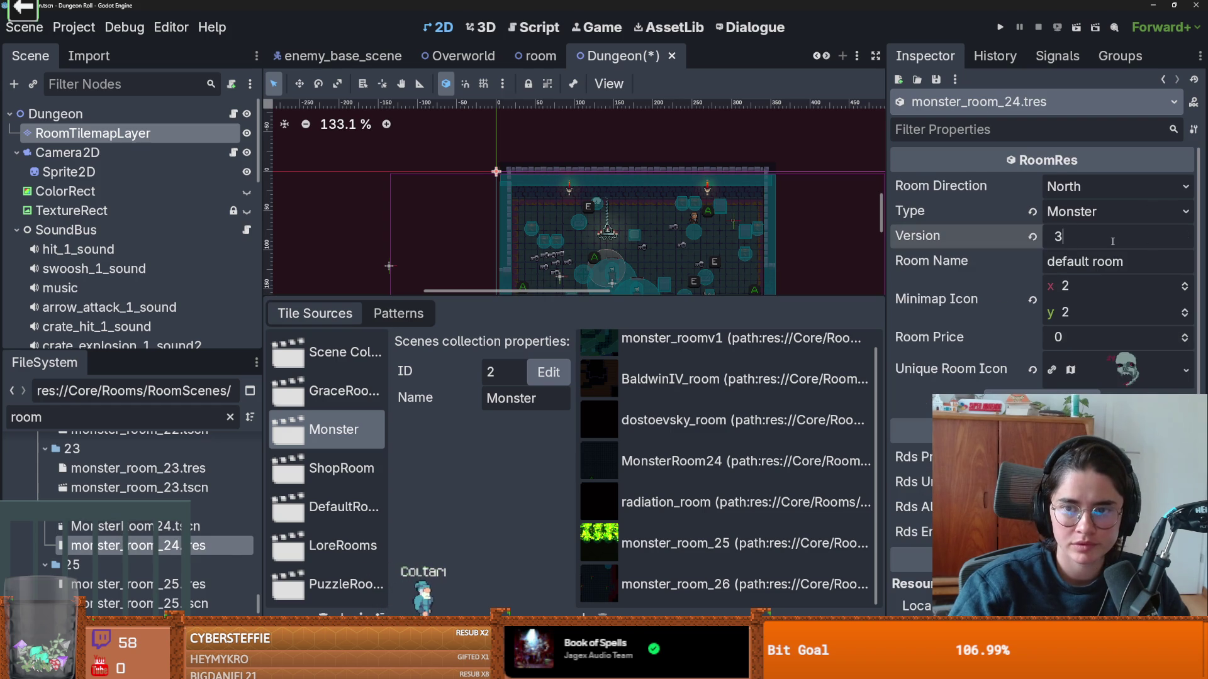
pyautogui.press('BackSpace')
pyautogui.write('4')
pyautogui.press('Return')
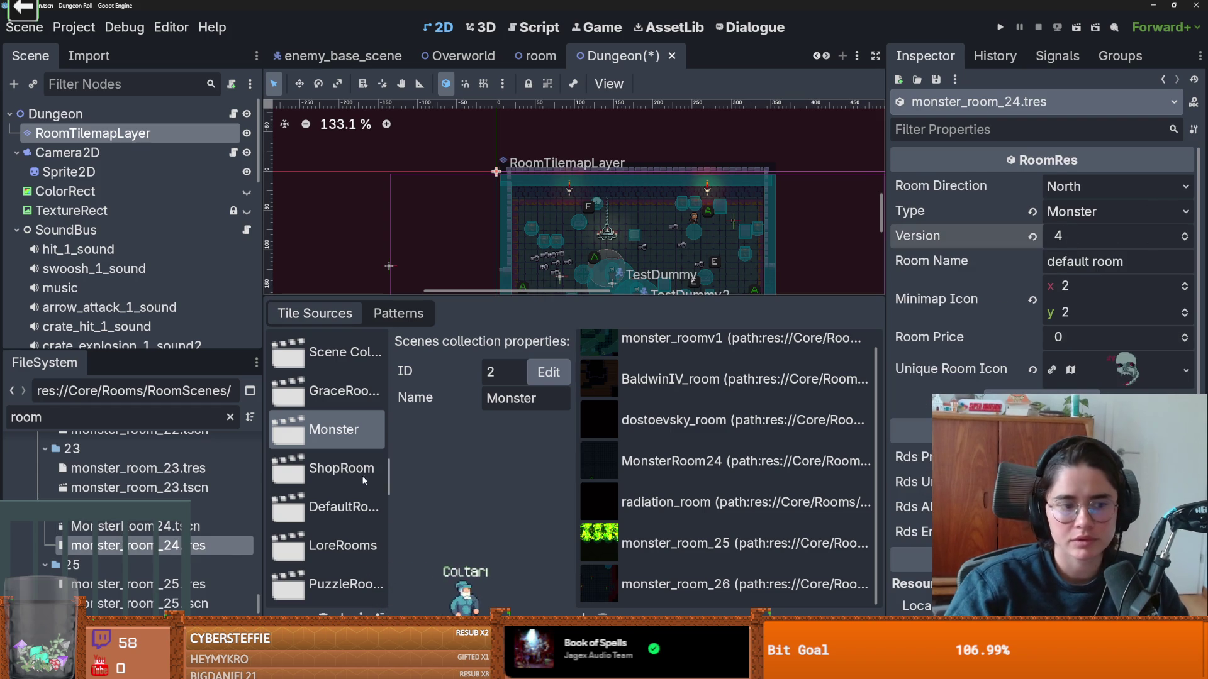
# Reopen the MonsterRoom24 scene from the FileSystem dock
pyautogui.click(137, 533)
pyautogui.doubleClick(137, 532)
pyautogui.scroll(-3, 508, 315)
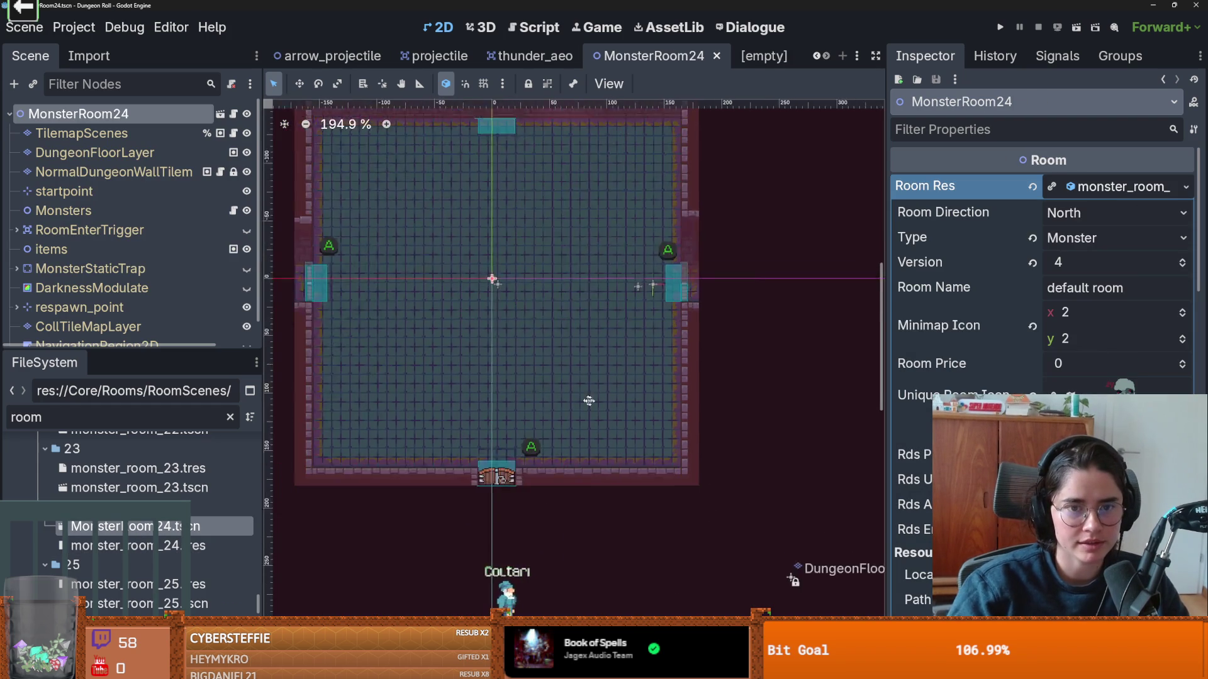
# Filter the FileSystem for 'loot' and open RoomLootTable.tres in the Inspector
pyautogui.doubleClick(111, 416)
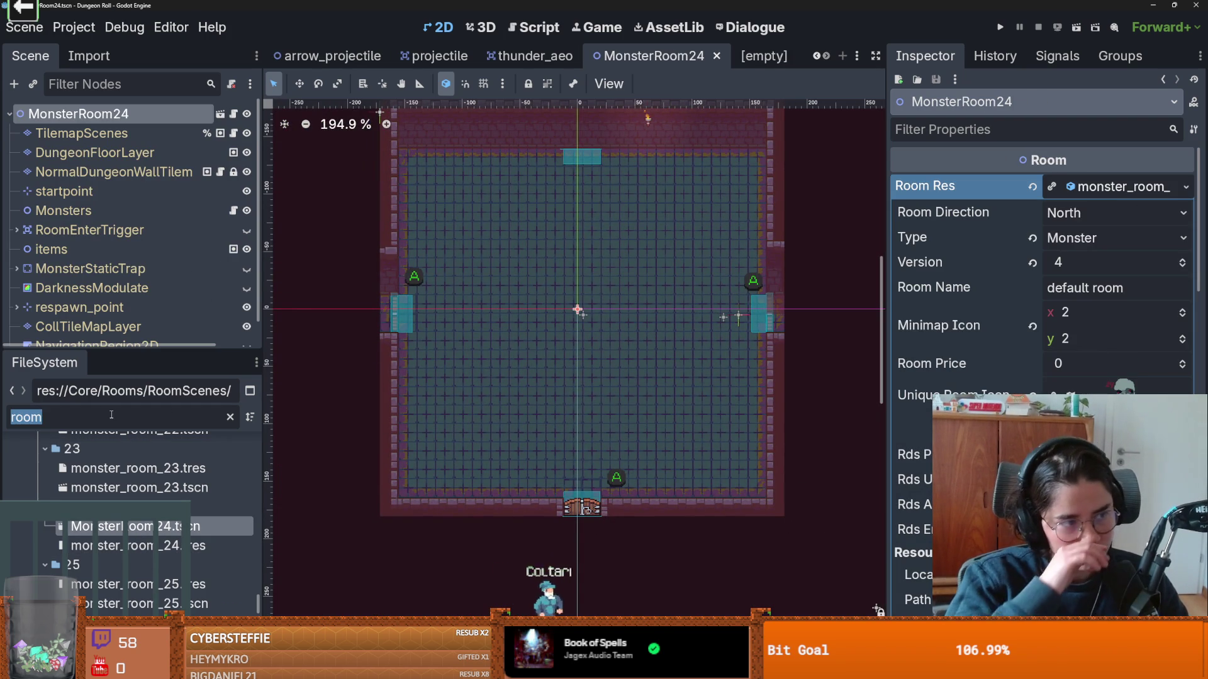
pyautogui.write('roo')
pyautogui.press('BackSpace')
pyautogui.press('BackSpace')
pyautogui.press('BackSpace')
pyautogui.write('loot')
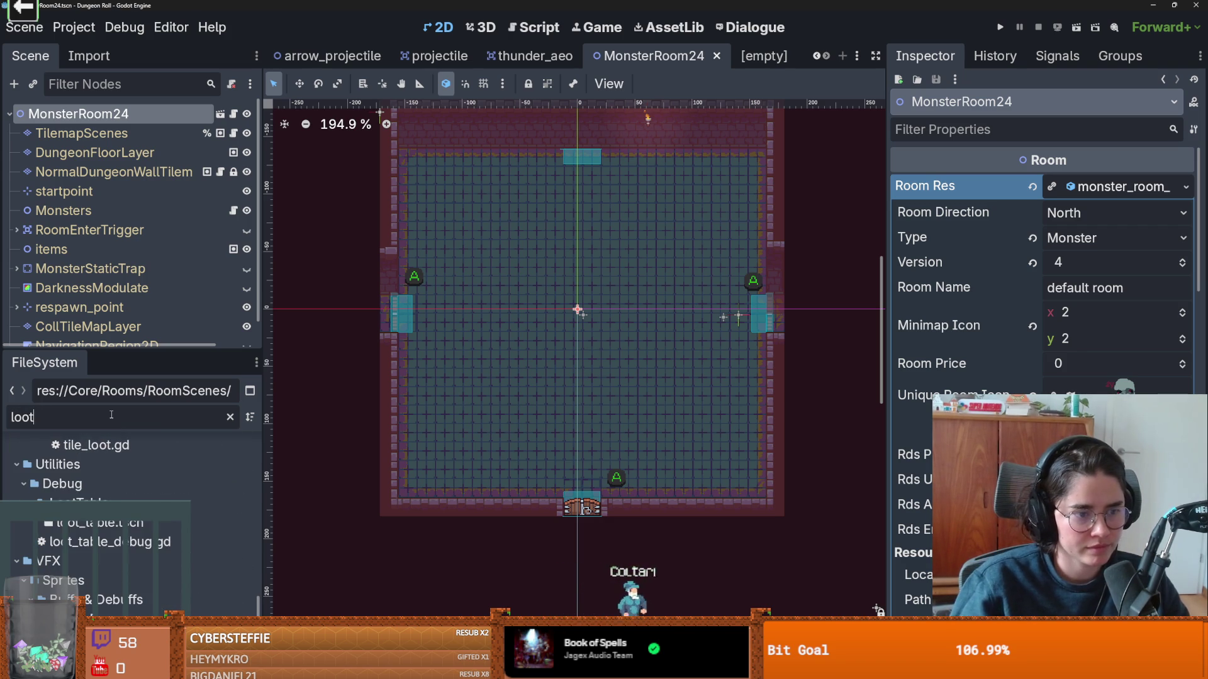
pyautogui.scroll(5, 168, 586)
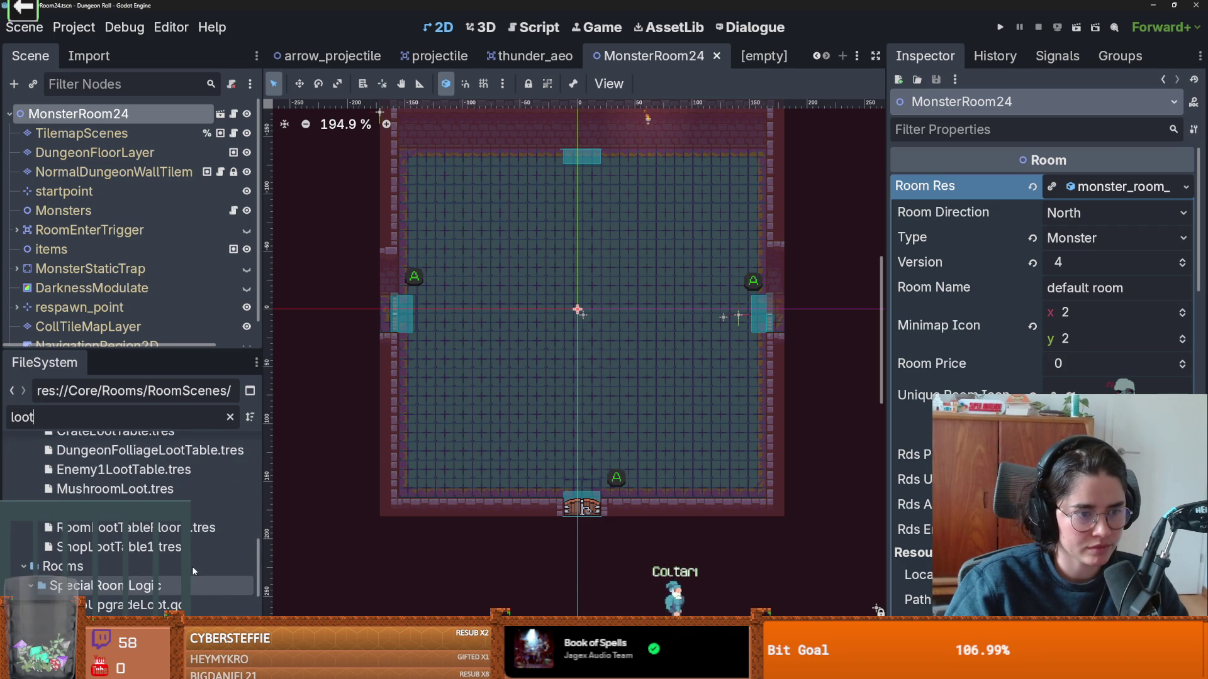
pyautogui.click(126, 508)
pyautogui.doubleClick(126, 508)
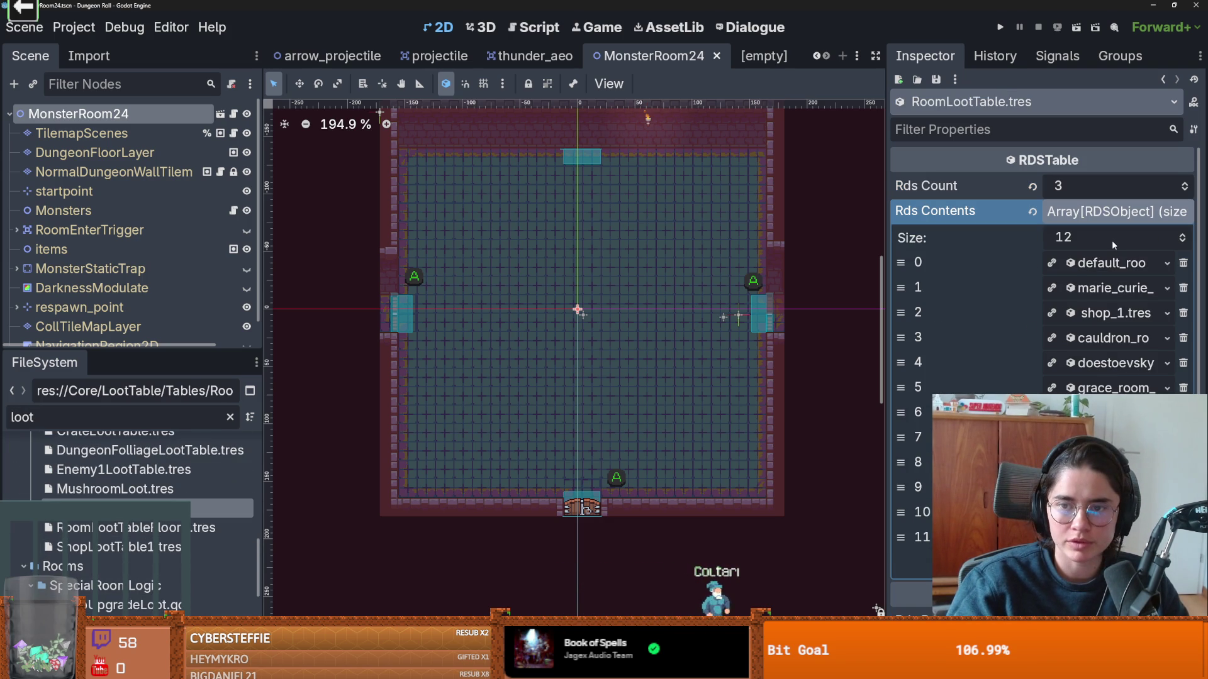
# Quick Load monster_room_24.tres into the new Rds Contents entry and save
pyautogui.click(1177, 234)
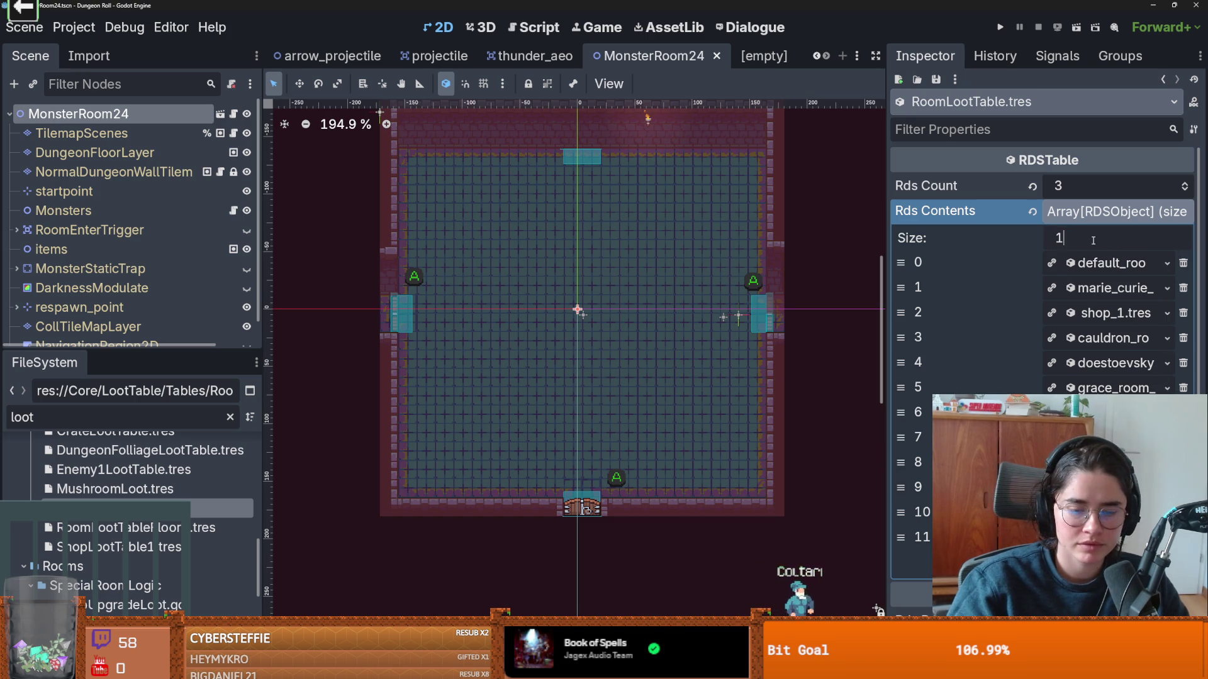
pyautogui.click(1166, 263)
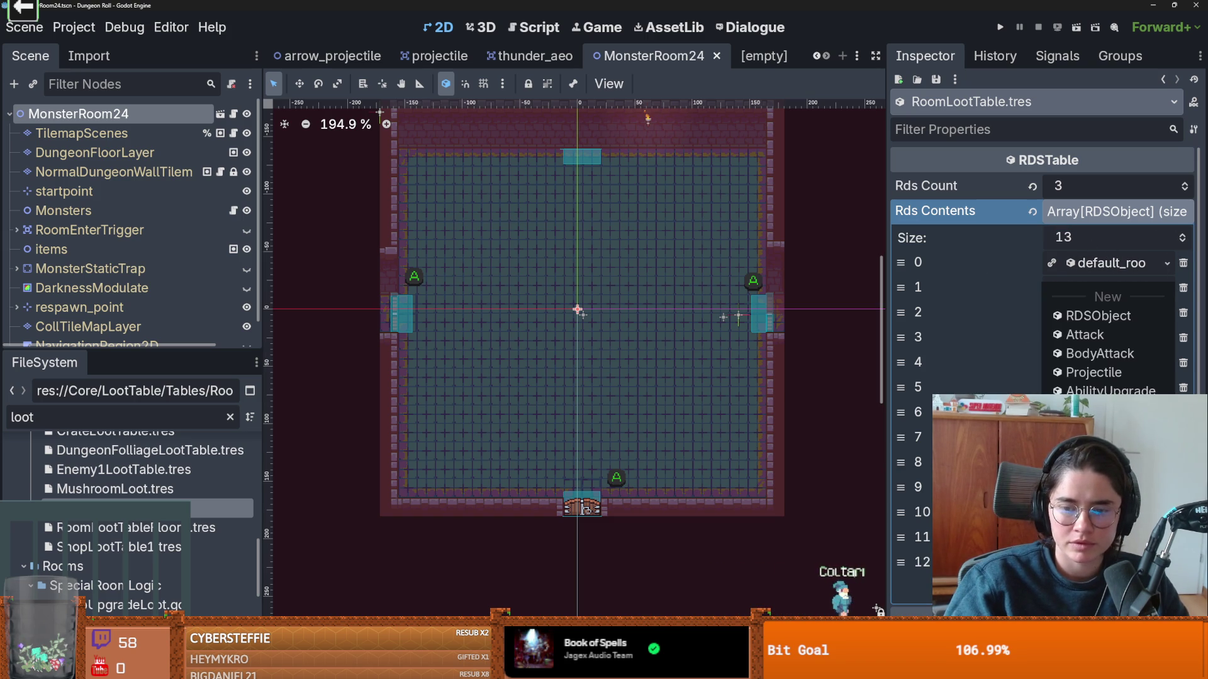
pyautogui.click(1095, 441)
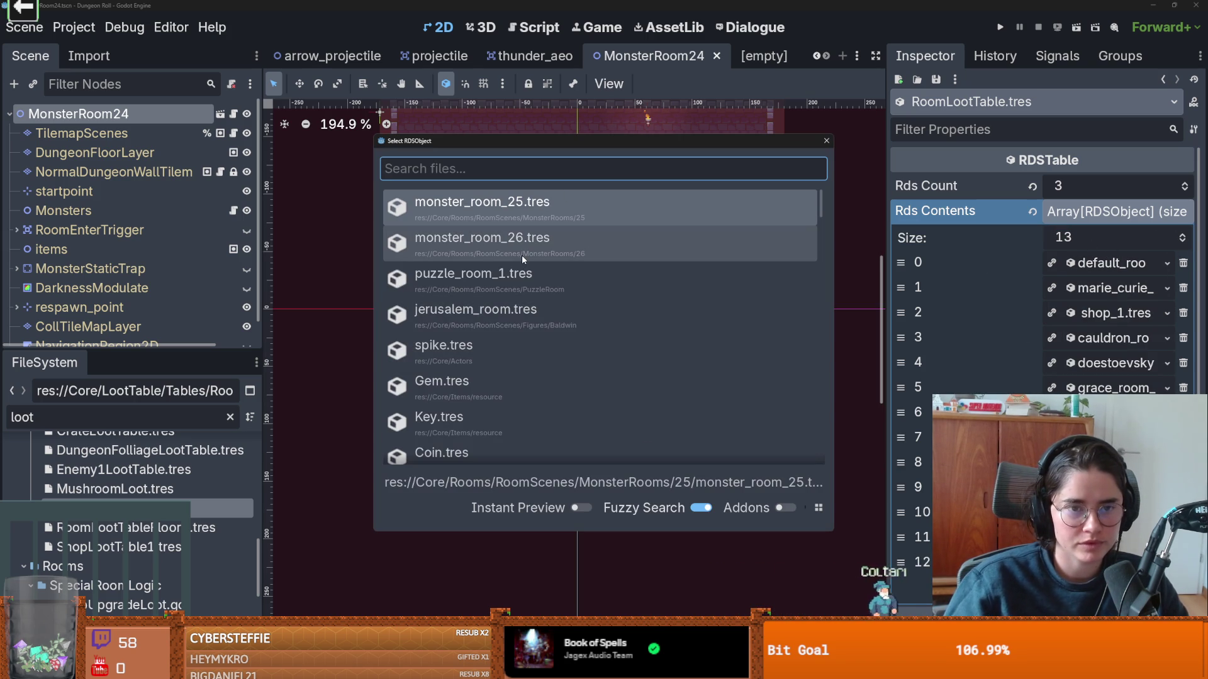
pyautogui.write('24')
pyautogui.click(540, 202)
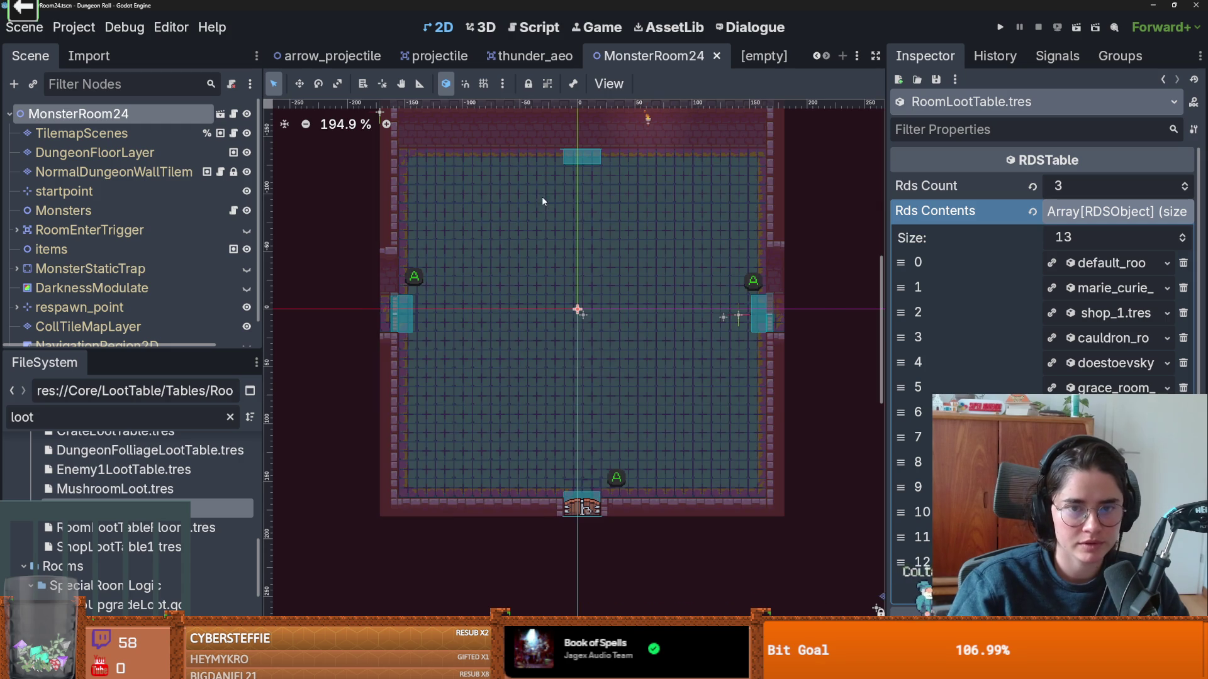
pyautogui.hotkey('ctrl', 's')
# Playtest MonsterRoom24 by enabling debug room selection and picking its room card, then stop
pyautogui.press('F5')
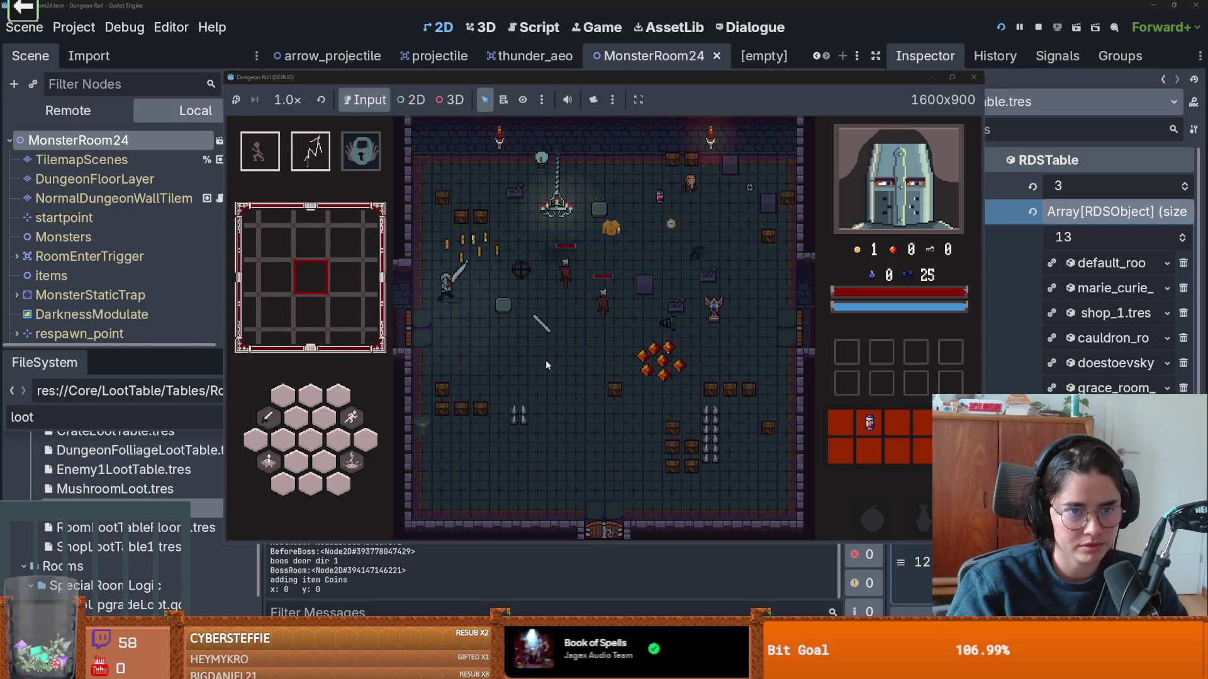
pyautogui.click(615, 371)
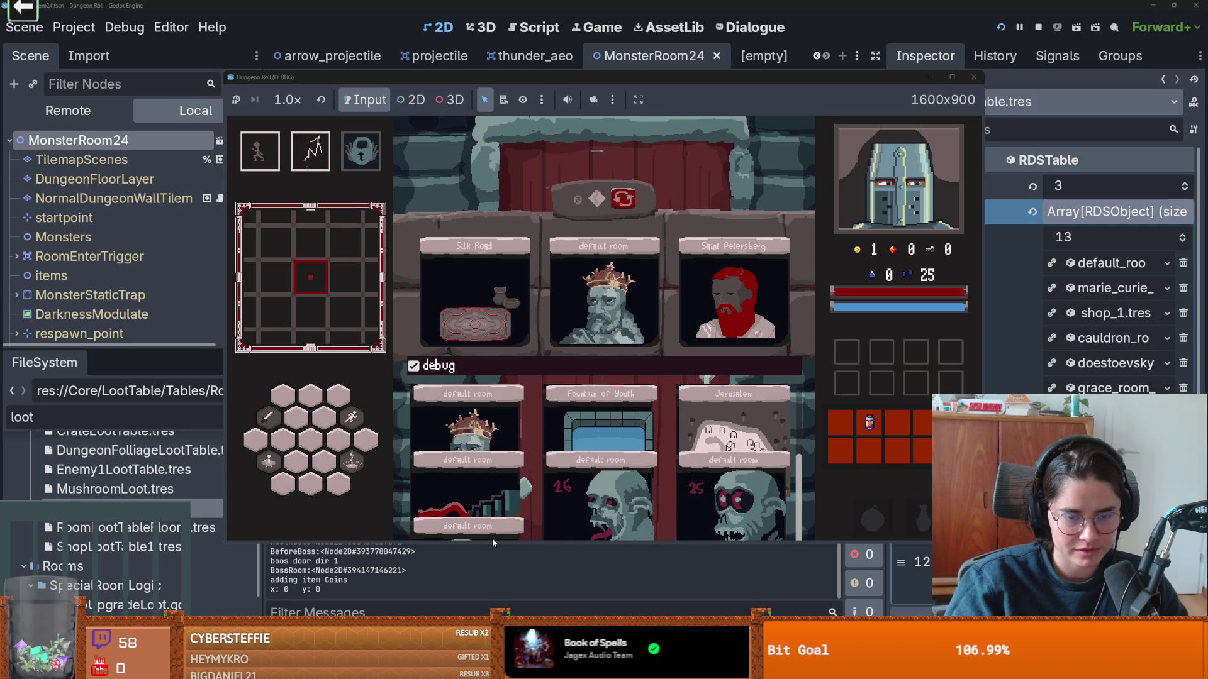
pyautogui.click(492, 537)
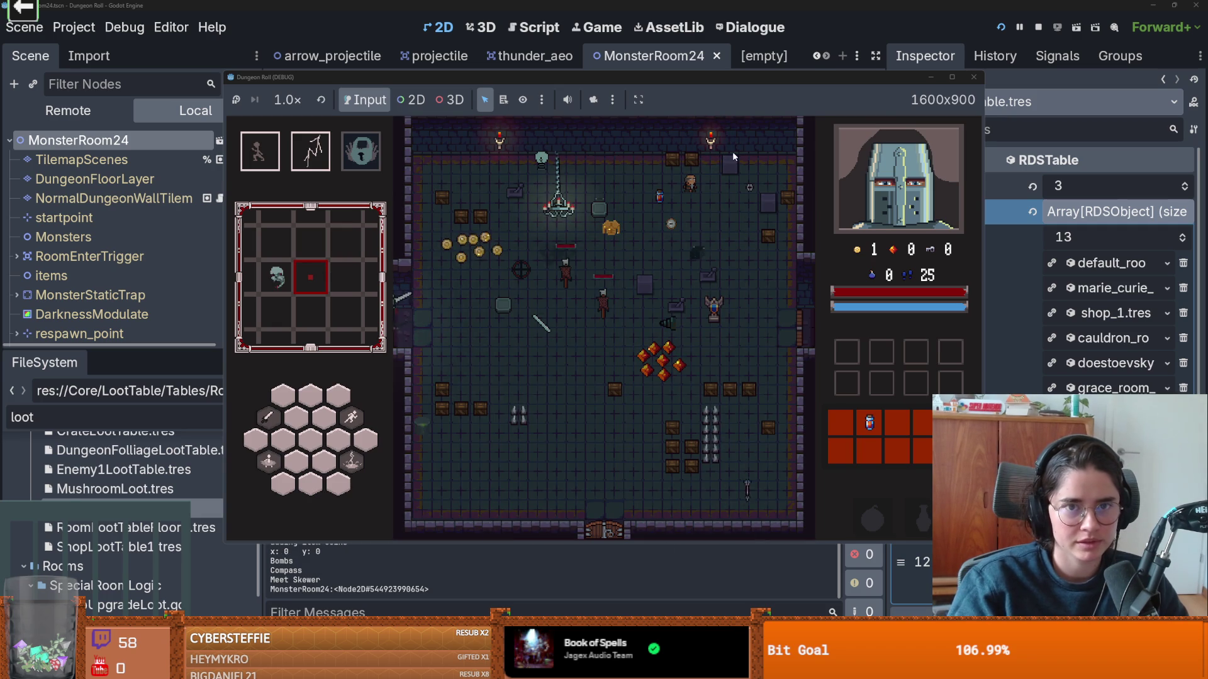
pyautogui.press('F8')
# Erase the placed scene tiles from the TilemapScenes layer with the Eraser
pyautogui.scroll(-2, 738, 249)
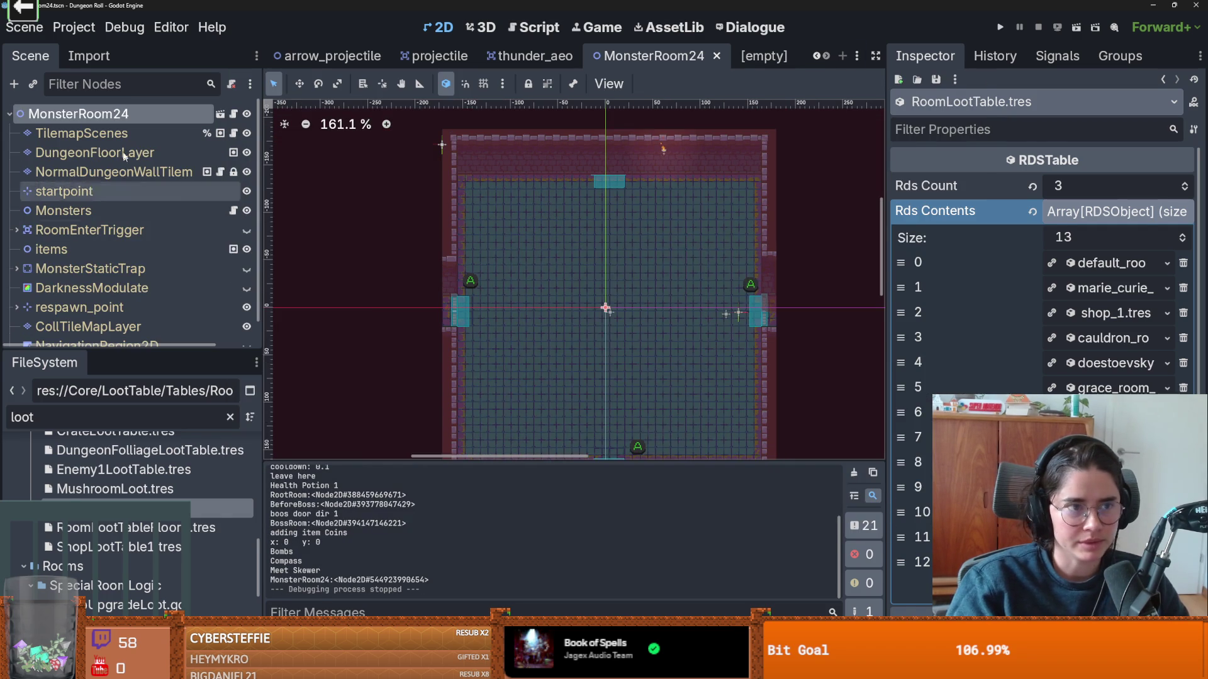
pyautogui.click(81, 132)
pyautogui.moveTo(717, 259); pyautogui.dragTo(717, 503)
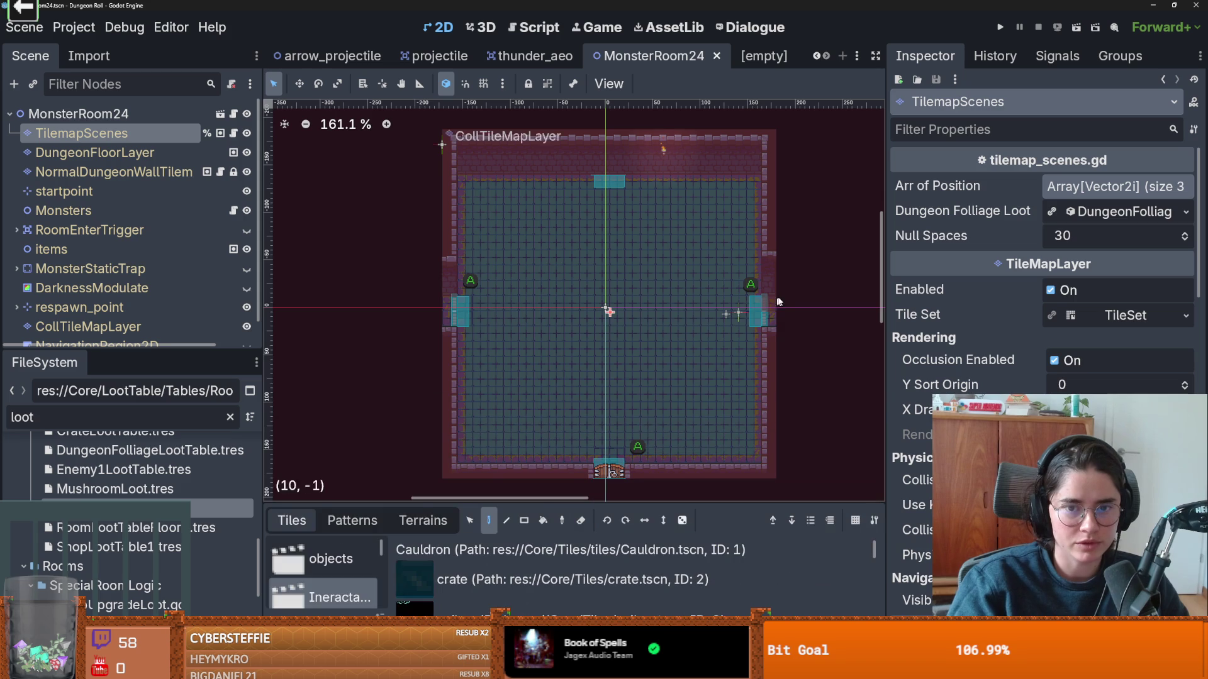
pyautogui.click(580, 521)
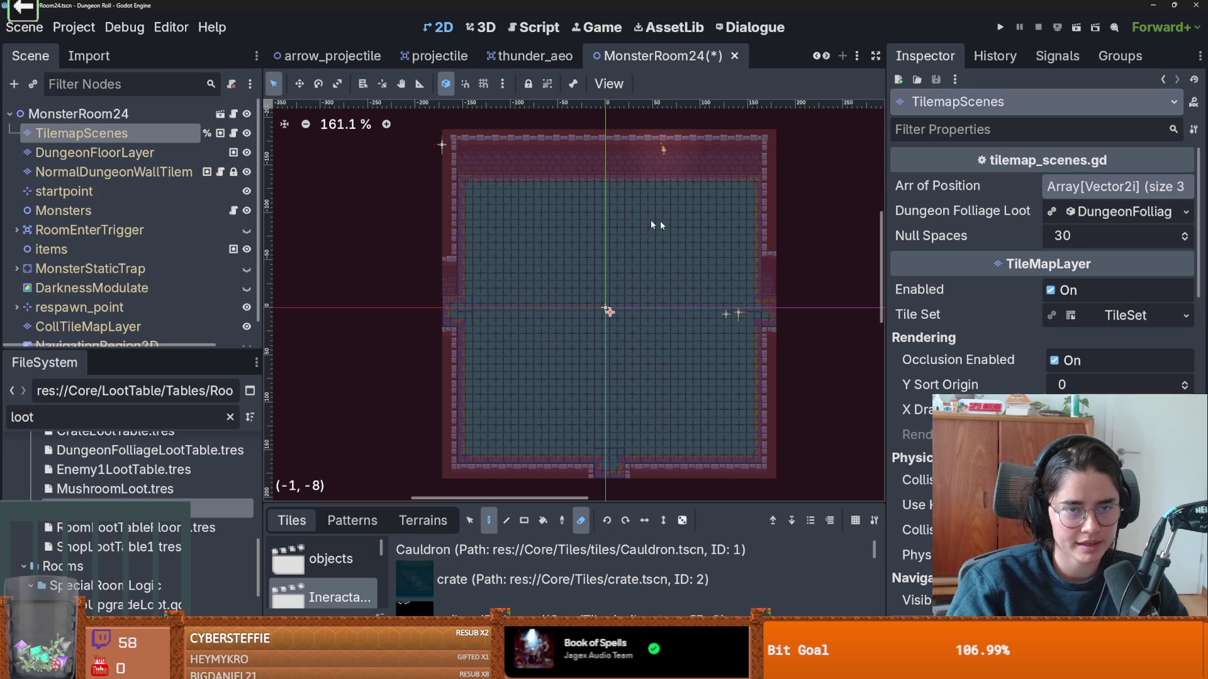
# Save and rerun the game, enter the cleared room via a debug card, then stop
pyautogui.click(1000, 27)
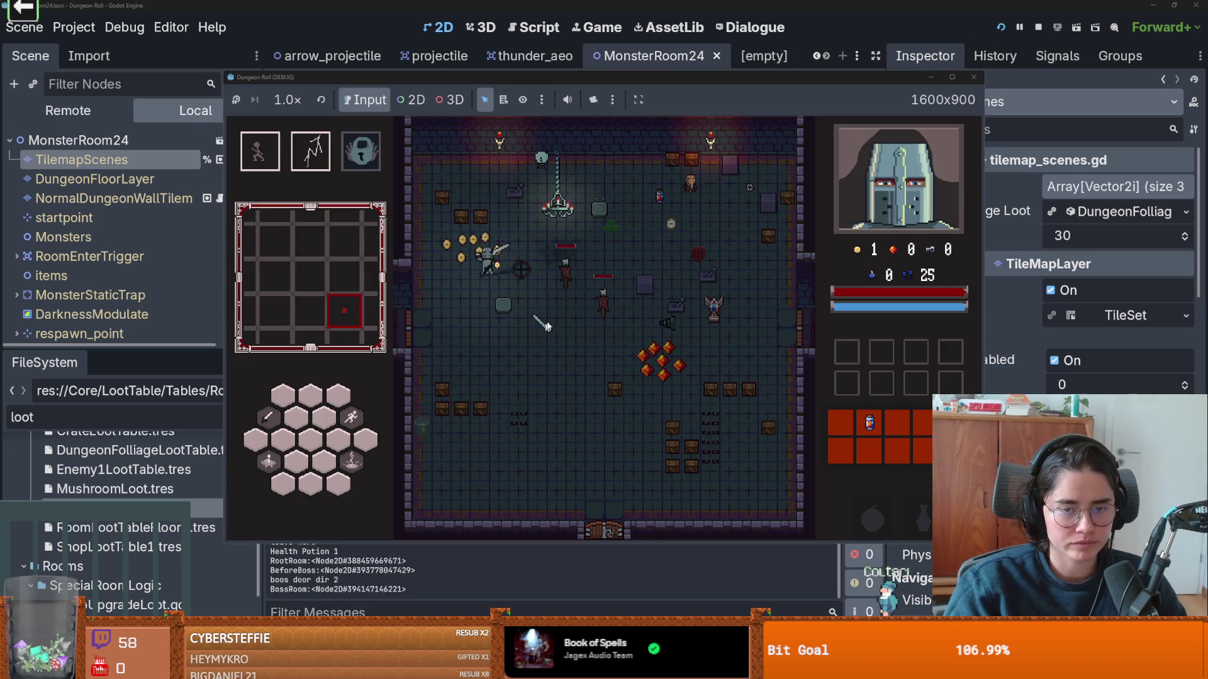
pyautogui.click(588, 365)
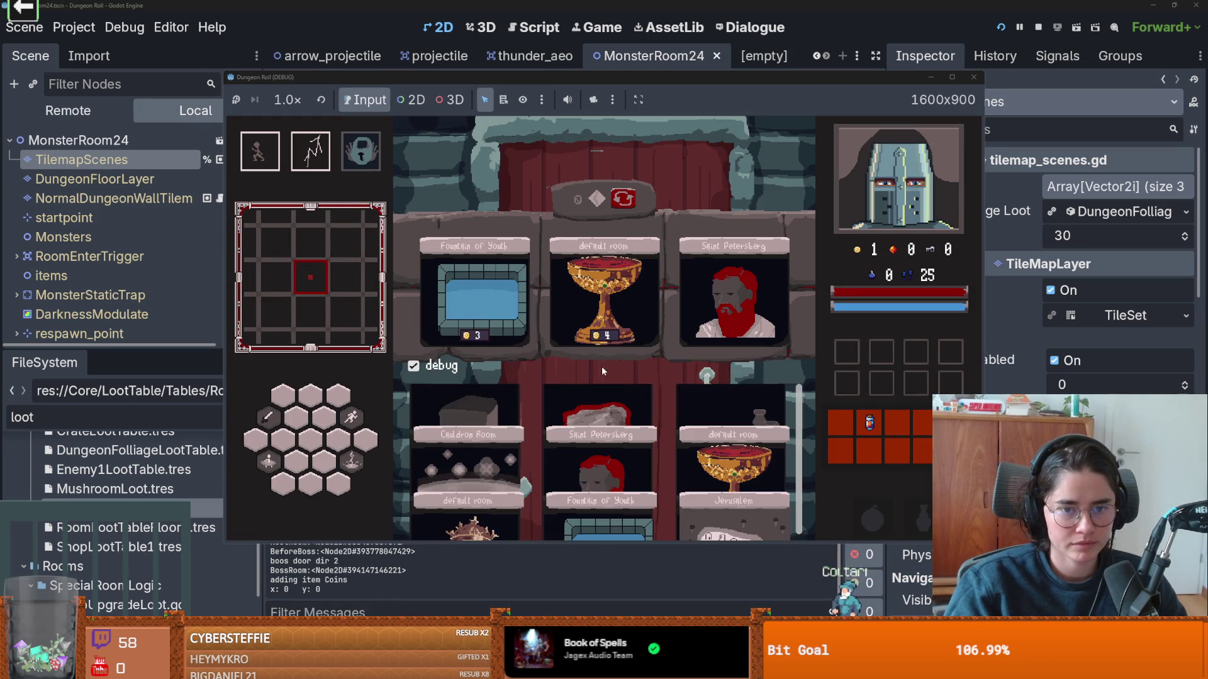
pyautogui.click(485, 538)
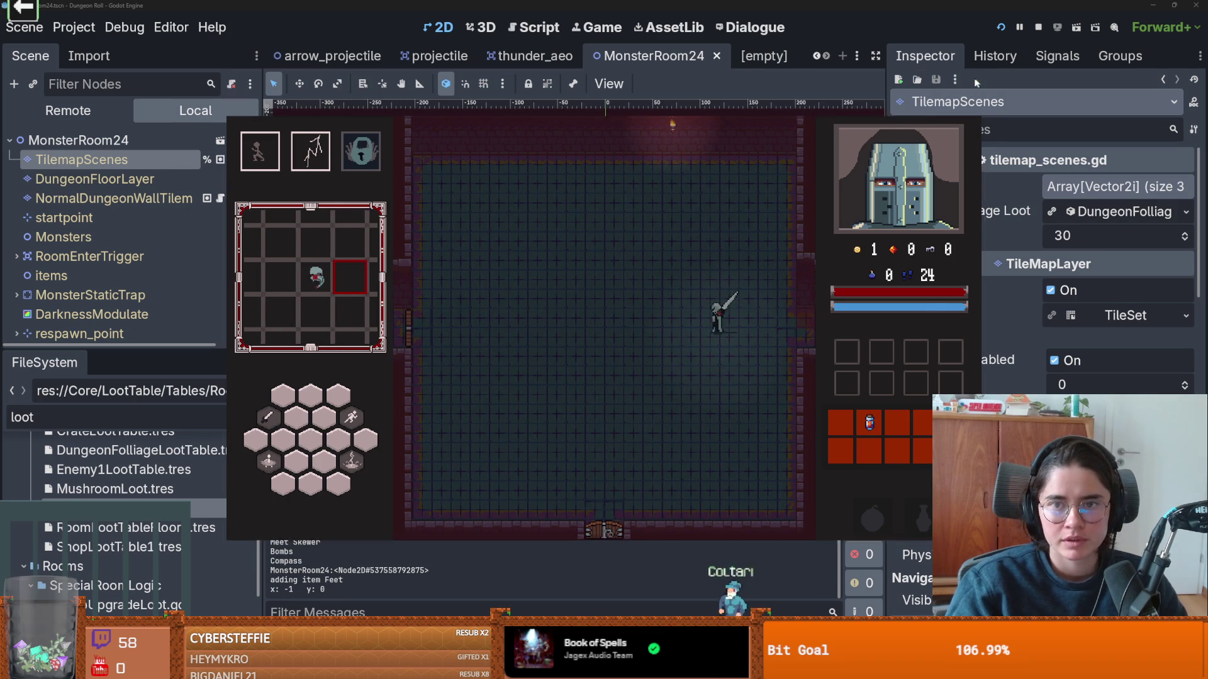
pyautogui.click(974, 76)
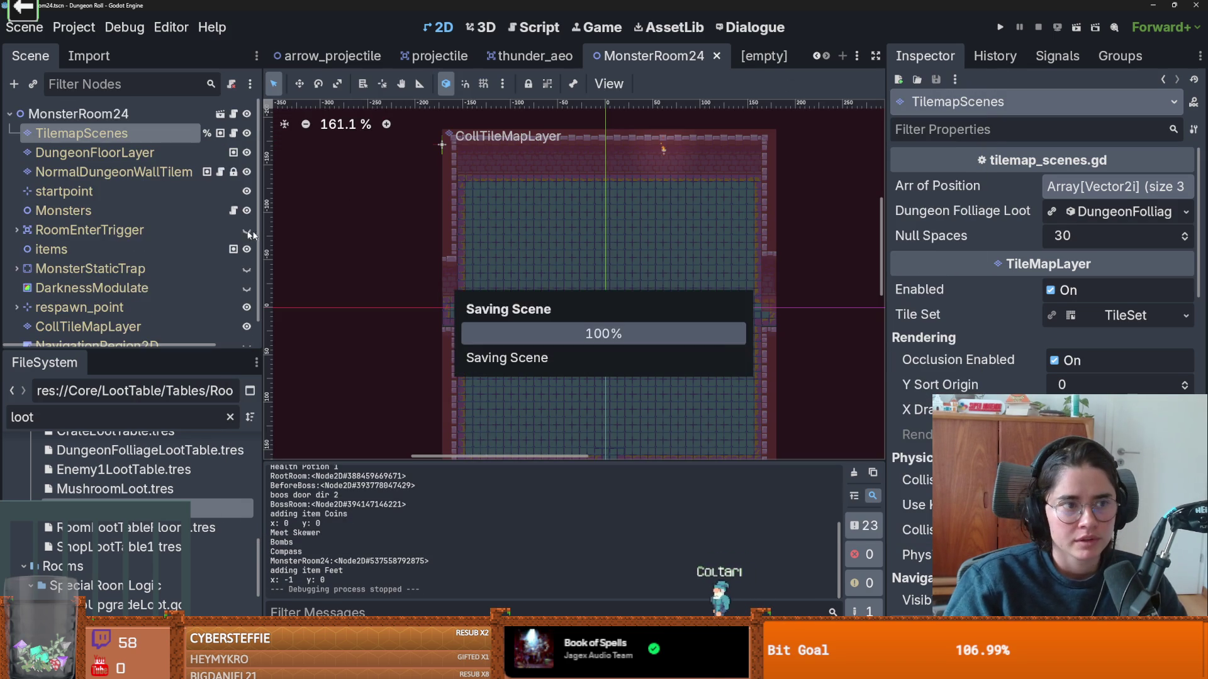
# Make the CollTileMapLayer's Self Modulate fully transparent (alpha 0) and save the scene
pyautogui.click(89, 306)
pyautogui.scroll(-5, 1037, 283)
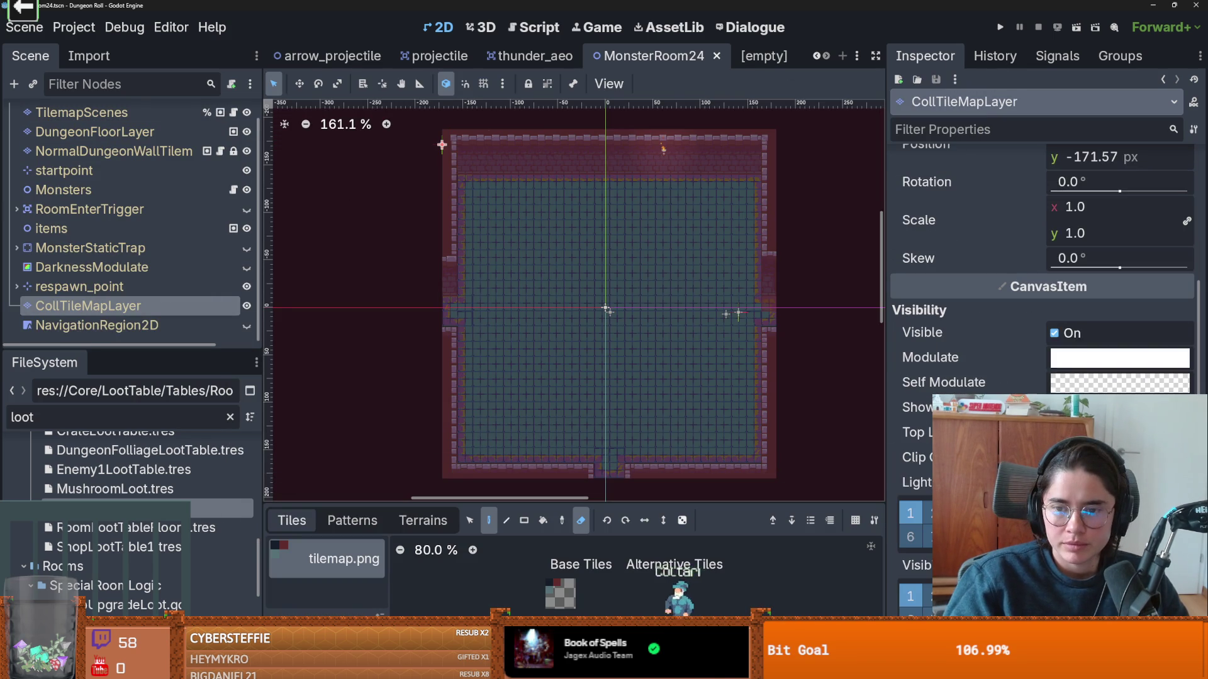
pyautogui.click(1119, 356)
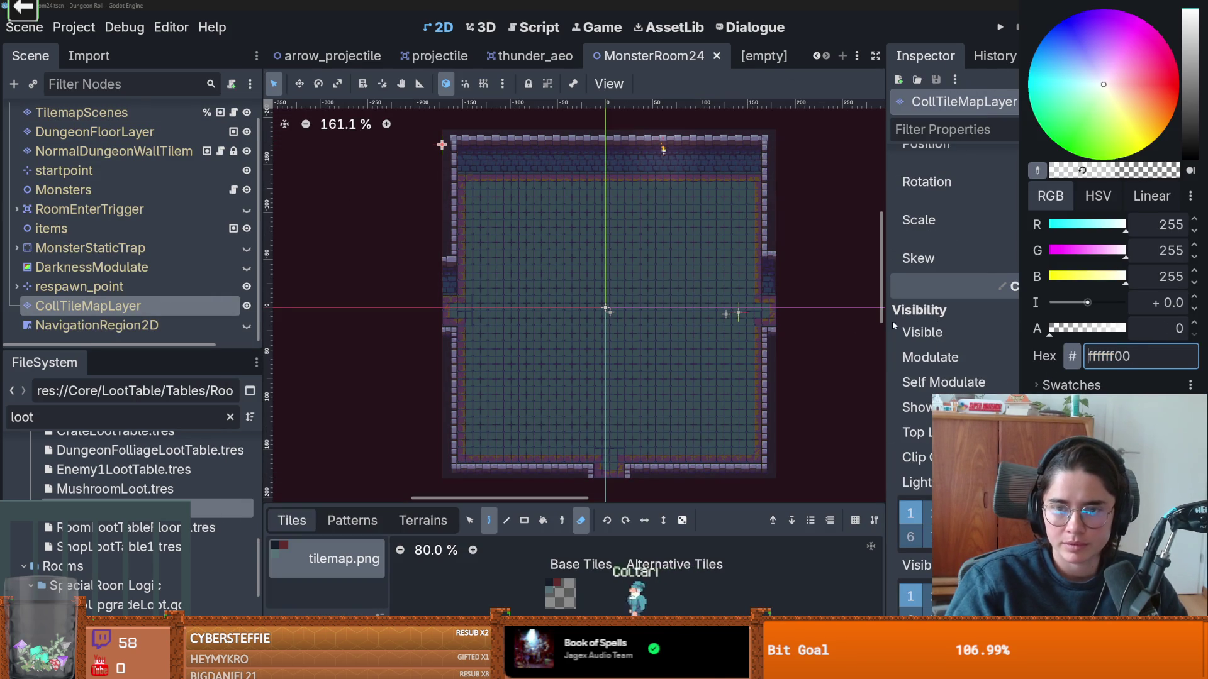
pyautogui.click(847, 310)
pyautogui.hotkey('ctrl', 's')
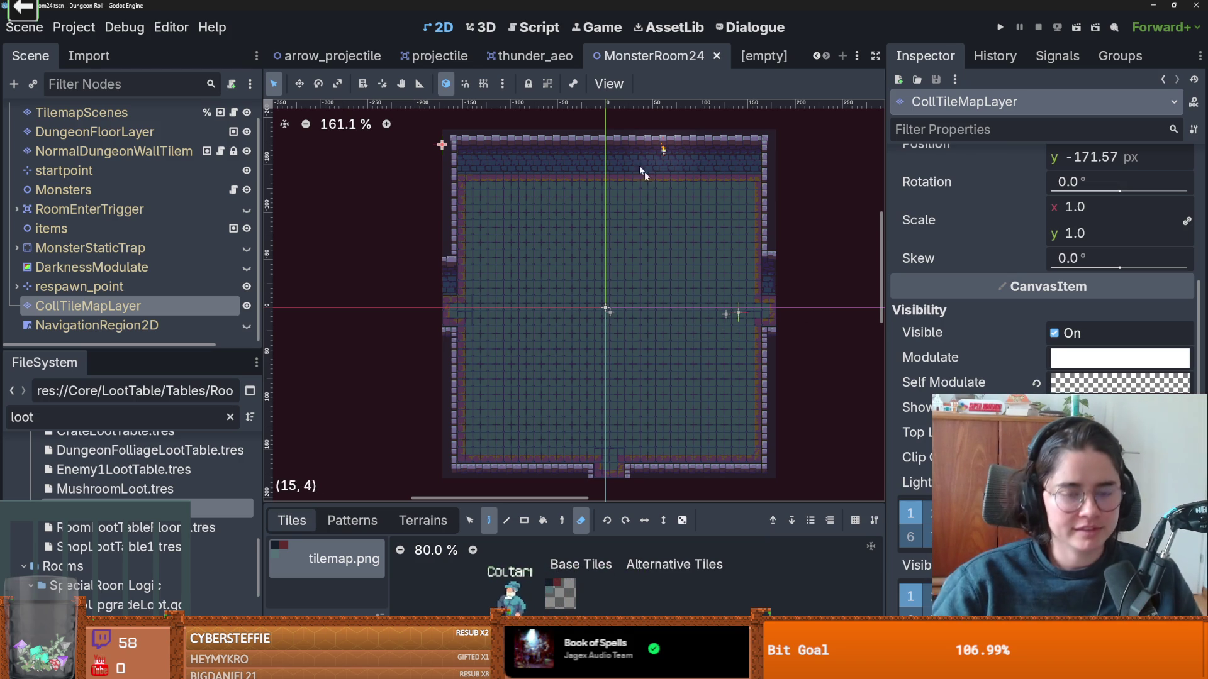
# Select NormalDungeonWallTilemapLayer and choose the new_walls terrain for painting
pyautogui.scroll(1, 97, 186)
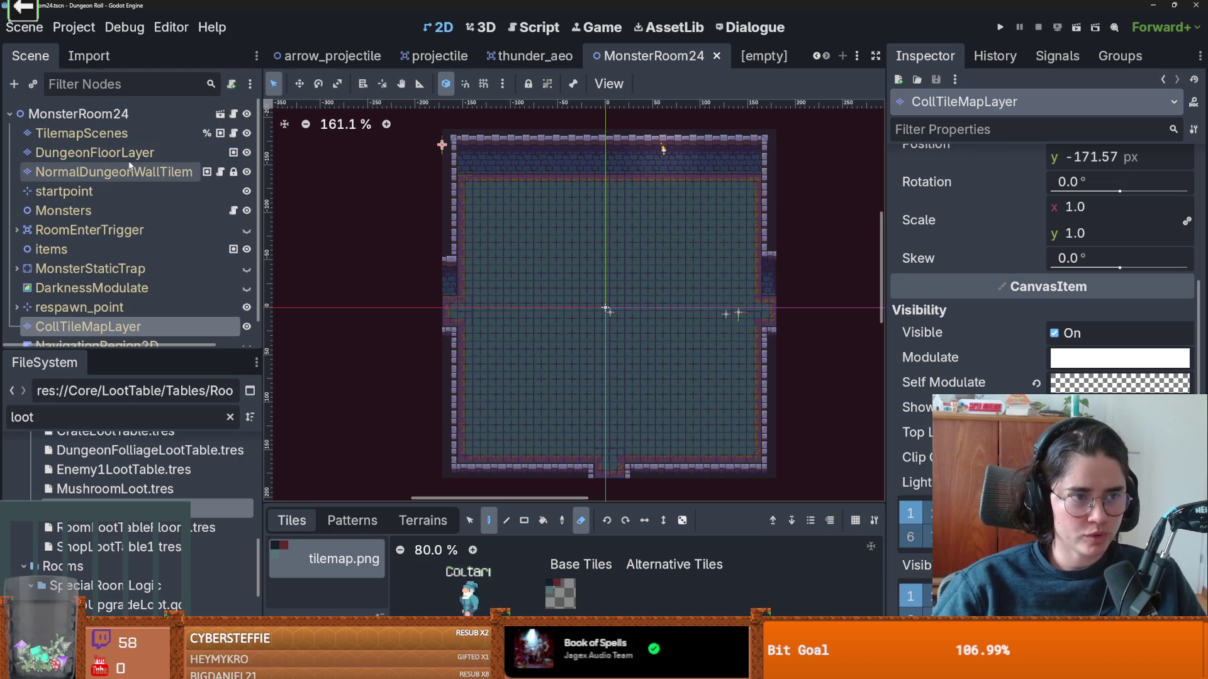
pyautogui.click(113, 171)
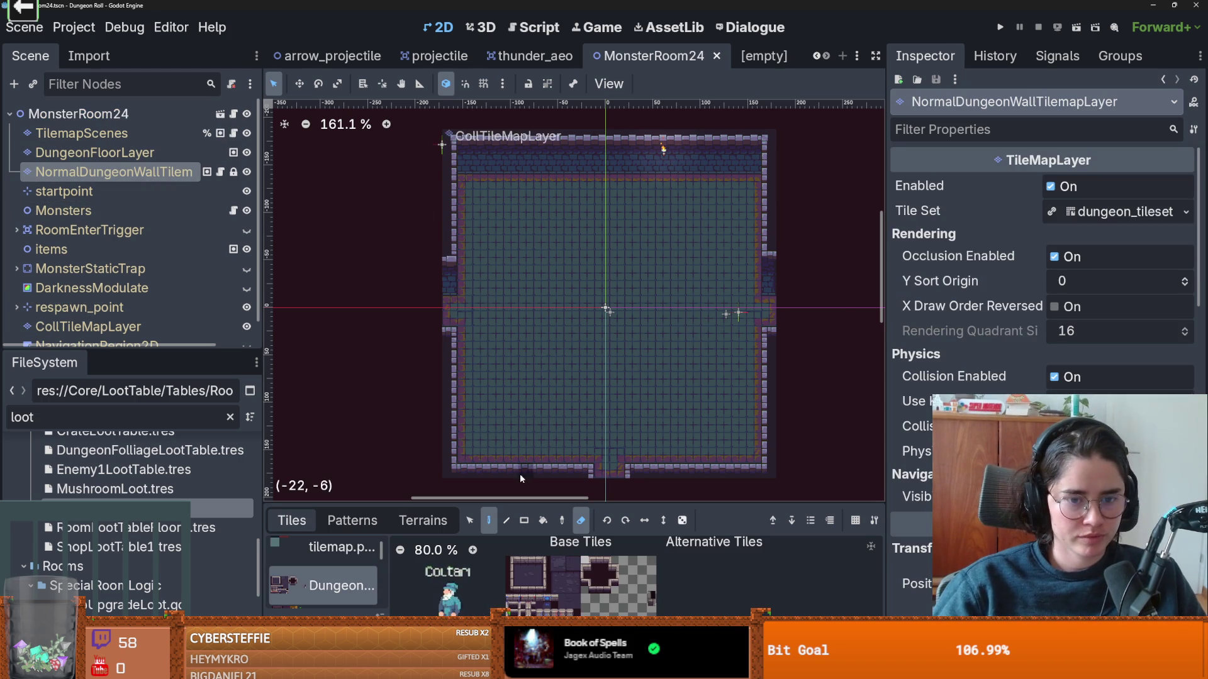
pyautogui.click(438, 518)
pyautogui.scroll(-5, 347, 582)
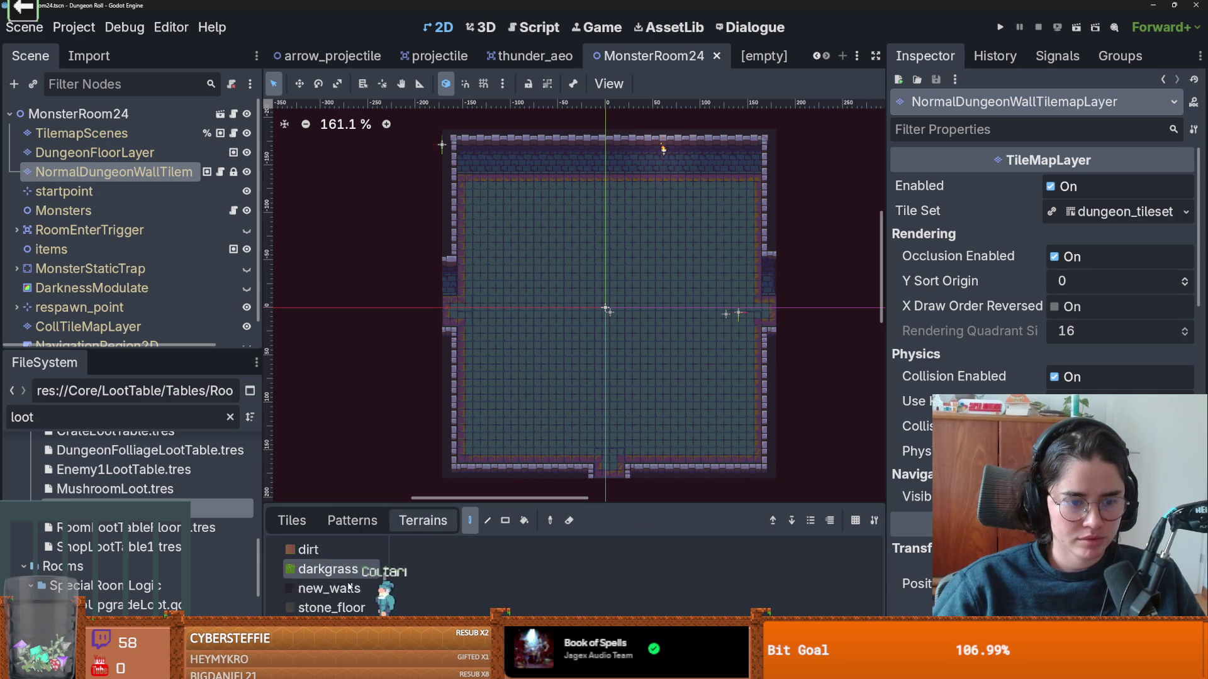
pyautogui.click(329, 568)
pyautogui.scroll(2, 553, 270)
# Draw the upper-left and upper-right cross-shaped wall blocks with the terrain Rectangle tool
pyautogui.moveTo(558, 217)
pyautogui.mouseDown()
pyautogui.moveTo(565, 261)
pyautogui.moveTo(506, 296)
pyautogui.moveTo(503, 324)
pyautogui.mouseUp()
pyautogui.hotkey('ctrl', 'z')
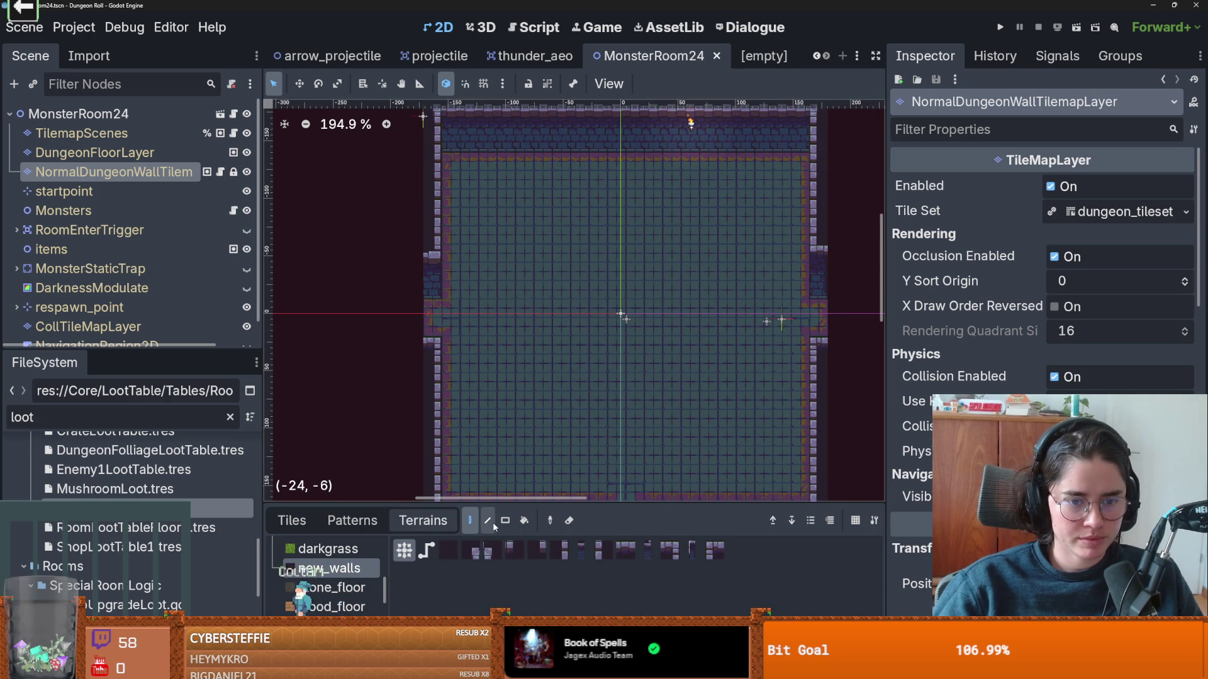
pyautogui.press('r')
pyautogui.moveTo(542, 250)
pyautogui.mouseDown()
pyautogui.moveTo(593, 267)
pyautogui.moveTo(613, 216)
pyautogui.mouseUp()
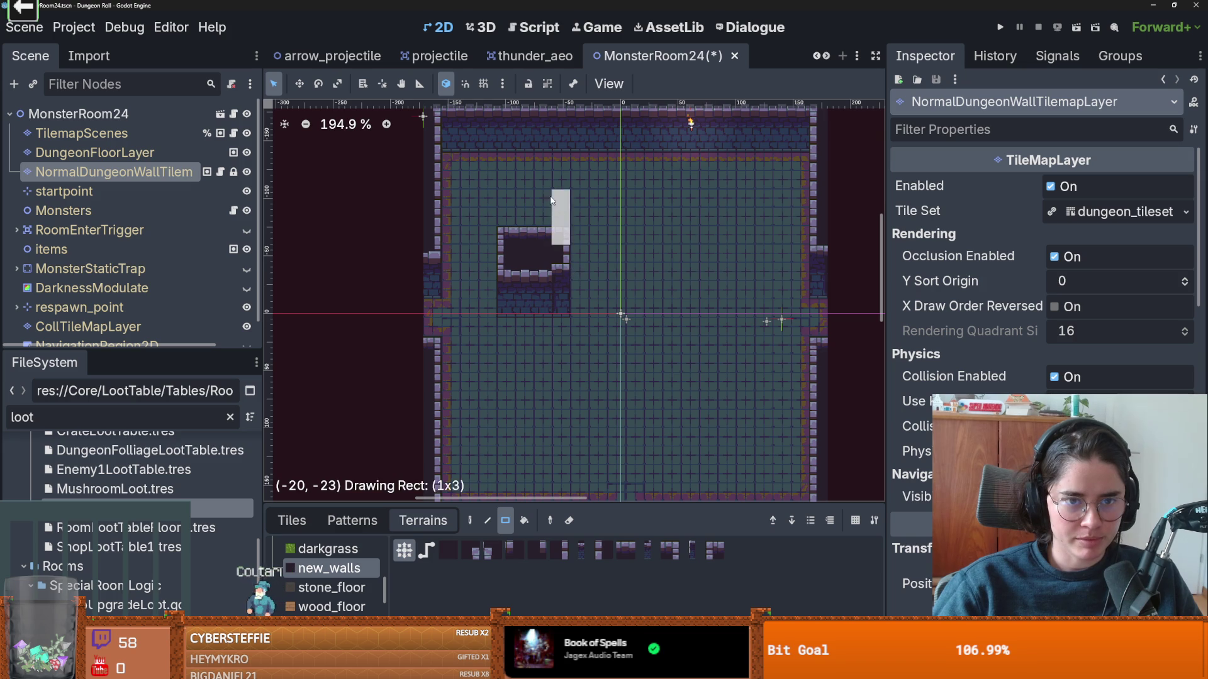
pyautogui.moveTo(689, 198); pyautogui.dragTo(726, 225)
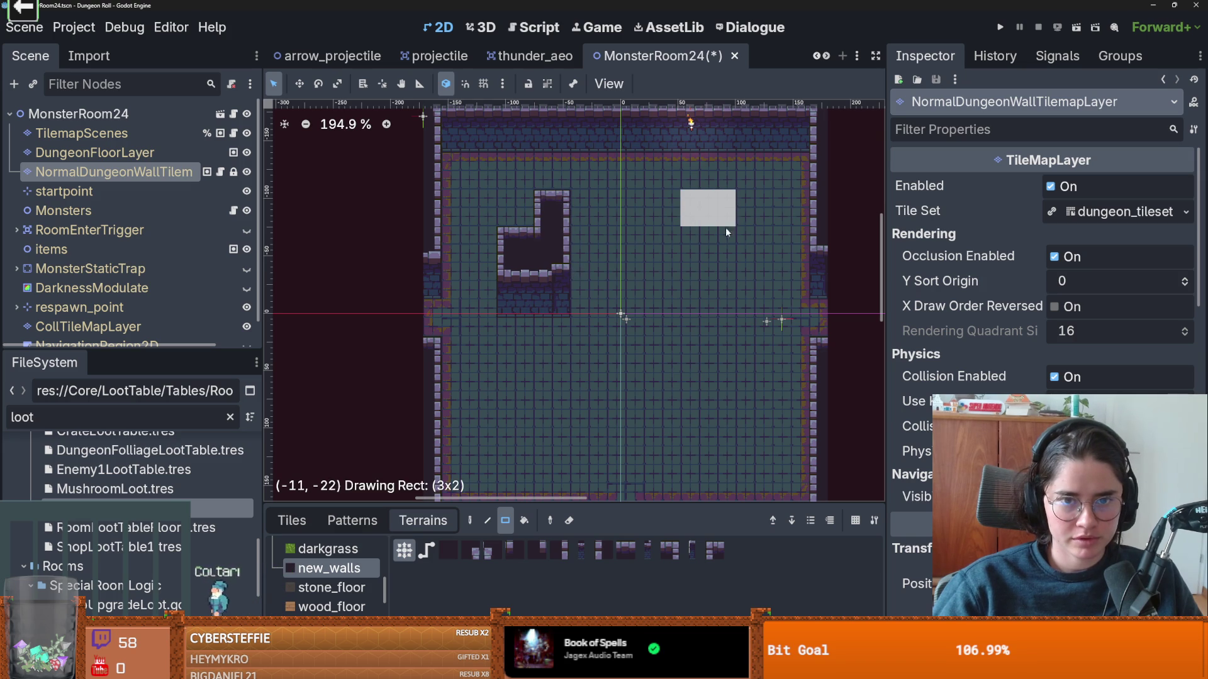
pyautogui.moveTo(728, 281)
pyautogui.mouseDown()
pyautogui.moveTo(723, 297)
pyautogui.moveTo(746, 276)
pyautogui.mouseUp()
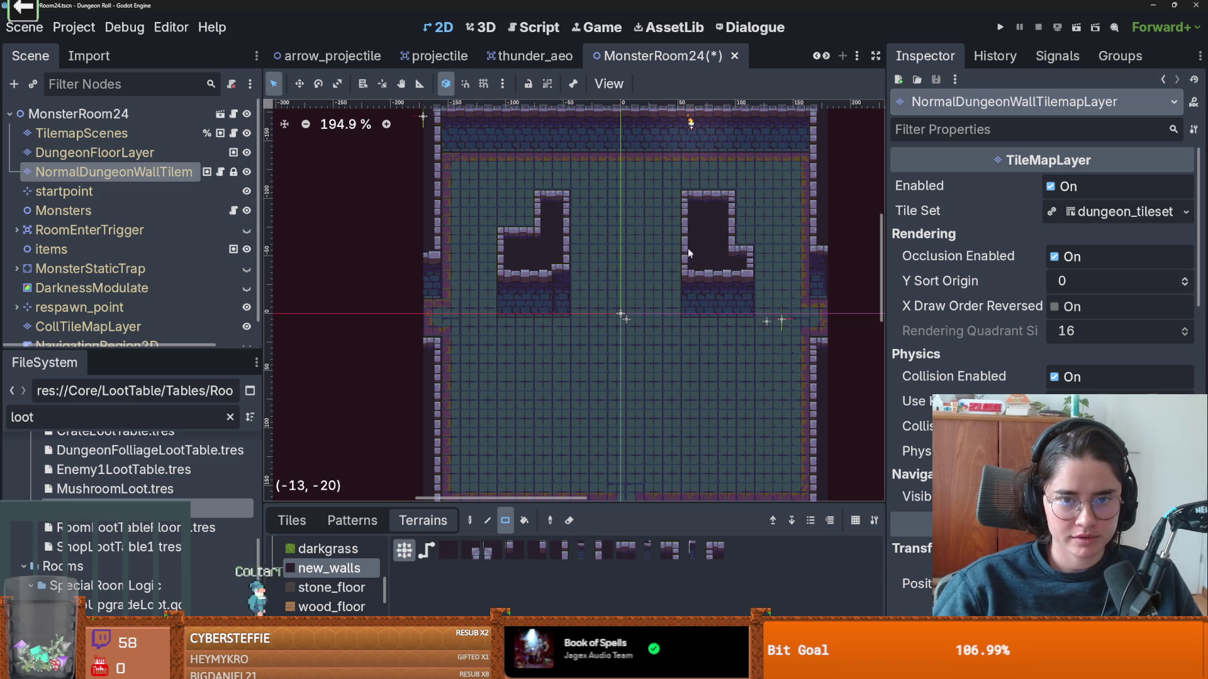
pyautogui.rightClick(678, 280)
pyautogui.scroll(-1, 697, 331)
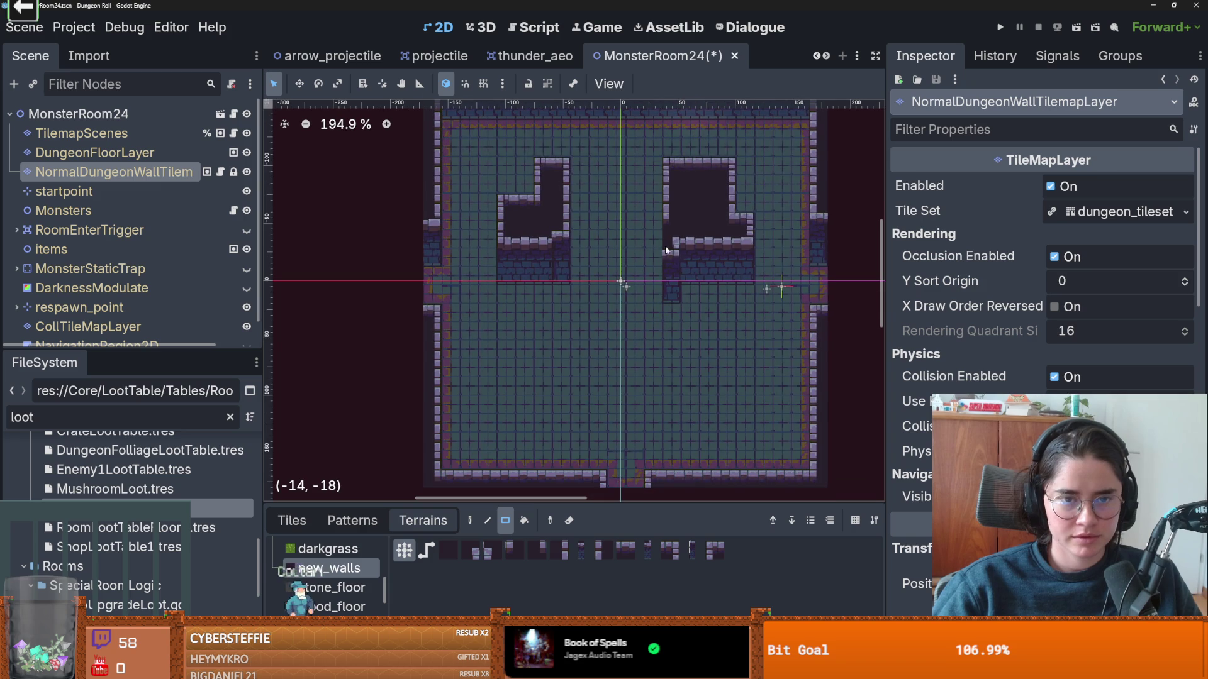
pyautogui.moveTo(683, 169); pyautogui.dragTo(678, 214)
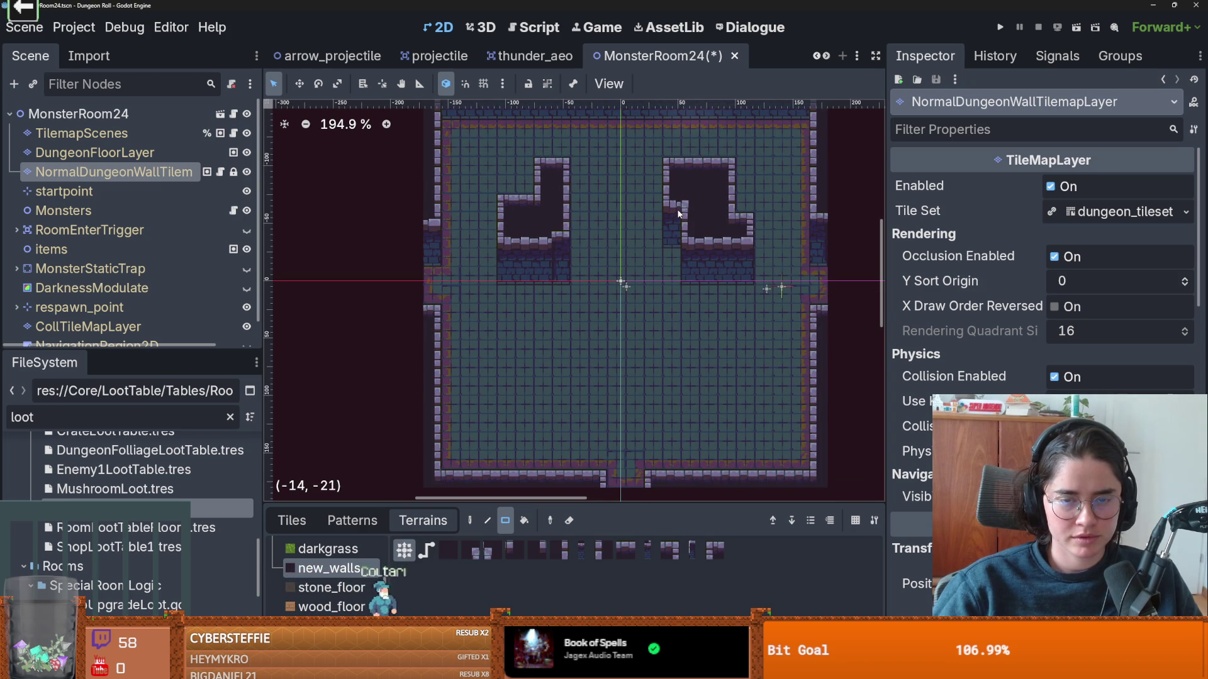
pyautogui.moveTo(569, 201); pyautogui.dragTo(571, 200)
pyautogui.moveTo(592, 199)
pyautogui.mouseDown()
pyautogui.moveTo(576, 219)
pyautogui.moveTo(592, 224)
pyautogui.mouseUp()
# Draw the lower-left and lower-right wall blocks, then show the navigation region
pyautogui.scroll(-2, 621, 296)
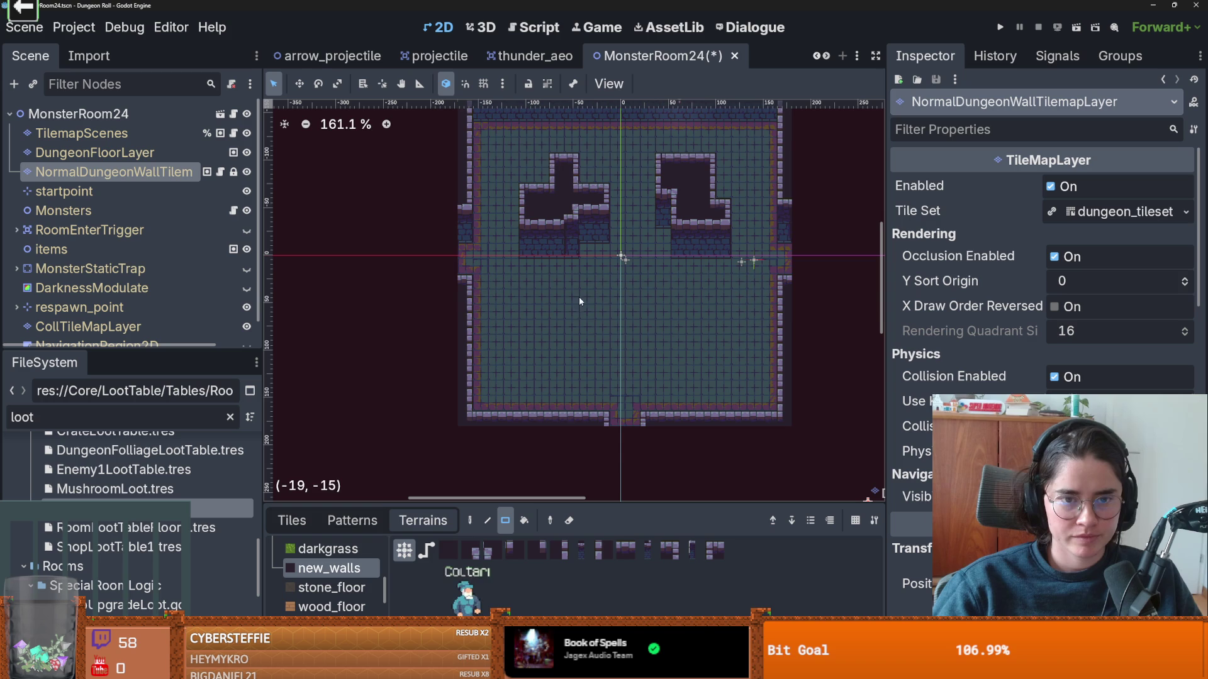
pyautogui.moveTo(578, 311)
pyautogui.mouseDown()
pyautogui.moveTo(608, 327)
pyautogui.moveTo(560, 343)
pyautogui.moveTo(591, 327)
pyautogui.moveTo(546, 317)
pyautogui.mouseUp()
pyautogui.moveTo(690, 312)
pyautogui.mouseDown()
pyautogui.moveTo(657, 291)
pyautogui.moveTo(687, 294)
pyautogui.mouseUp()
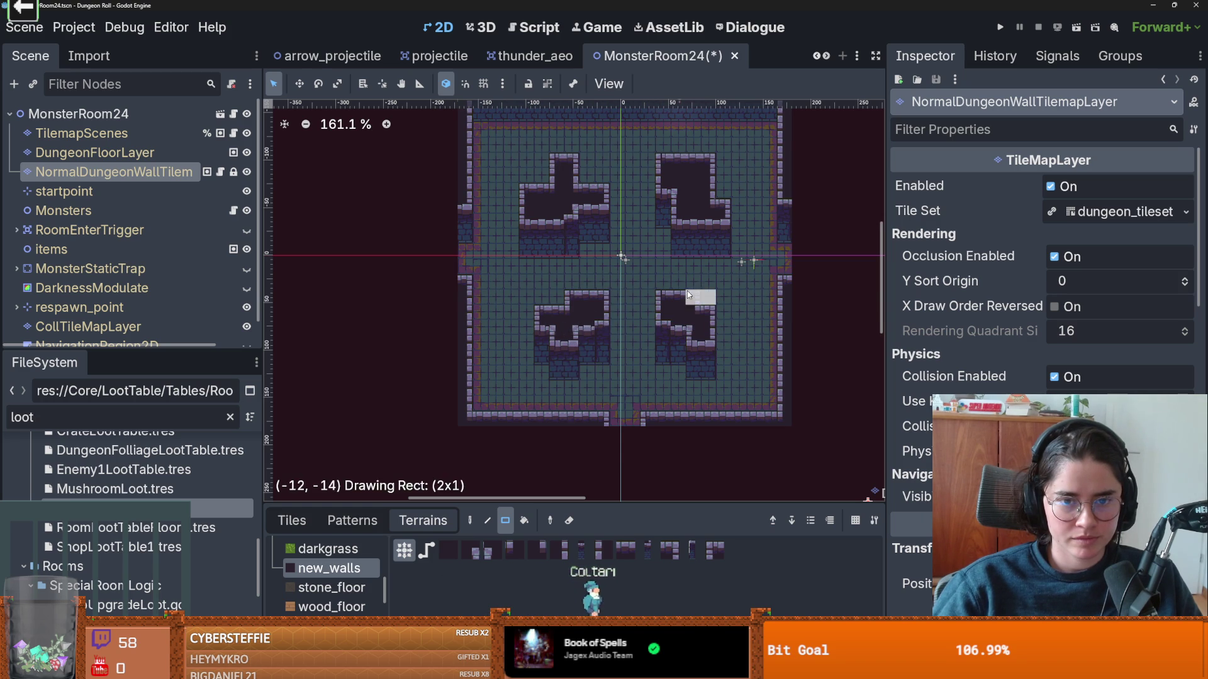
pyautogui.scroll(1, 704, 311)
pyautogui.scroll(-3, 715, 323)
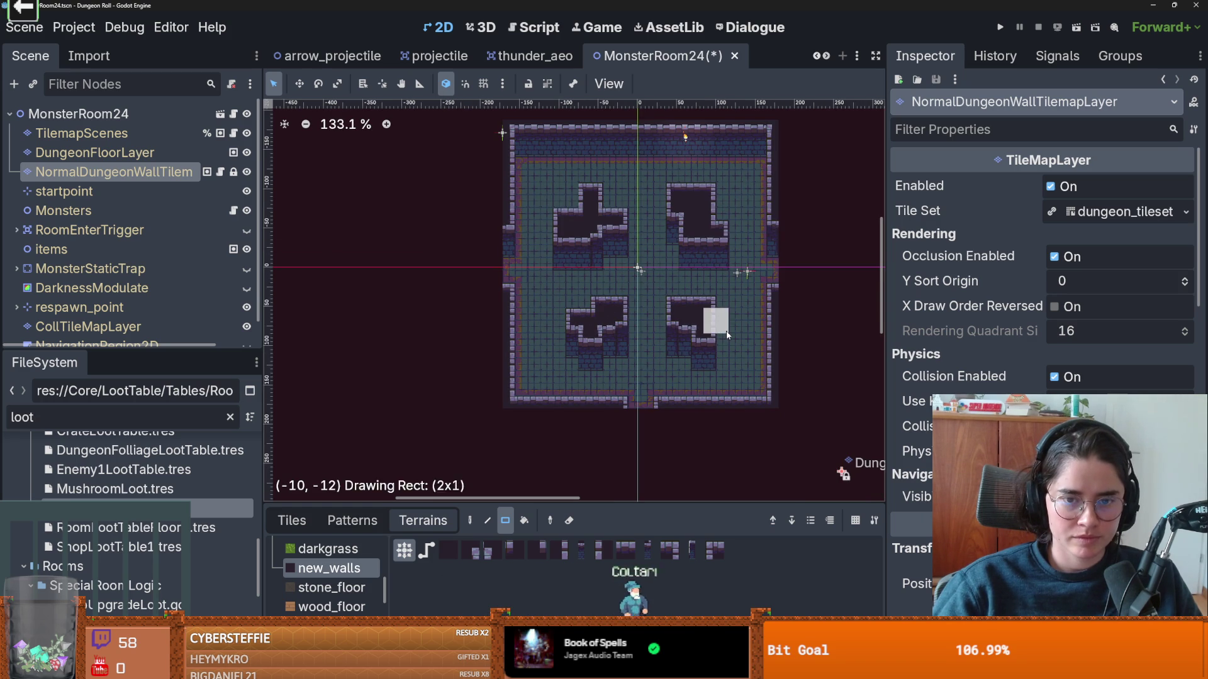
pyautogui.scroll(3, 726, 330)
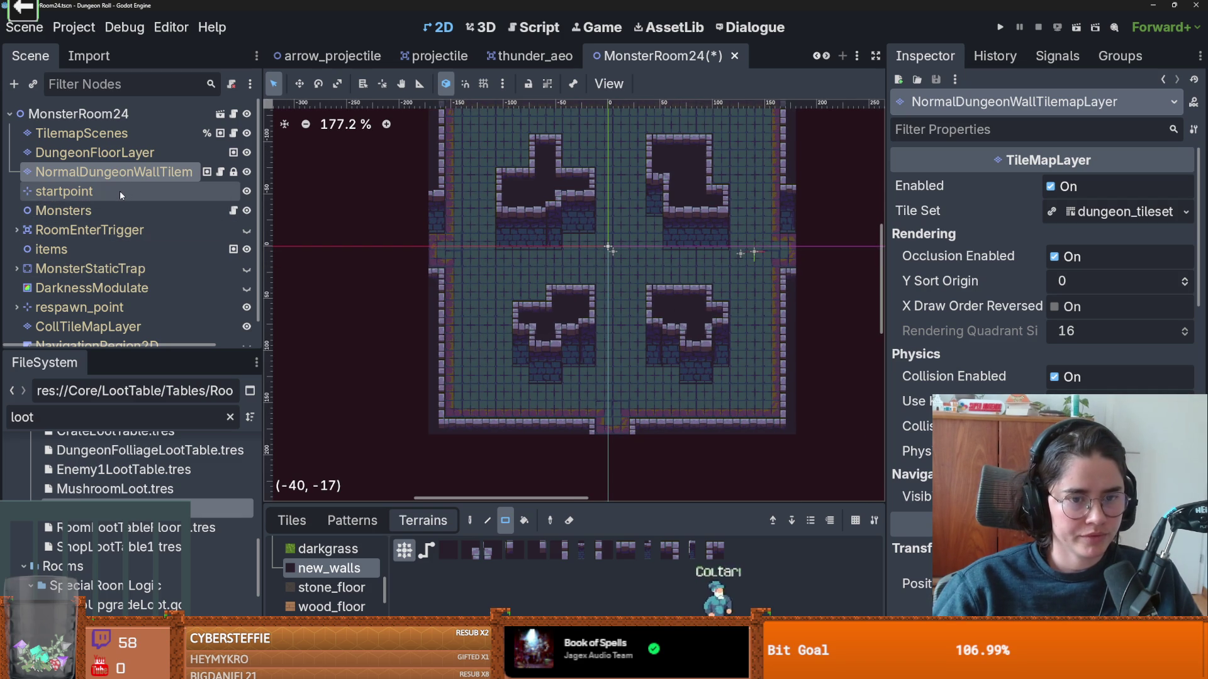
pyautogui.scroll(-1, 144, 337)
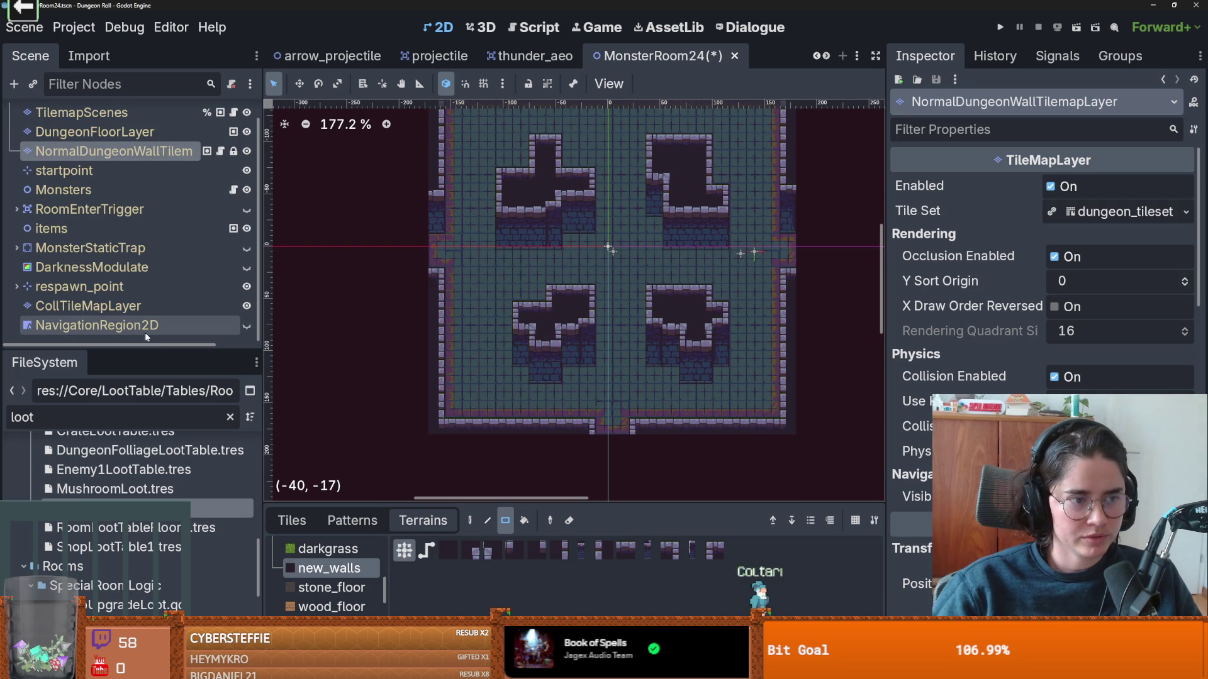
pyautogui.click(246, 325)
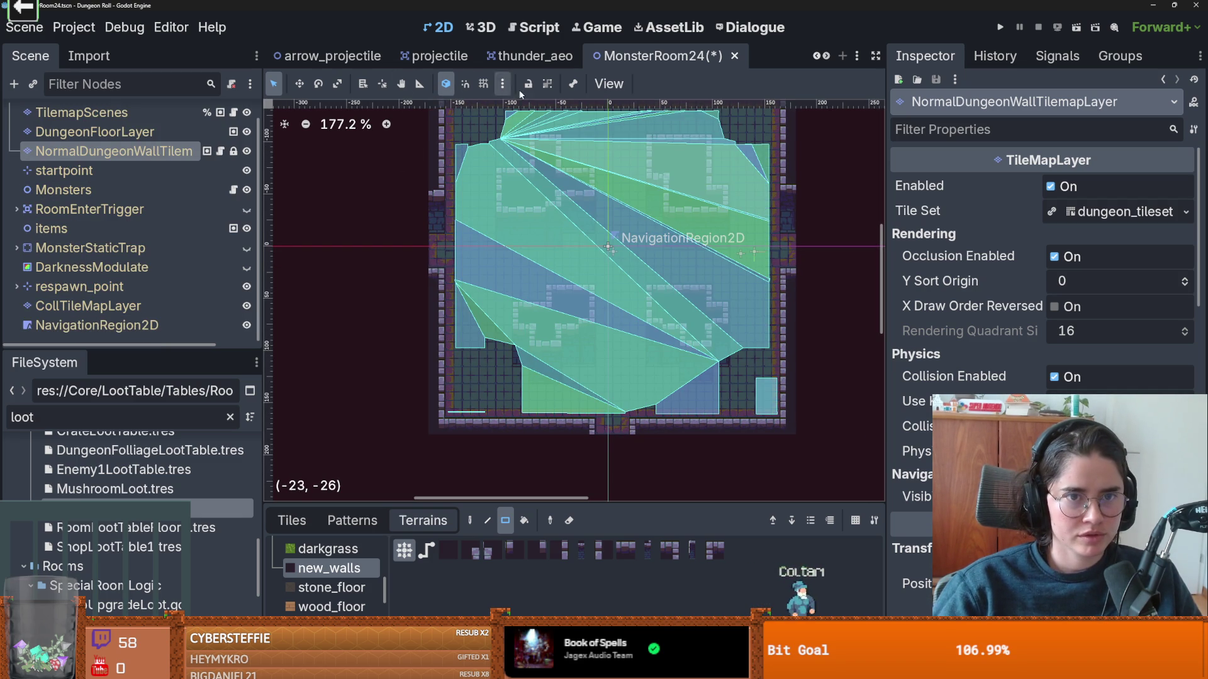
# Bake NavigationRegion2D's polygon around the four wall blocks, then hide its overlay
pyautogui.click(97, 325)
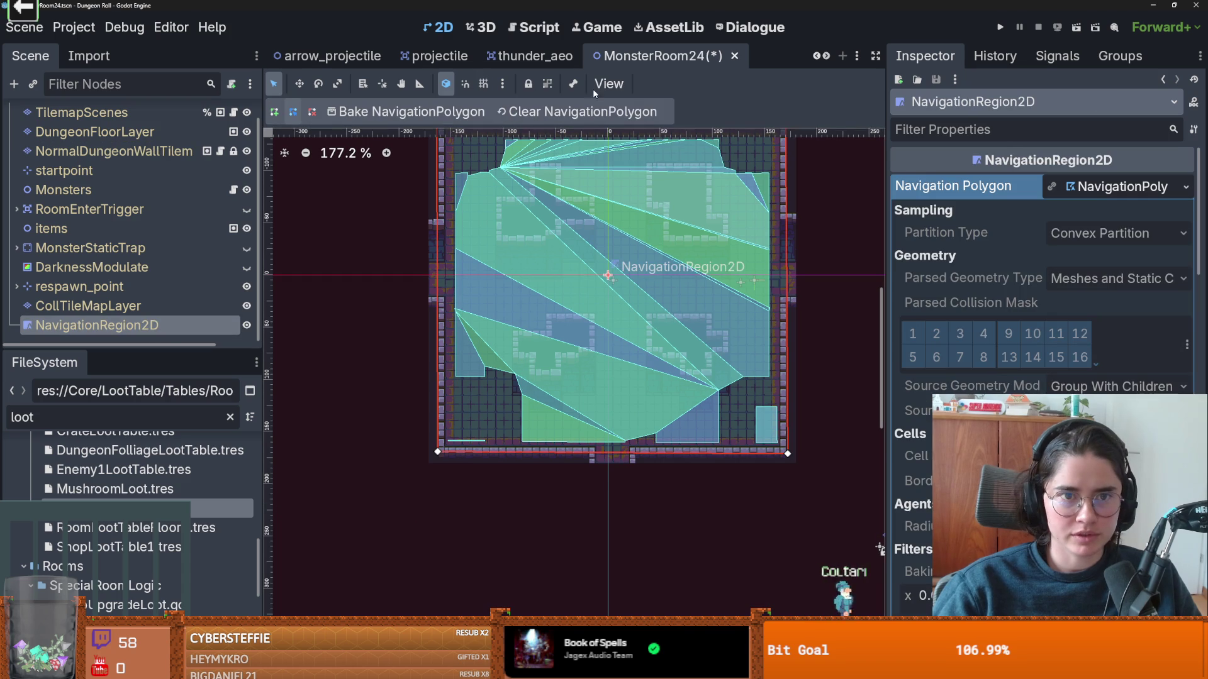
pyautogui.click(412, 112)
pyautogui.scroll(5, 620, 272)
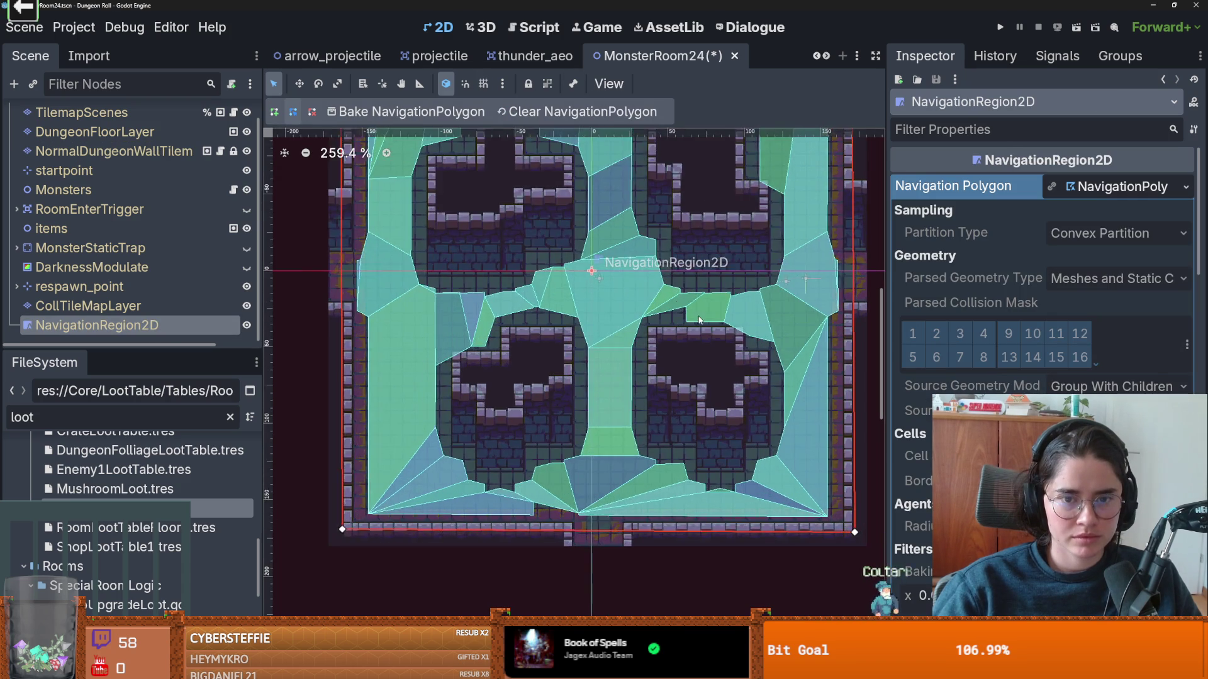
pyautogui.scroll(-3, 706, 326)
pyautogui.scroll(-2, 705, 325)
pyautogui.scroll(2, 706, 325)
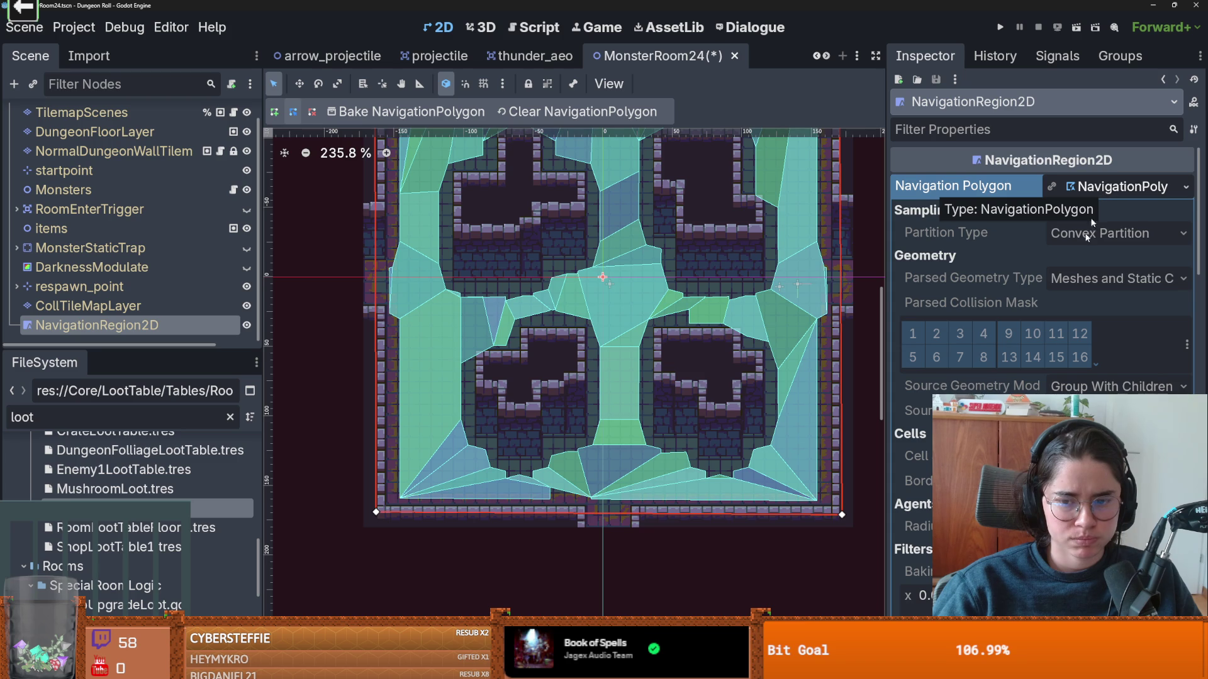
pyautogui.scroll(-5, 1098, 207)
pyautogui.scroll(5, 1066, 272)
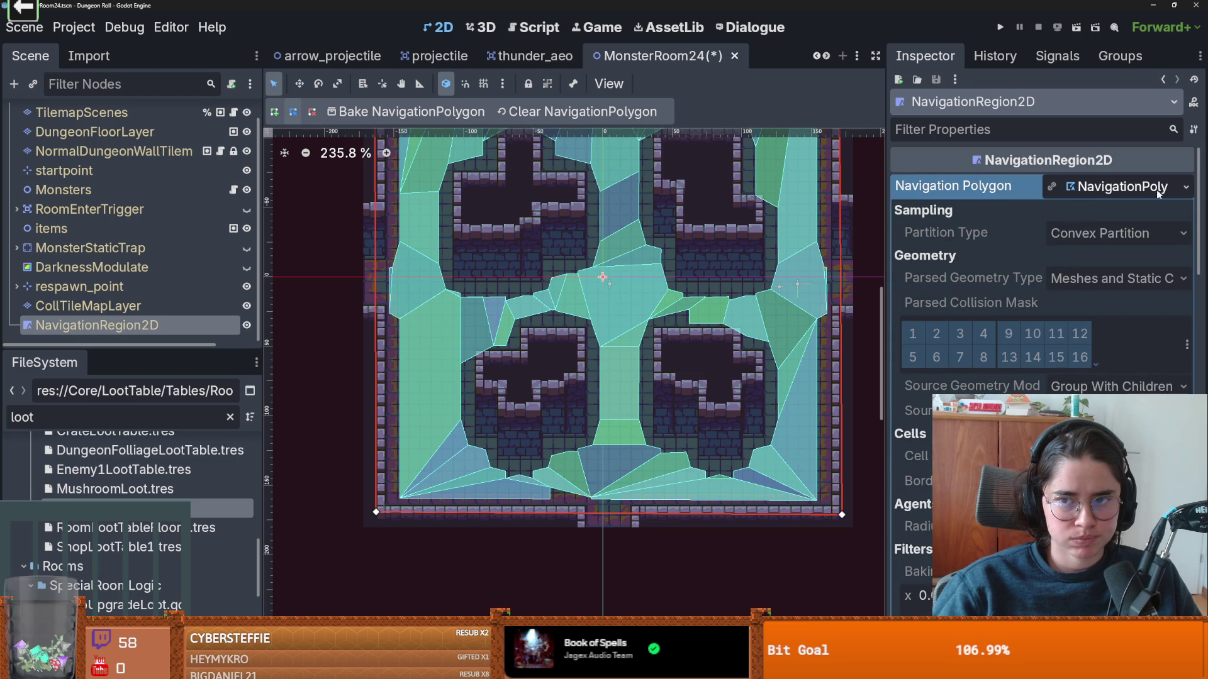
pyautogui.click(246, 325)
pyautogui.scroll(-2, 522, 401)
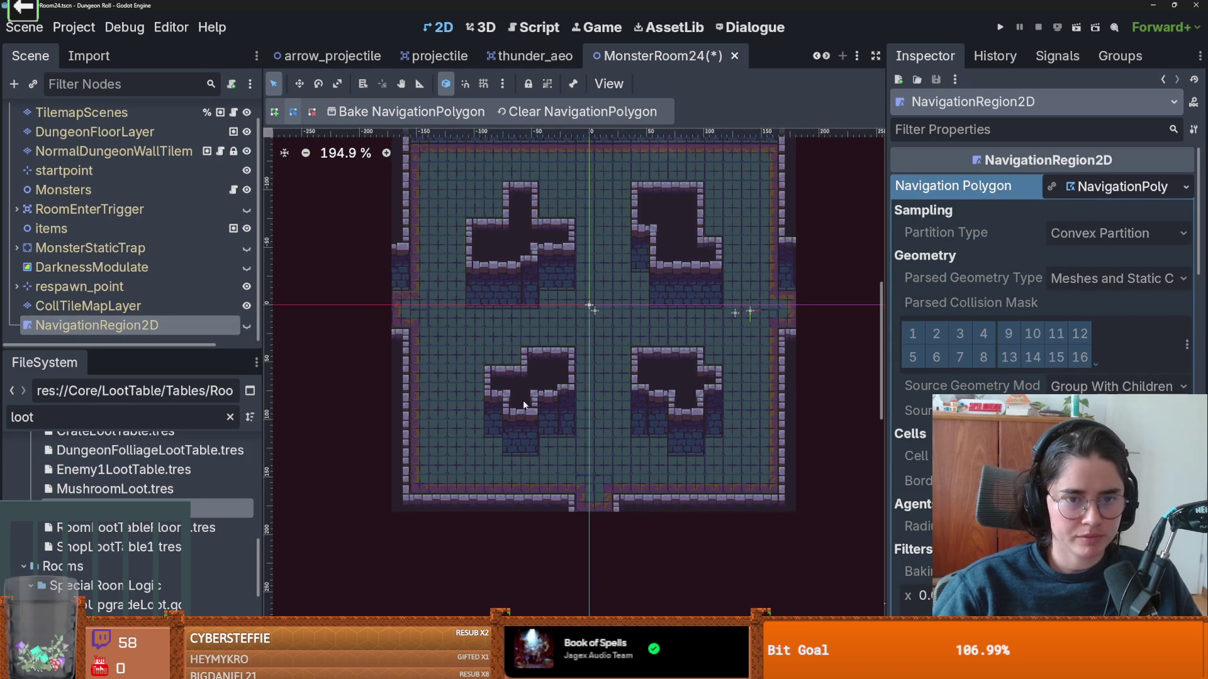
pyautogui.click(88, 306)
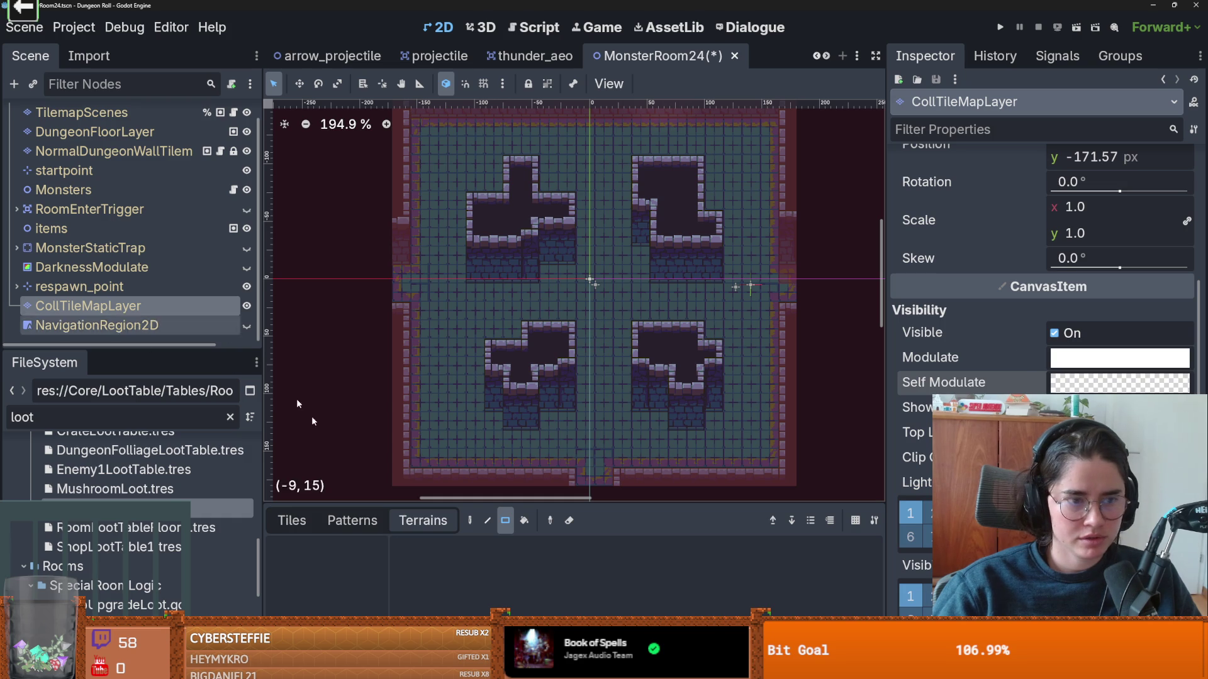
# Enlarge the tile palette panel, return to tile painting, and save MonsterRoom24
pyautogui.hotkey('ctrl', 'j')
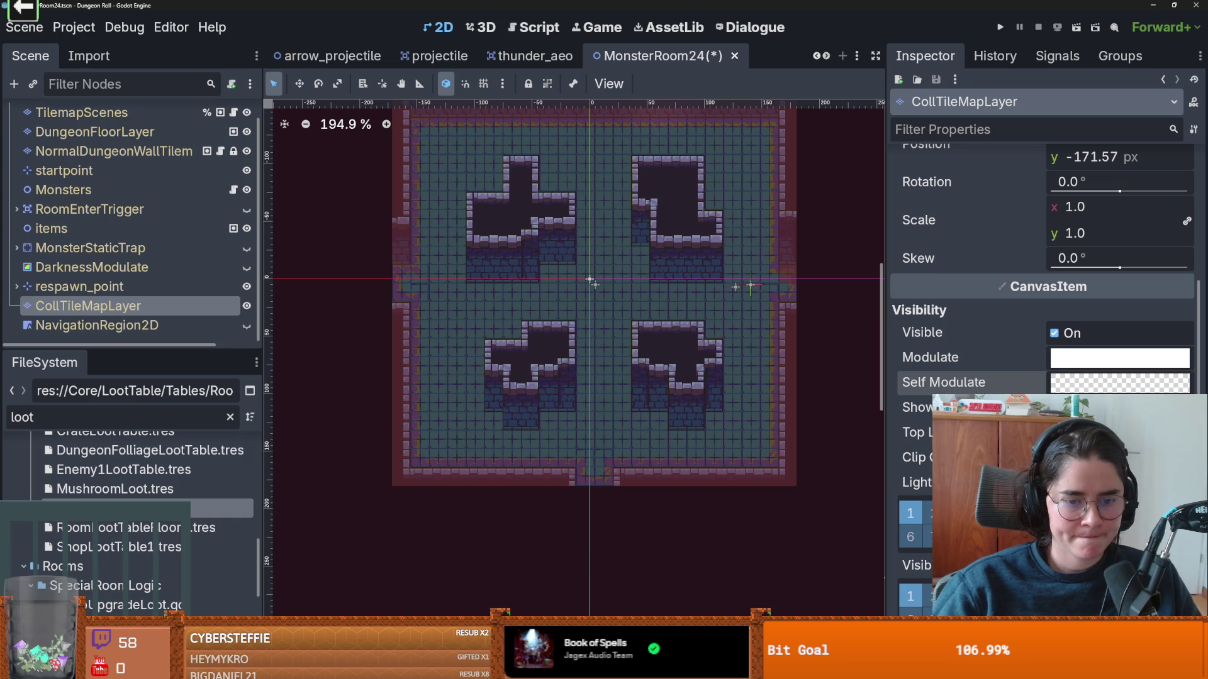
pyautogui.hotkey('ctrl', 'j')
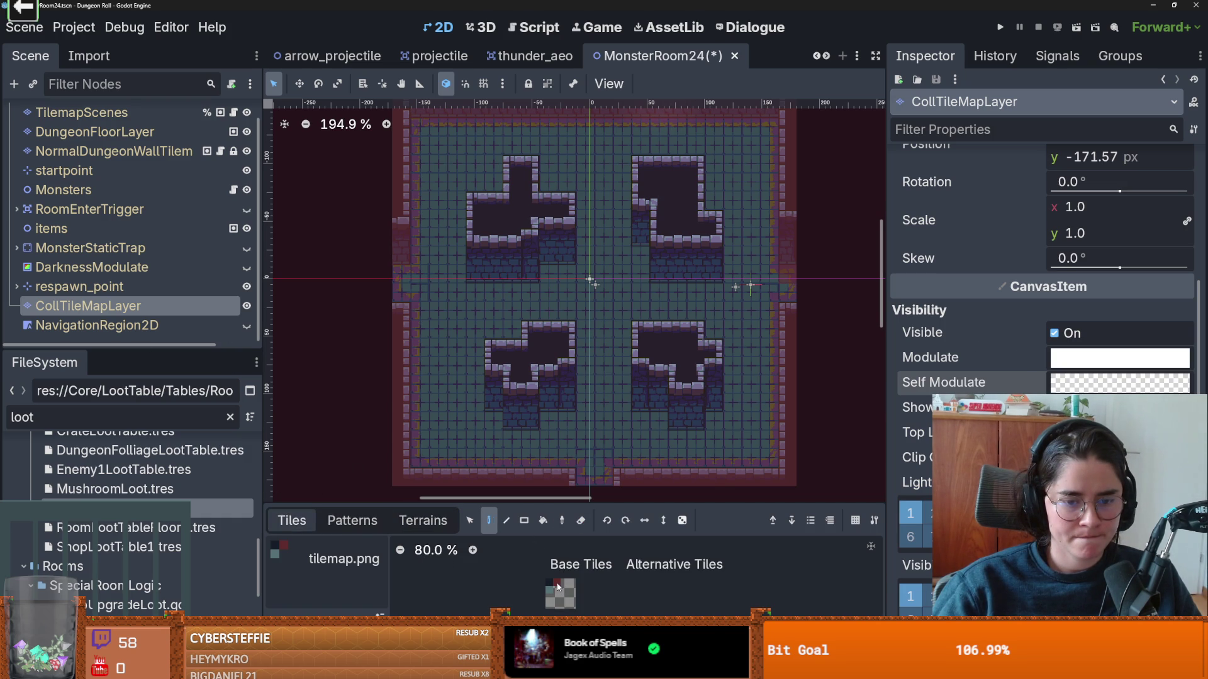
pyautogui.scroll(8, 557, 587)
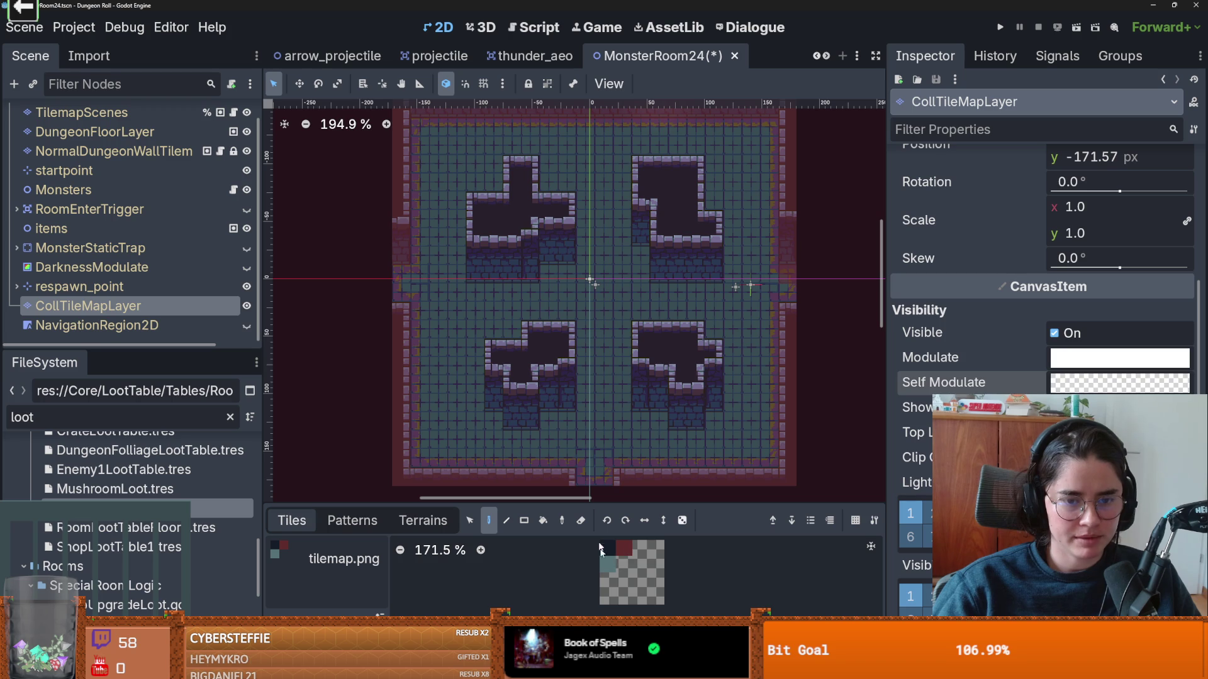
pyautogui.moveTo(574, 512)
pyautogui.mouseDown()
pyautogui.moveTo(569, 429)
pyautogui.moveTo(566, 477)
pyautogui.mouseUp()
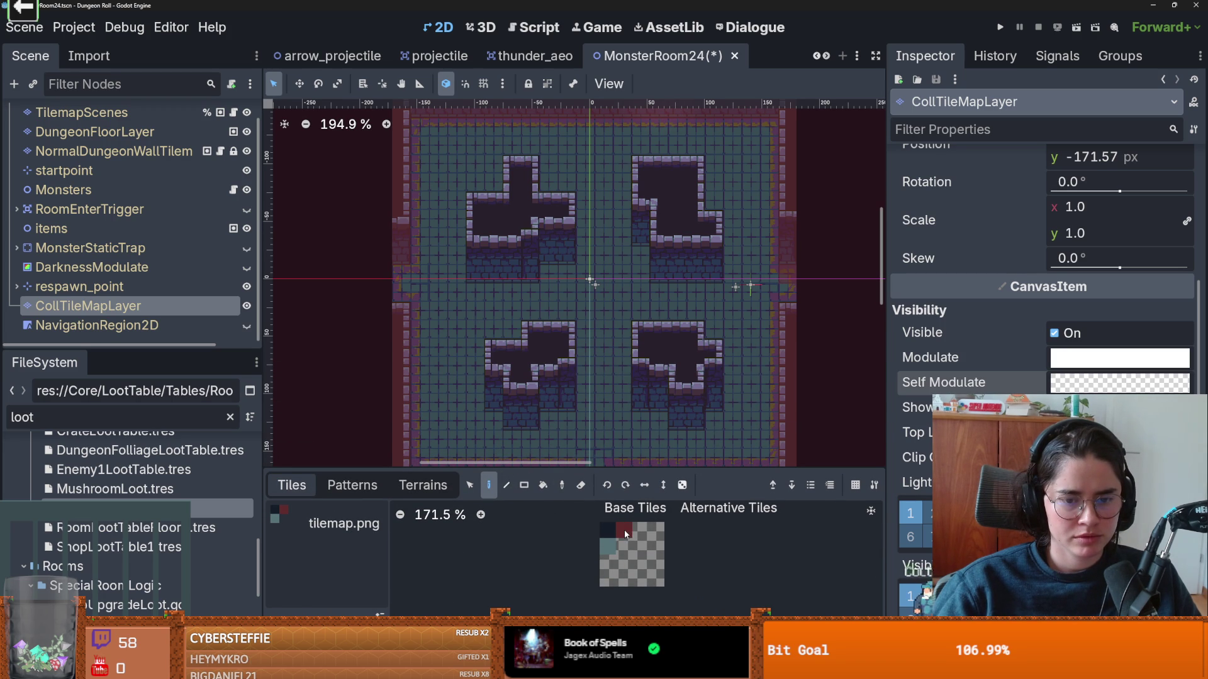
pyautogui.click(534, 622)
pyautogui.click(487, 623)
pyautogui.hotkey('ctrl', 's')
pyautogui.hotkey('ctrl', 'n')
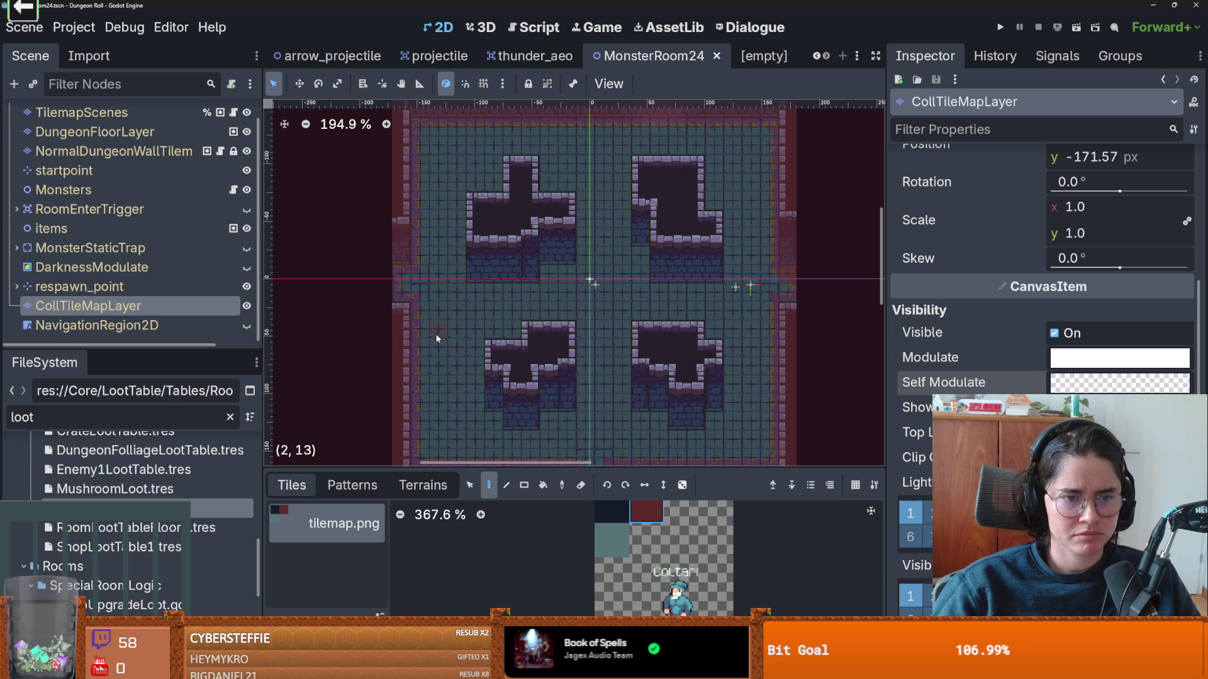
# Paint red collision tiles over all four wall blocks and save the scene
pyautogui.click(500, 356)
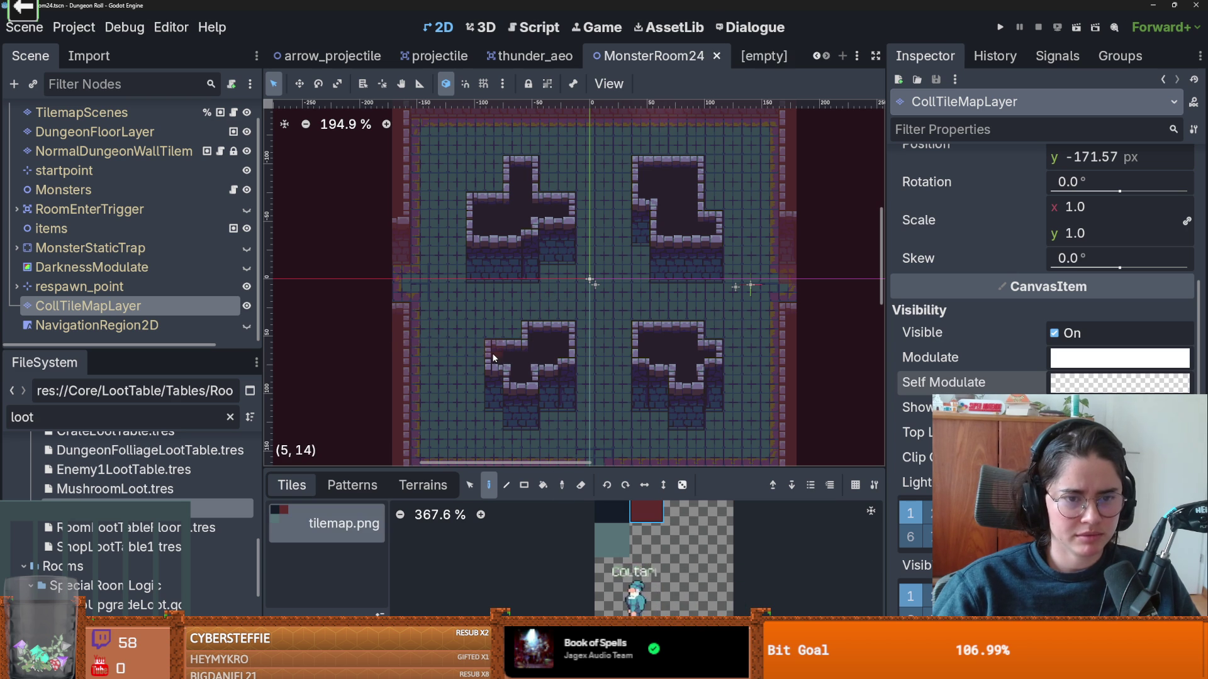
pyautogui.moveTo(517, 385)
pyautogui.mouseDown()
pyautogui.moveTo(518, 420)
pyautogui.moveTo(524, 361)
pyautogui.mouseUp()
pyautogui.moveTo(498, 409)
pyautogui.mouseDown()
pyautogui.moveTo(534, 334)
pyautogui.moveTo(557, 355)
pyautogui.moveTo(566, 398)
pyautogui.mouseUp()
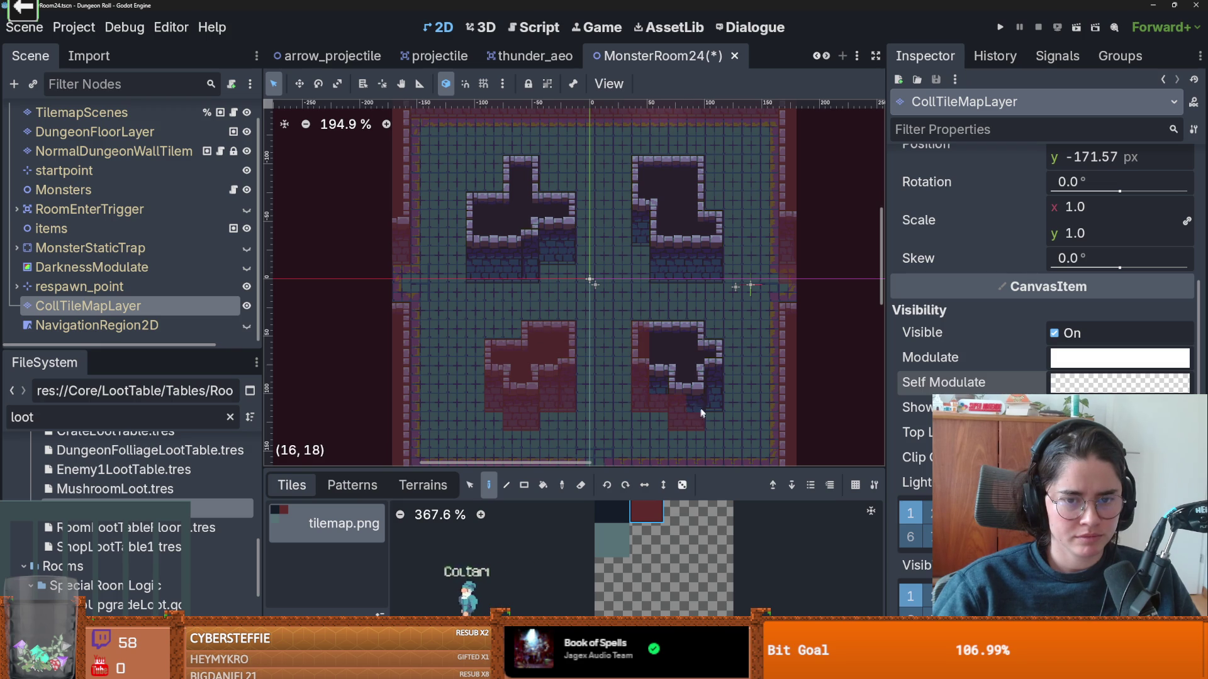
pyautogui.moveTo(652, 393); pyautogui.dragTo(687, 306)
pyautogui.moveTo(678, 242); pyautogui.dragTo(713, 260)
pyautogui.moveTo(665, 223); pyautogui.dragTo(695, 204)
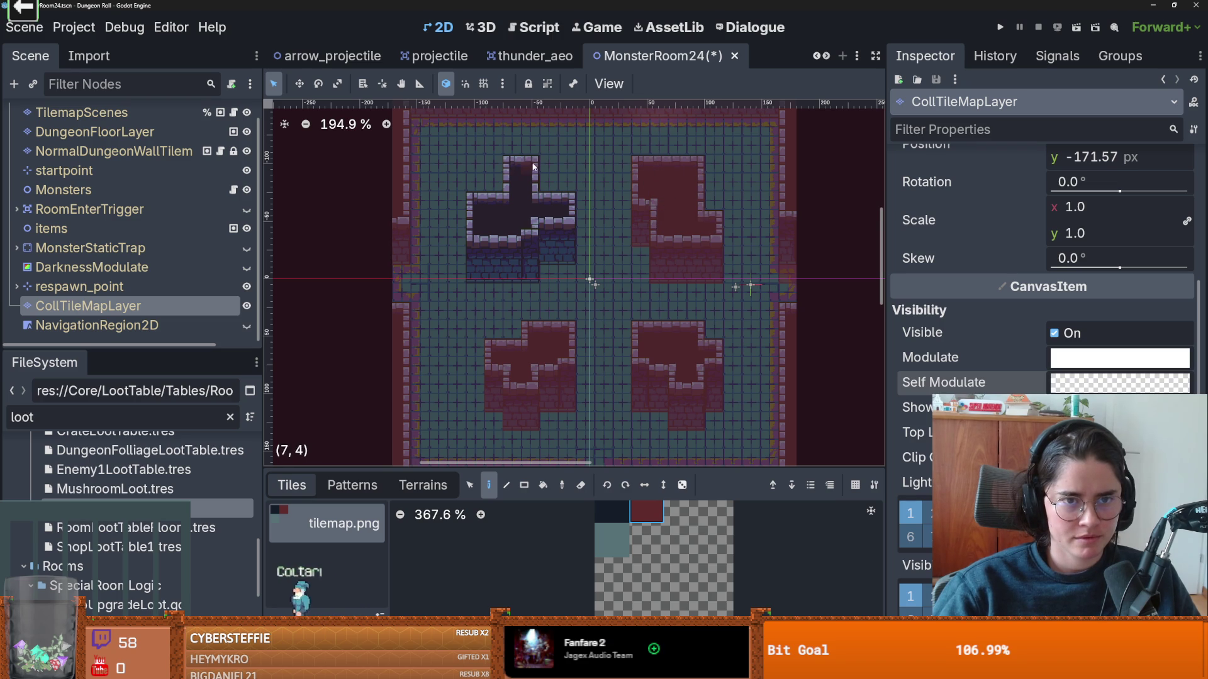
pyautogui.moveTo(477, 225)
pyautogui.mouseDown()
pyautogui.moveTo(520, 202)
pyautogui.moveTo(555, 204)
pyautogui.mouseUp()
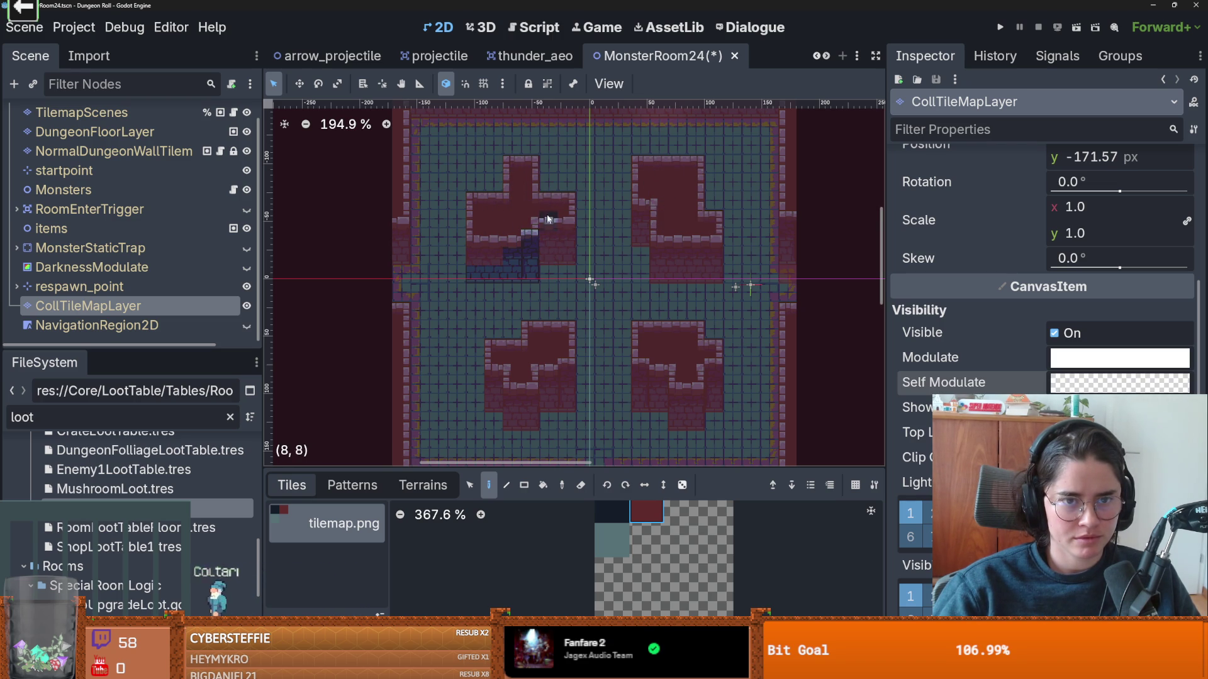
pyautogui.moveTo(506, 273); pyautogui.dragTo(490, 272)
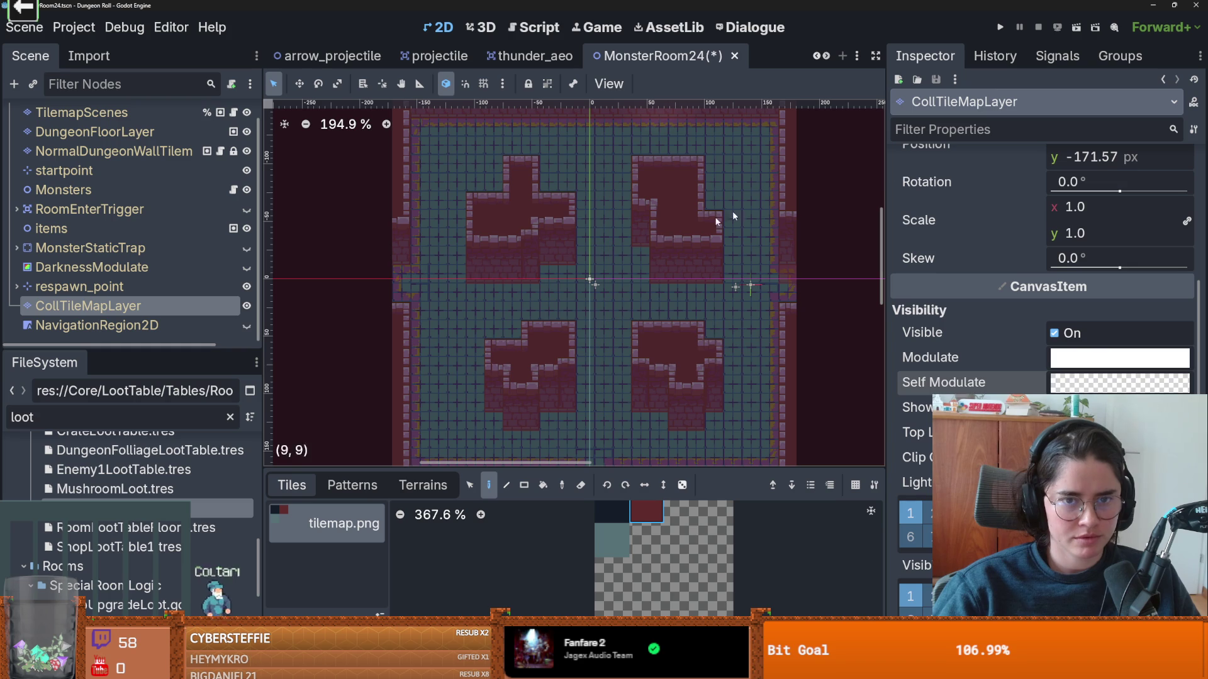
pyautogui.hotkey('ctrl', 's')
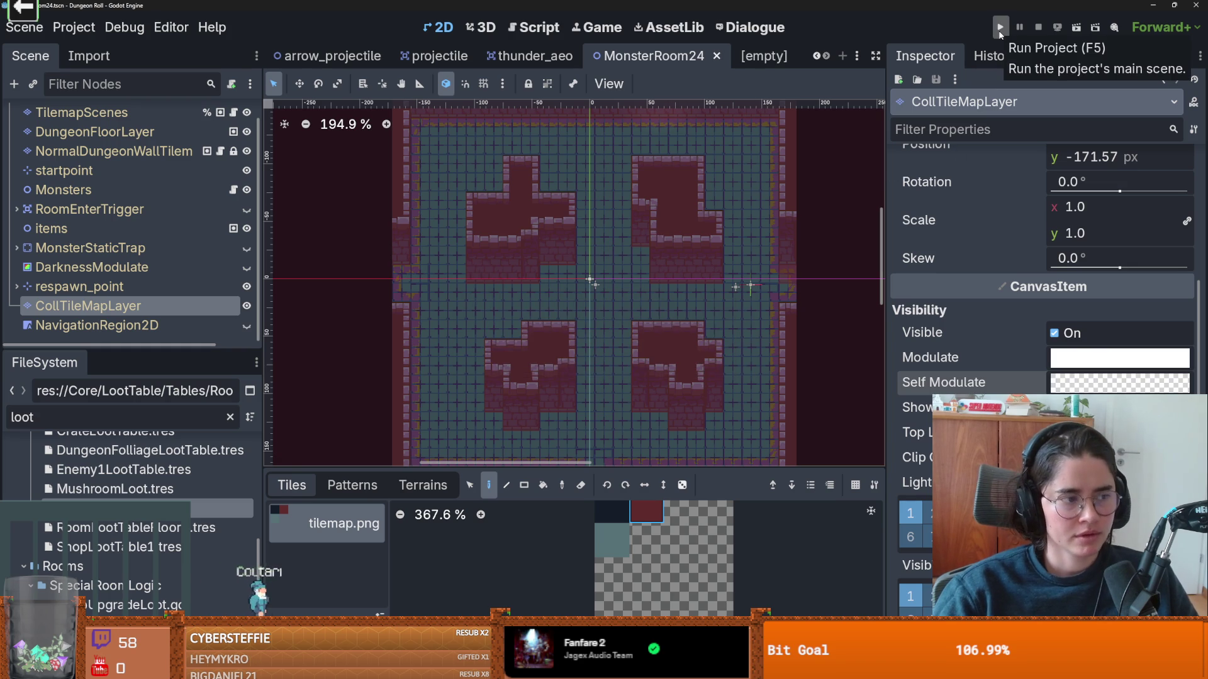
# After a quick test run, instance monster_marker.tscn under the Monsters node
pyautogui.click(1000, 31)
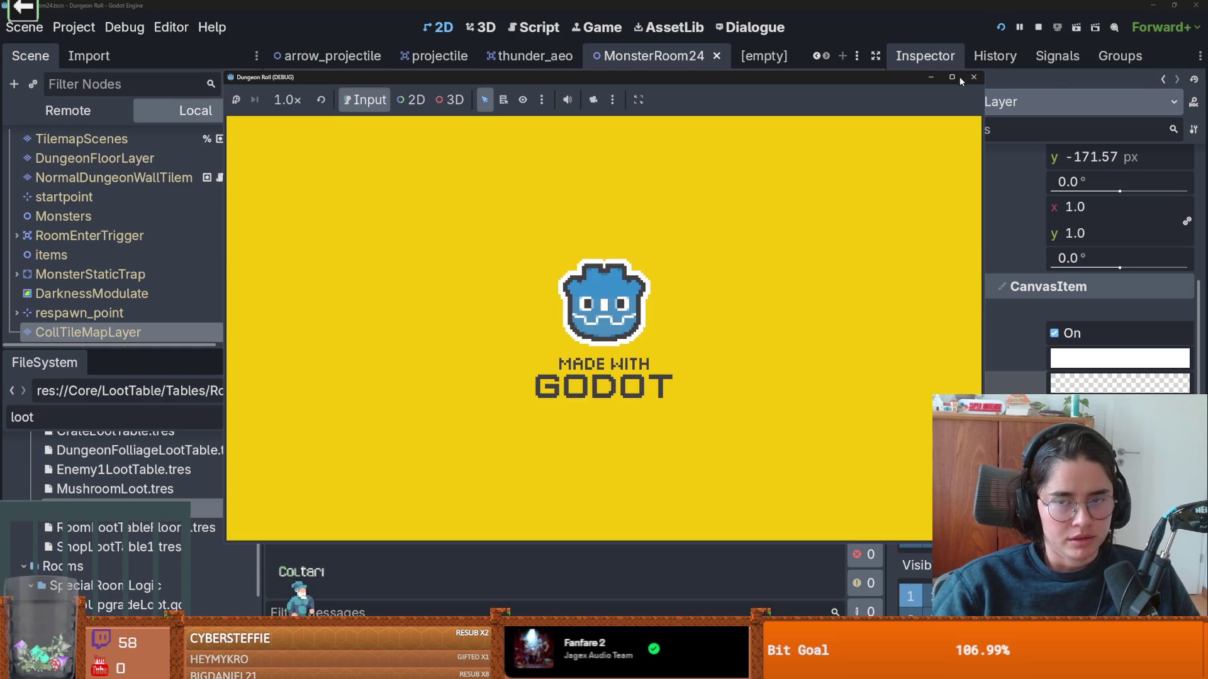
pyautogui.click(973, 78)
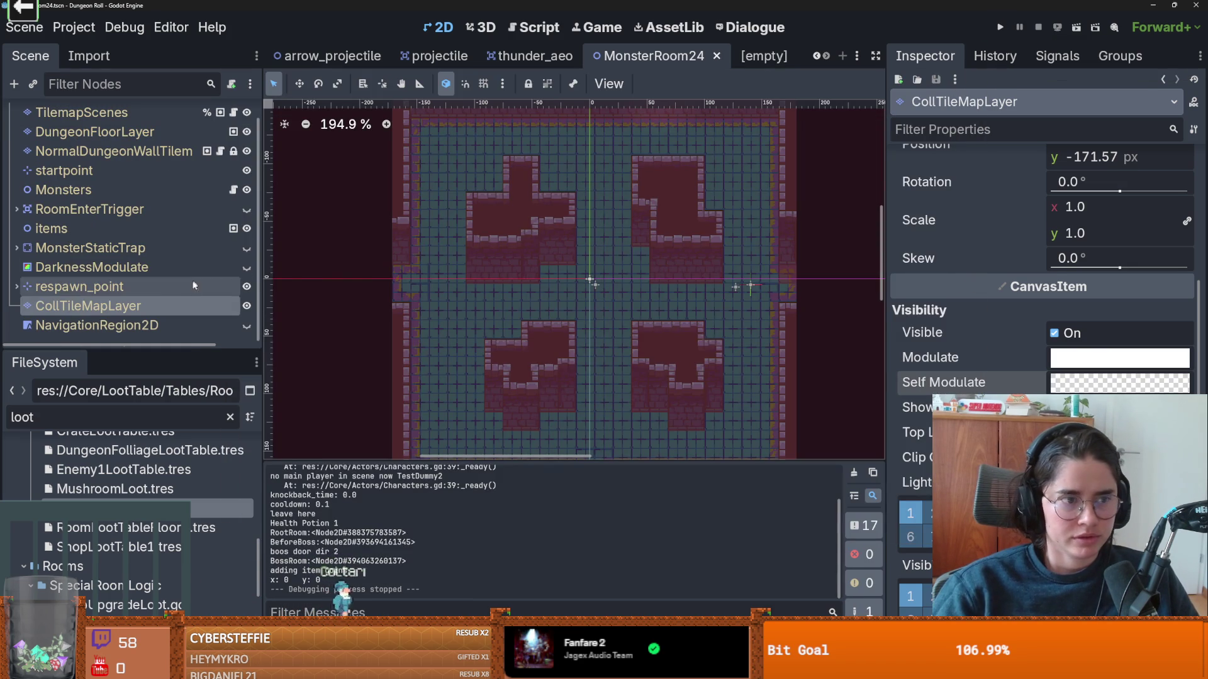
pyautogui.click(54, 189)
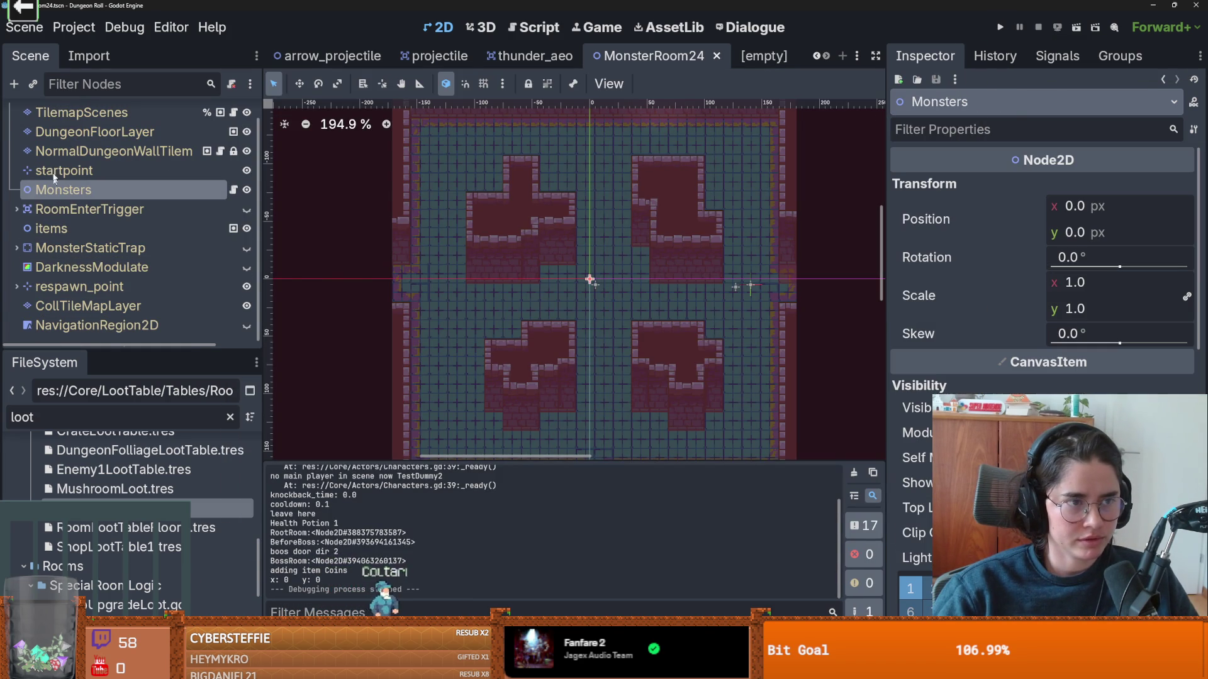
pyautogui.click(39, 82)
pyautogui.write('monster_')
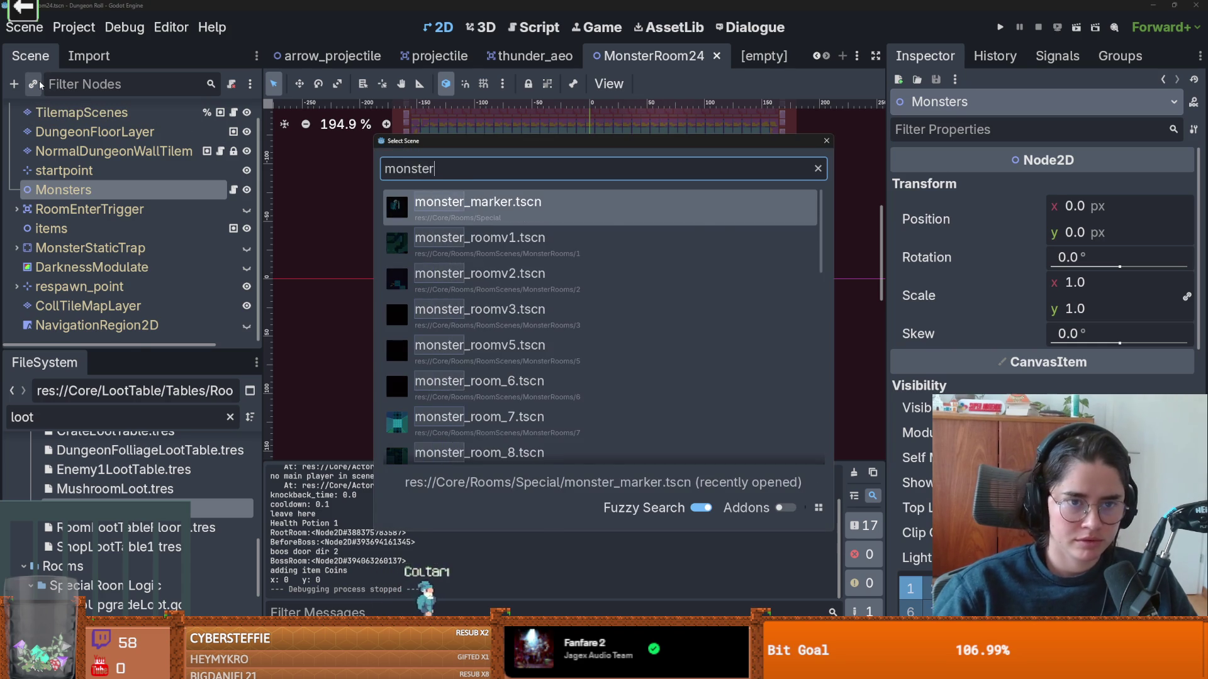
pyautogui.press('Return')
# Place the marker at the room's top-left and set its Enemy Type to Melee
pyautogui.rightClick(449, 170)
pyautogui.click(526, 213)
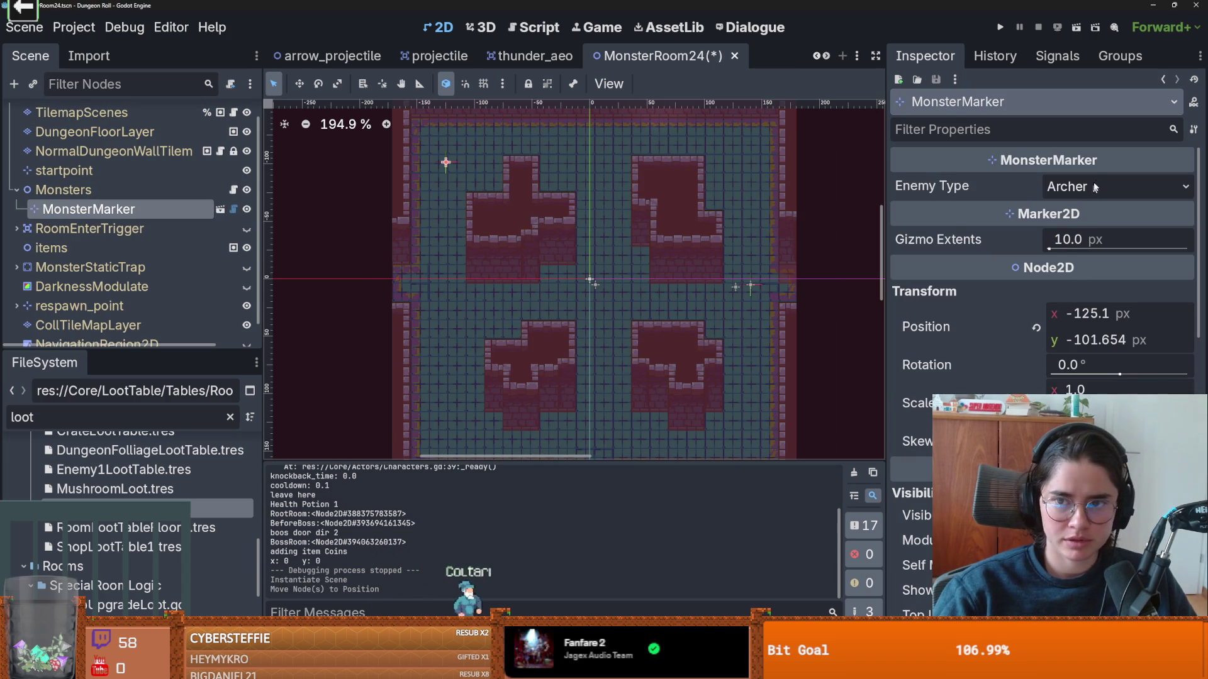
pyautogui.click(1069, 186)
pyautogui.click(1067, 232)
pyautogui.click(1088, 187)
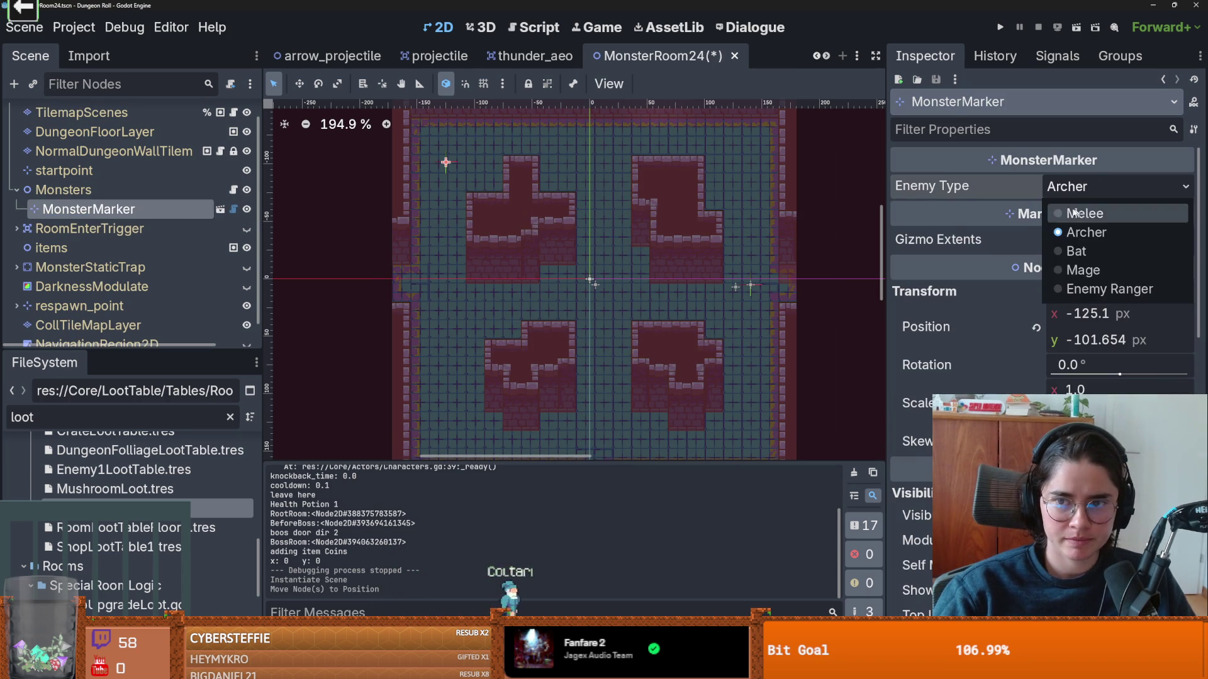
pyautogui.click(1069, 210)
# Duplicate the marker into four total, position them around the room, and launch with F5
pyautogui.hotkey('ctrl', 'd')
pyautogui.moveTo(446, 162)
pyautogui.mouseDown()
pyautogui.moveTo(739, 142)
pyautogui.moveTo(598, 301)
pyautogui.mouseUp()
pyautogui.hotkey('ctrl', 'd')
pyautogui.scroll(-3, 608, 307)
pyautogui.hotkey('ctrl', 'd')
pyautogui.click(471, 332)
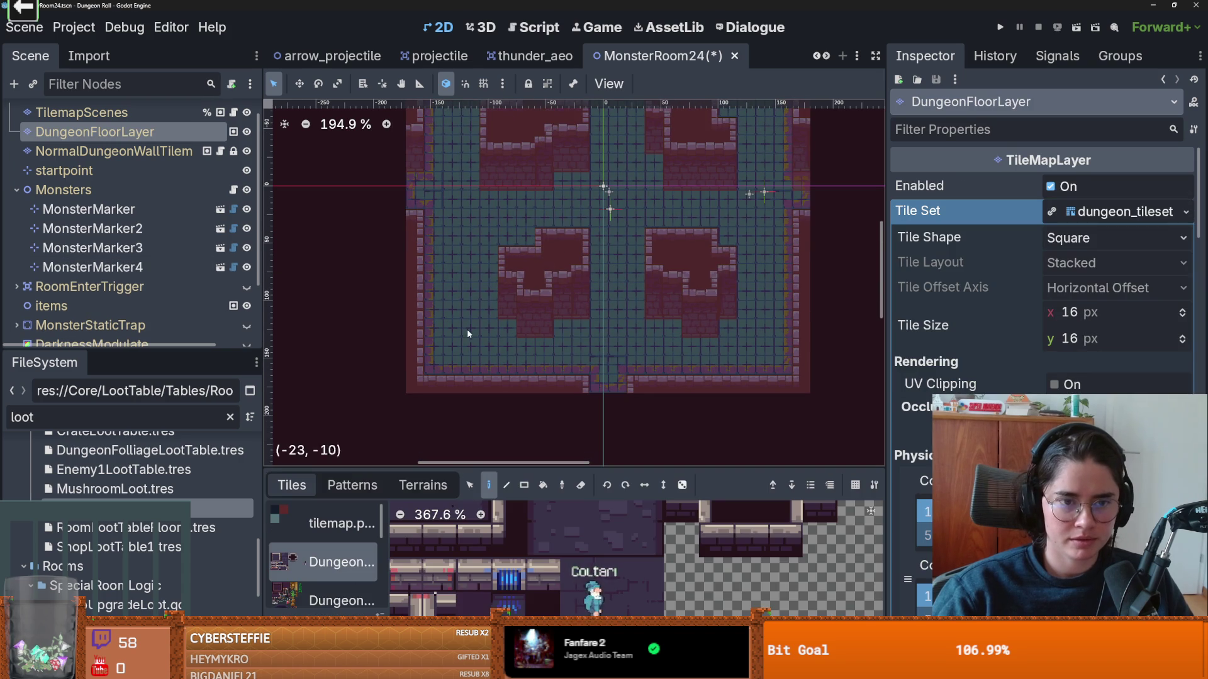
pyautogui.click(92, 267)
pyautogui.scroll(-2, 488, 244)
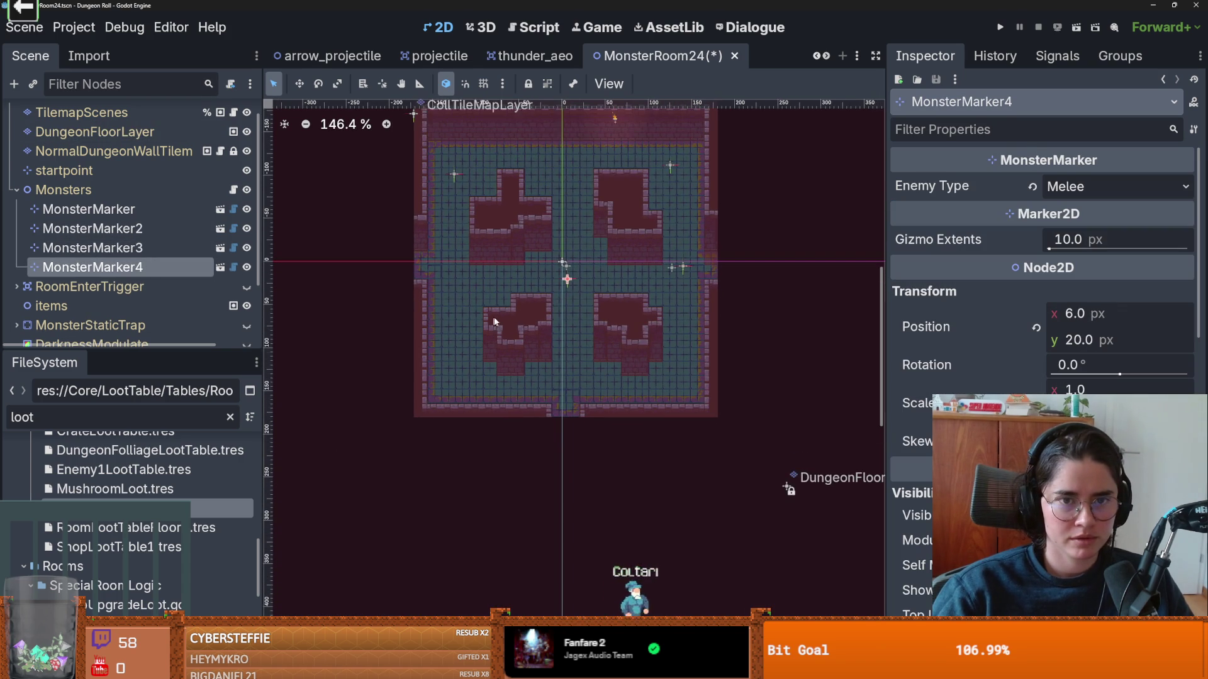
pyautogui.moveTo(573, 284); pyautogui.dragTo(463, 380)
pyautogui.press('F5')
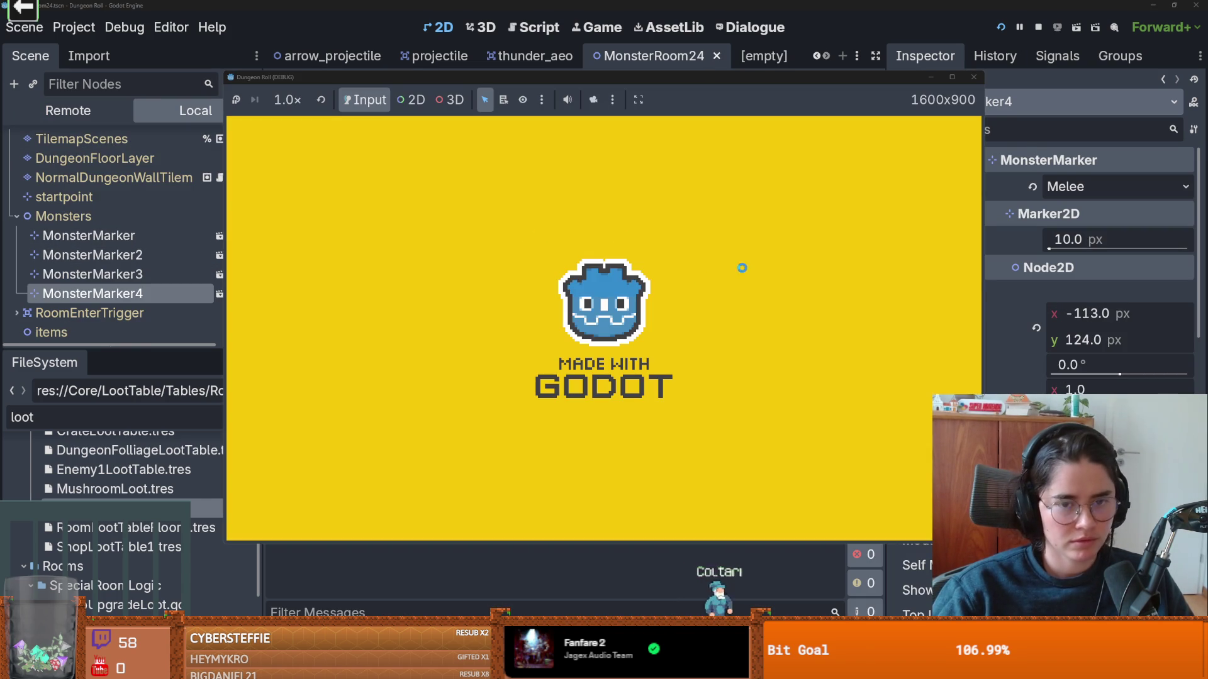
# Turn on the debug room list and enter MonsterRoom24 with the new melee monsters
pyautogui.press('a')
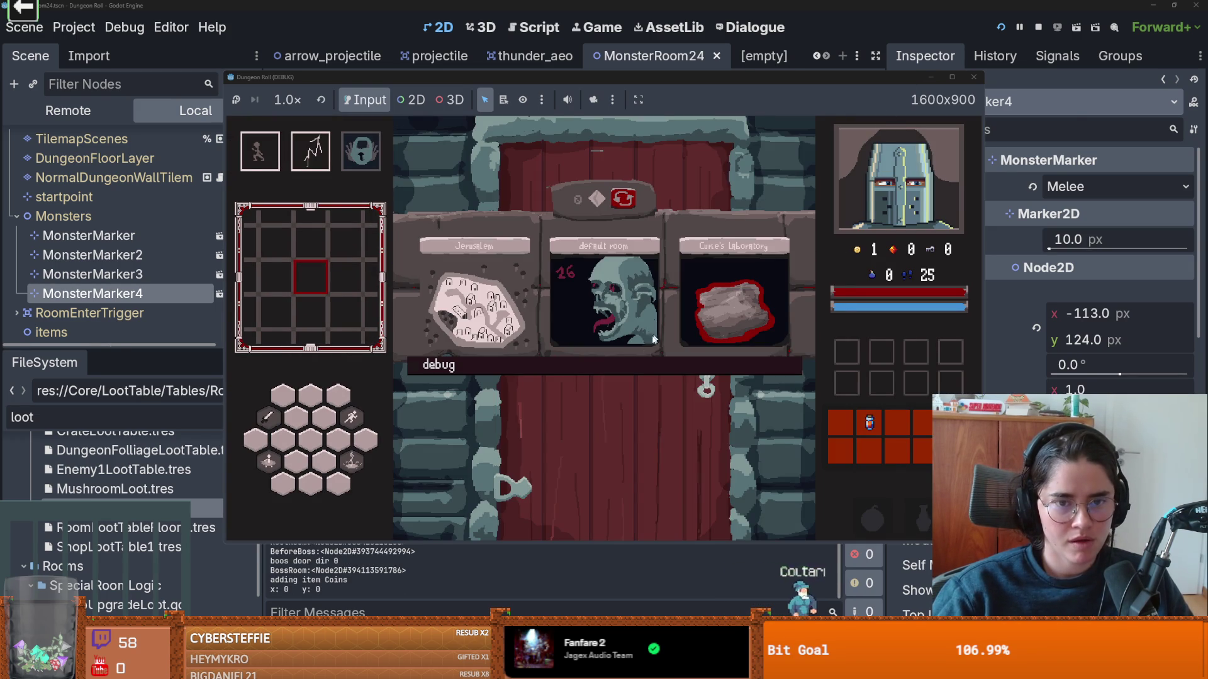
pyautogui.click(641, 363)
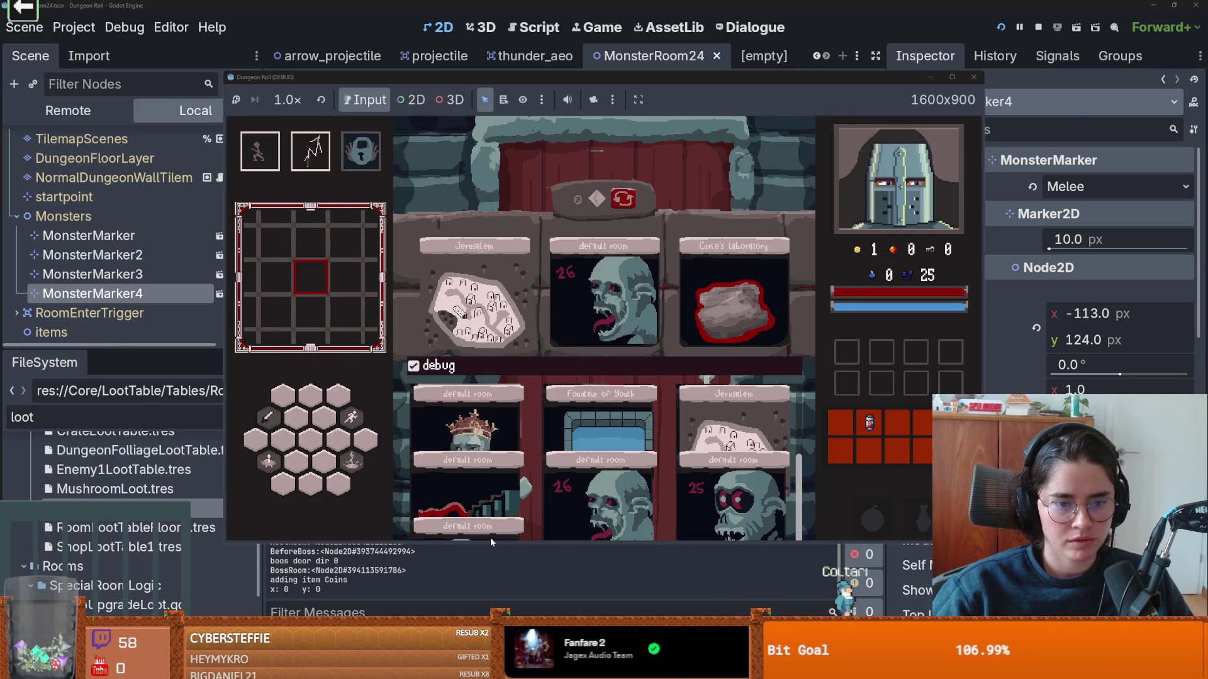
pyautogui.click(492, 537)
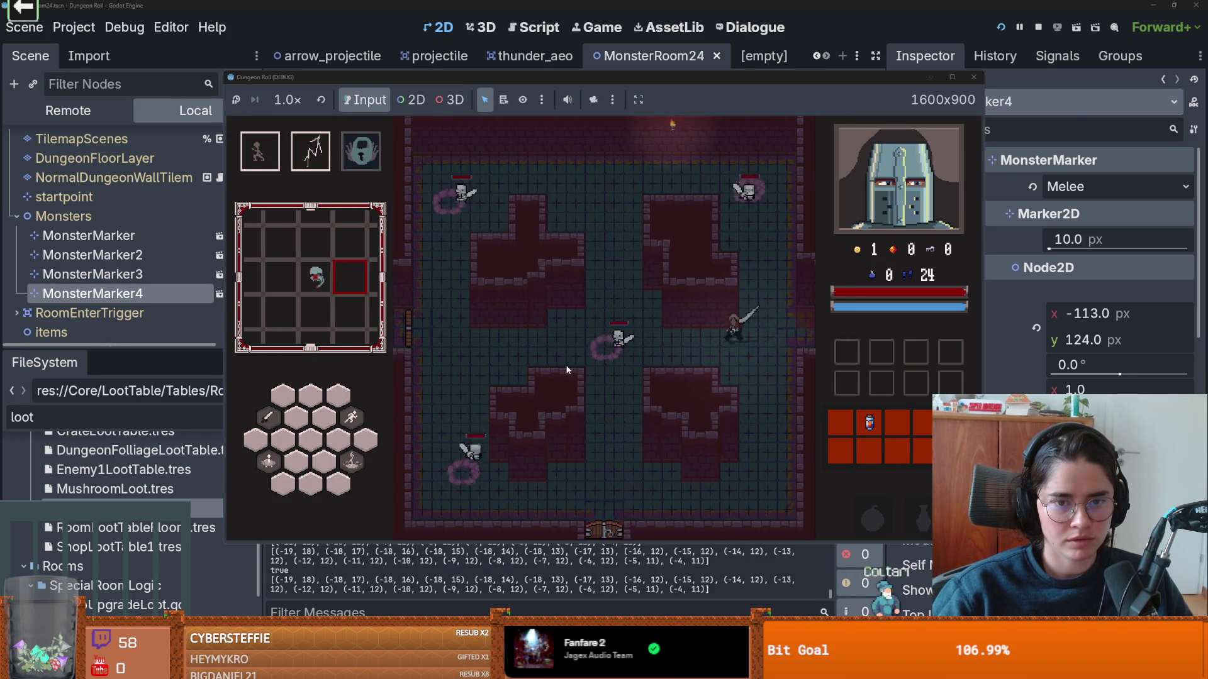
# Move the knight around the room, attacking the skeleton monsters and dashing away
pyautogui.press('s')
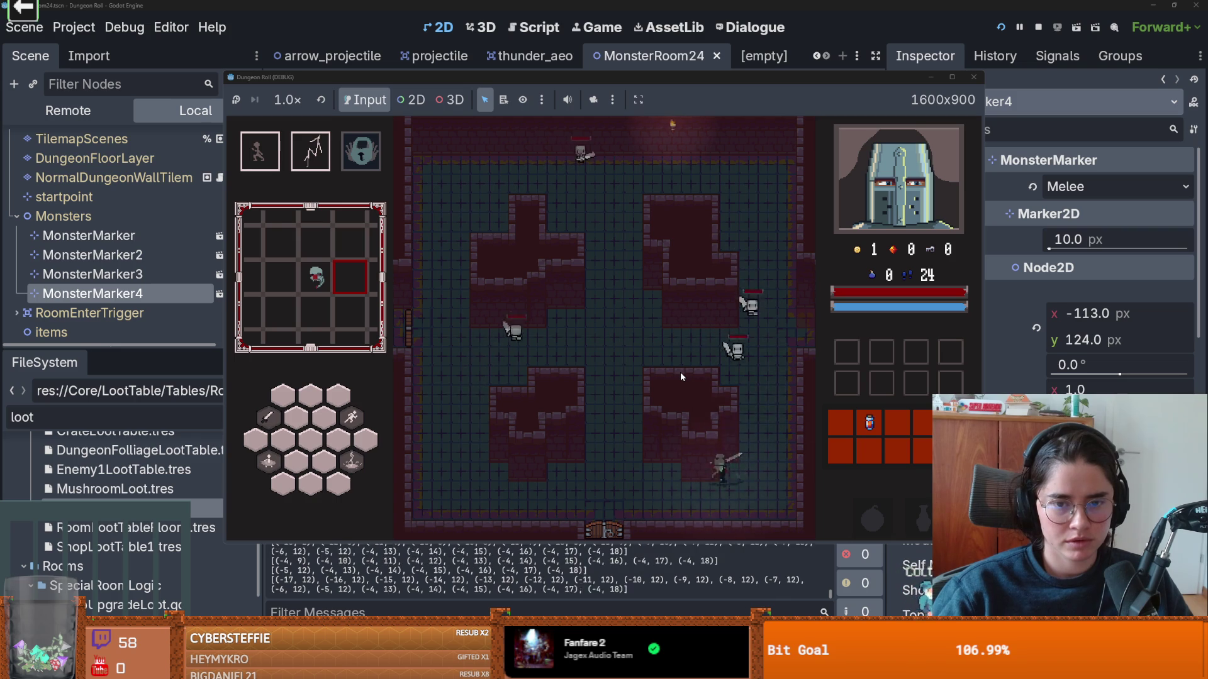
pyautogui.press('a')
pyautogui.press('a')
pyautogui.press('w')
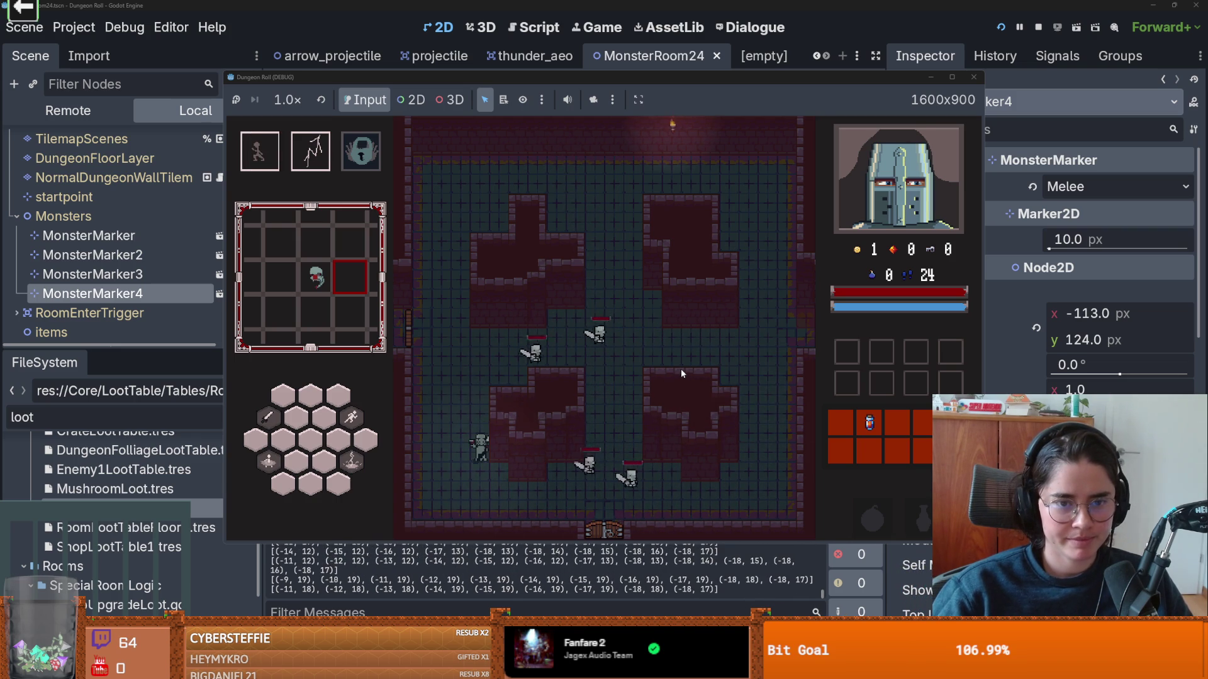
pyautogui.press('a')
pyautogui.press('w')
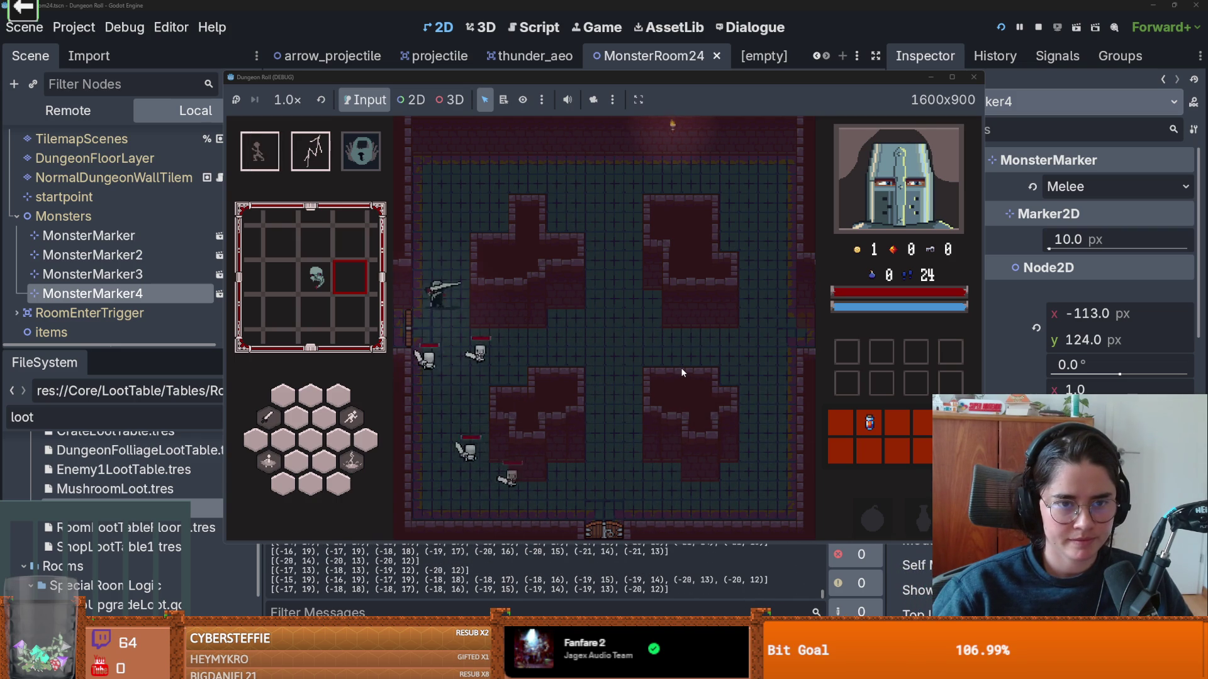
pyautogui.press('w')
pyautogui.press('d')
pyautogui.press('s')
pyautogui.press('a')
pyautogui.press('space')
pyautogui.press('a')
pyautogui.press('s')
pyautogui.press('d')
pyautogui.press('w')
pyautogui.press('w')
pyautogui.press('d')
pyautogui.press('s')
pyautogui.press('s')
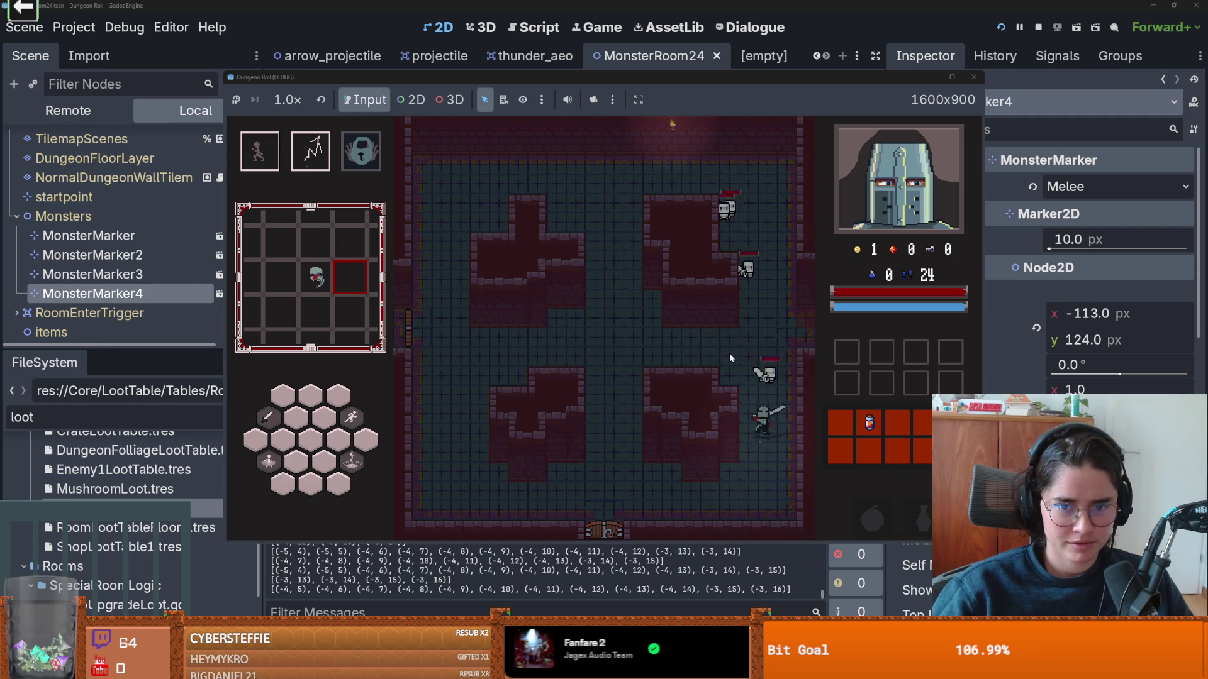
pyautogui.press('a')
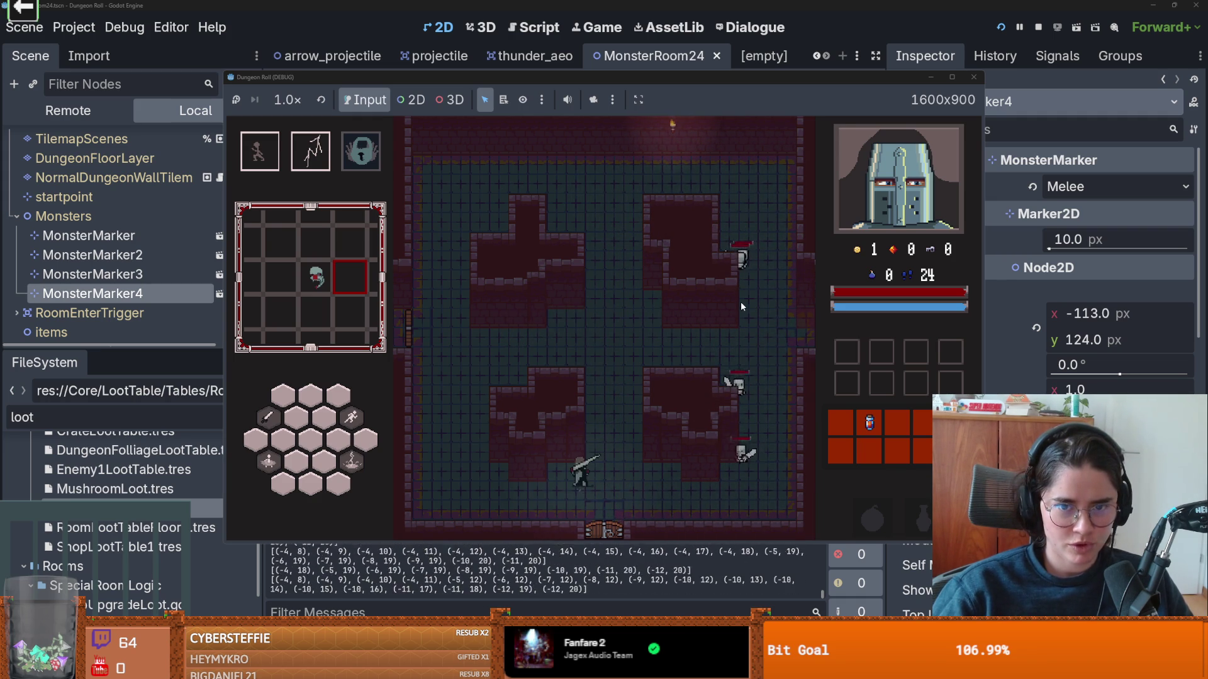
pyautogui.press('w')
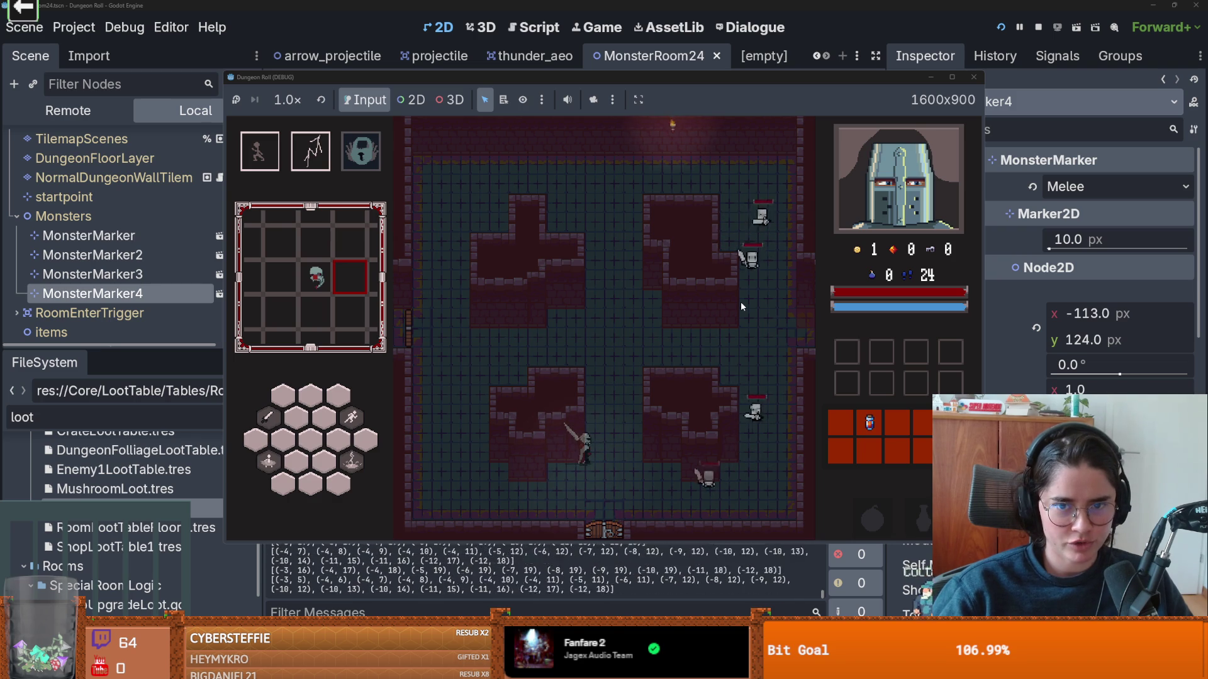
pyautogui.press('w')
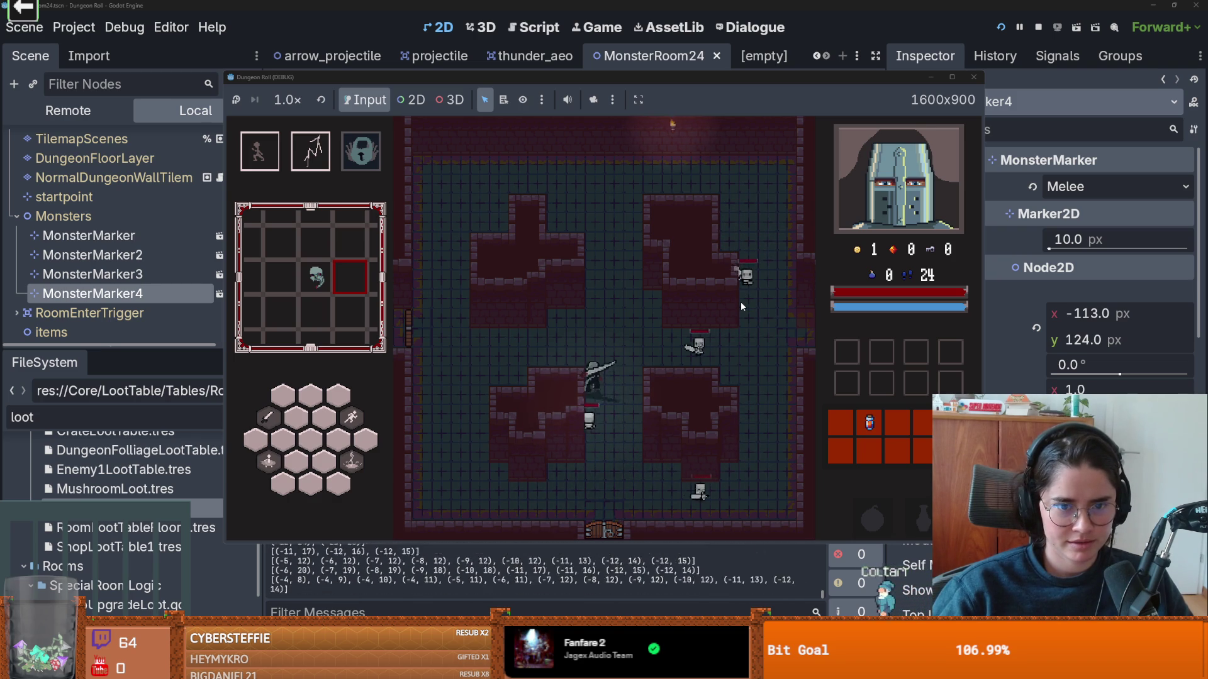
pyautogui.press('a')
pyautogui.press('s')
pyautogui.press('d')
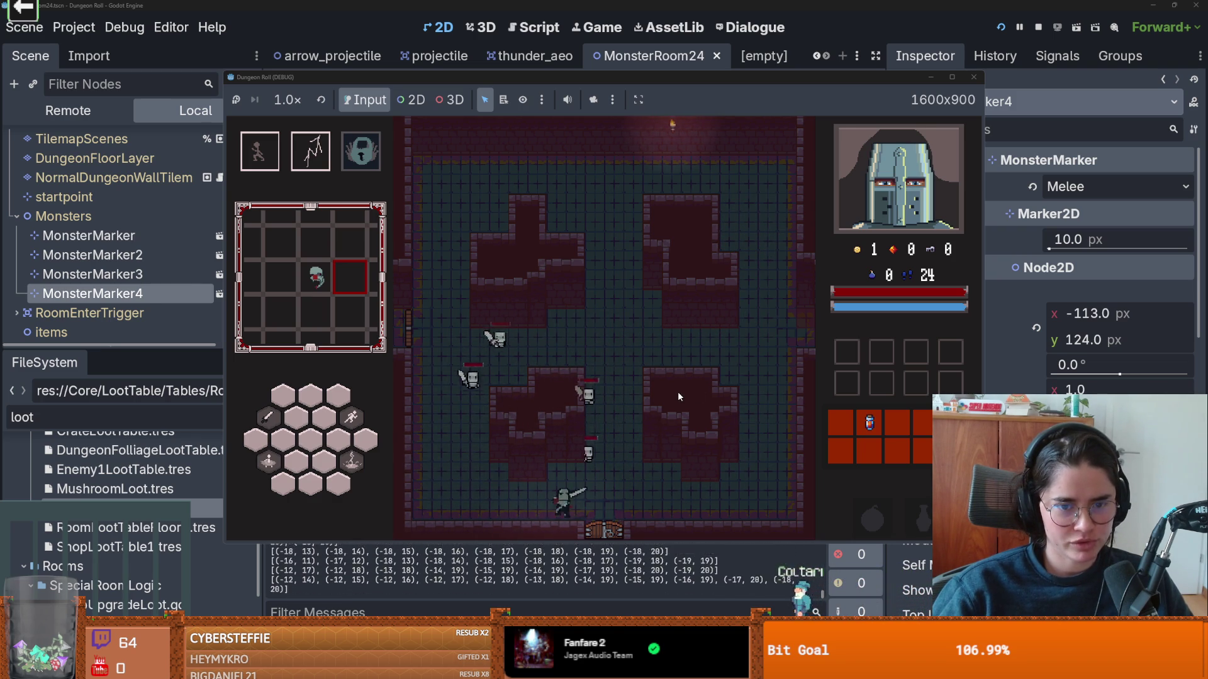
pyautogui.press('d')
pyautogui.press('w')
pyautogui.press('w')
pyautogui.press('a')
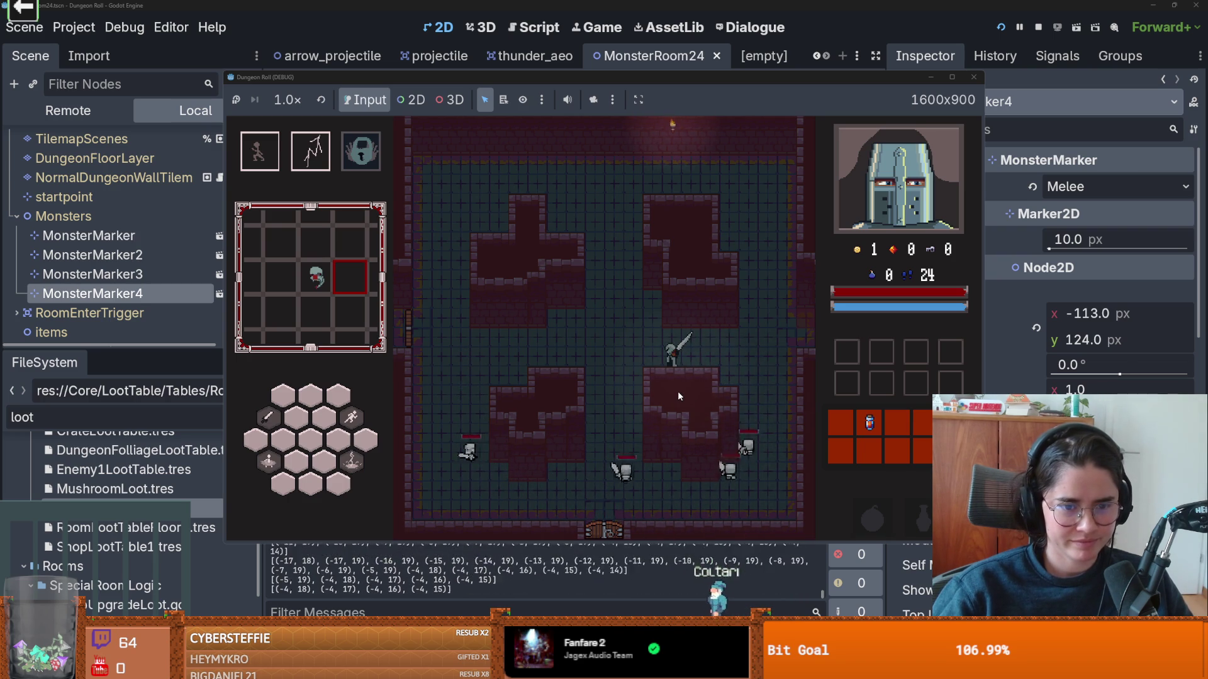
pyautogui.press('w')
pyautogui.press('a')
pyautogui.press('space')
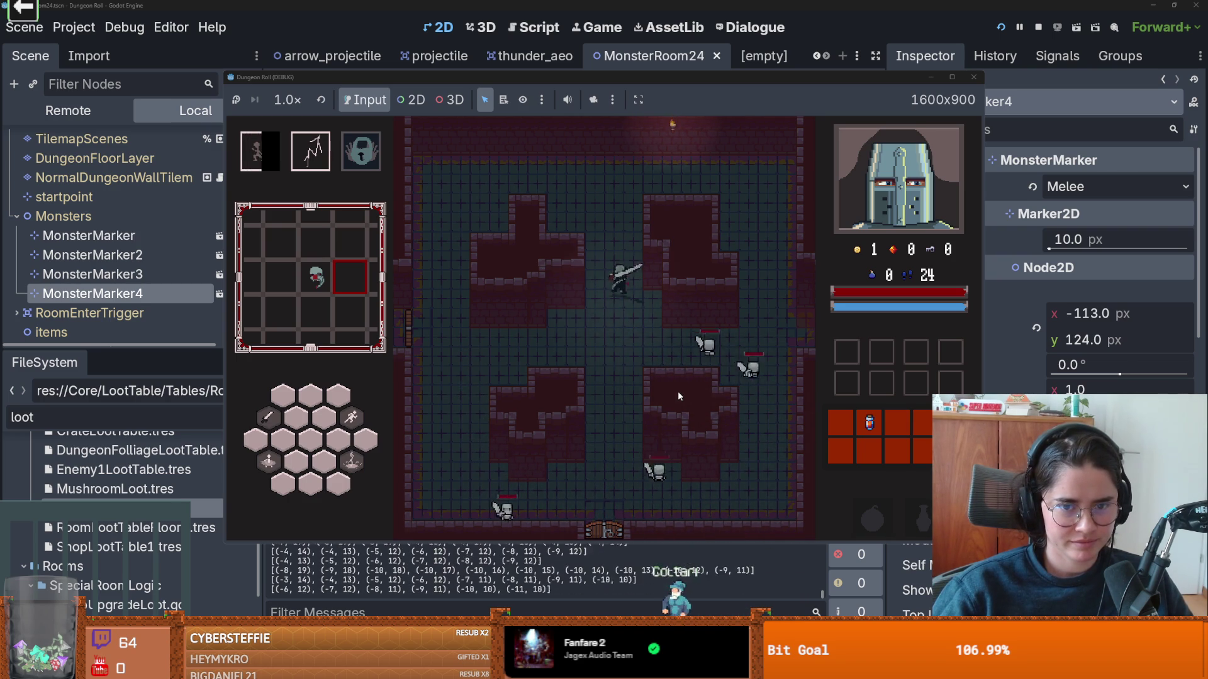
# Keep fighting the monsters with dashes and the first skill, then stop the game
pyautogui.press('a')
pyautogui.press('w')
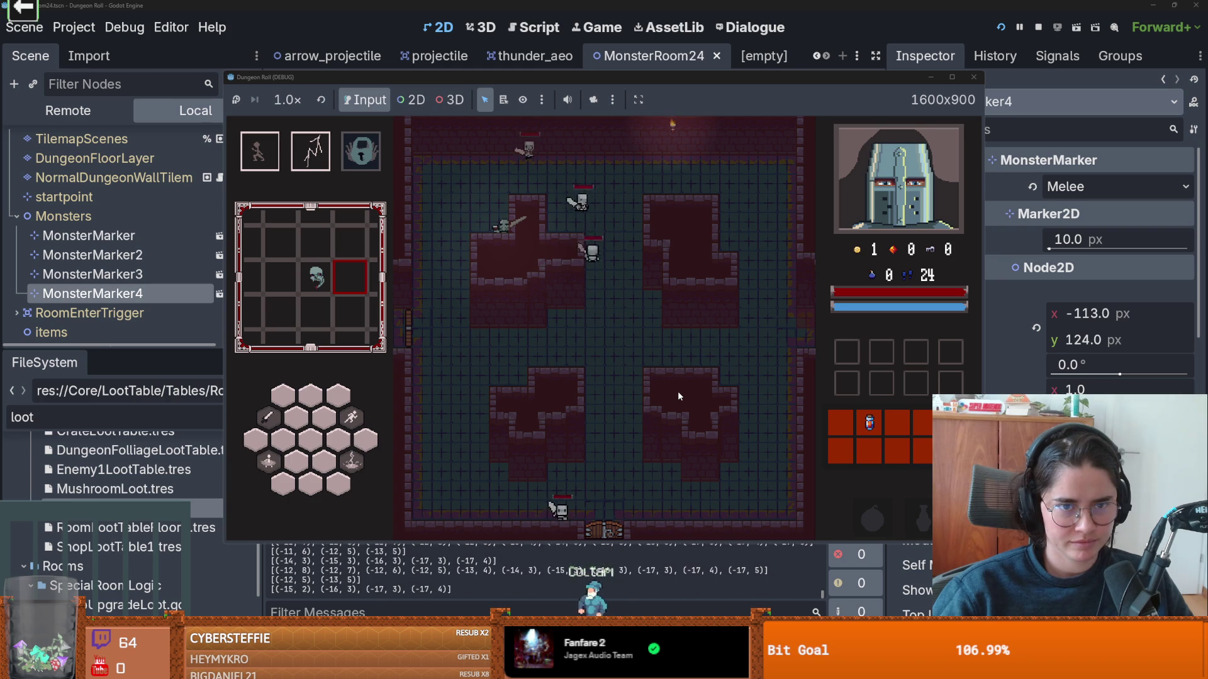
pyautogui.press('space')
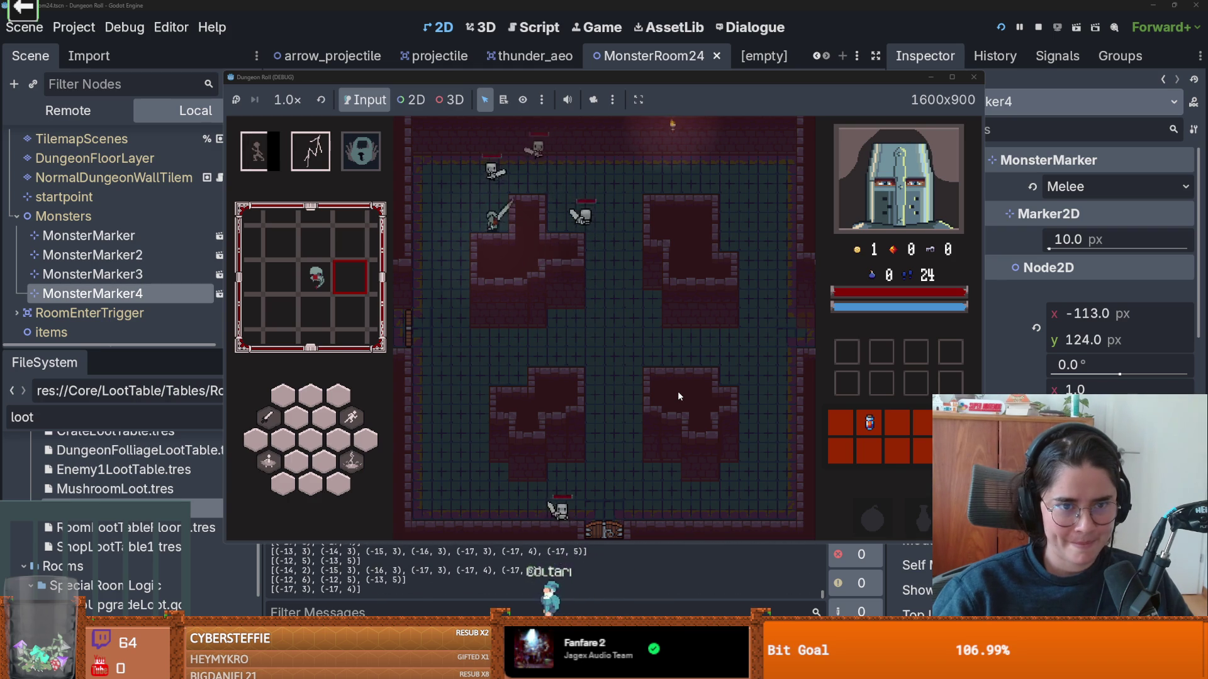
pyautogui.press('a')
pyautogui.press('s')
pyautogui.press('s')
pyautogui.press('d')
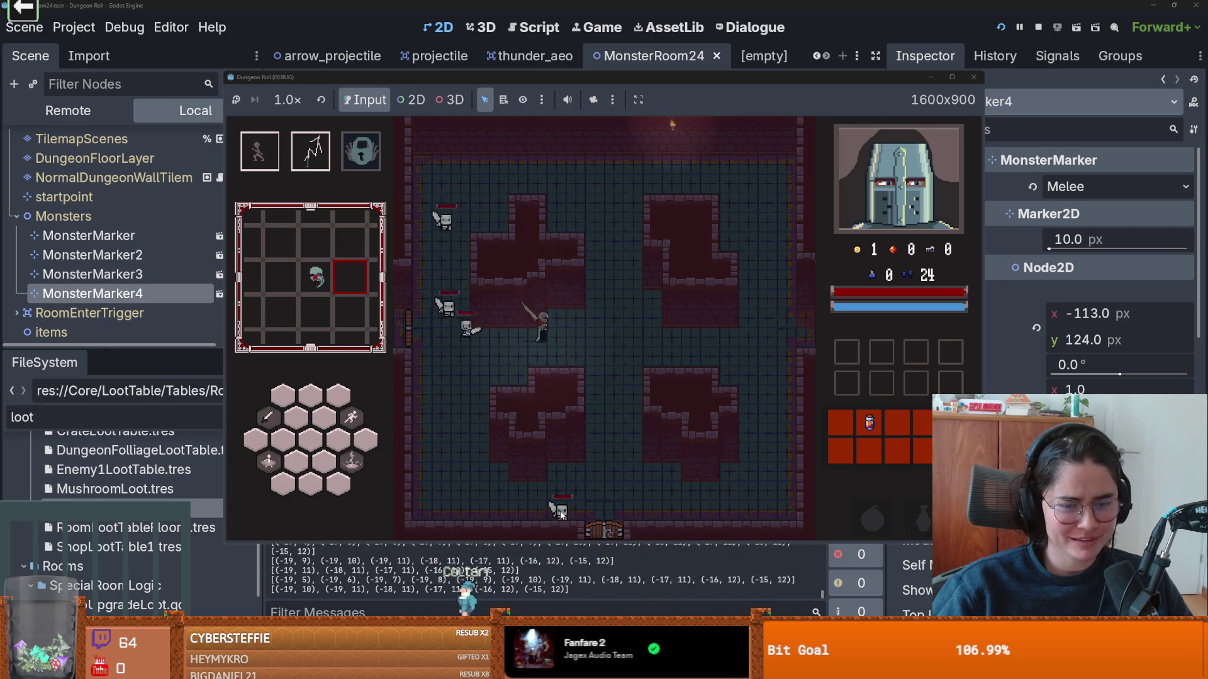
pyautogui.press('d')
pyautogui.press('d')
pyautogui.press('s')
pyautogui.press('a')
pyautogui.press('space')
pyautogui.press('a')
pyautogui.press('w')
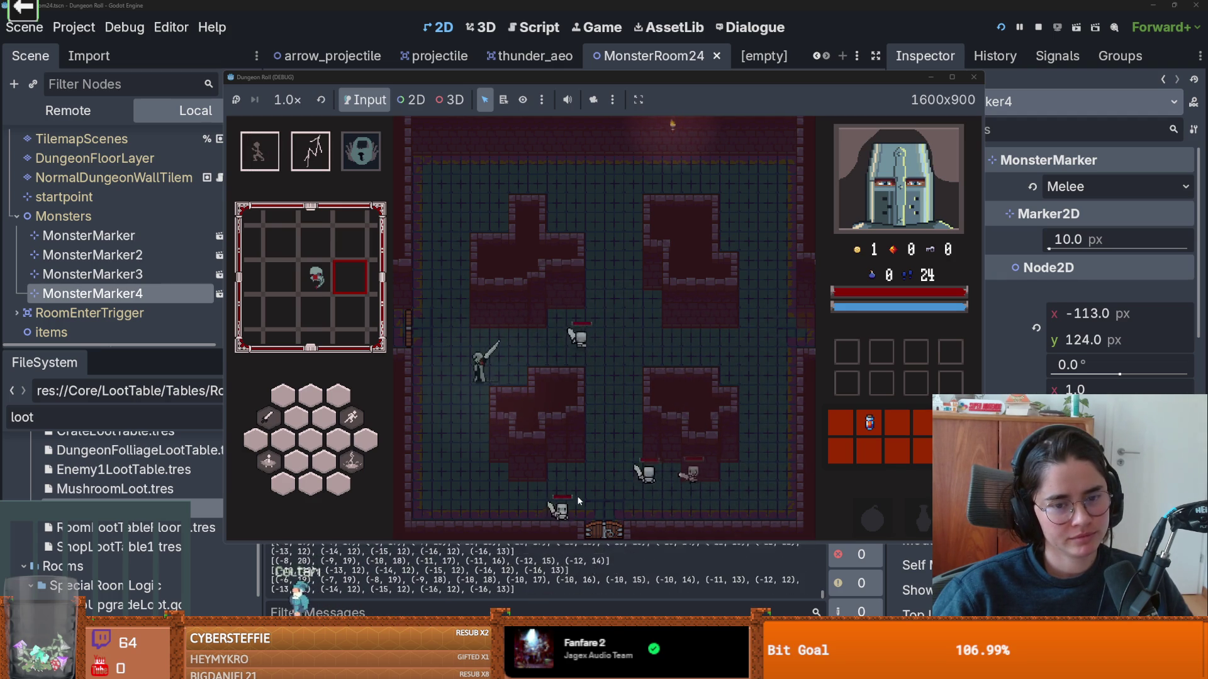
pyautogui.press('s')
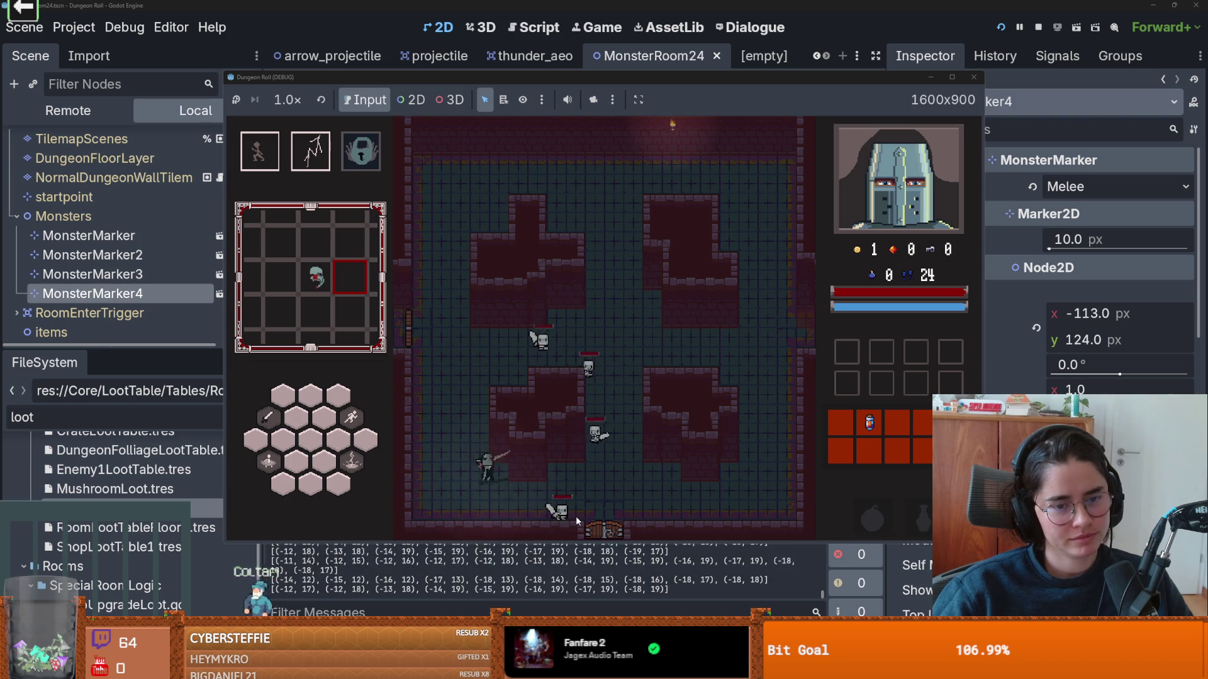
pyautogui.press('a')
pyautogui.press('space')
pyautogui.press('w')
pyautogui.press('d')
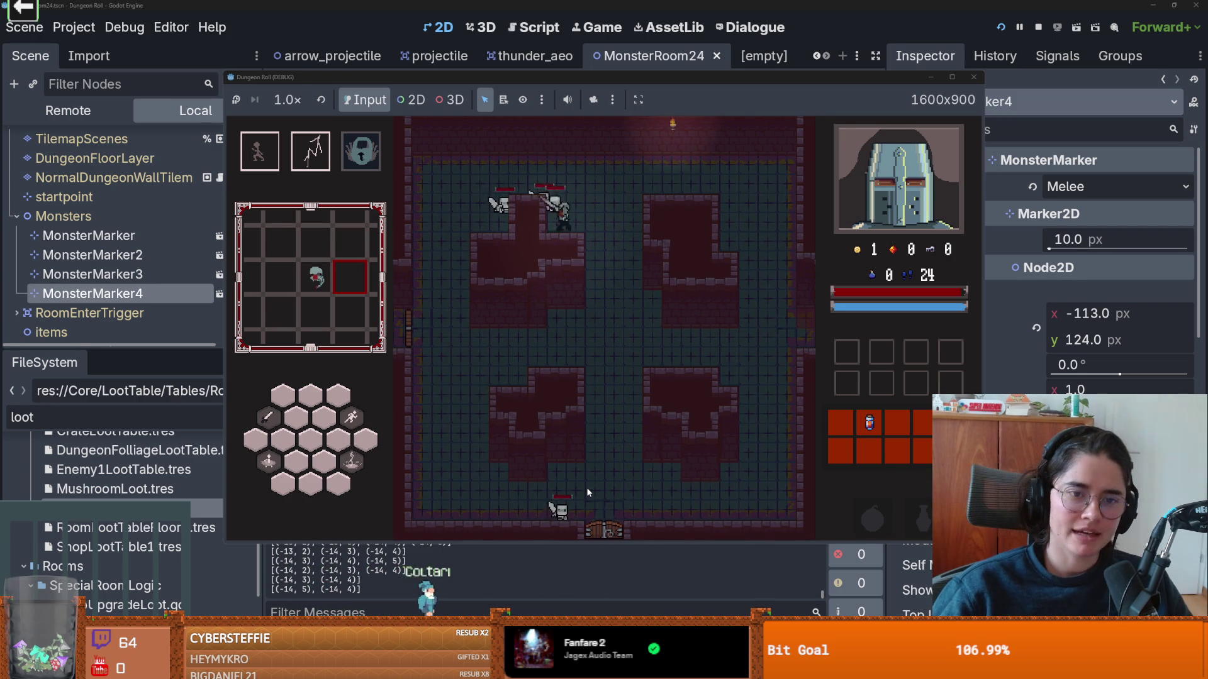
pyautogui.press('d')
pyautogui.press('s')
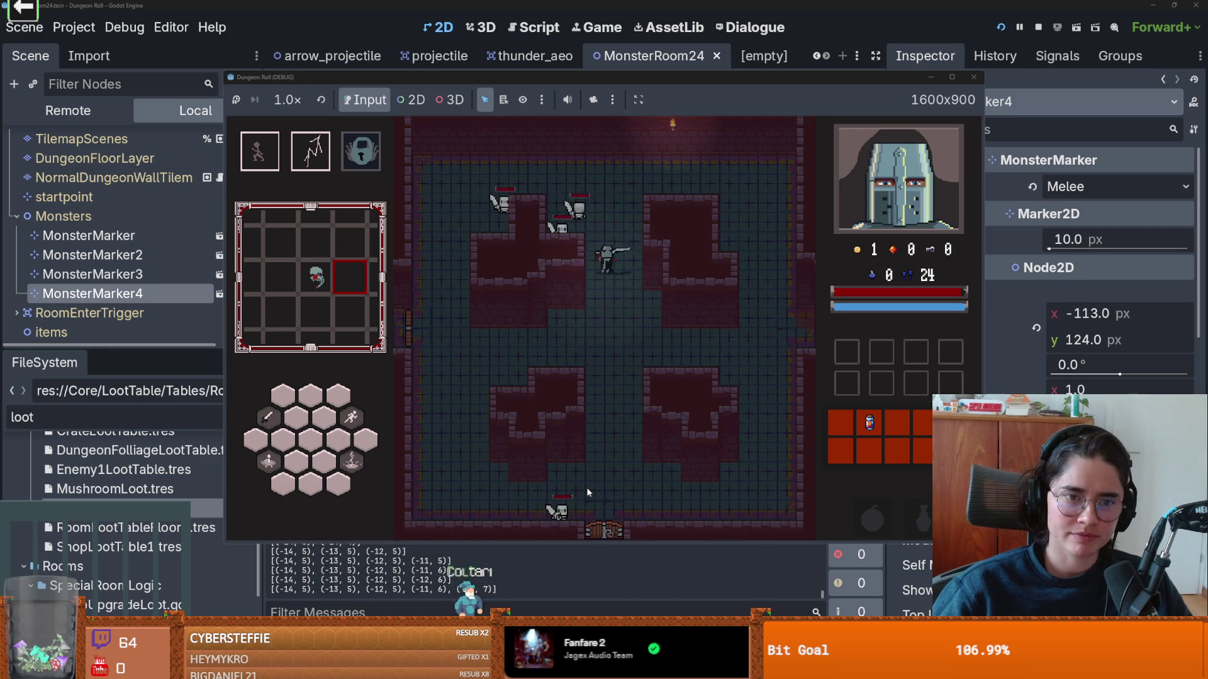
pyautogui.press('a')
pyautogui.press('s')
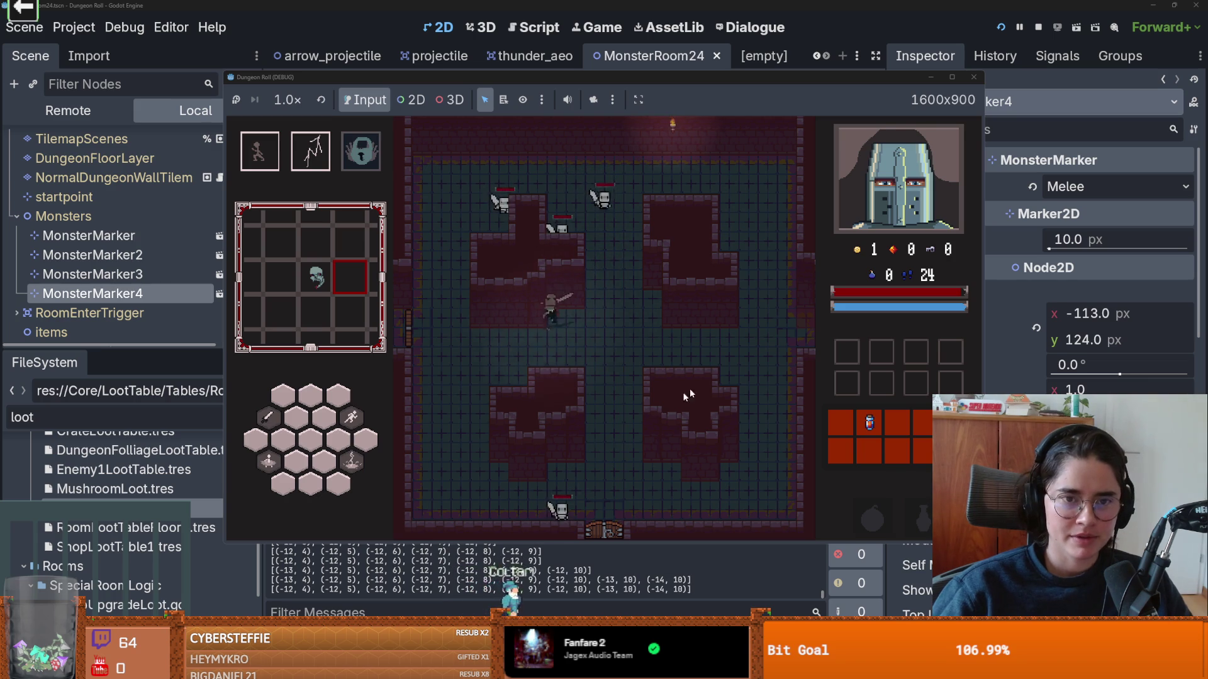
pyautogui.click(972, 78)
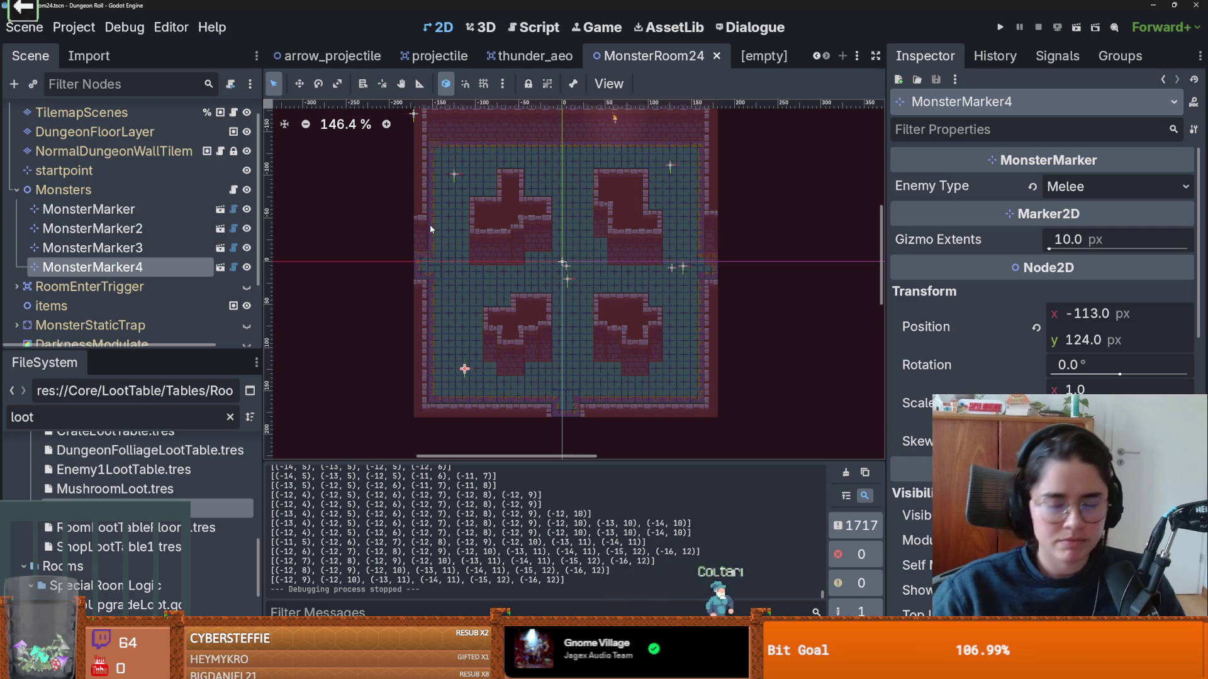
# Widen and lengthen the Scene dock, then select DungeonFloorLayer to show its tiles
pyautogui.moveTo(262, 275); pyautogui.dragTo(300, 277)
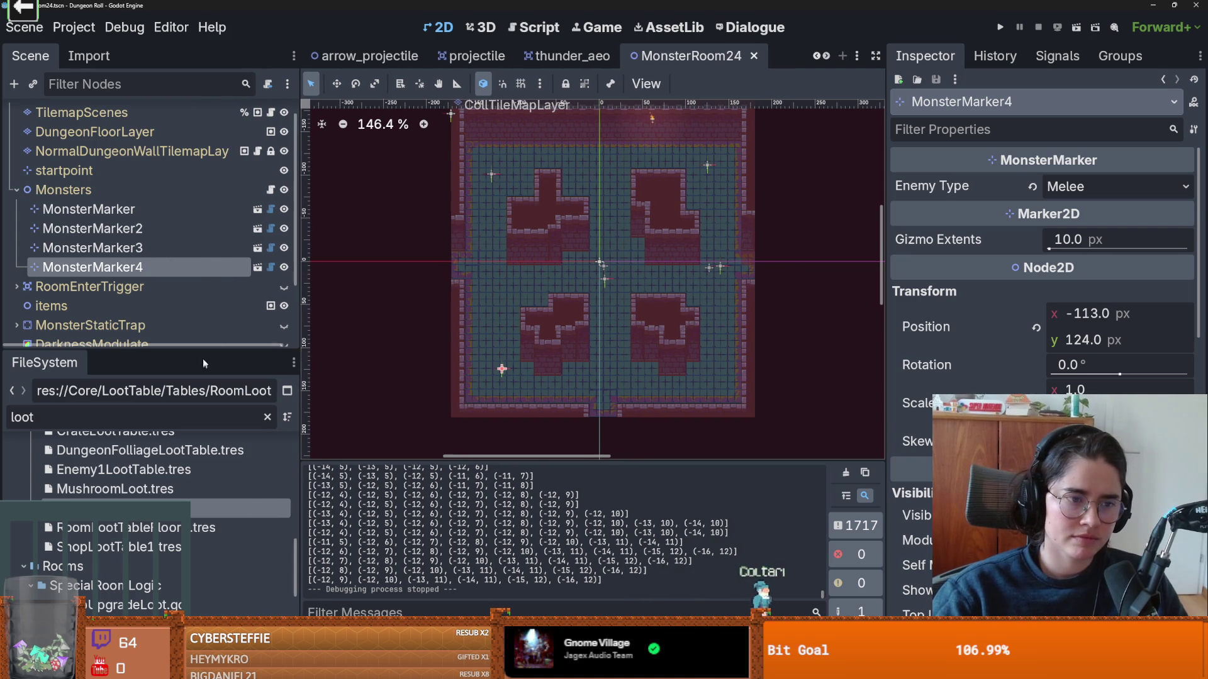
pyautogui.moveTo(202, 353); pyautogui.dragTo(202, 473)
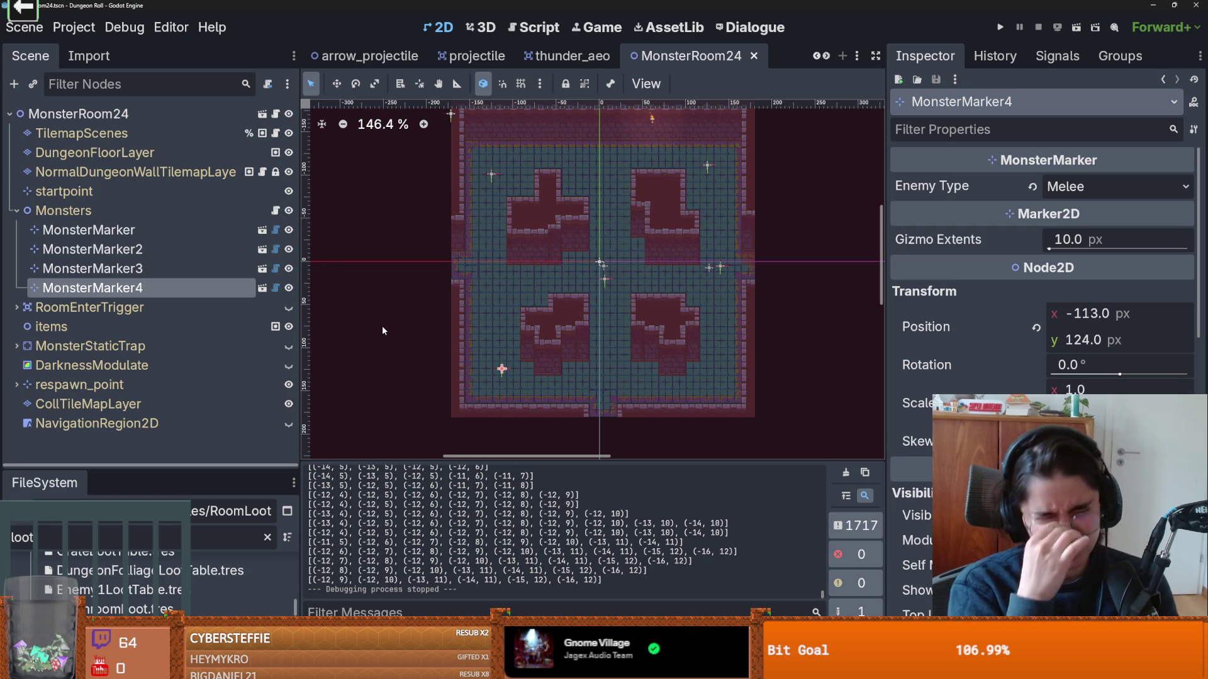
pyautogui.scroll(2, 592, 295)
pyautogui.scroll(-2, 593, 295)
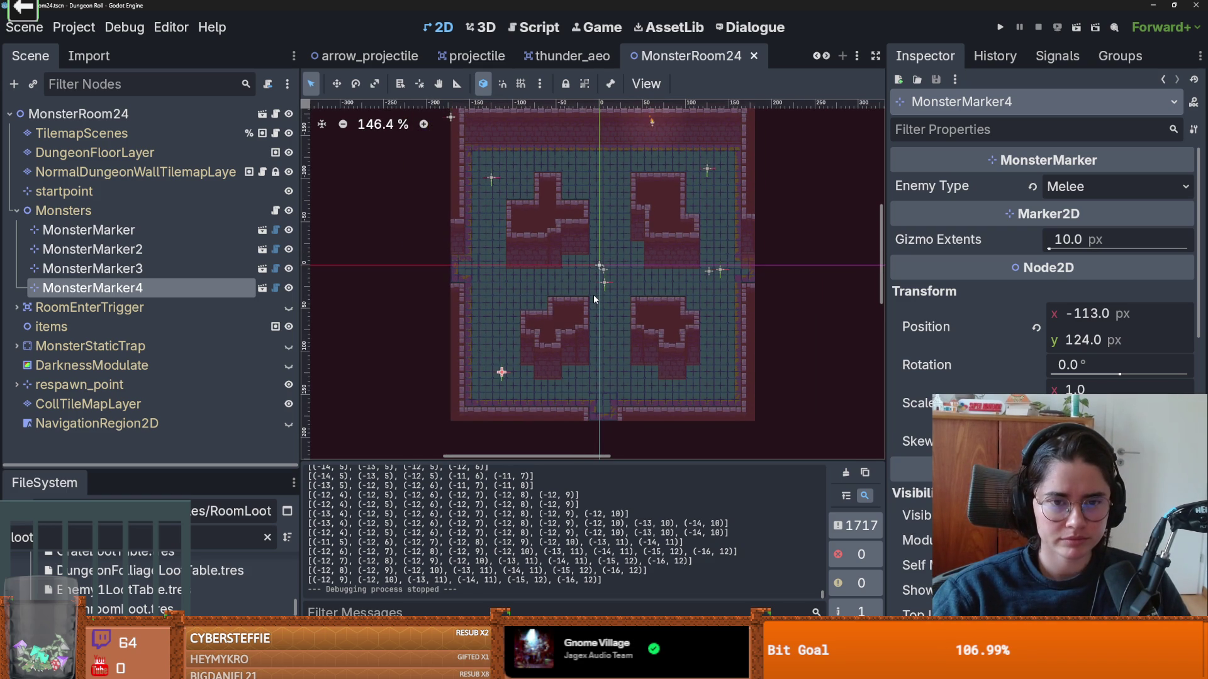
pyautogui.click(473, 148)
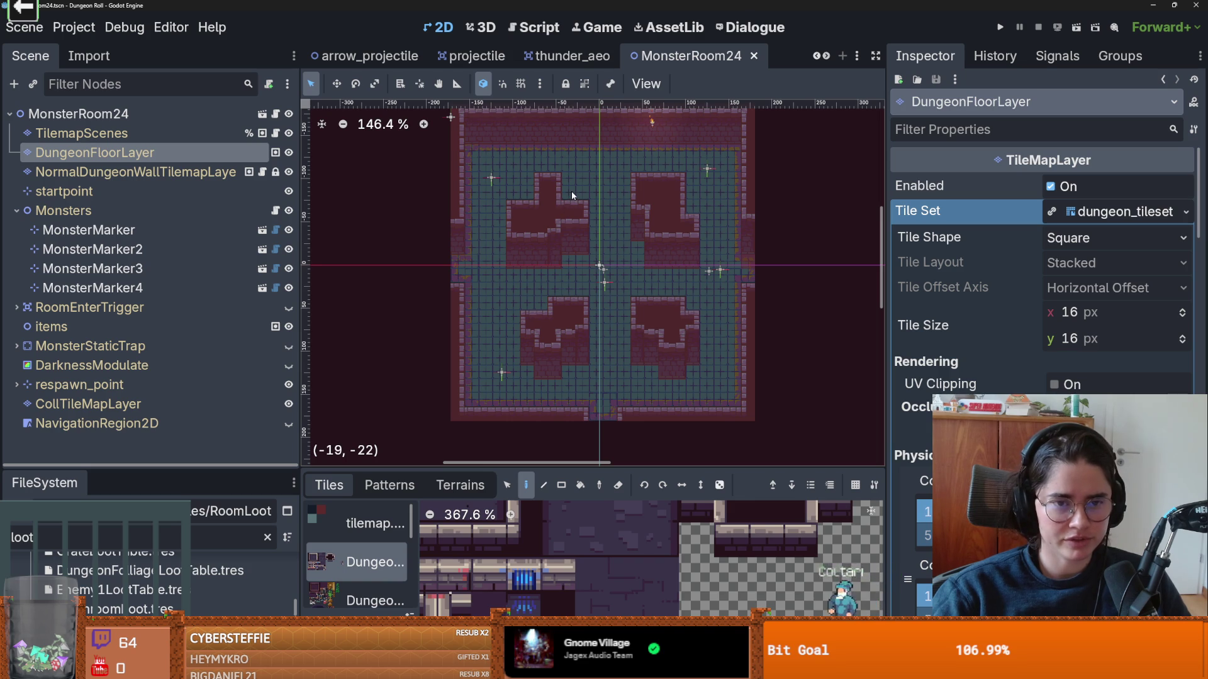
pyautogui.scroll(5, 569, 207)
pyautogui.scroll(1, 575, 283)
pyautogui.scroll(-1, 576, 280)
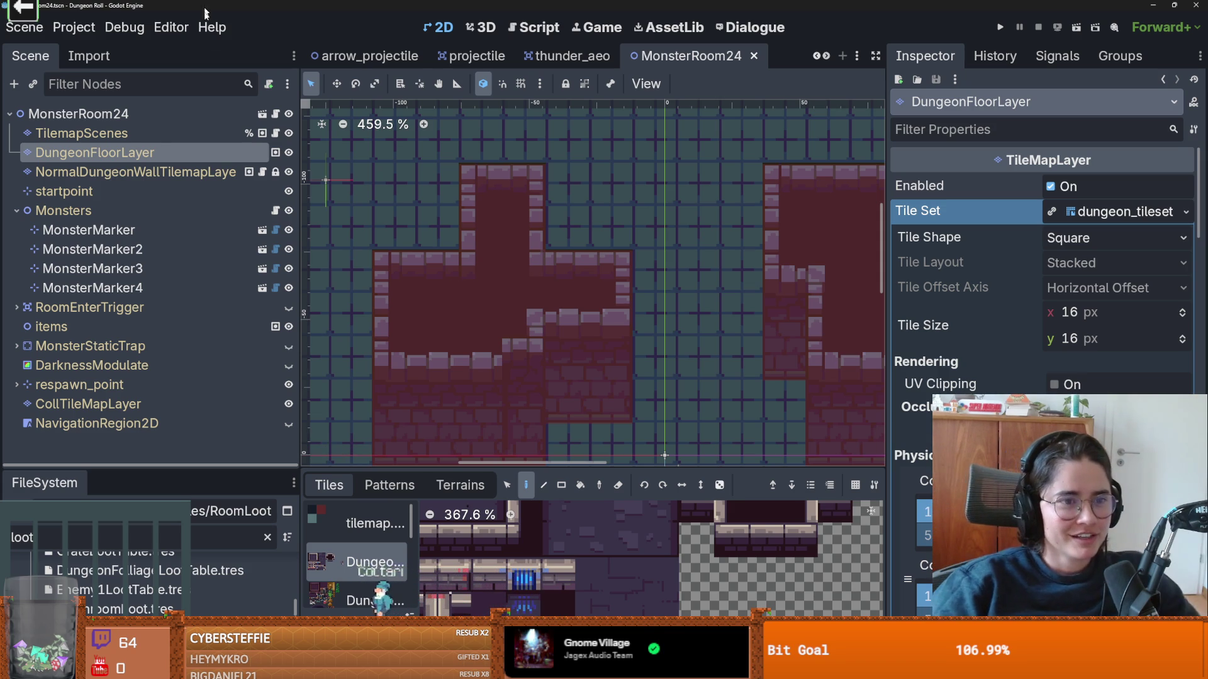
pyautogui.click(275, 133)
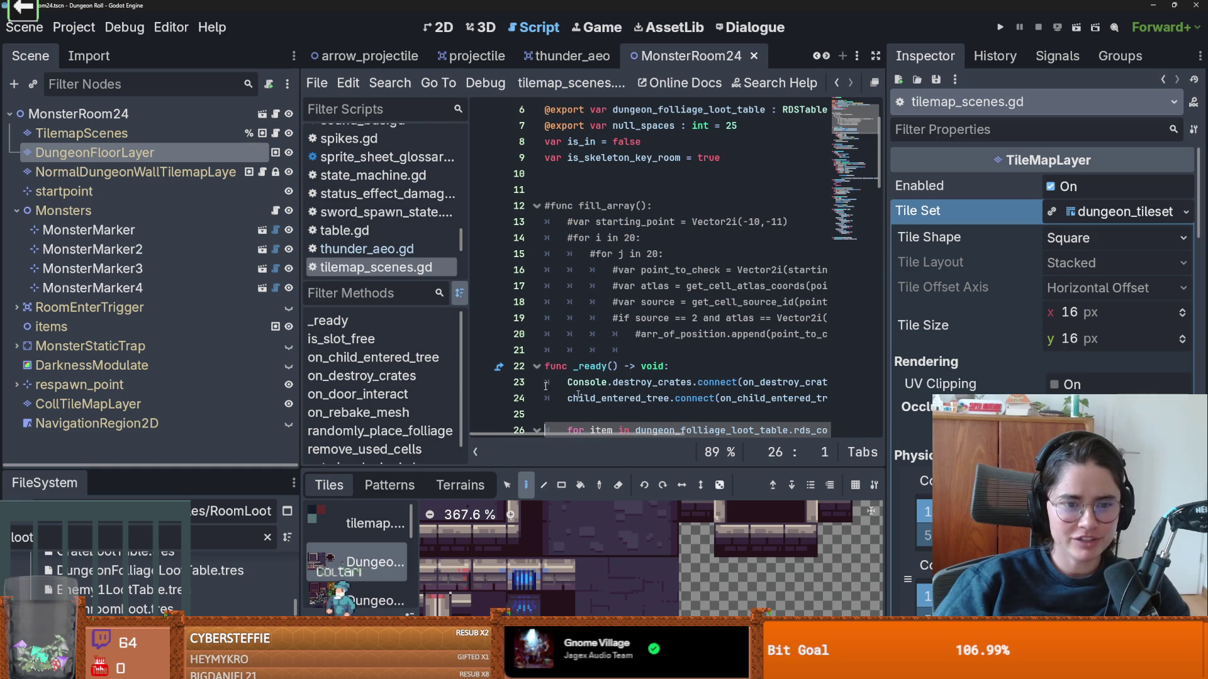
# Widen the code area and inspect proper_item and its probability on lines 29-30
pyautogui.moveTo(467, 364); pyautogui.dragTo(390, 365)
pyautogui.moveTo(889, 336); pyautogui.dragTo(986, 336)
pyautogui.scroll(-4, 666, 376)
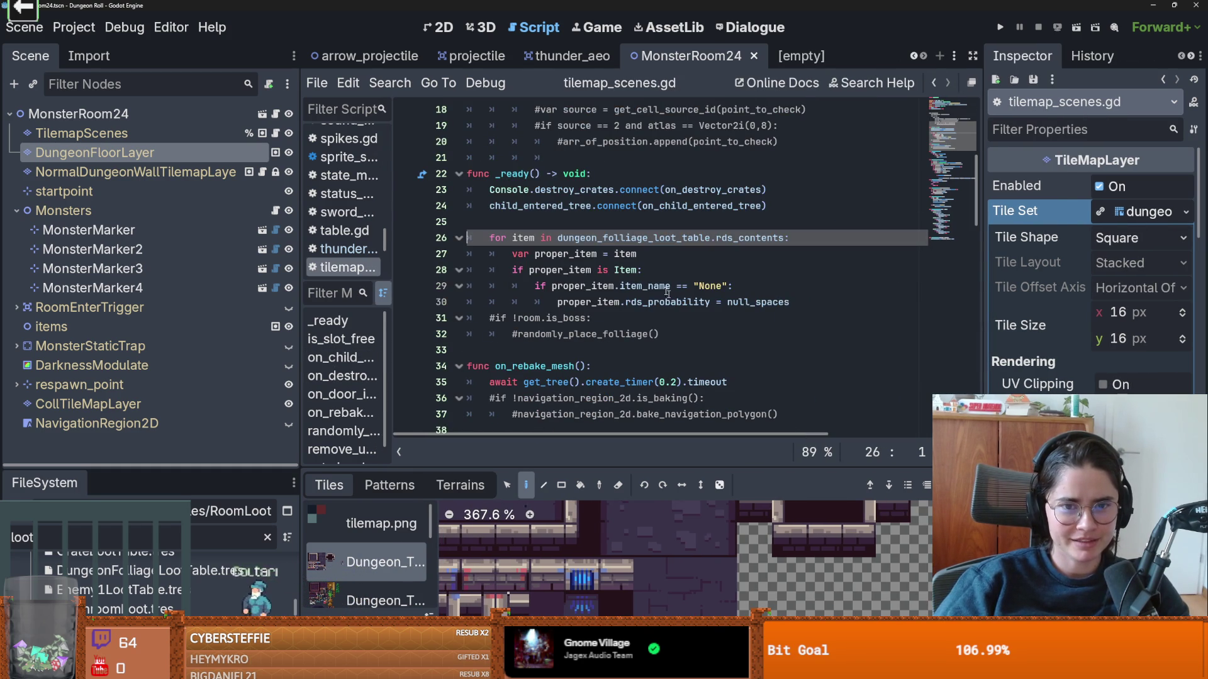
pyautogui.click(689, 302)
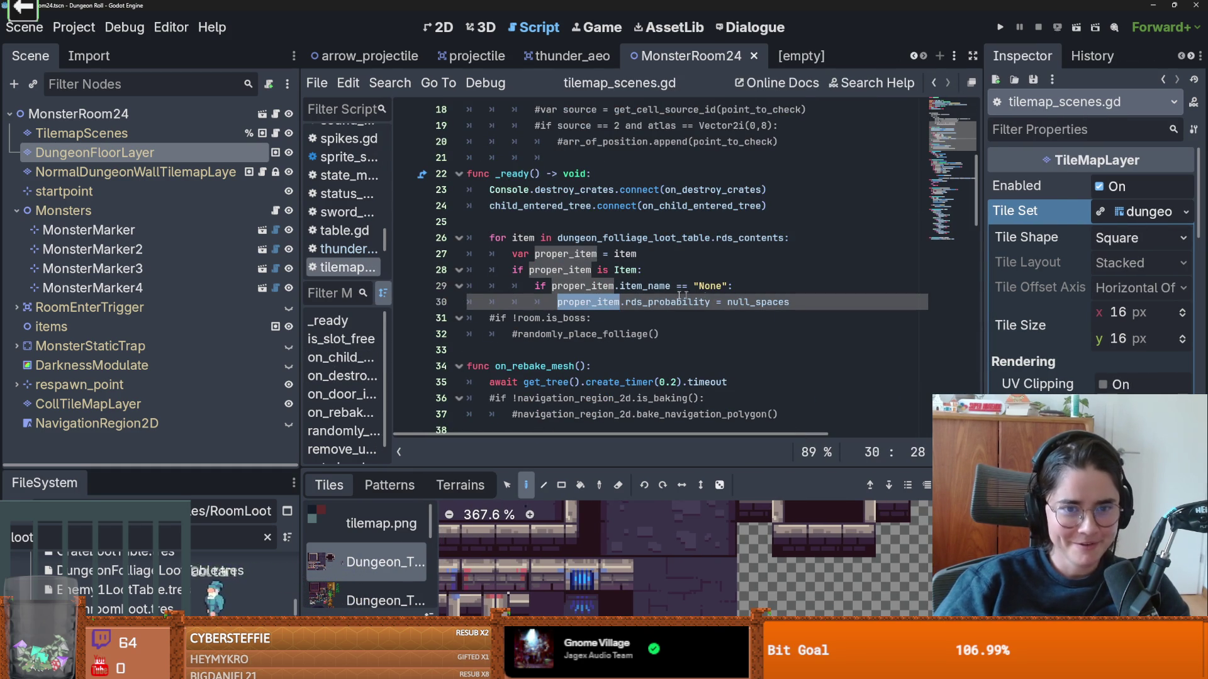
pyautogui.doubleClick(605, 285)
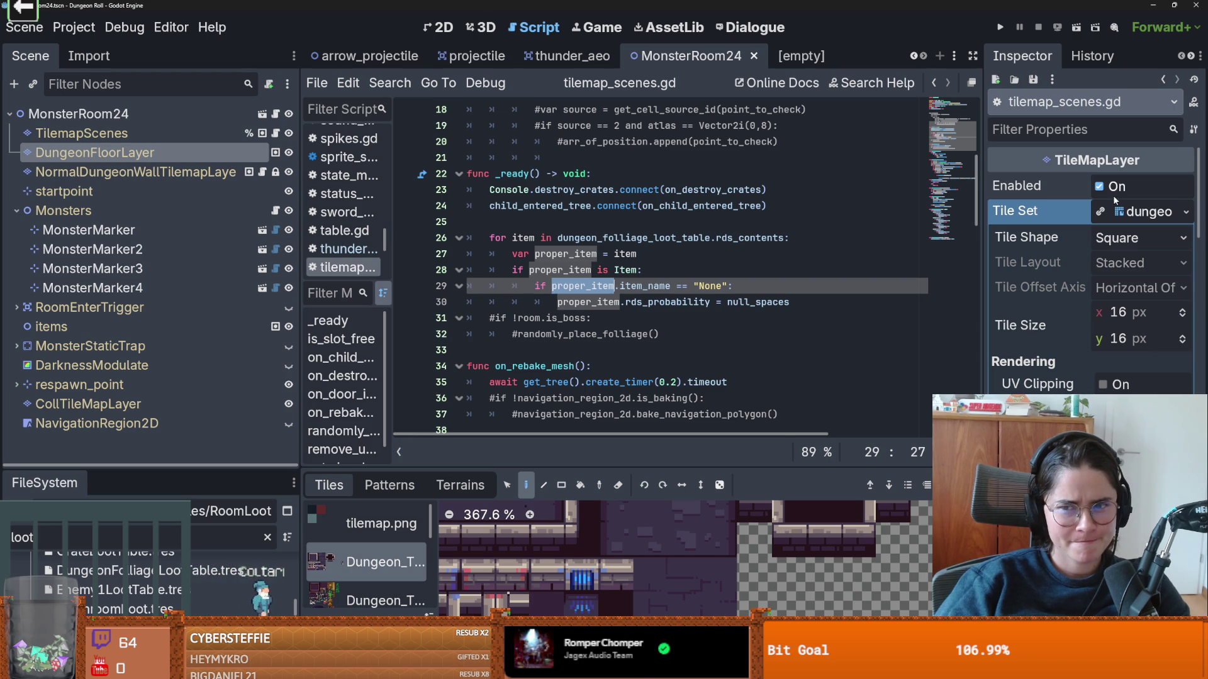
# Inspect the TilemapScenes node's dungeon foliage loot table and its Rds Contents entries
pyautogui.click(82, 133)
pyautogui.click(1107, 186)
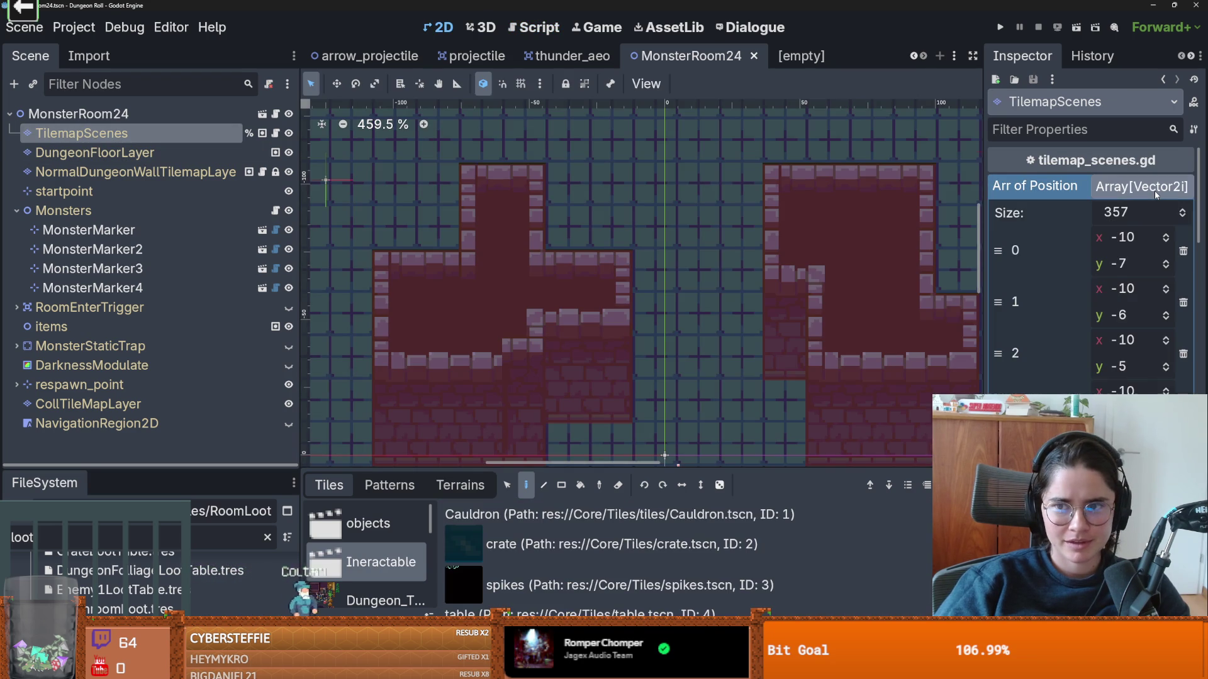
pyautogui.click(1119, 186)
pyautogui.click(1126, 215)
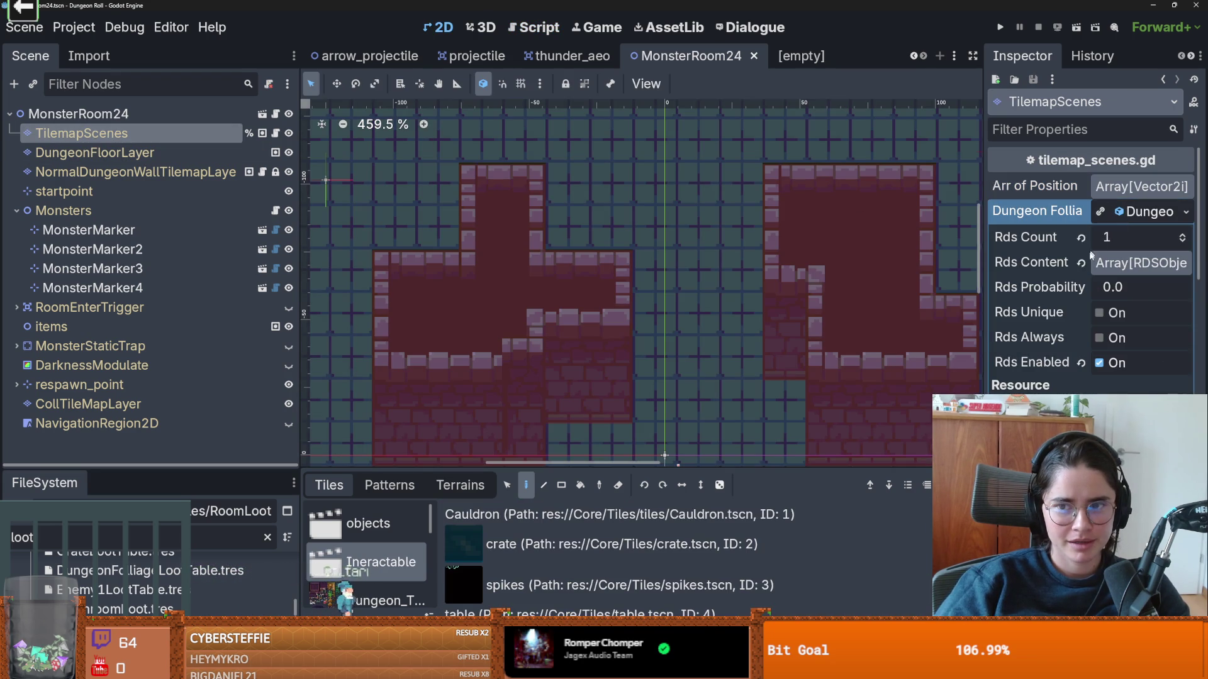
pyautogui.moveTo(984, 291); pyautogui.dragTo(779, 291)
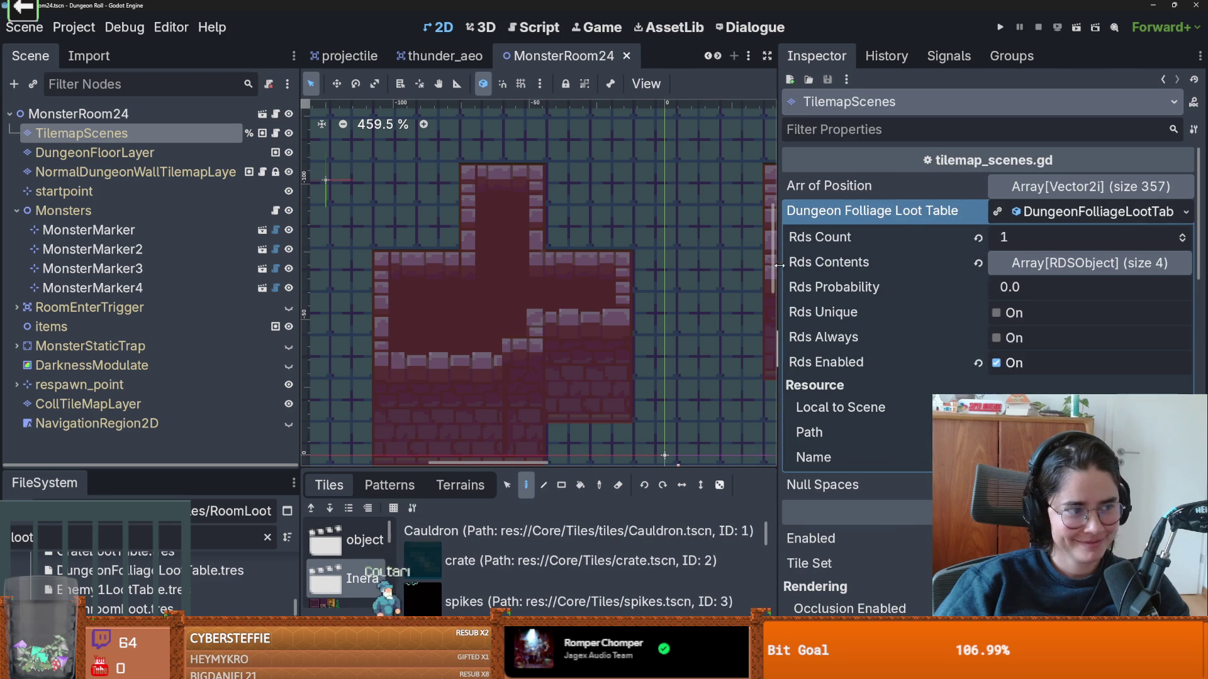
pyautogui.click(1090, 263)
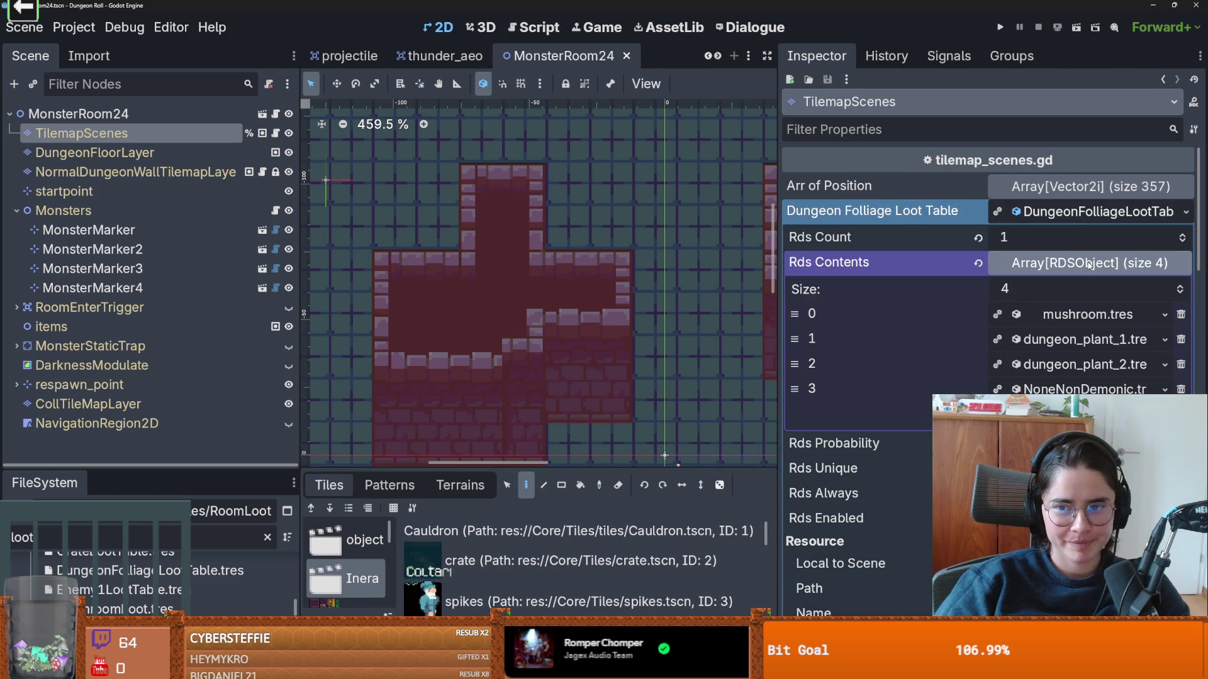
pyautogui.click(1090, 263)
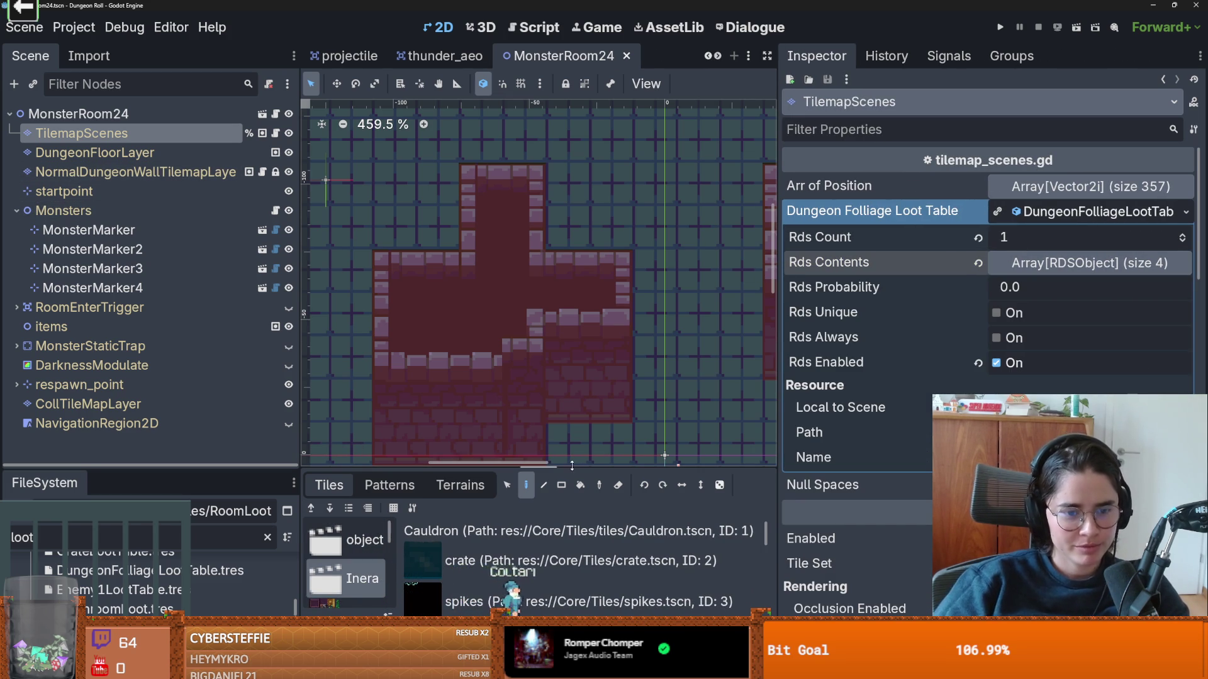
# Enlarge the tile palette and paint a mushroom_1 Decor tile into the room
pyautogui.moveTo(572, 467); pyautogui.dragTo(569, 293)
pyautogui.click(345, 559)
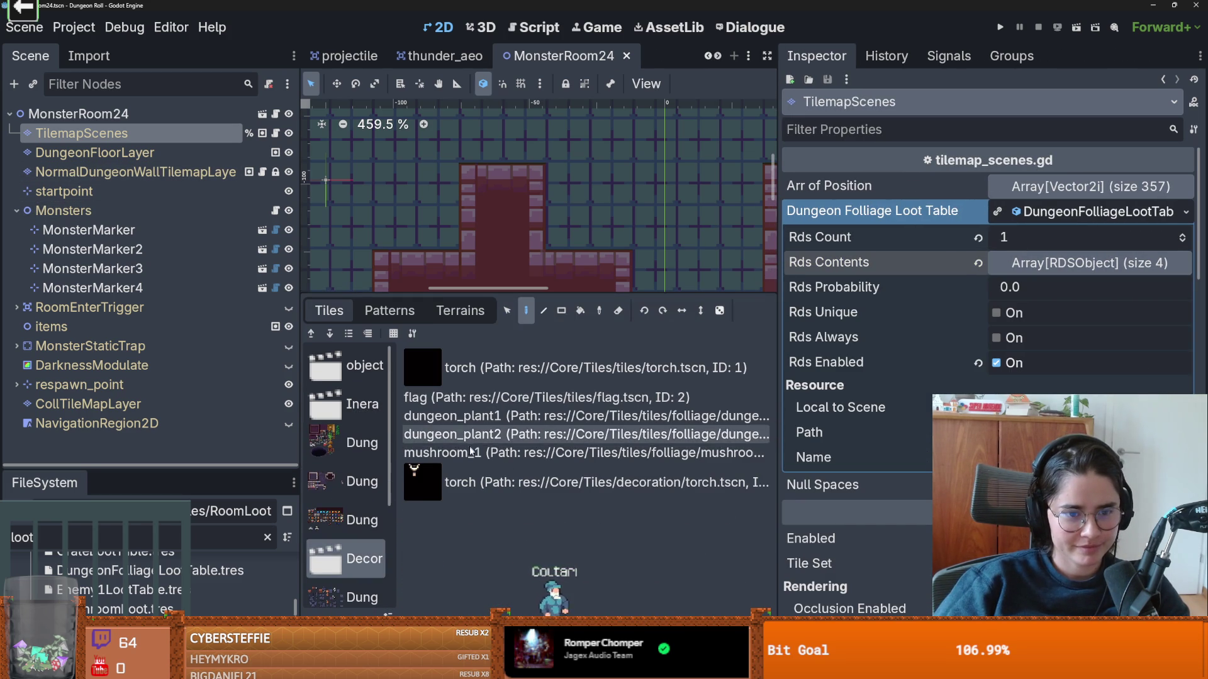
pyautogui.click(491, 453)
pyautogui.click(405, 189)
pyautogui.hscroll(-3, 441, 157)
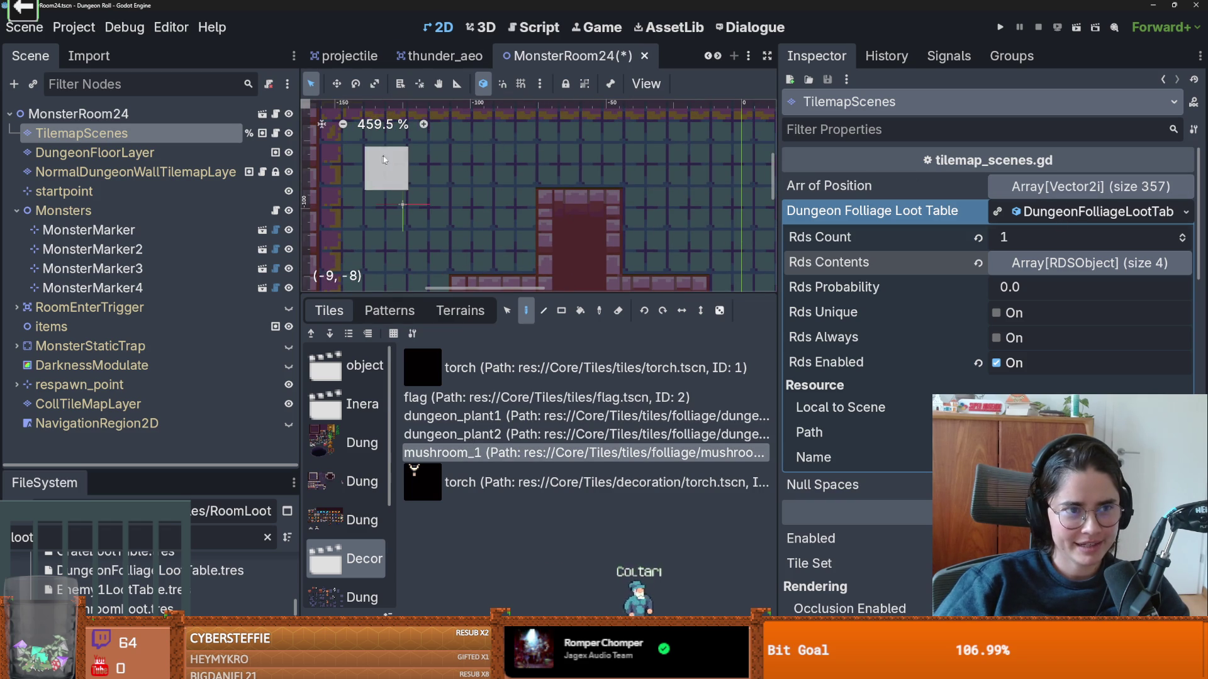
pyautogui.click(277, 133)
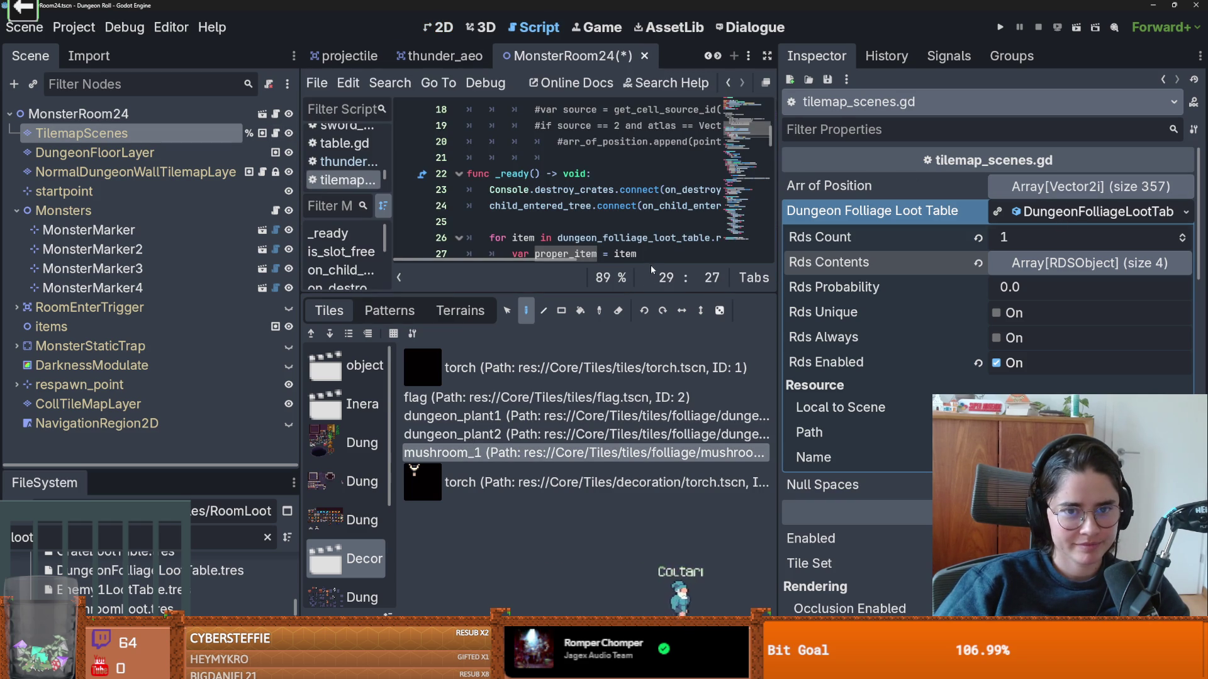
# Enlarge the code editor and highlight the uses of proper_item in tilemap_scenes.gd
pyautogui.moveTo(650, 294); pyautogui.dragTo(650, 504)
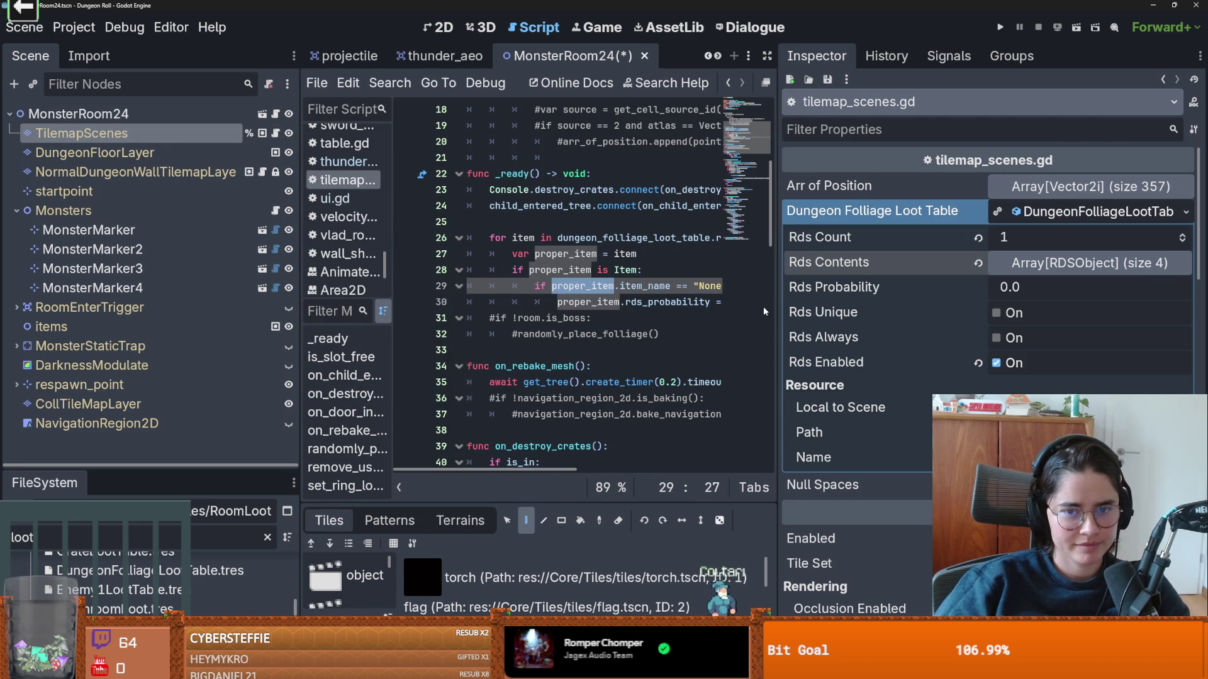
pyautogui.moveTo(777, 306); pyautogui.dragTo(1077, 306)
pyautogui.scroll(2, 570, 364)
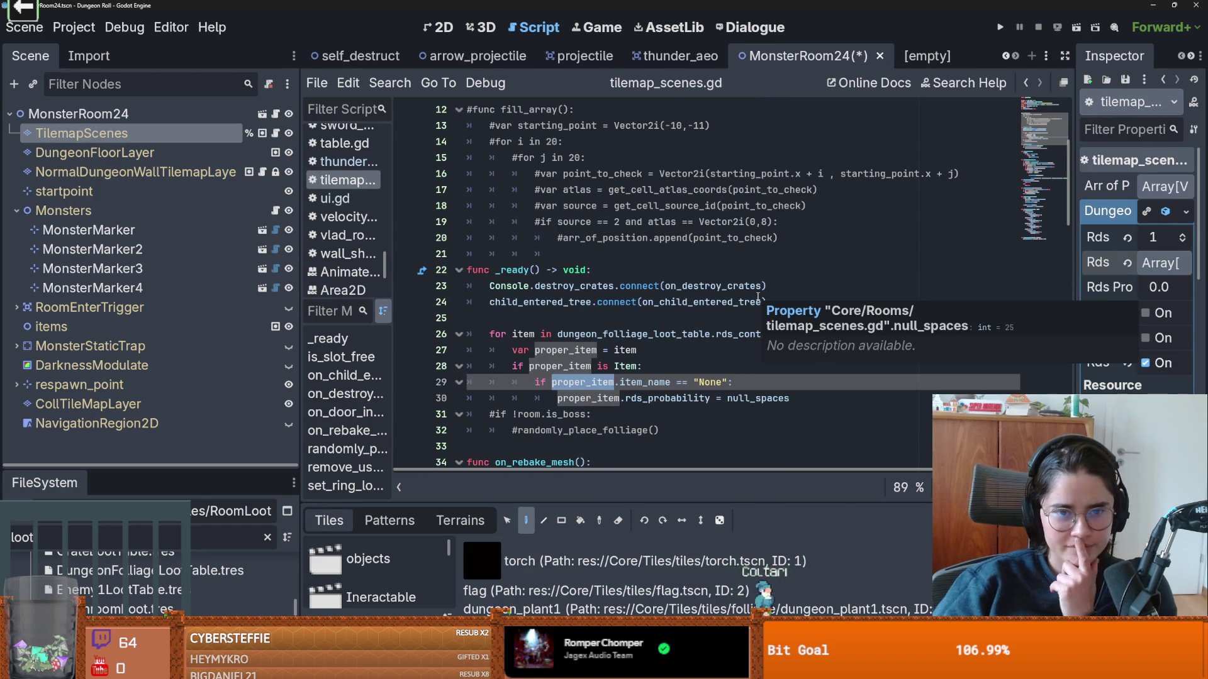
pyautogui.doubleClick(571, 365)
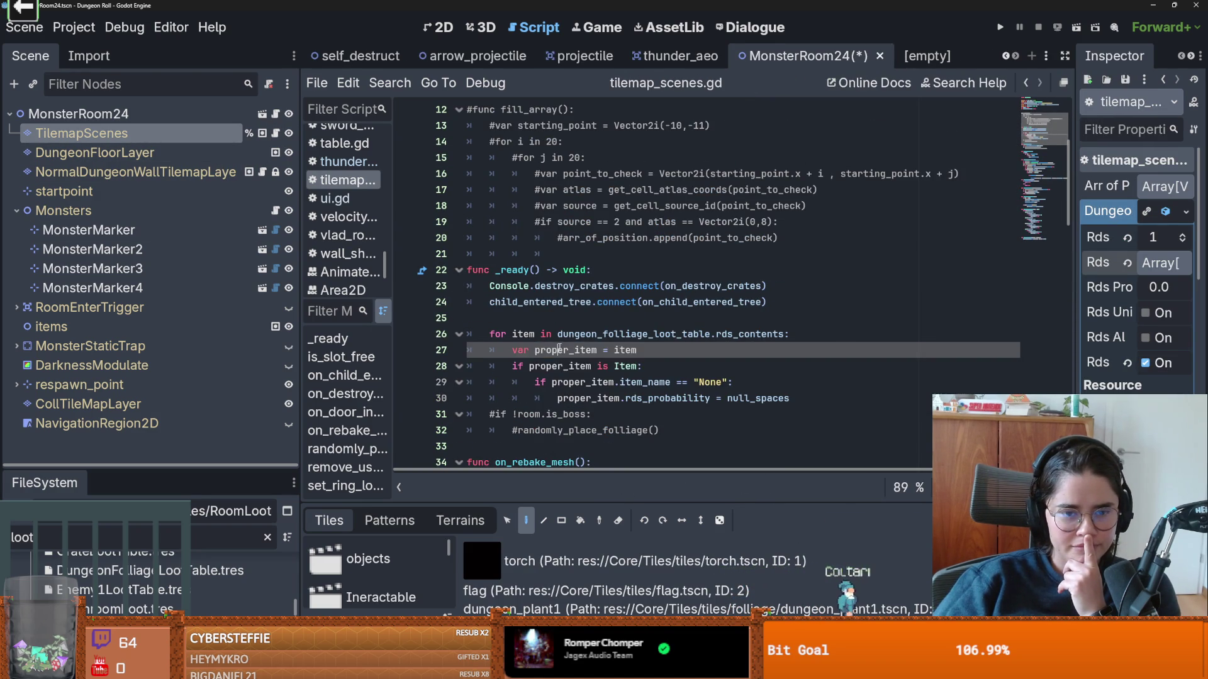
pyautogui.click(583, 383)
pyautogui.doubleClick(582, 398)
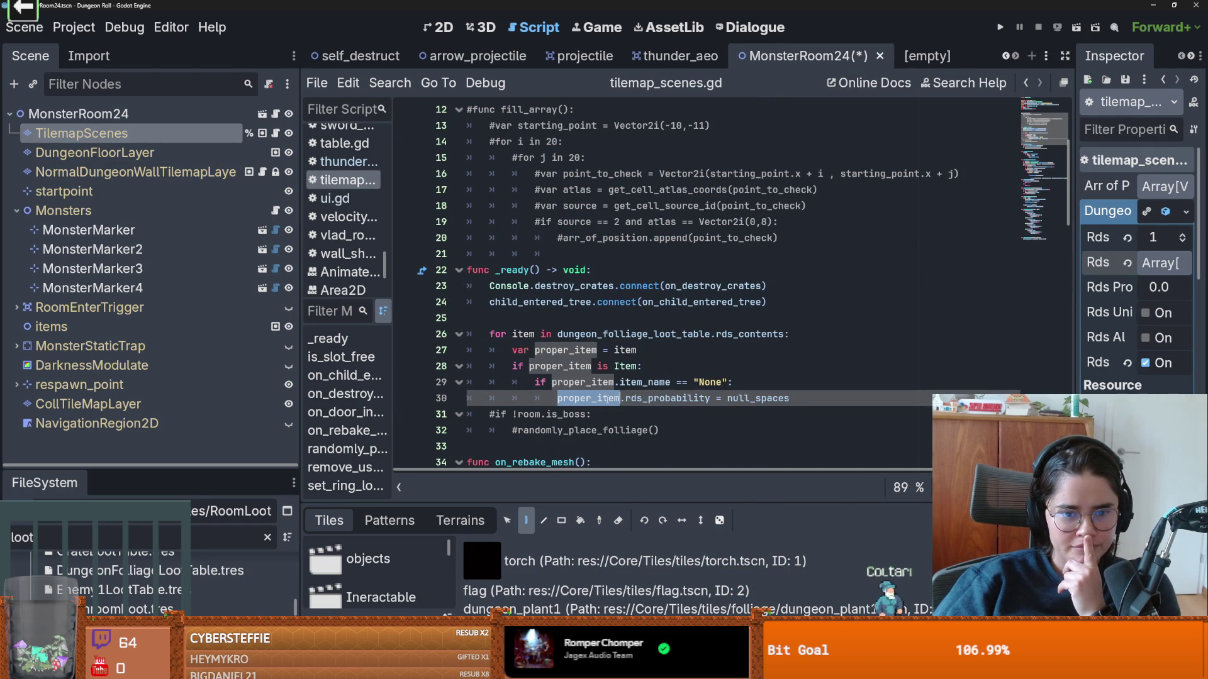
pyautogui.scroll(-1, 503, 371)
# Uncomment the boss-room check and randomly_place_folliage() call on lines 31-32, then run
pyautogui.click(494, 366)
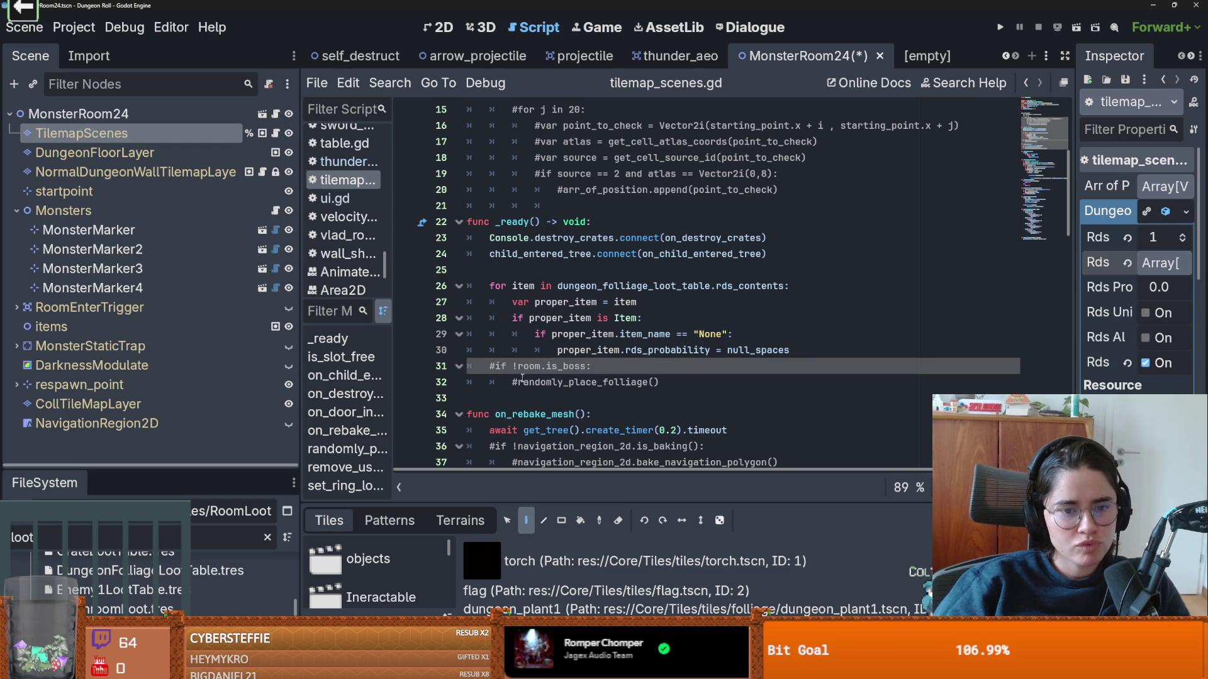
pyautogui.click(517, 382)
pyautogui.press('BackSpace')
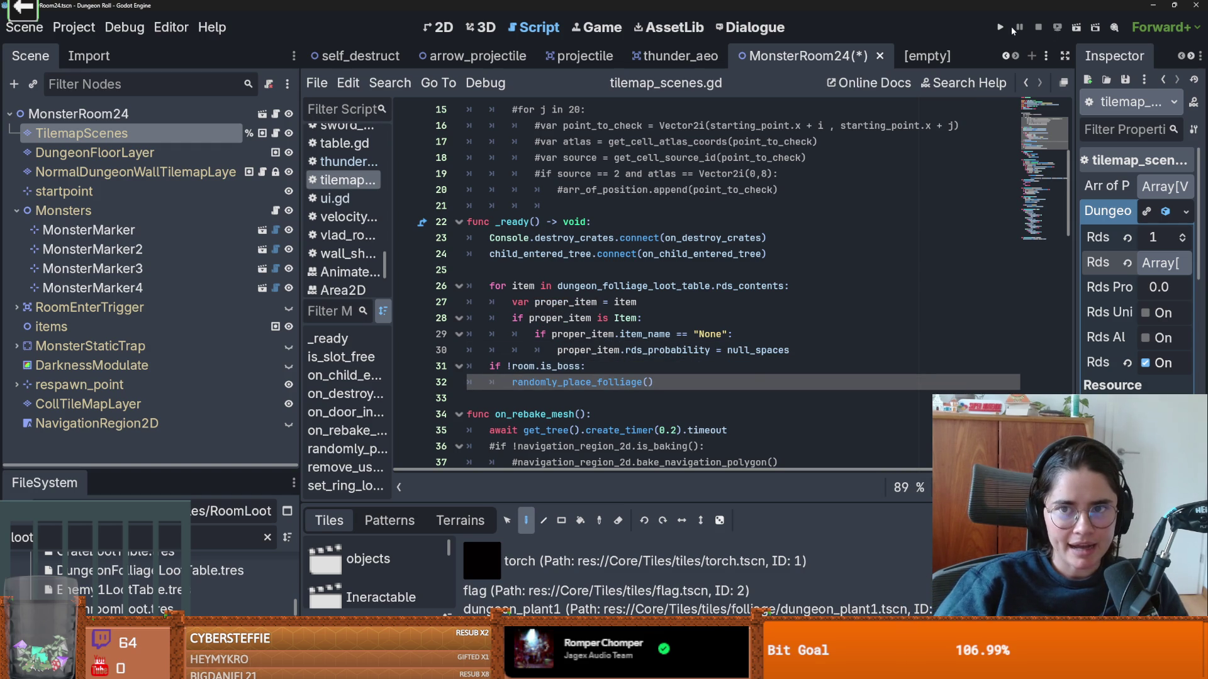
pyautogui.click(1011, 29)
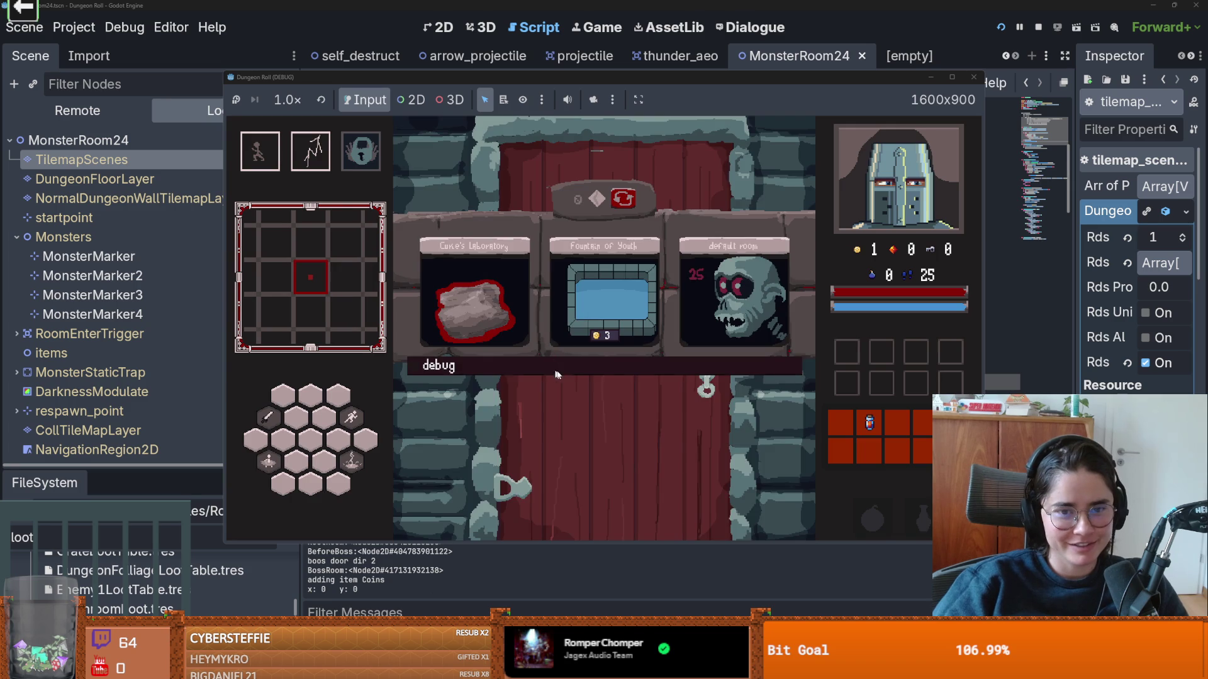
# Enter the monster room via the debug picker and start fighting with movement and dashes
pyautogui.click(552, 373)
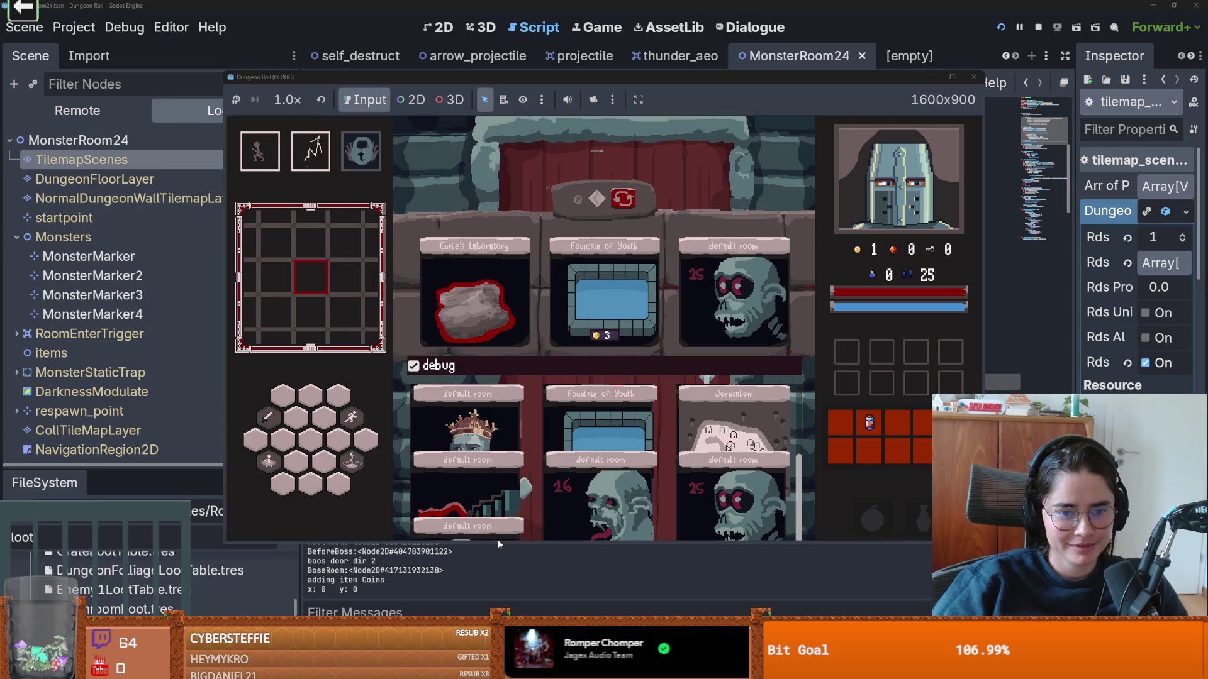
pyautogui.click(497, 539)
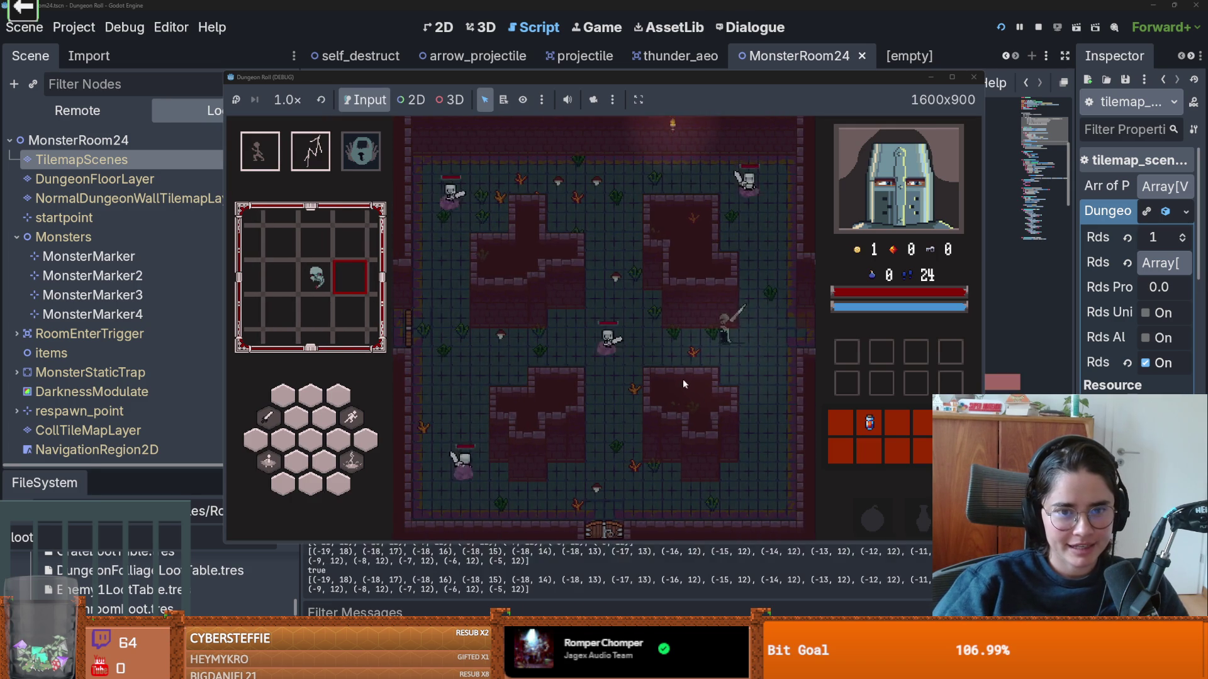
pyautogui.press('a')
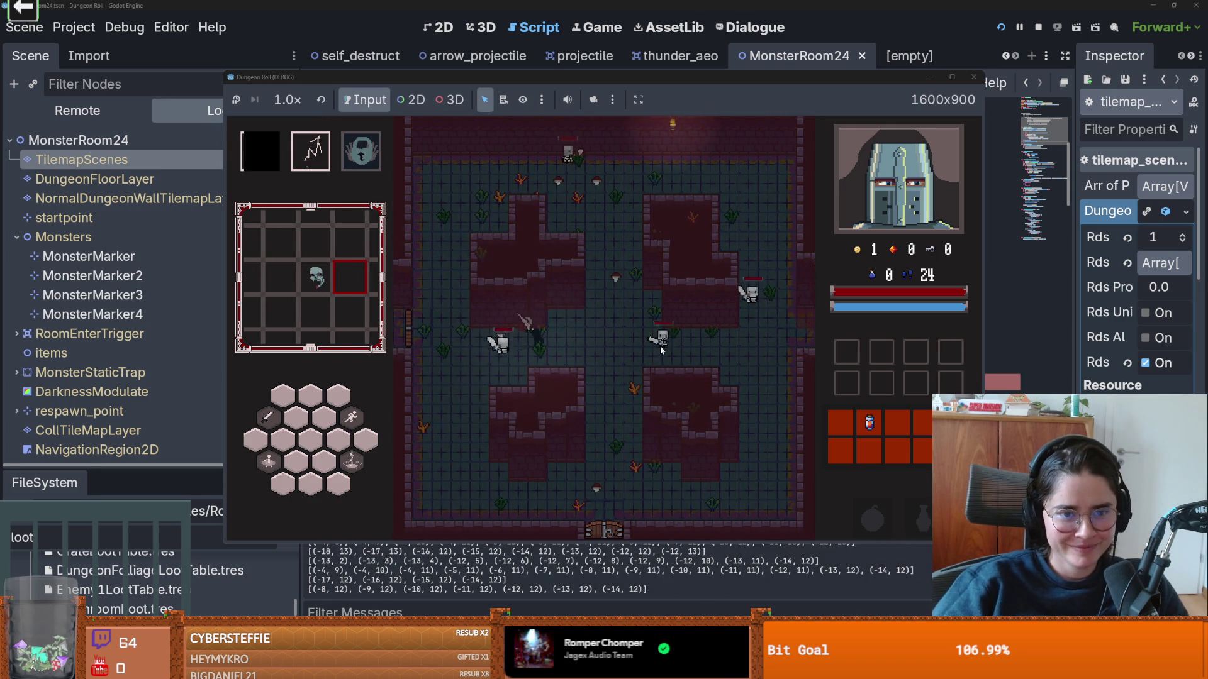
pyautogui.press('s')
pyautogui.press('d')
pyautogui.press('space')
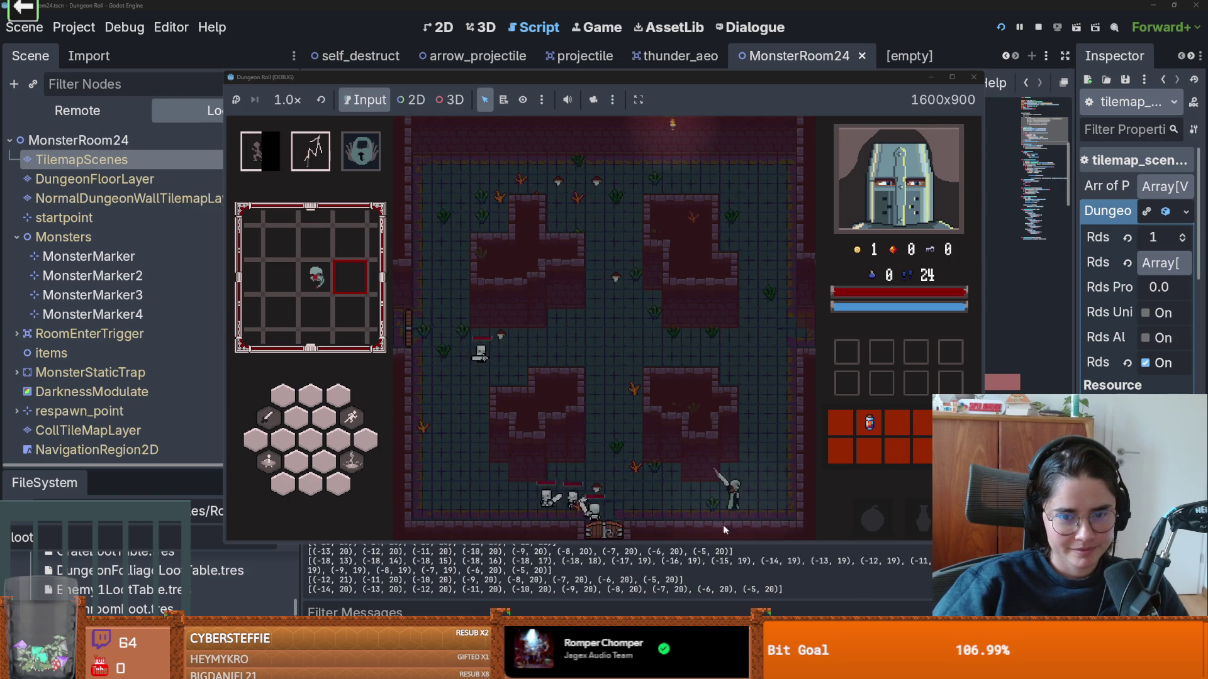
# Keep moving and dashing among the enemies, then stop the run with F8
pyautogui.press('d')
pyautogui.press('w')
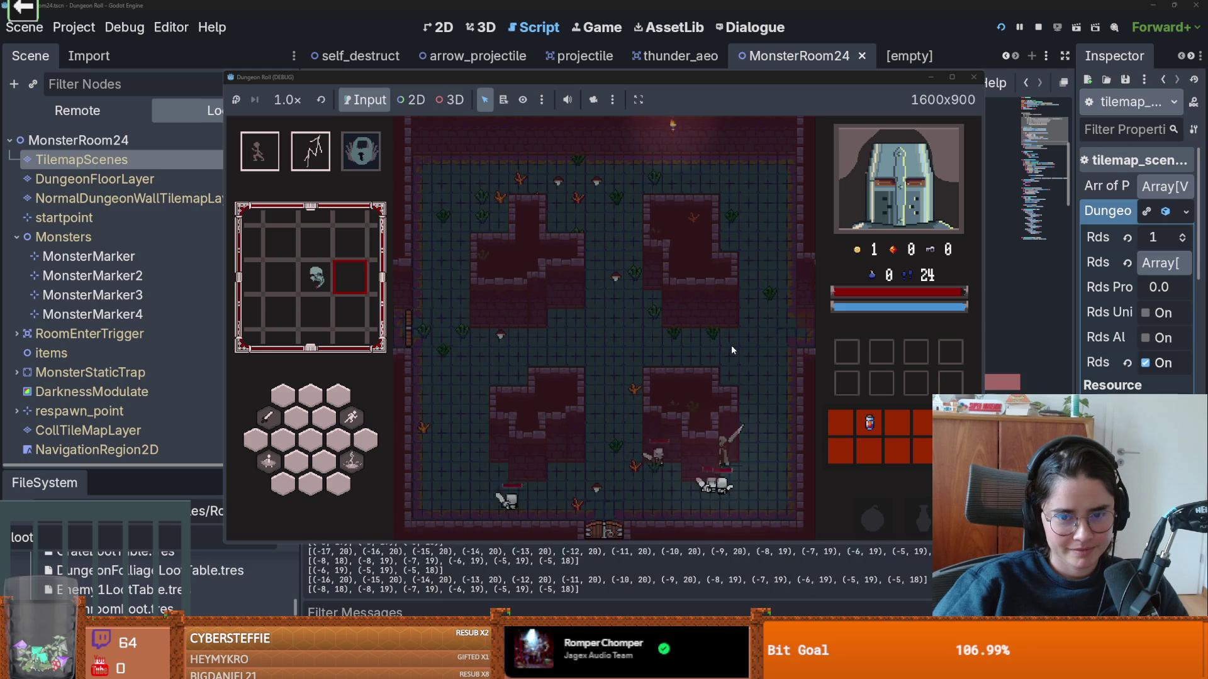
pyautogui.press('w')
pyautogui.press('w')
pyautogui.press('a')
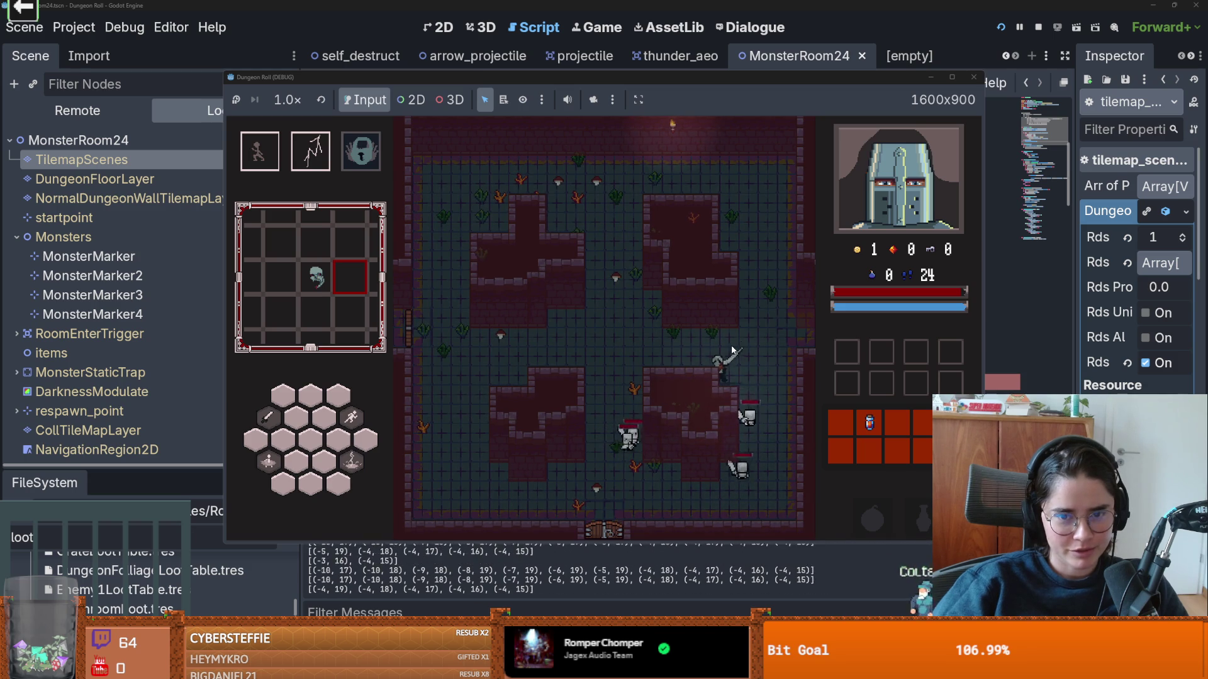
pyautogui.press('a')
pyautogui.press('space')
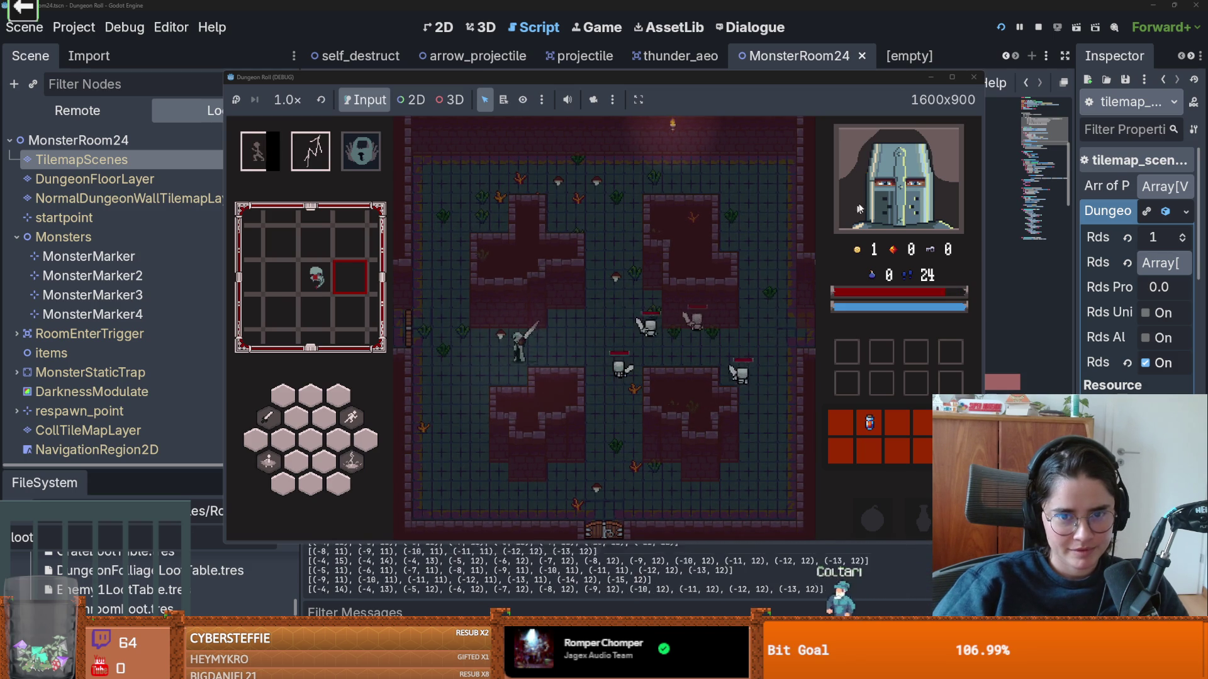
pyautogui.press('F8')
pyautogui.write('arandomly_place_folliage(')
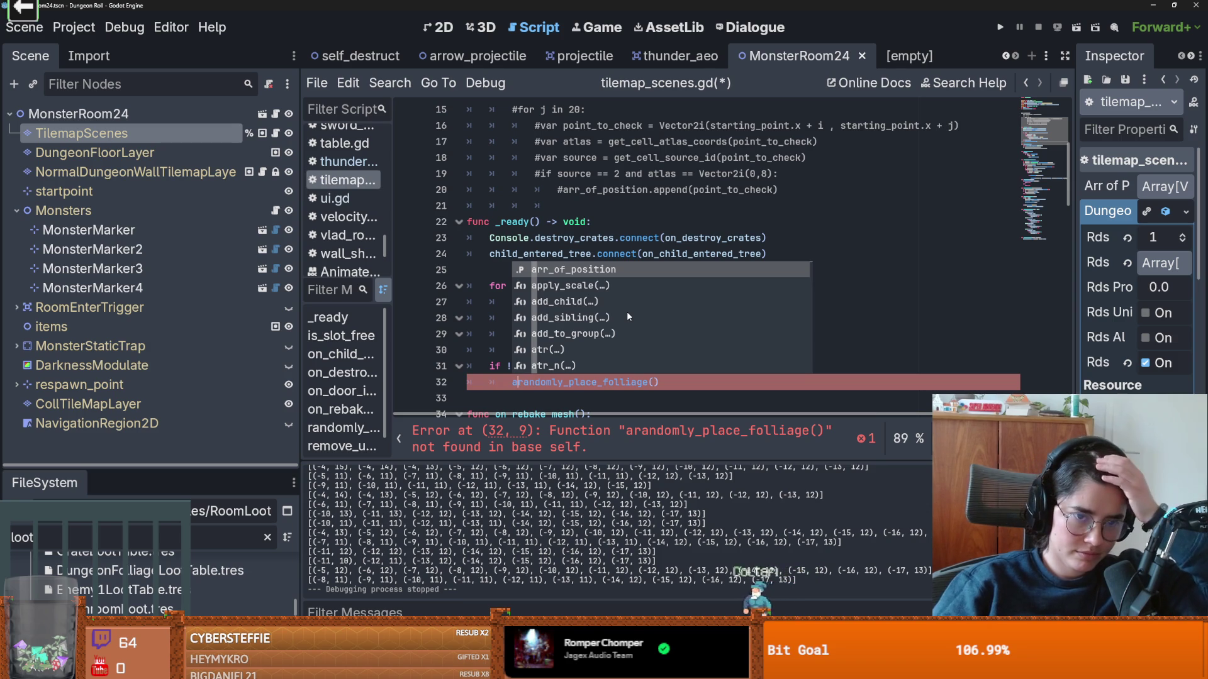
# Remove the stray 'a' before randomly_place_folliage() on line 32, save, and return to 2D
pyautogui.click(481, 354)
pyautogui.click(522, 382)
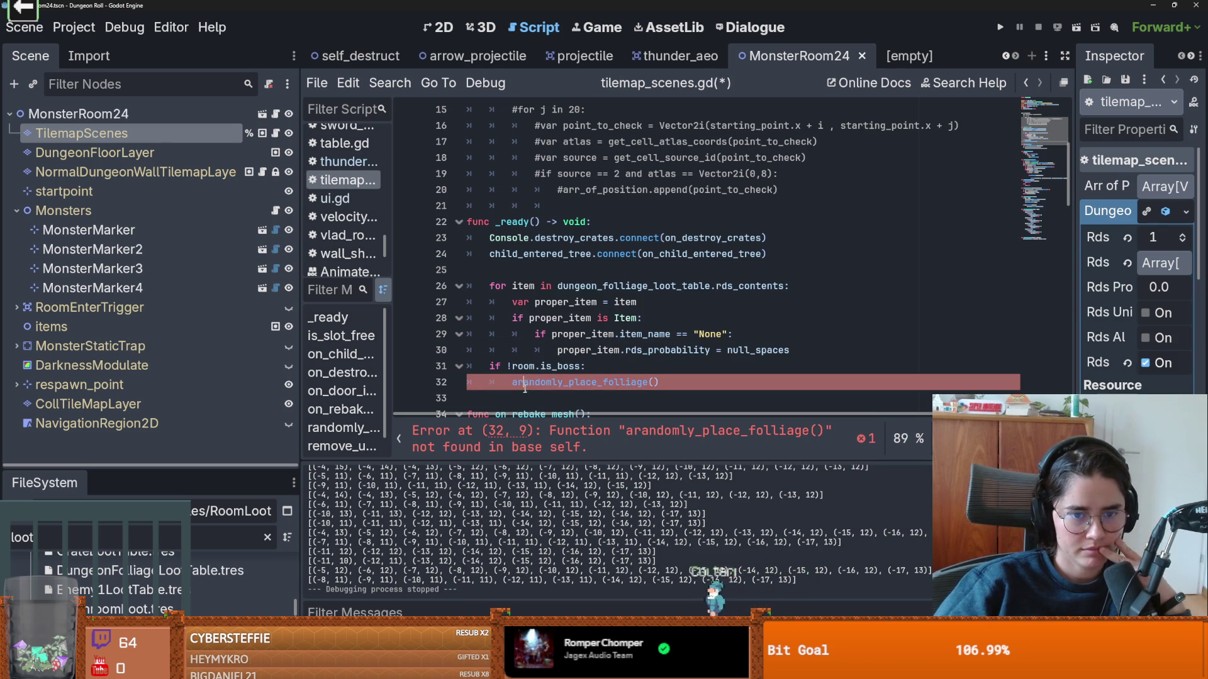
pyautogui.press('BackSpace')
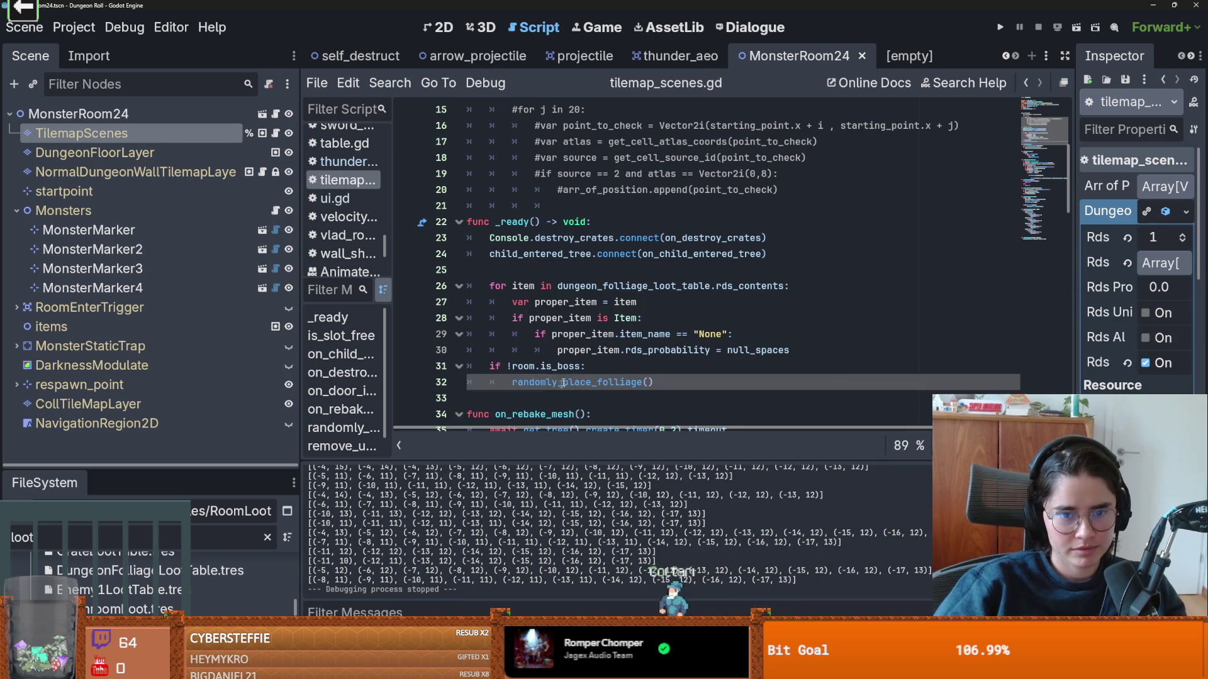
pyautogui.hotkey('ctrl', 's')
pyautogui.hotkey('ctrl', 'F1')
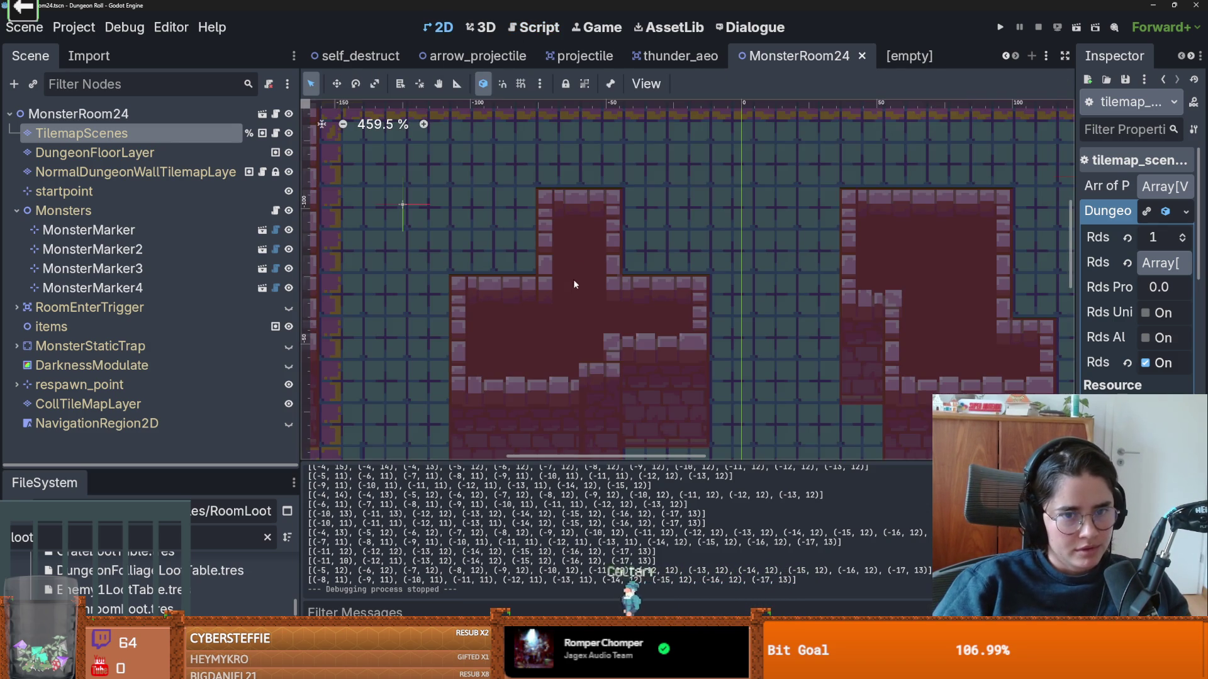
pyautogui.scroll(-4, 541, 304)
pyautogui.scroll(-1, 542, 305)
pyautogui.scroll(2, 541, 304)
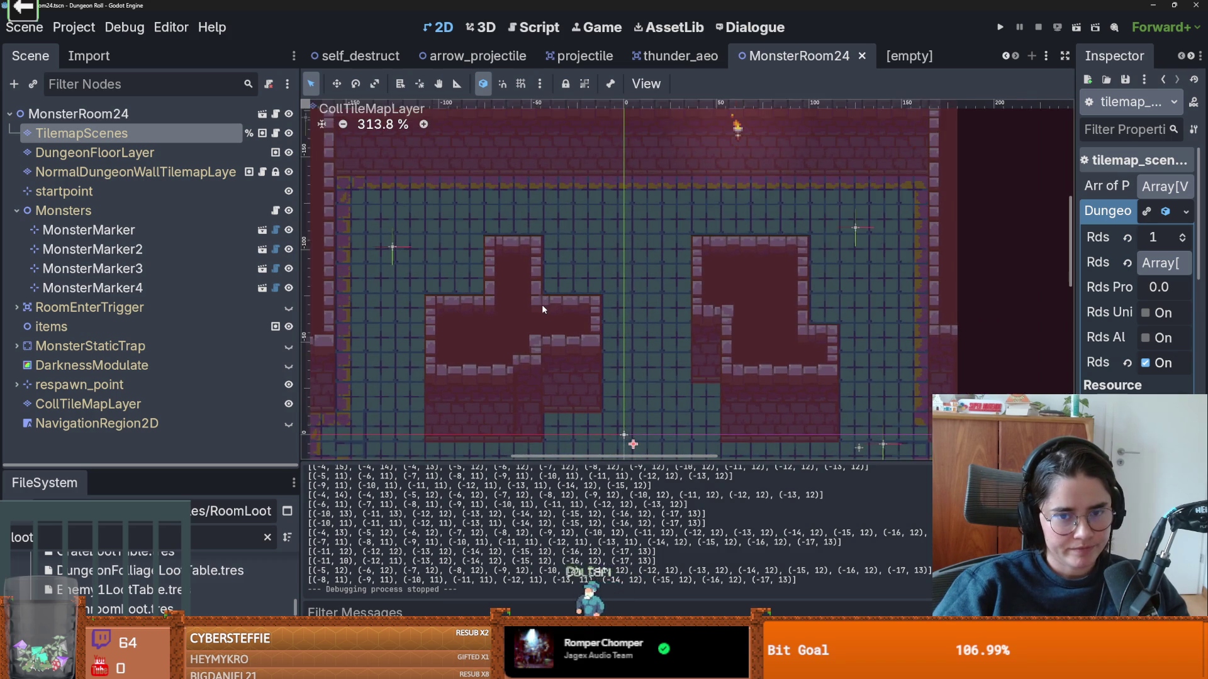